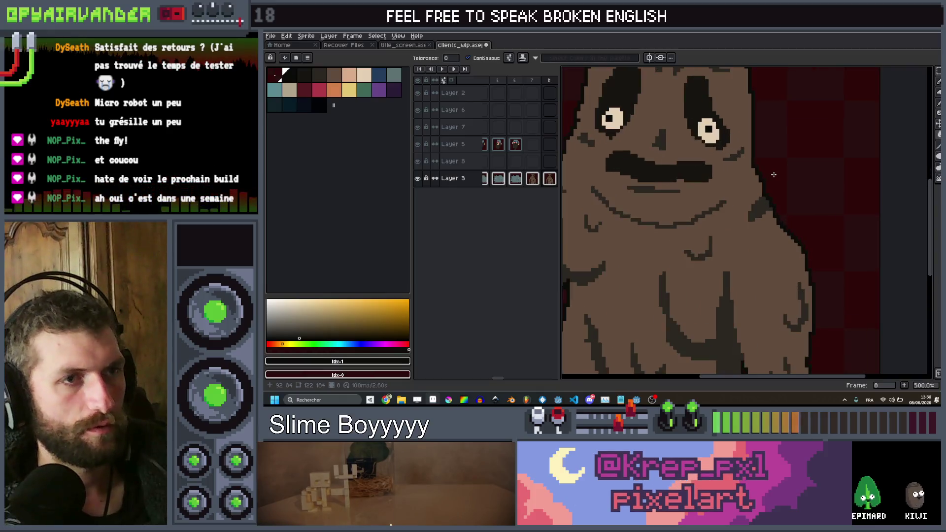
# Tilt the fly creature's face about -7° and nudge it slightly right on the body.
pyautogui.scroll(1, 769, 178)
pyautogui.scroll(-3, 761, 182)
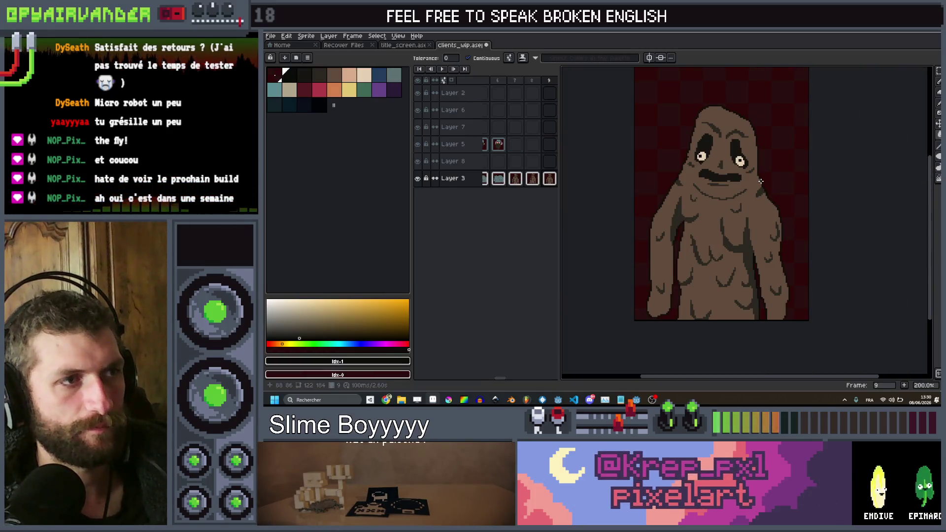
pyautogui.scroll(2, 761, 181)
pyautogui.press('q')
pyautogui.moveTo(764, 90)
pyautogui.mouseDown()
pyautogui.moveTo(612, 254)
pyautogui.moveTo(599, 291)
pyautogui.mouseUp()
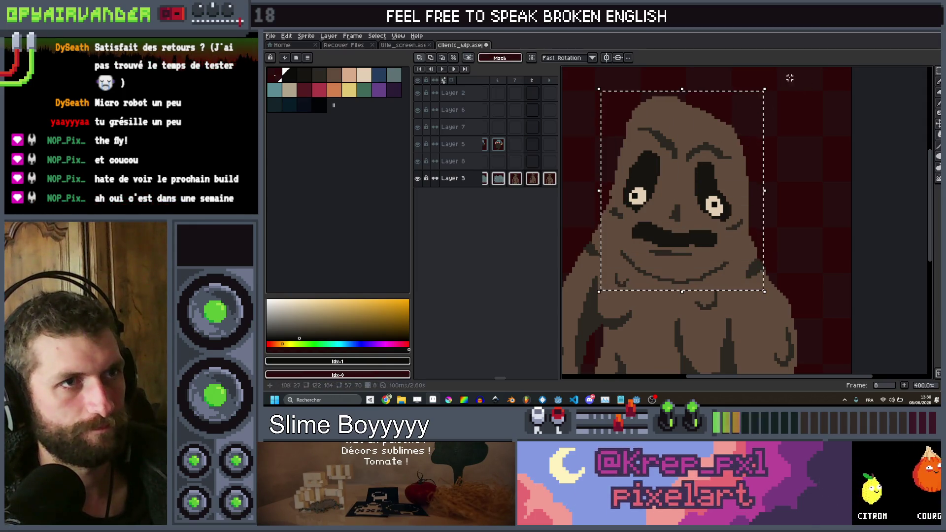
pyautogui.moveTo(772, 84); pyautogui.dragTo(793, 92)
pyautogui.press('Right')
pyautogui.press('Right')
pyautogui.press('Right')
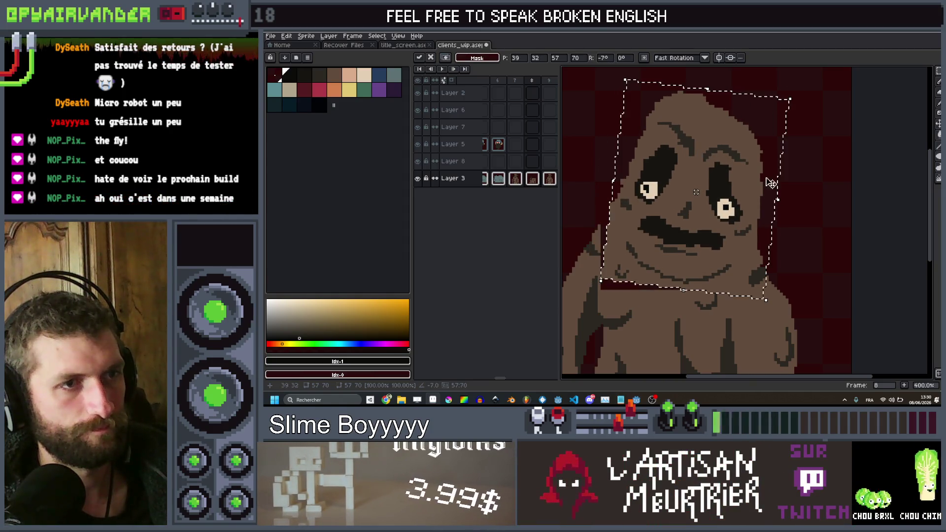
pyautogui.scroll(-5, 764, 237)
pyautogui.hscroll(-5, 739, 257)
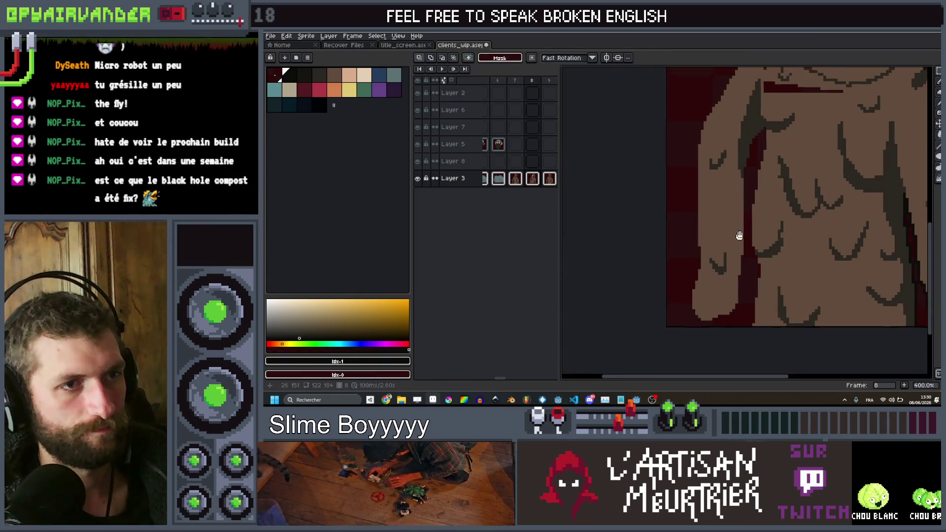
# Lasso-select the left arm and rotate it about -7.2°, committing the rotation.
pyautogui.moveTo(708, 355); pyautogui.dragTo(719, 297)
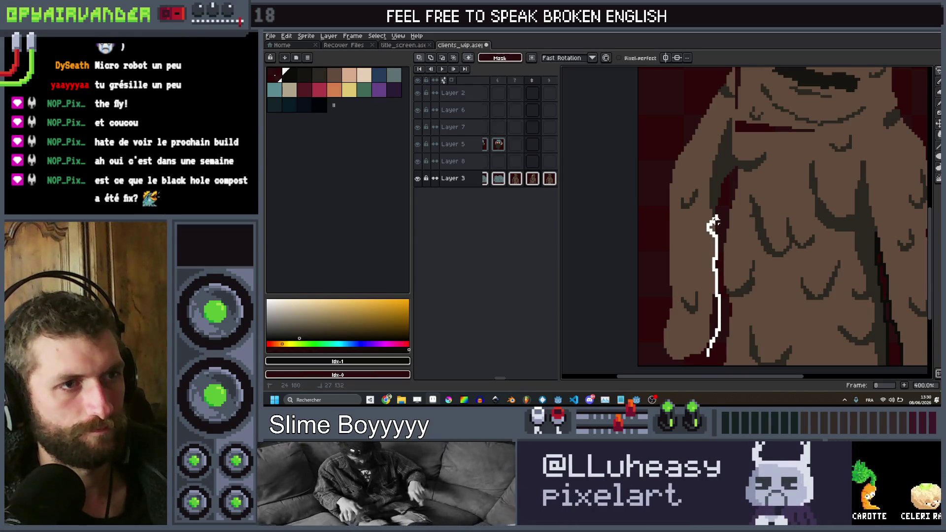
pyautogui.moveTo(713, 227)
pyautogui.mouseDown()
pyautogui.moveTo(730, 92)
pyautogui.moveTo(717, 76)
pyautogui.mouseUp()
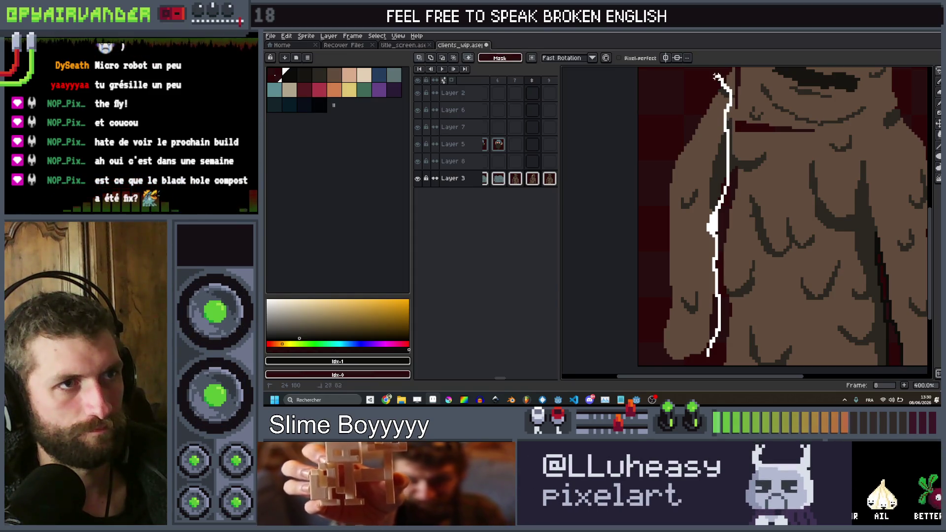
pyautogui.moveTo(653, 369); pyautogui.dragTo(652, 369)
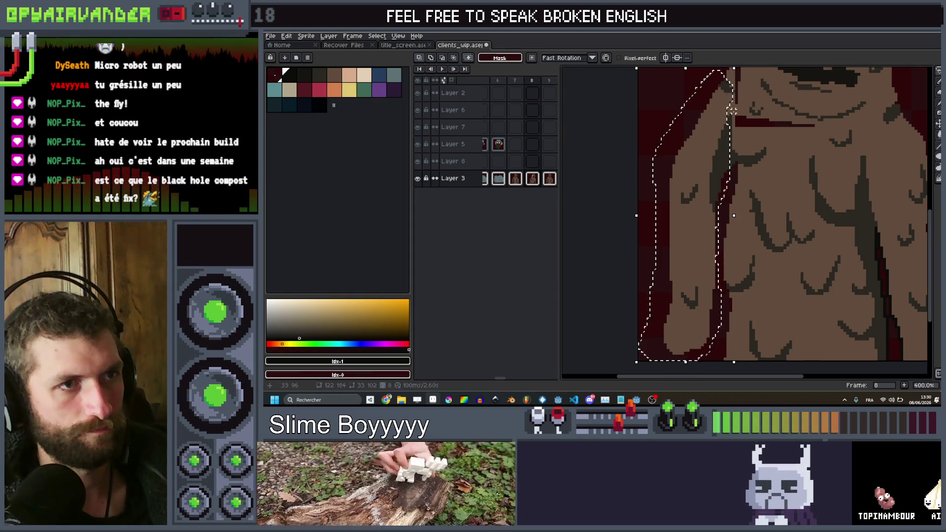
pyautogui.moveTo(723, 137); pyautogui.dragTo(703, 179)
pyautogui.moveTo(719, 104)
pyautogui.mouseDown()
pyautogui.moveTo(744, 120)
pyautogui.moveTo(740, 105)
pyautogui.mouseUp()
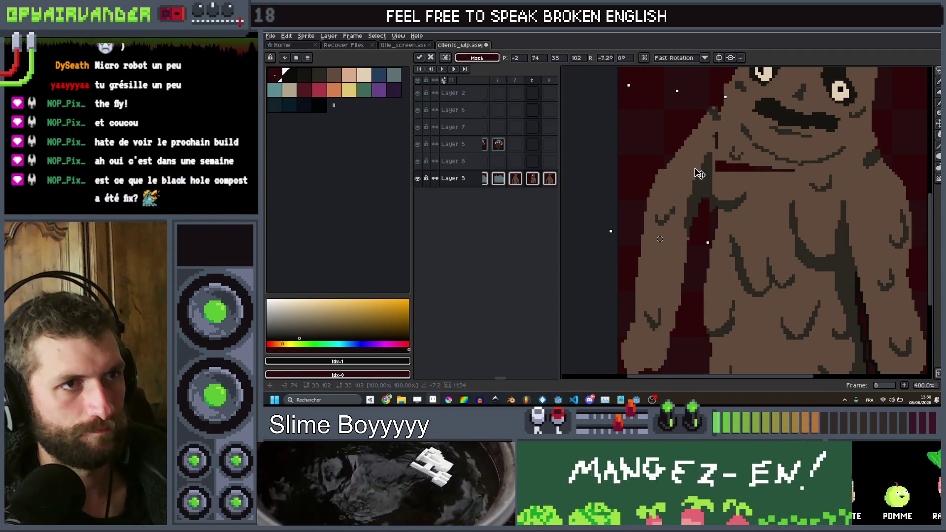
pyautogui.scroll(-2, 798, 177)
pyautogui.press('b')
# Start a selection around the right arm, then deselect and swap between fill bucket and marquee tools.
pyautogui.scroll(1, 798, 177)
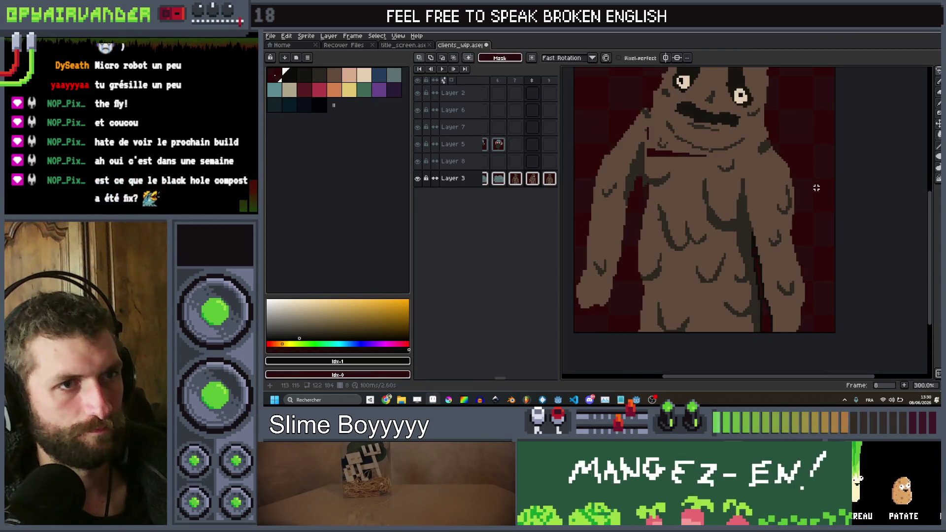
pyautogui.moveTo(797, 154); pyautogui.dragTo(756, 232)
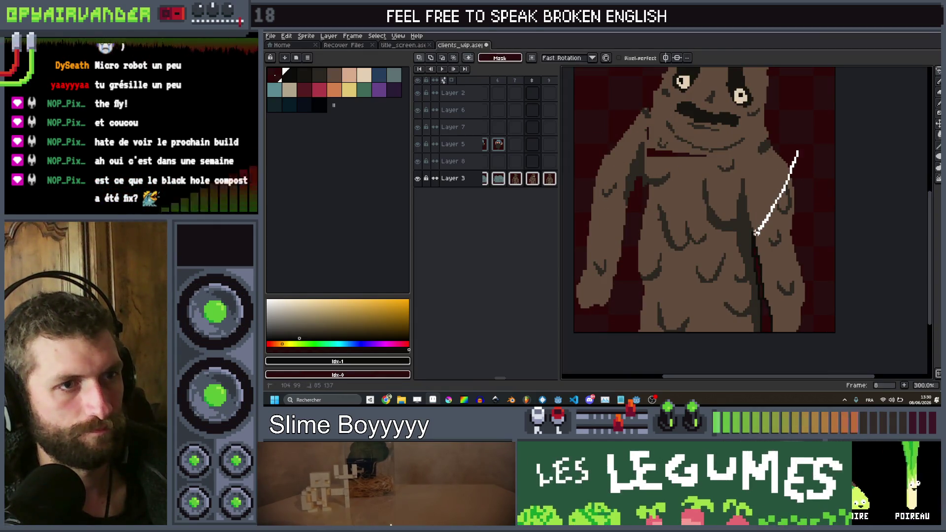
pyautogui.hotkey('ctrl', 'd')
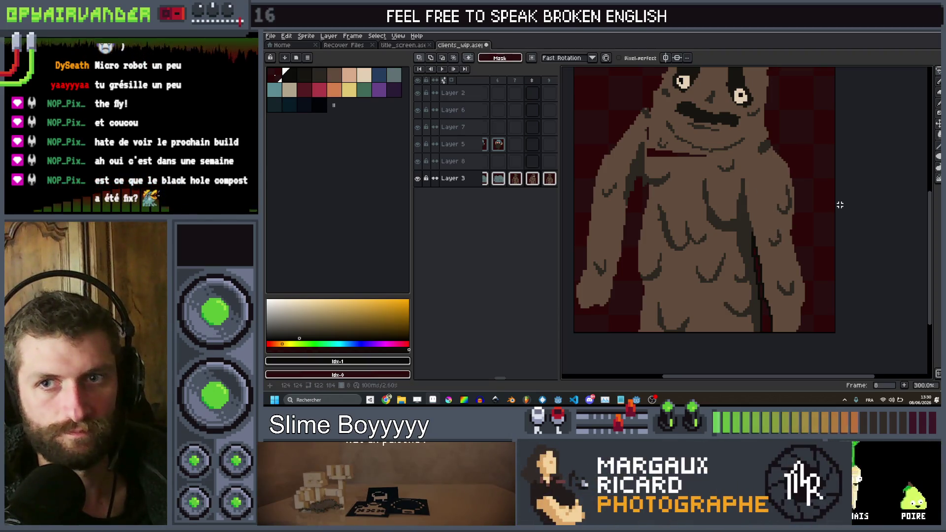
pyautogui.scroll(1, 836, 204)
pyautogui.scroll(1, 821, 159)
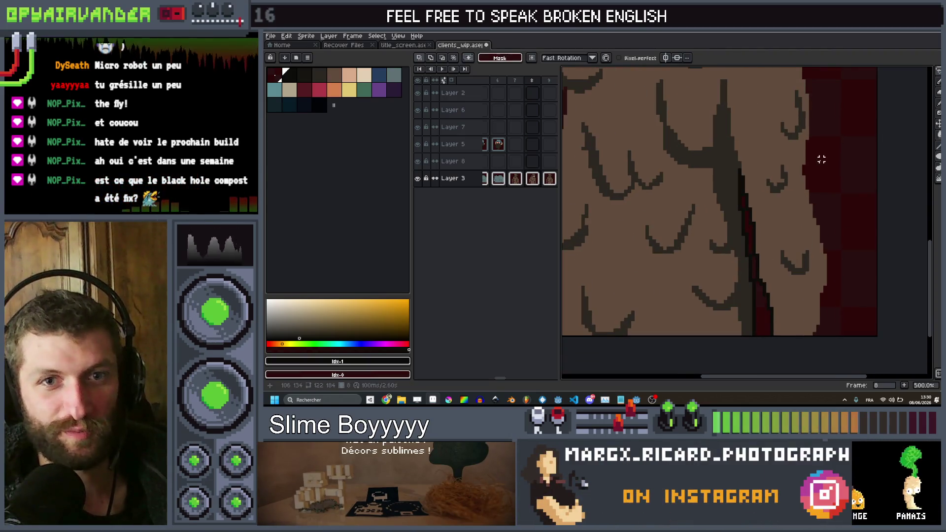
pyautogui.scroll(2, 808, 169)
pyautogui.press('g')
pyautogui.scroll(3, 719, 207)
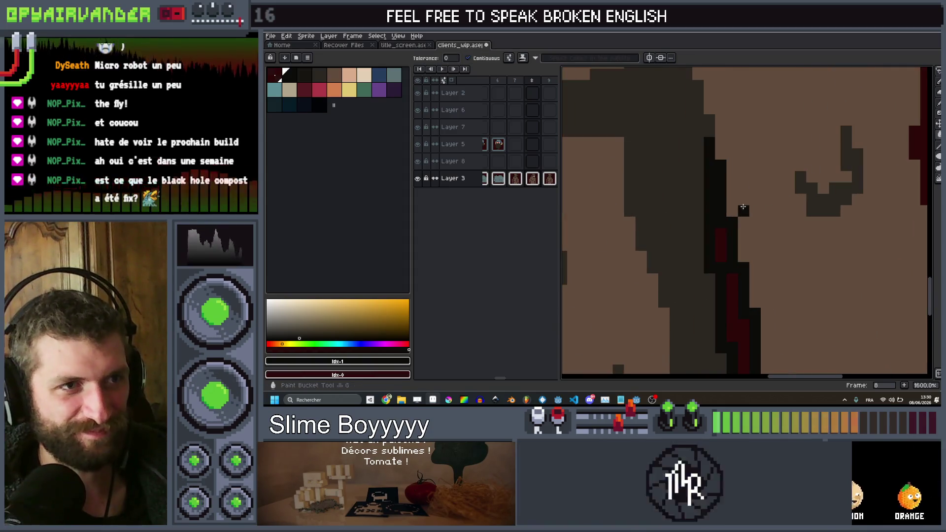
pyautogui.scroll(-5, 719, 207)
pyautogui.press('m')
pyautogui.scroll(-1, 772, 166)
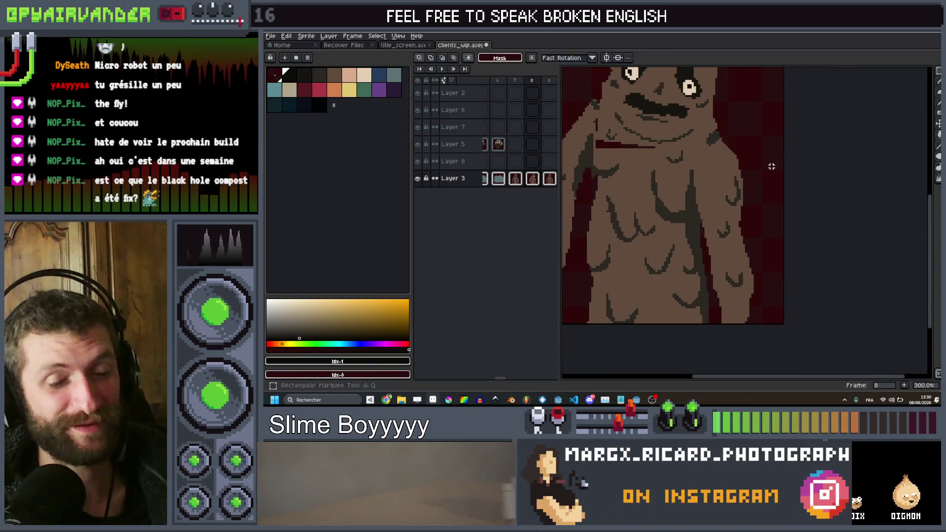
pyautogui.scroll(1, 745, 180)
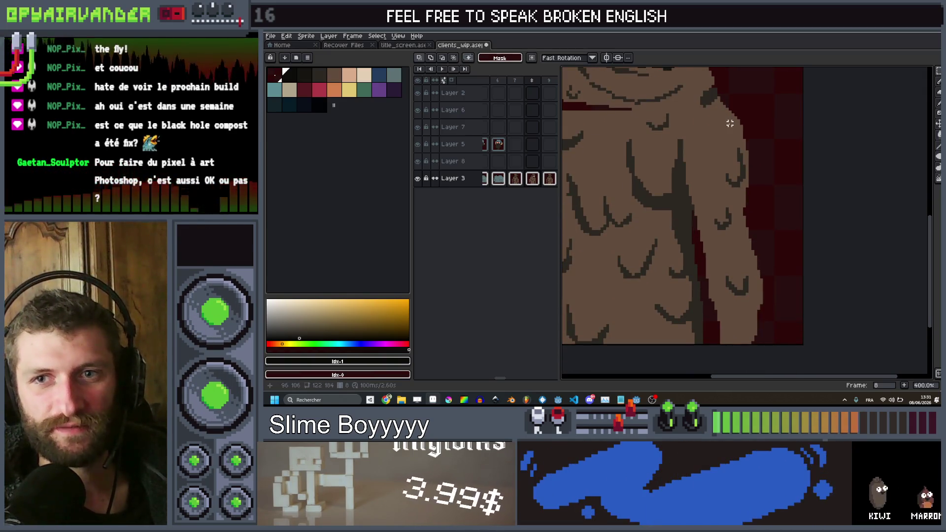
# Lasso-select the right arm after panning the view to the body's right side.
pyautogui.moveTo(730, 123)
pyautogui.mouseDown()
pyautogui.moveTo(734, 142)
pyautogui.moveTo(794, 141)
pyautogui.mouseUp()
pyautogui.scroll(-1, 794, 141)
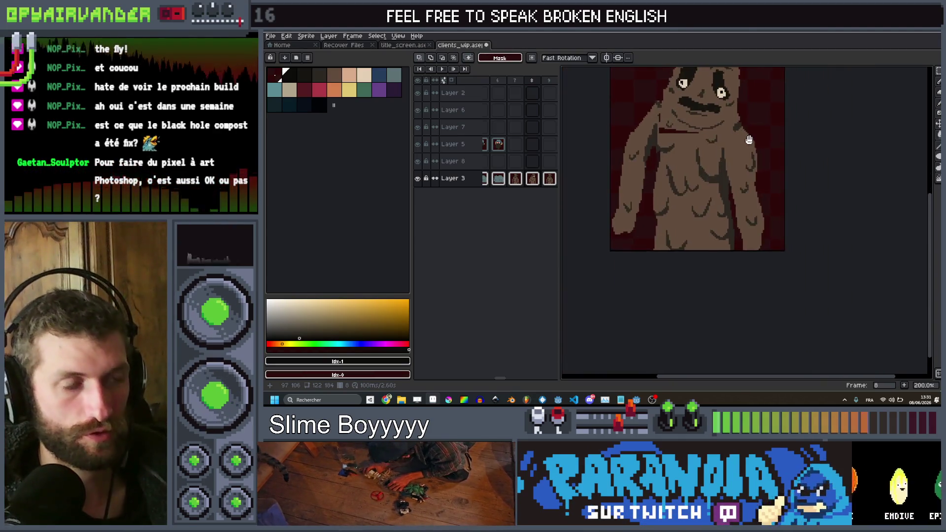
pyautogui.scroll(1, 722, 227)
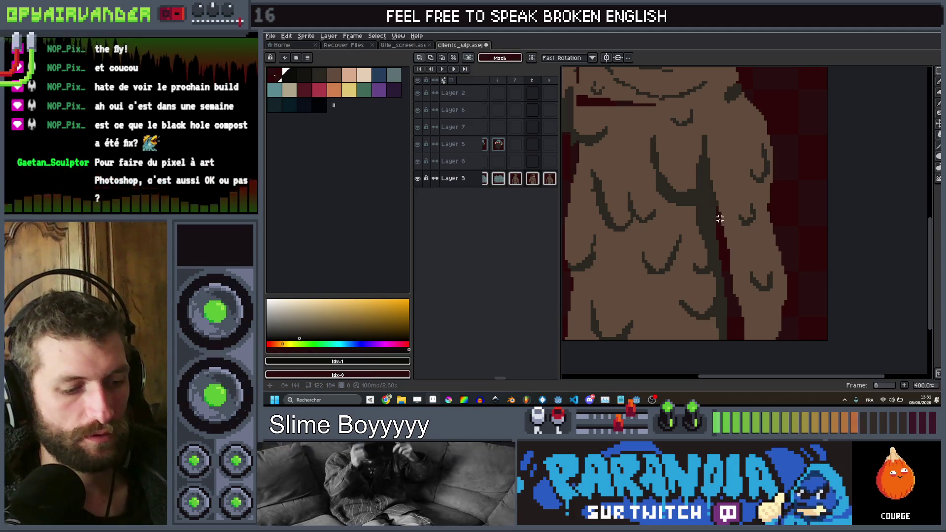
pyautogui.press('l')
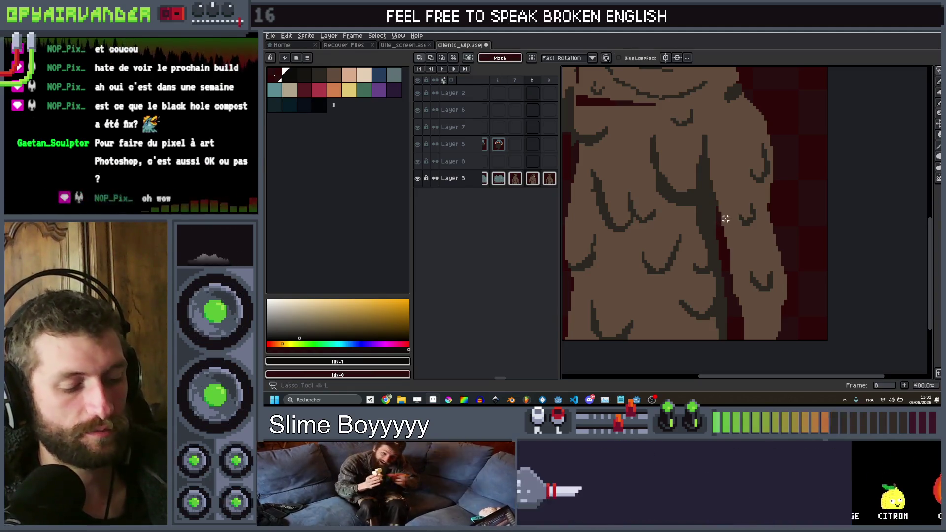
pyautogui.press('b')
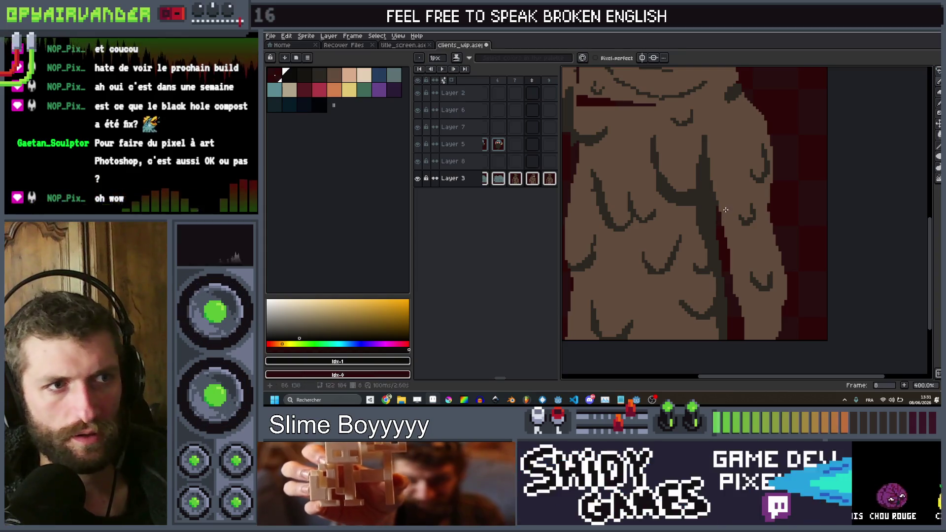
pyautogui.press('l')
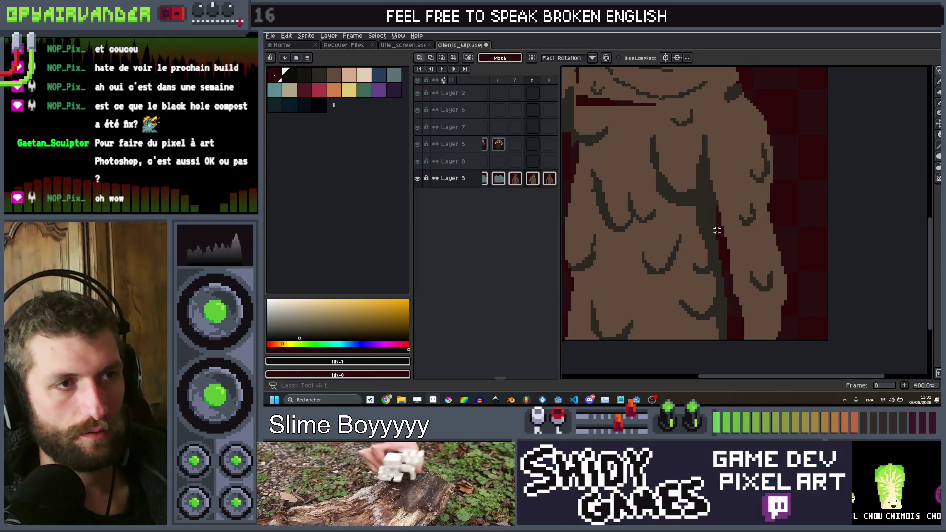
pyautogui.press('b')
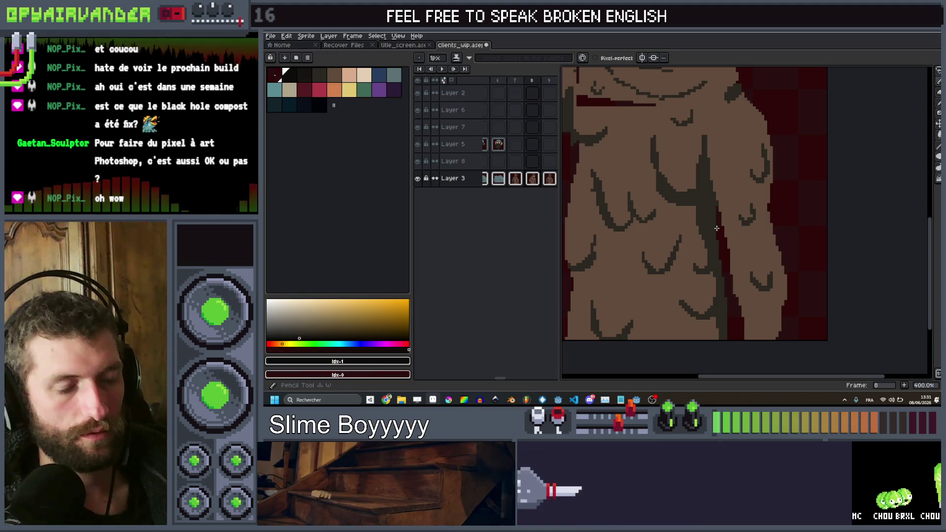
pyautogui.moveTo(717, 224)
pyautogui.mouseDown()
pyautogui.moveTo(718, 170)
pyautogui.moveTo(792, 79)
pyautogui.moveTo(783, 361)
pyautogui.mouseUp()
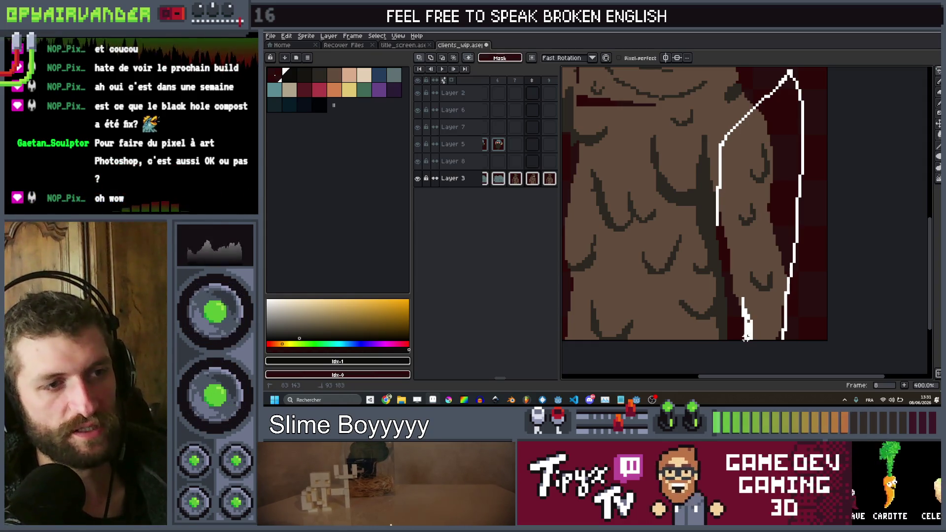
pyautogui.moveTo(741, 316); pyautogui.dragTo(717, 224)
pyautogui.scroll(2, 770, 172)
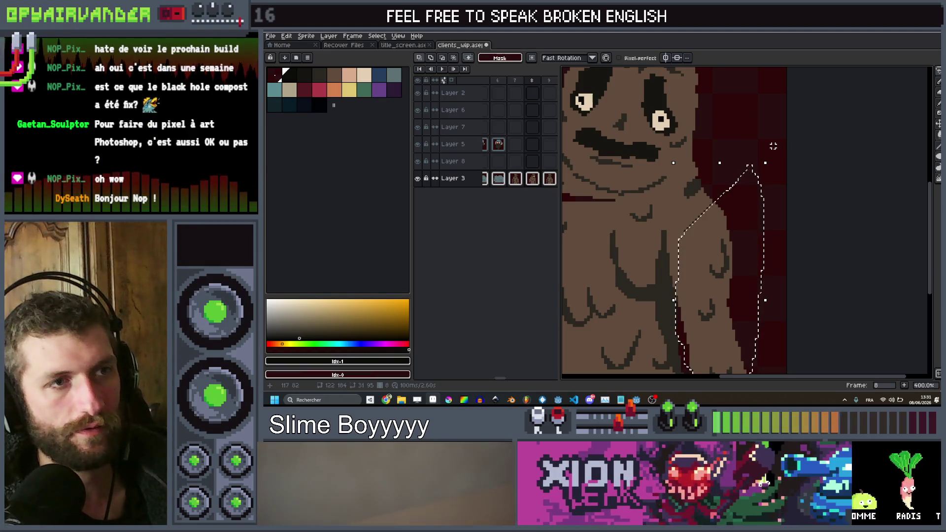
# Rotate the right arm about 5.6°, commit it, and step through the animation frames.
pyautogui.moveTo(773, 148); pyautogui.dragTo(761, 170)
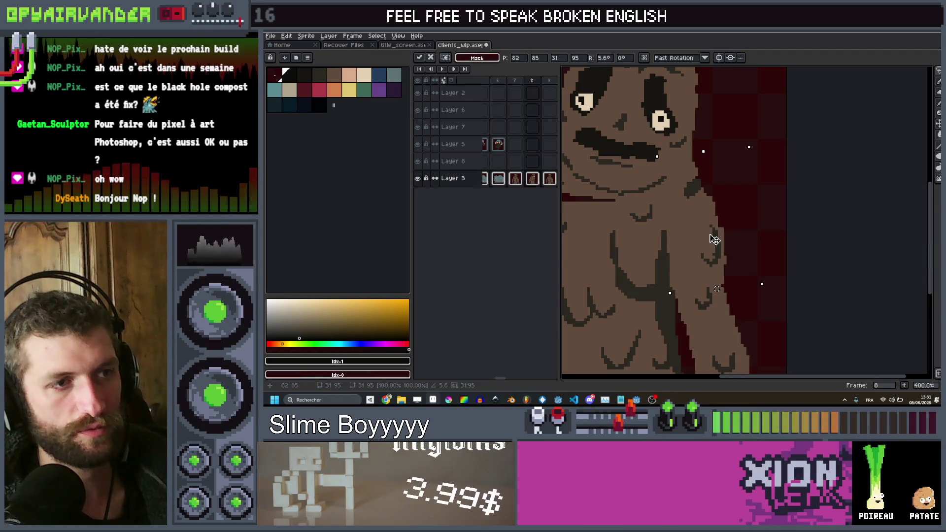
pyautogui.press('Return')
pyautogui.scroll(-3, 813, 217)
pyautogui.moveTo(813, 218); pyautogui.dragTo(810, 212)
pyautogui.scroll(4, 788, 207)
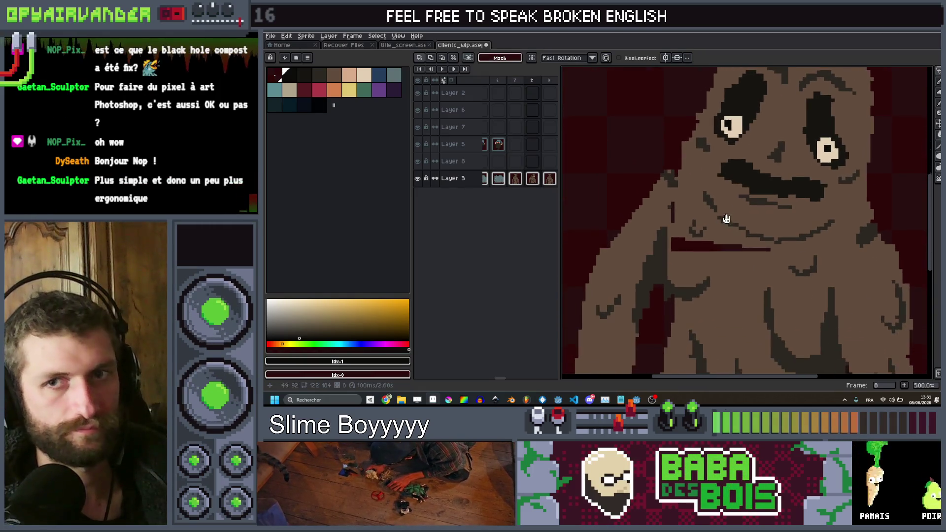
pyautogui.press('.')
pyautogui.press('Return')
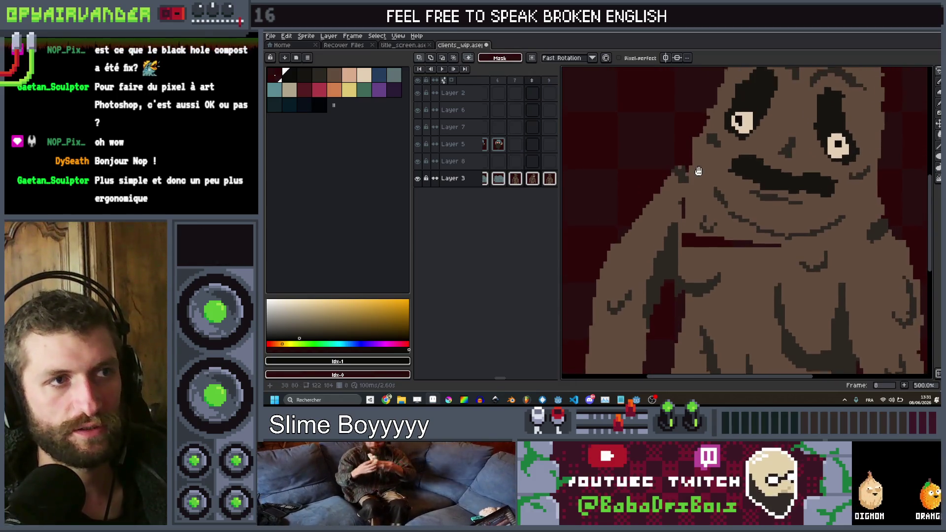
pyautogui.scroll(2, 702, 165)
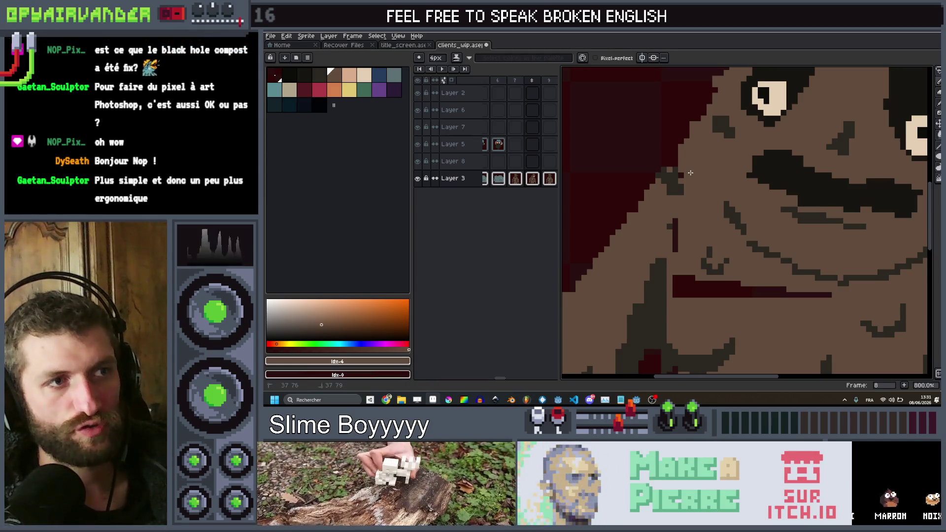
# Touch up the lower face, covering stray dark pixels in brown and reshaping a dark-red line.
pyautogui.moveTo(669, 227); pyautogui.dragTo(676, 222)
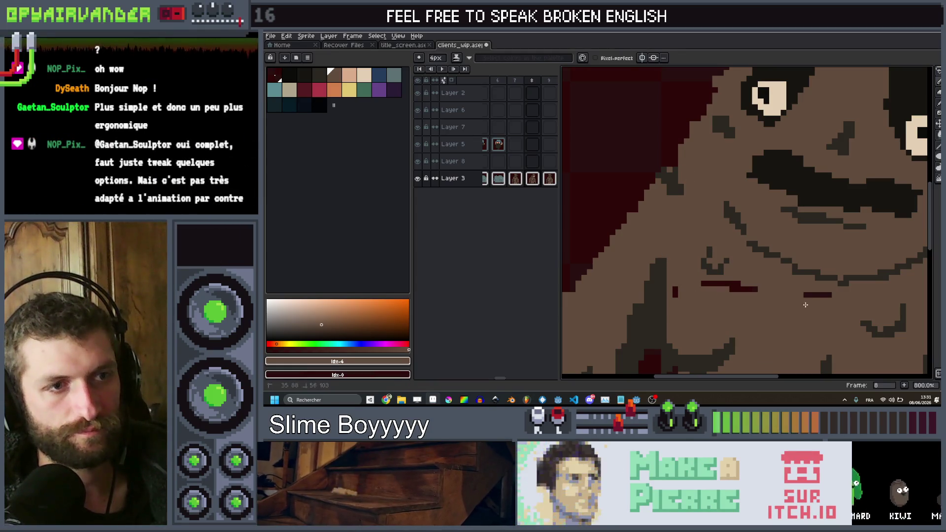
pyautogui.moveTo(667, 295); pyautogui.dragTo(658, 292)
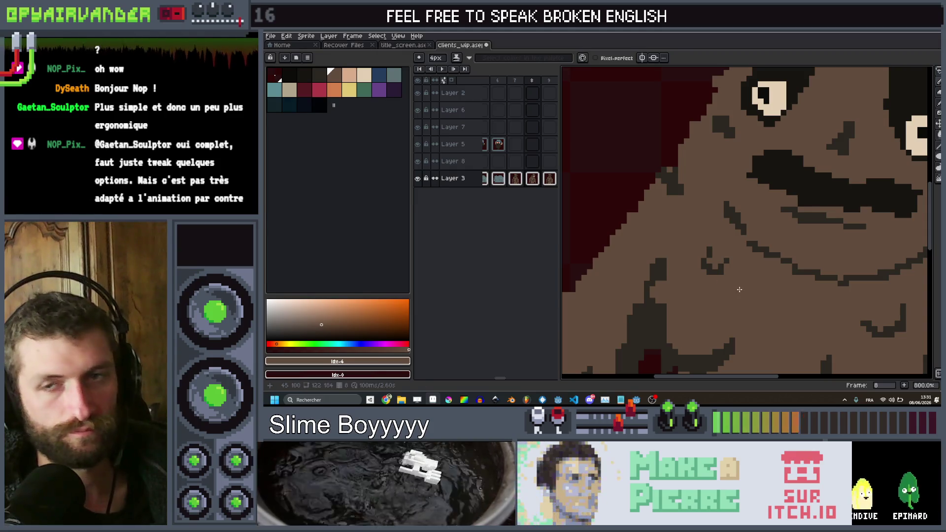
pyautogui.scroll(1, 739, 289)
pyautogui.moveTo(808, 275); pyautogui.dragTo(708, 281)
pyautogui.scroll(1, 704, 239)
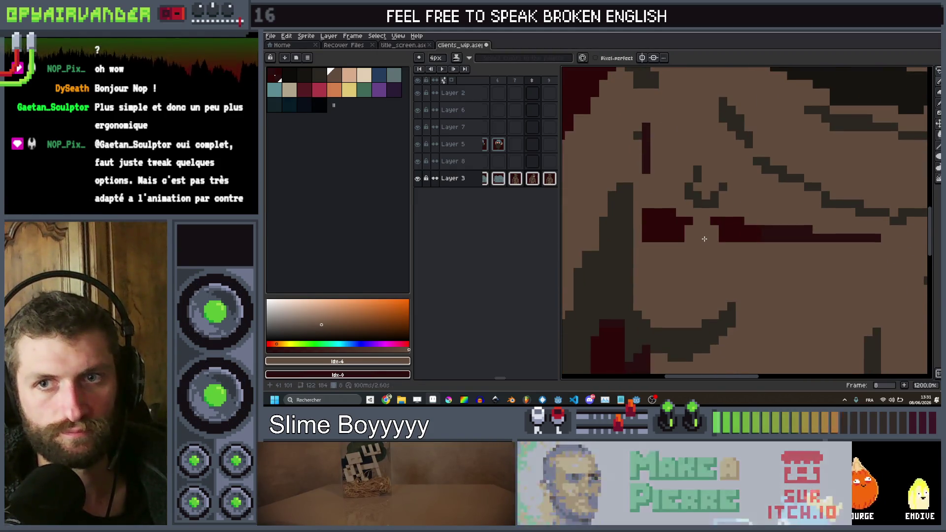
pyautogui.moveTo(704, 235); pyautogui.dragTo(676, 242)
pyautogui.moveTo(855, 261); pyautogui.dragTo(864, 248)
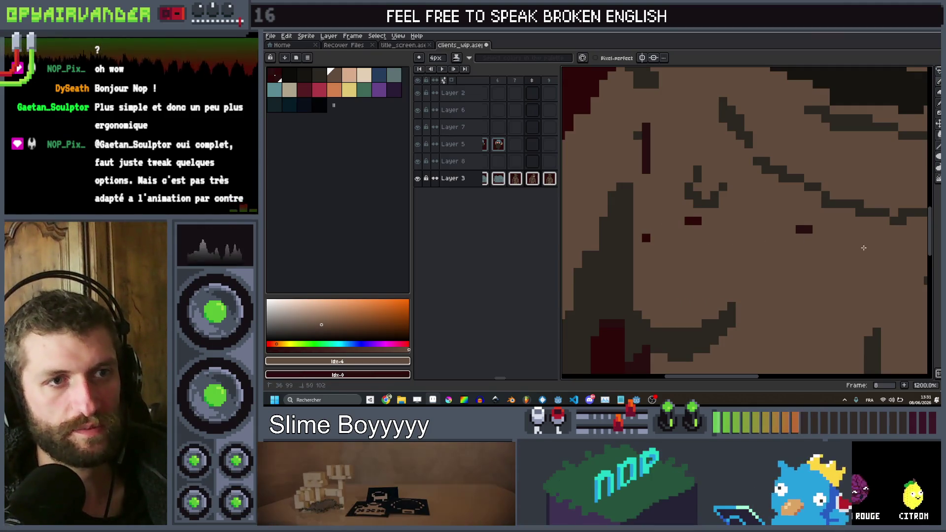
# Paint the dark-red edge strip brown on frame 8 and shrink the brush to 1px.
pyautogui.moveTo(663, 193); pyautogui.dragTo(667, 140)
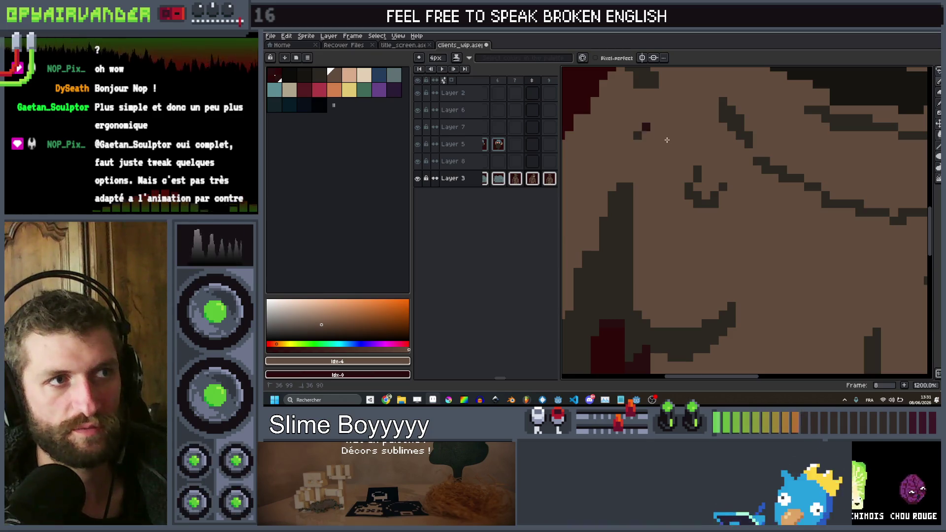
pyautogui.scroll(-4, 667, 129)
pyautogui.scroll(3, 593, 220)
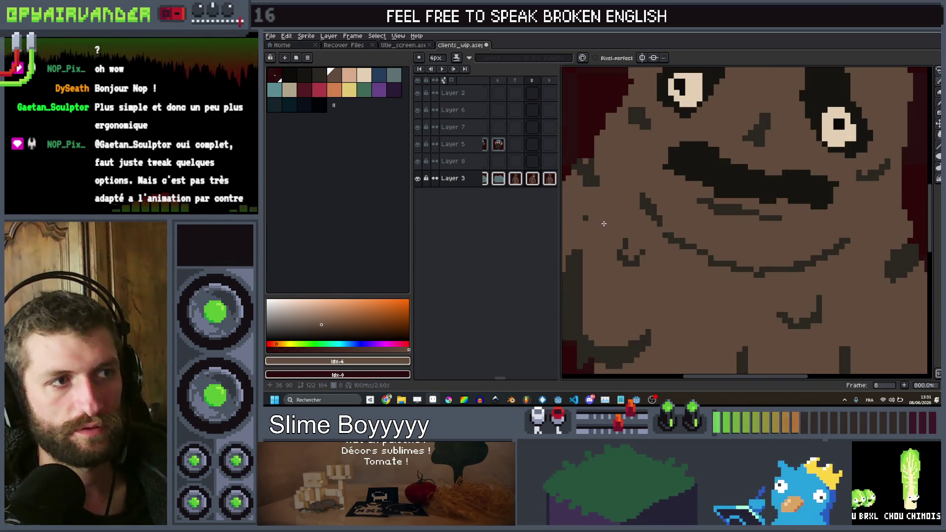
pyautogui.scroll(-3, 593, 220)
pyautogui.scroll(2, 641, 212)
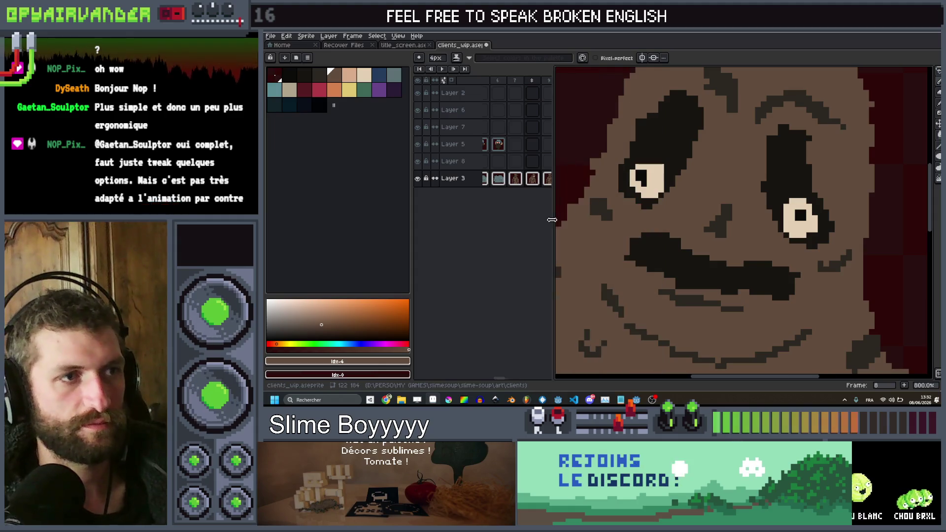
pyautogui.scroll(2, 755, 205)
pyautogui.press('-')
pyautogui.press('-')
pyautogui.press('-')
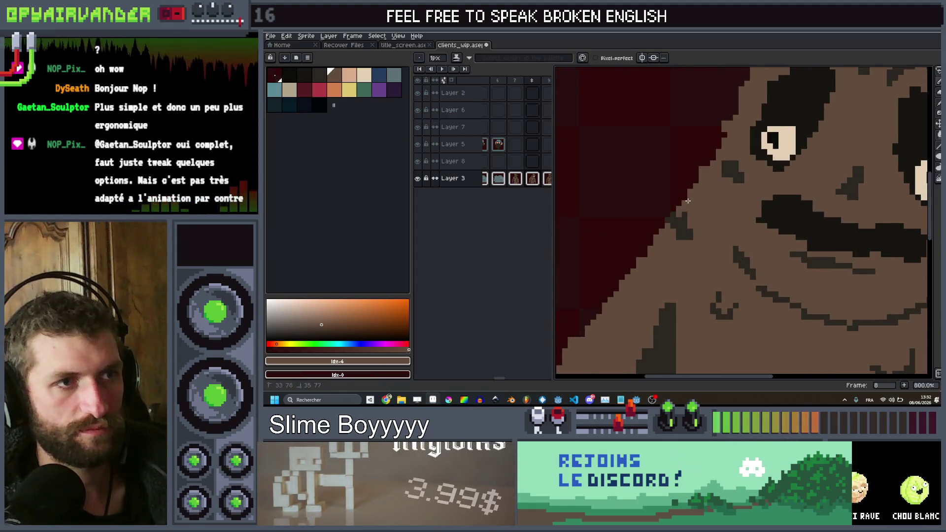
pyautogui.scroll(-5, 688, 201)
# Check frame 7, return to frame 8, and begin a freehand selection around the mouth.
pyautogui.press('Left')
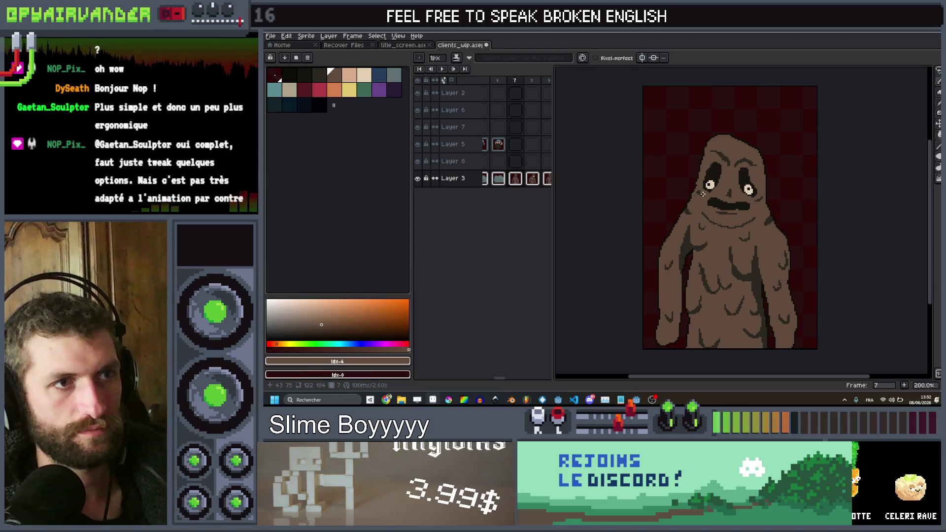
pyautogui.scroll(3, 734, 177)
pyautogui.scroll(-3, 734, 178)
pyautogui.press('Right')
pyautogui.scroll(3, 721, 199)
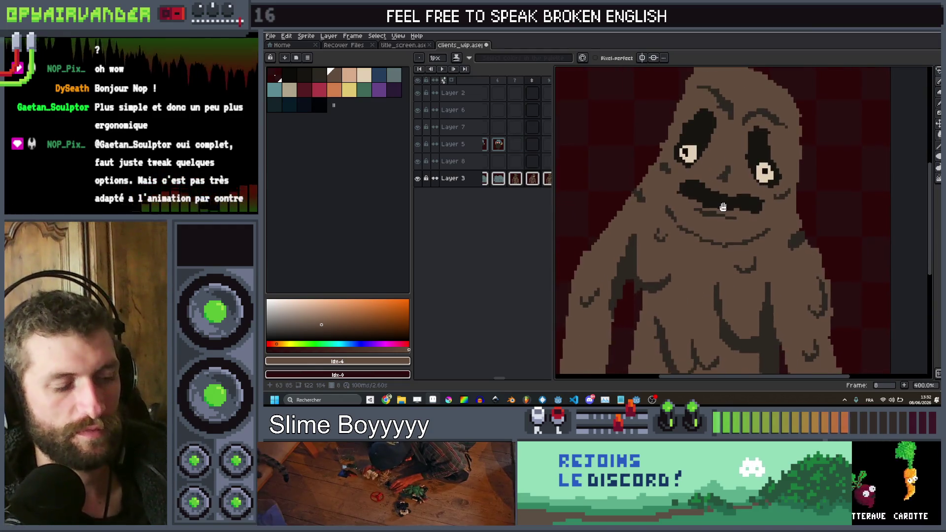
pyautogui.press('m')
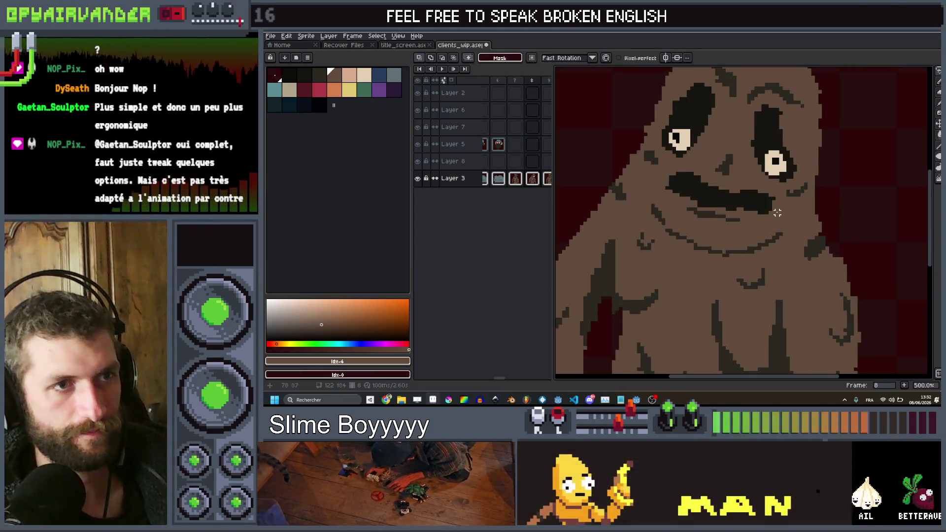
pyautogui.moveTo(731, 205)
pyautogui.mouseDown()
pyautogui.moveTo(662, 187)
pyautogui.moveTo(672, 236)
pyautogui.moveTo(739, 249)
pyautogui.mouseUp()
# Close the mouth selection and transform it into a wider opening.
pyautogui.click(743, 238)
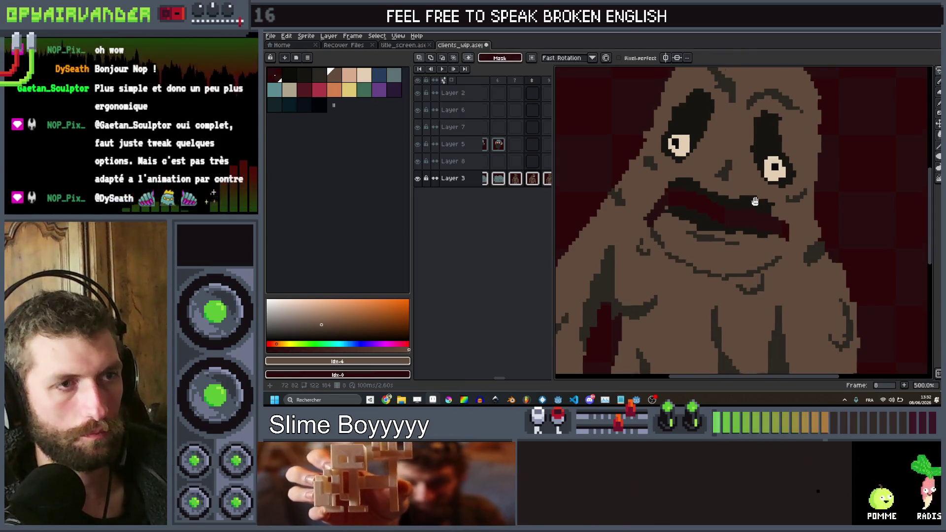
pyautogui.scroll(1, 753, 206)
pyautogui.scroll(1, 804, 240)
pyautogui.press('b')
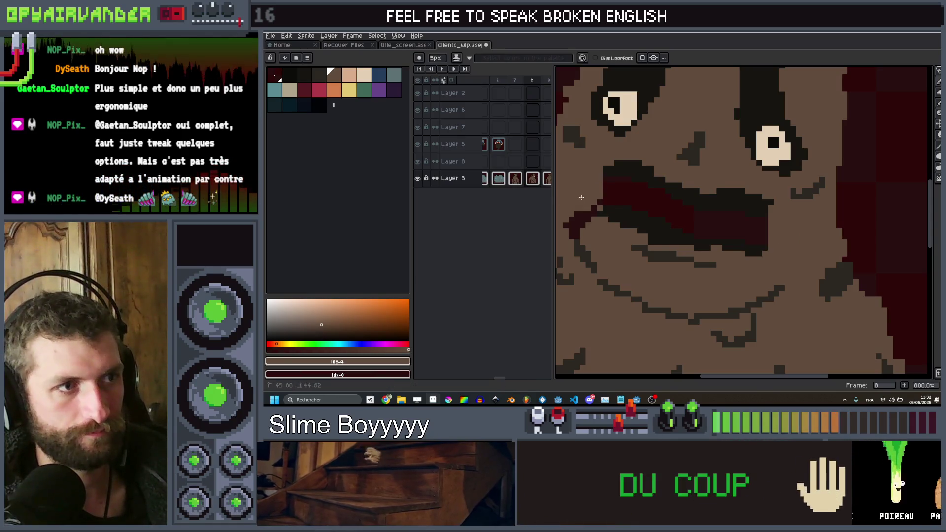
pyautogui.scroll(-3, 641, 212)
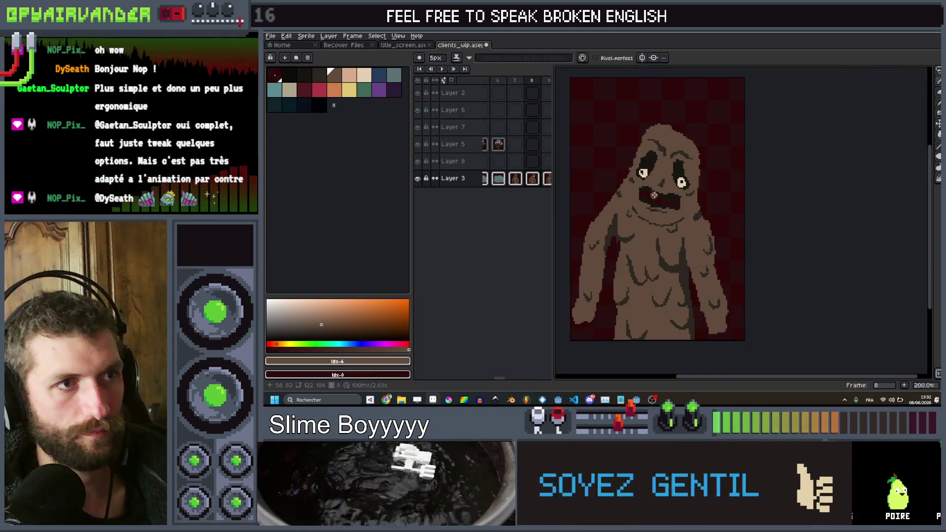
pyautogui.scroll(2, 685, 203)
# Eyedrop the dark mouth colour and fill the mouth interior solid dark with the pencil.
pyautogui.press('i')
pyautogui.click(693, 214)
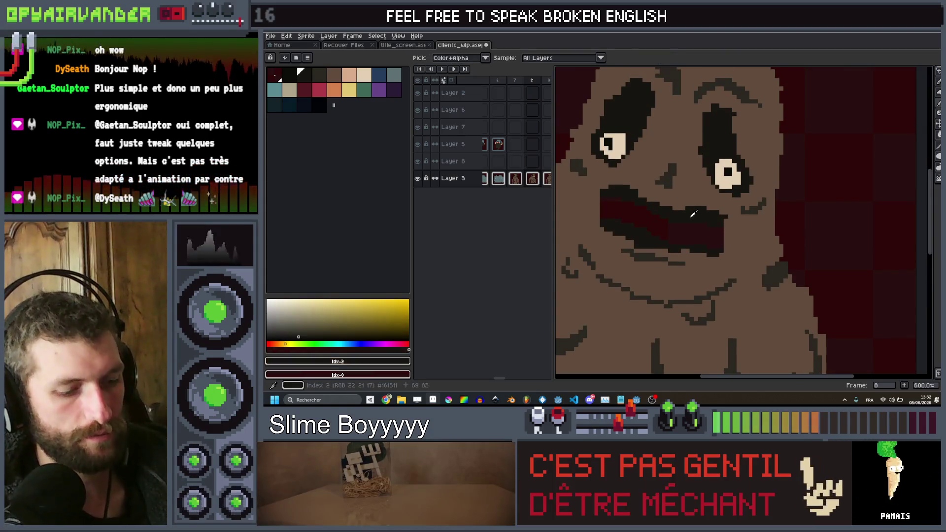
pyautogui.press('b')
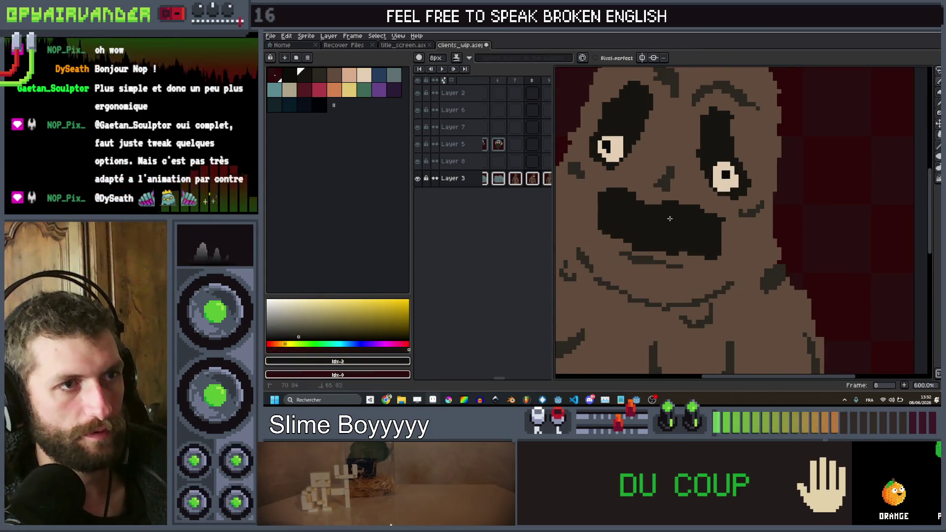
pyautogui.scroll(-5, 720, 196)
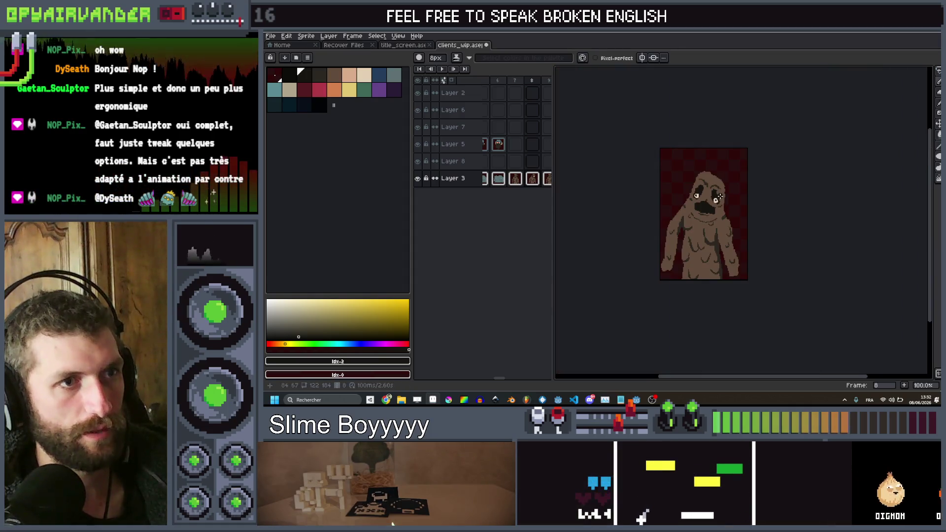
pyautogui.scroll(5, 720, 196)
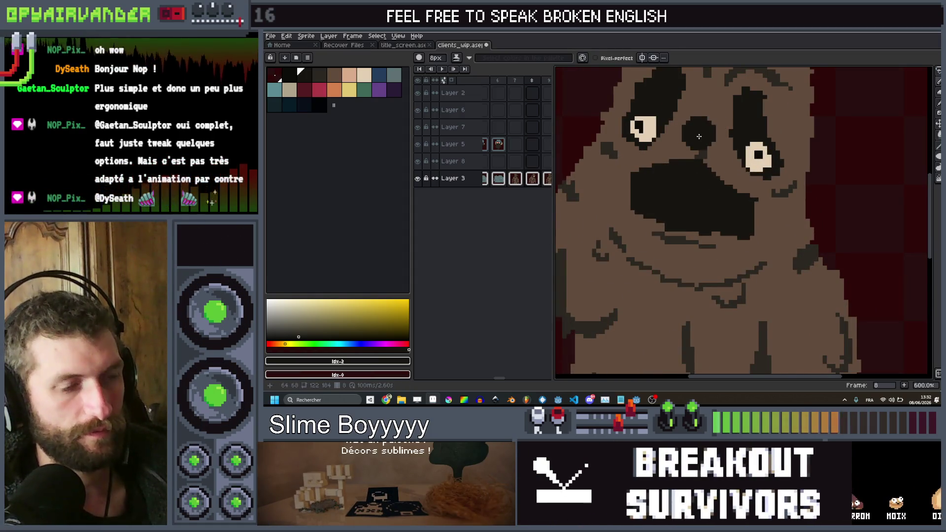
pyautogui.keyDown('alt'); pyautogui.click(694, 214); pyautogui.keyUp('alt')
pyautogui.scroll(4, 697, 198)
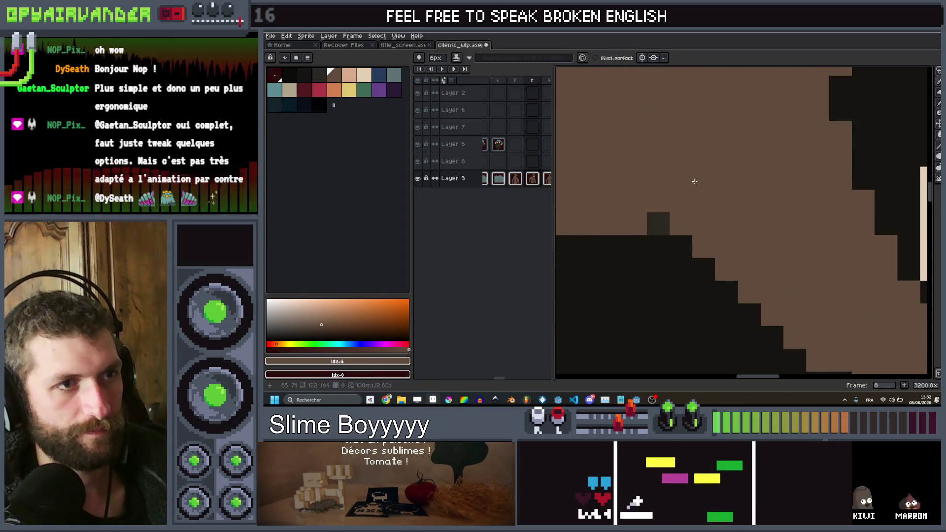
pyautogui.scroll(-5, 695, 182)
pyautogui.scroll(2, 694, 181)
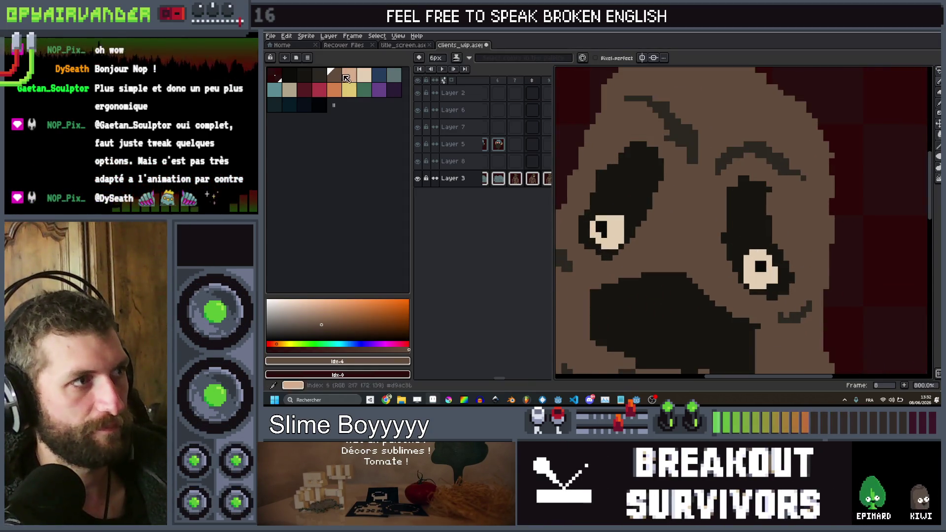
# Paint large round beige eye circles using a 10px brush.
pyautogui.click(319, 74)
pyautogui.scroll(3, 704, 255)
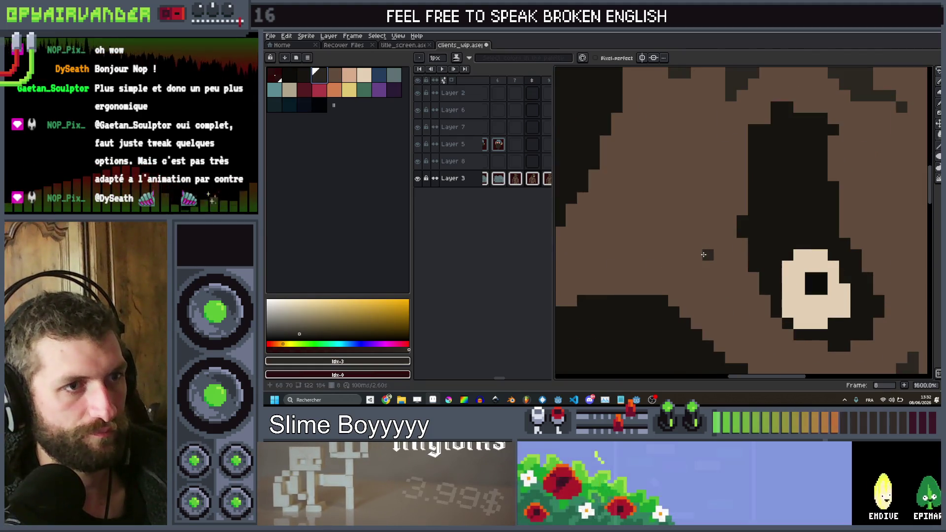
pyautogui.scroll(-5, 646, 232)
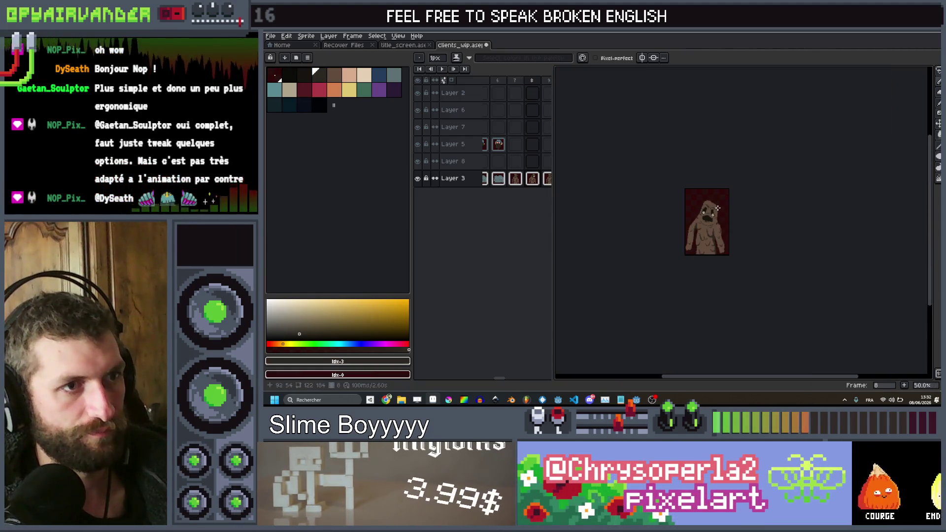
pyautogui.scroll(3, 641, 212)
pyautogui.click(364, 74)
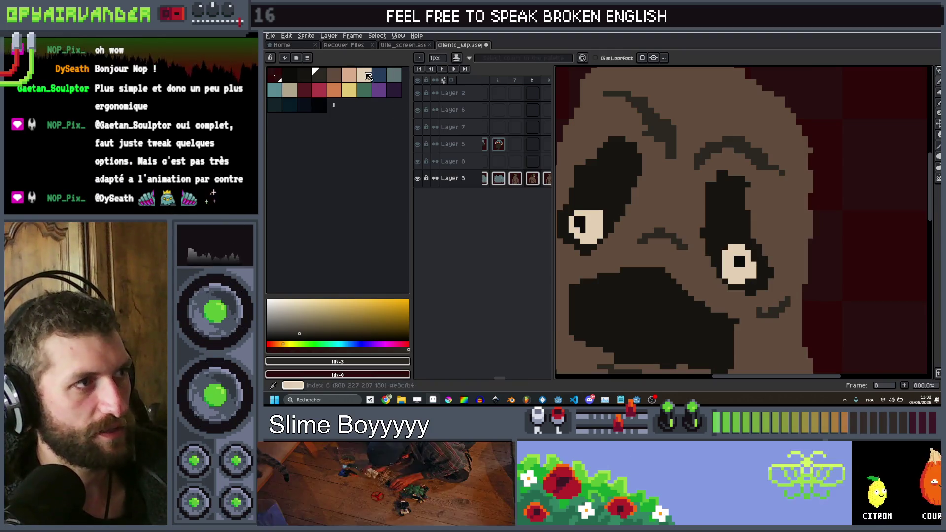
pyautogui.press('+')
pyautogui.press('+')
pyautogui.press('+')
pyautogui.click(744, 268)
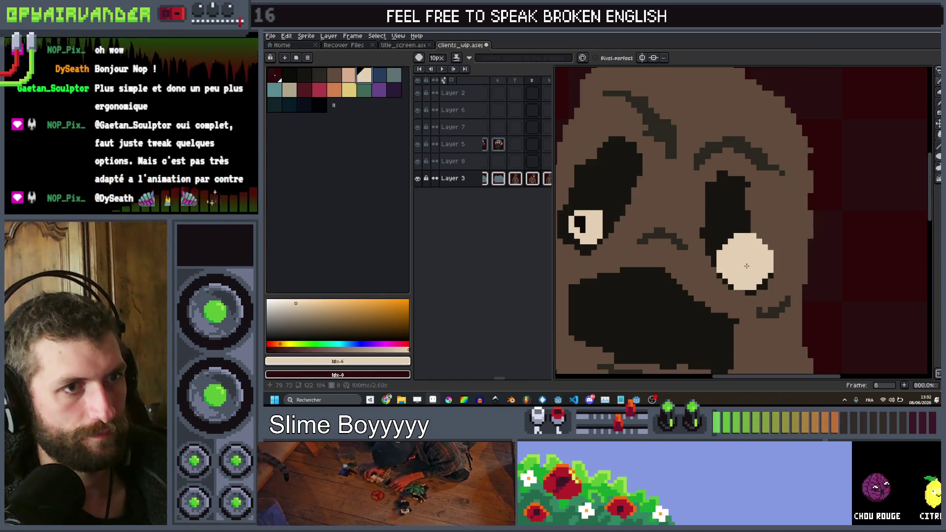
pyautogui.scroll(-4, 579, 222)
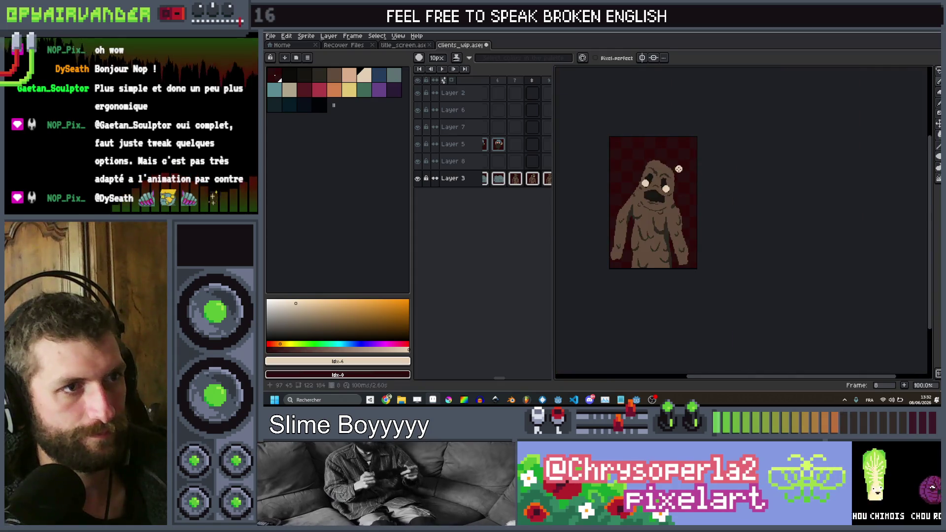
pyautogui.scroll(3, 641, 221)
# Add small dark pupils, redoing the left pupil smaller and higher, then view the previous frame.
pyautogui.click(287, 74)
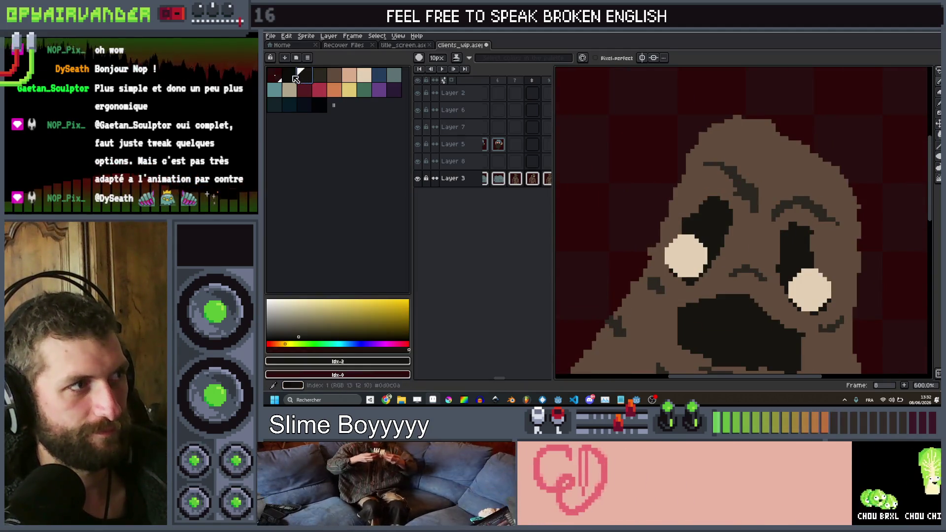
pyautogui.press('-')
pyautogui.press('-')
pyautogui.press('-')
pyautogui.click(687, 262)
pyautogui.hotkey('ctrl', 'z')
pyautogui.press('-')
pyautogui.click(677, 255)
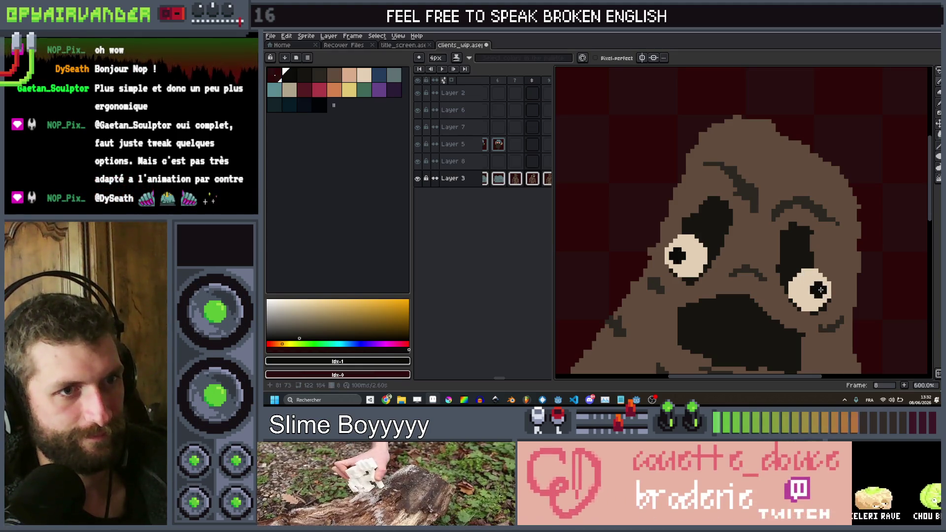
pyautogui.scroll(-5, 820, 195)
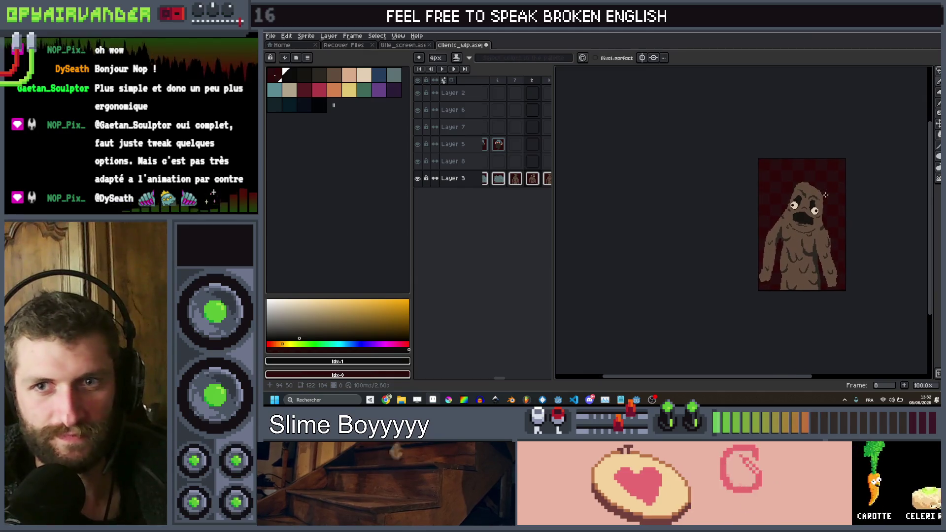
pyautogui.press('Left')
# Flip back and forth between frames 7 and 8 to compare the faces.
pyautogui.press('Right')
pyautogui.press('Left')
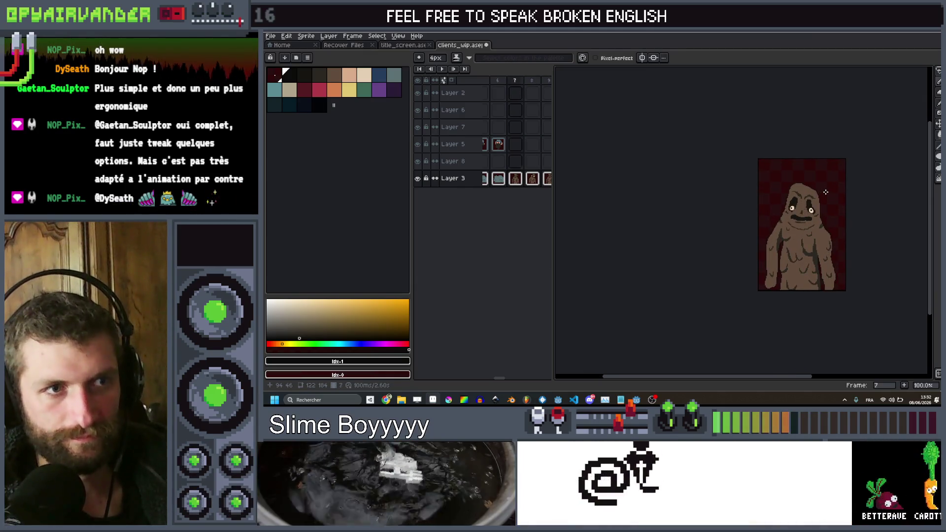
pyautogui.press('Right')
pyautogui.press('Left')
pyautogui.press('Right')
pyautogui.press('Left')
pyautogui.press('Right')
pyautogui.scroll(3, 825, 202)
pyautogui.scroll(-3, 825, 212)
pyautogui.press('Left')
pyautogui.press('Right')
pyautogui.press('Right')
pyautogui.press('Left')
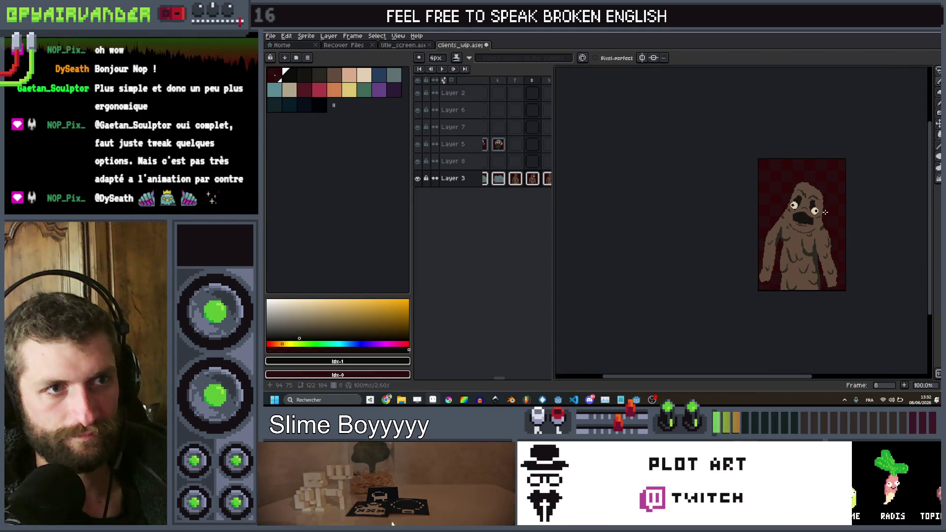
pyautogui.press('Right')
pyautogui.press('Left')
pyautogui.press('Right')
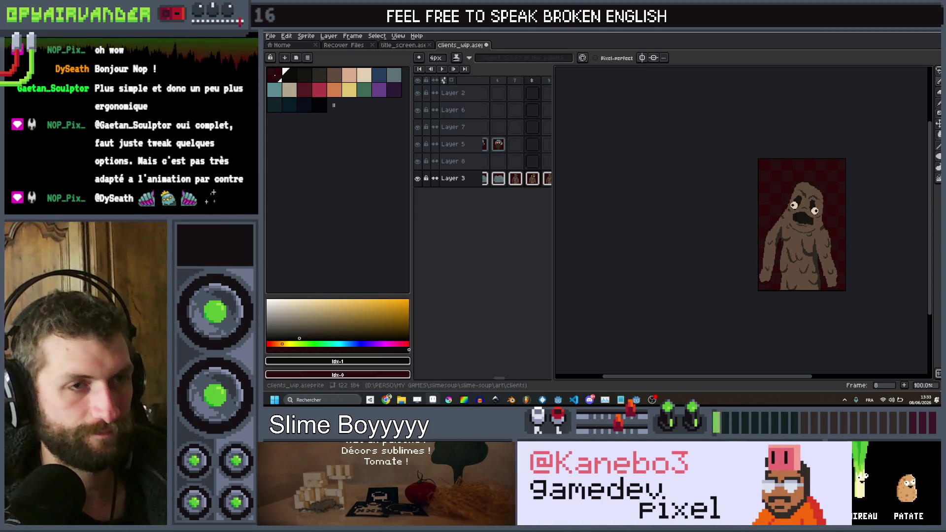
# Apply an effect with Shift+O, then step frames and zoom in on the face.
pyautogui.hotkey('shift', 'o')
pyautogui.press('Return')
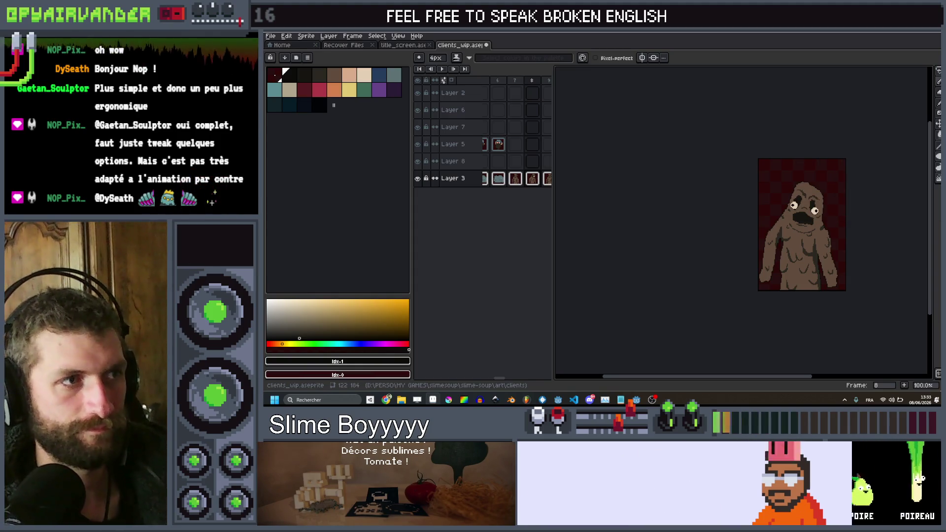
pyautogui.scroll(4, 844, 112)
pyautogui.scroll(-3, 844, 112)
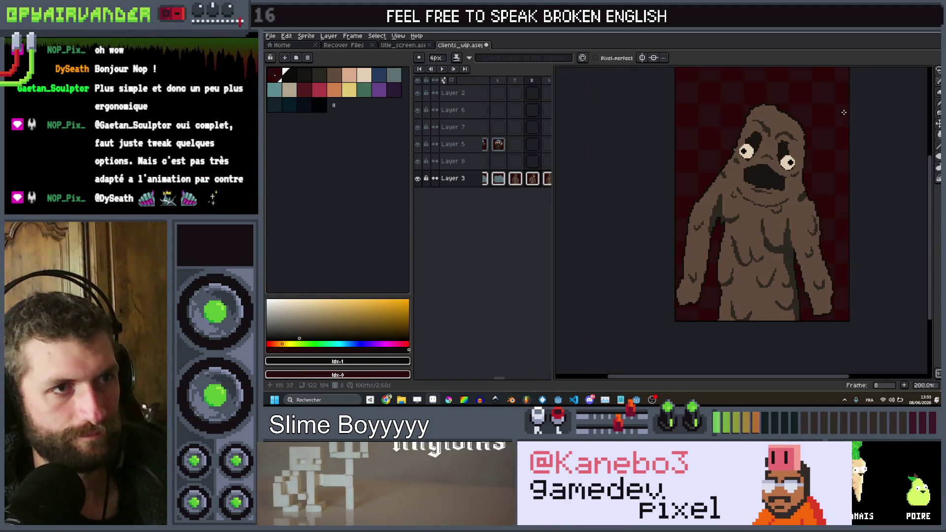
pyautogui.press('Left')
pyautogui.scroll(-1, 844, 112)
pyautogui.press('Right')
pyautogui.press('Right')
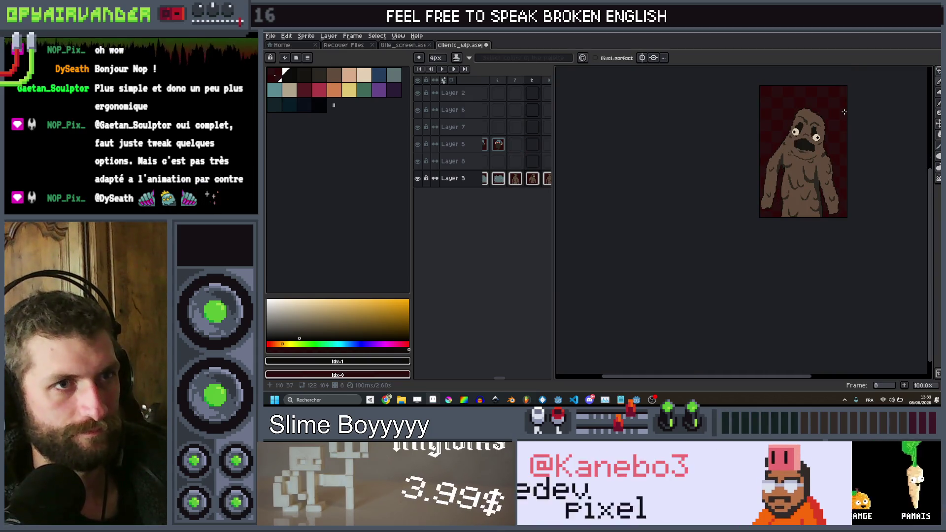
pyautogui.scroll(4, 844, 112)
pyautogui.scroll(5, 742, 219)
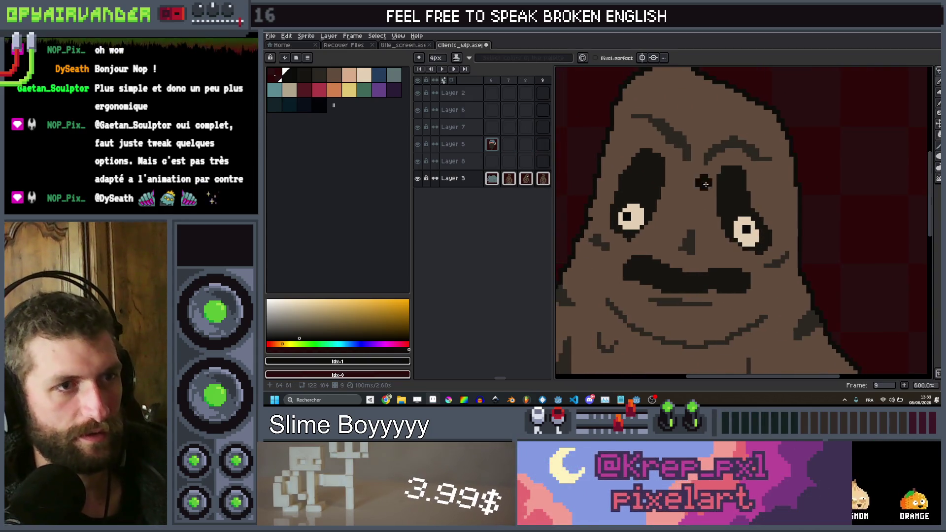
# Pick the dark eye-socket colour and paint over both eye whites into a squint.
pyautogui.press('alt')
pyautogui.keyDown('alt'); pyautogui.click(776, 208); pyautogui.keyUp('alt')
pyautogui.moveTo(744, 217)
pyautogui.mouseDown()
pyautogui.moveTo(670, 198)
pyautogui.moveTo(734, 227)
pyautogui.mouseUp()
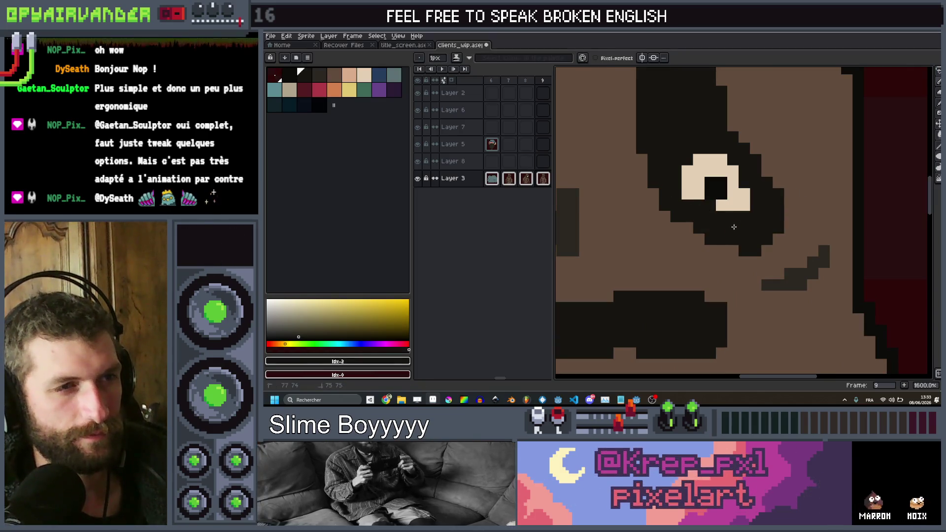
pyautogui.click(732, 182)
pyautogui.moveTo(687, 172); pyautogui.dragTo(685, 156)
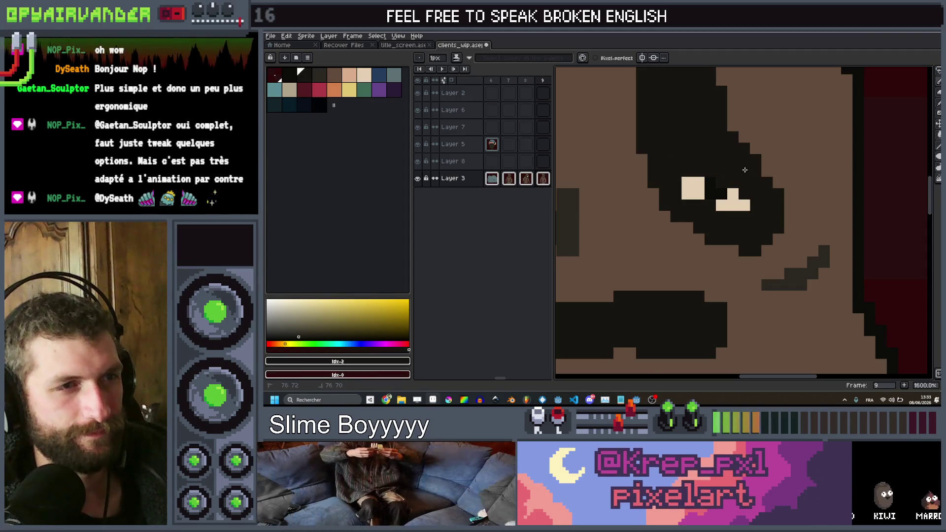
pyautogui.scroll(-5, 744, 169)
pyautogui.scroll(5, 667, 186)
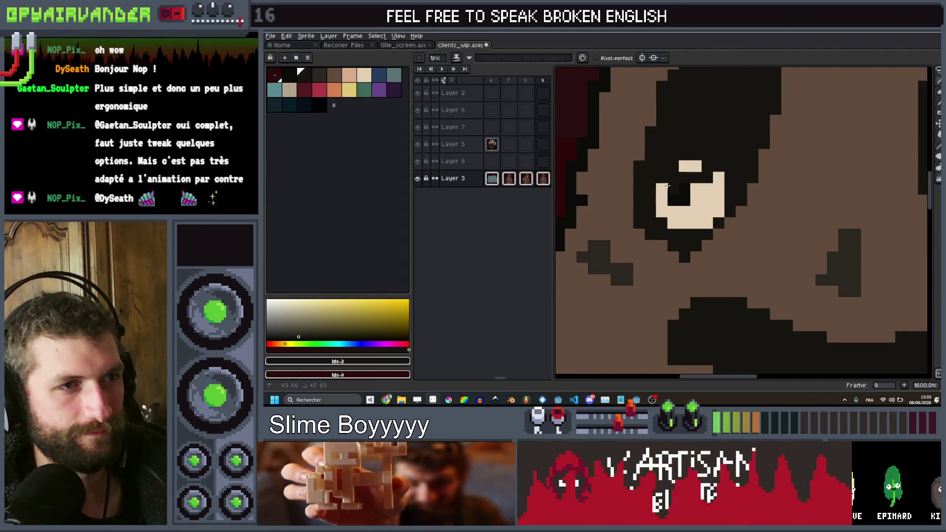
pyautogui.moveTo(668, 186); pyautogui.dragTo(688, 168)
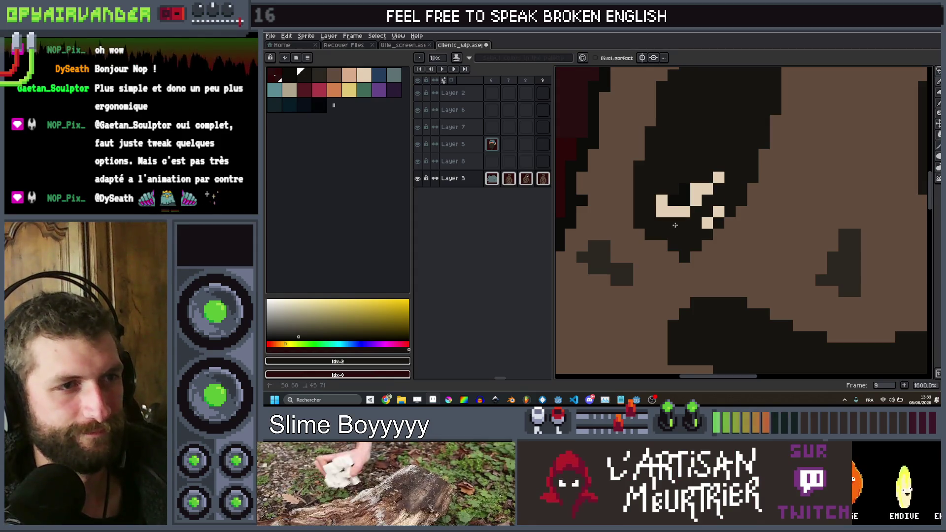
pyautogui.scroll(-4, 727, 202)
pyautogui.scroll(3, 754, 217)
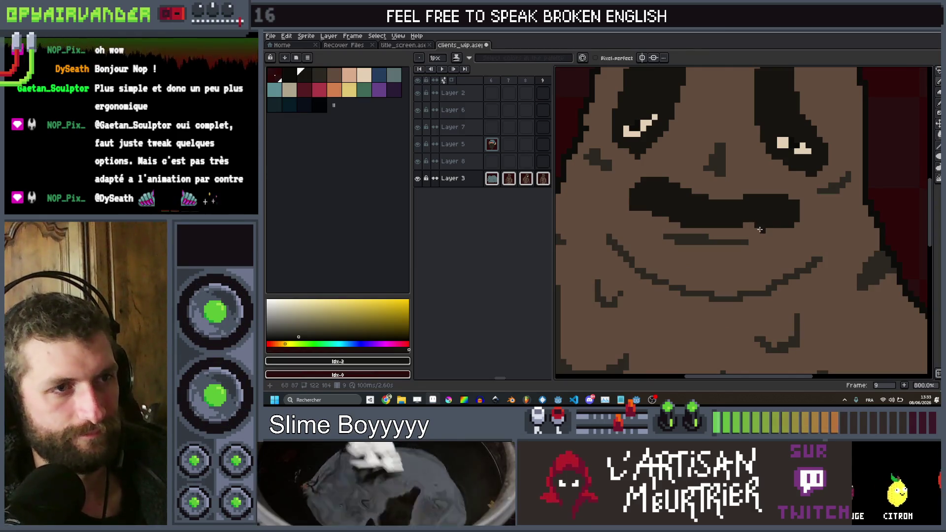
# Lasso the mouth area and move it upward.
pyautogui.moveTo(739, 311)
pyautogui.mouseDown()
pyautogui.moveTo(827, 268)
pyautogui.moveTo(796, 230)
pyautogui.mouseUp()
pyautogui.moveTo(728, 214)
pyautogui.mouseDown()
pyautogui.moveTo(648, 203)
pyautogui.moveTo(640, 296)
pyautogui.moveTo(738, 310)
pyautogui.mouseUp()
pyautogui.moveTo(728, 274); pyautogui.dragTo(735, 242)
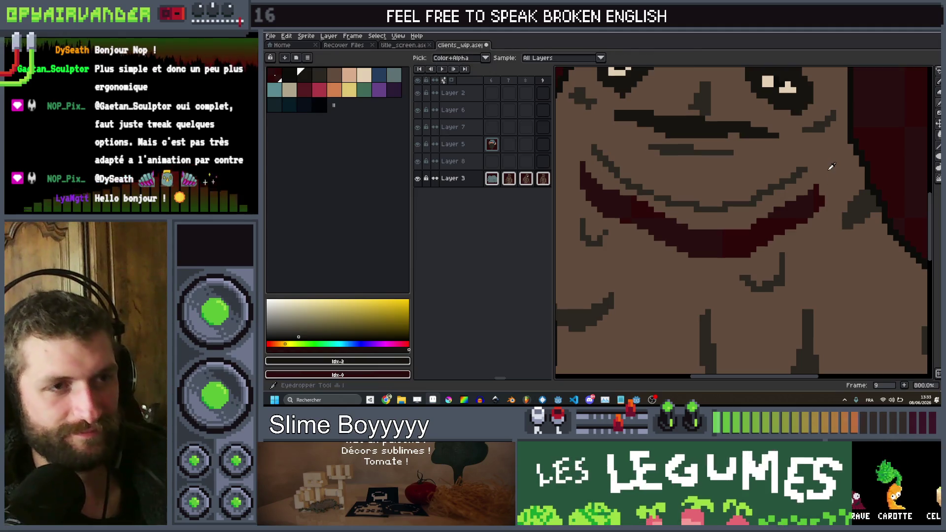
# Paint over the slime's red lip stroke in skin brown with a 5px pencil, then compare with frame 8.
pyautogui.keyDown('alt'); pyautogui.click(832, 197); pyautogui.keyUp('alt')
pyautogui.press('b')
pyautogui.click(819, 199)
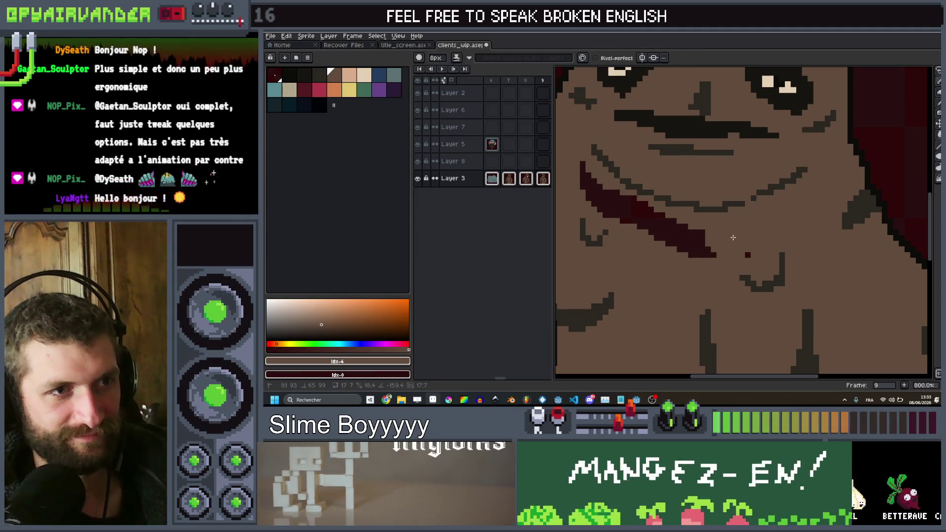
pyautogui.press('v')
pyautogui.press('+')
pyautogui.moveTo(795, 213)
pyautogui.mouseDown()
pyautogui.moveTo(706, 259)
pyautogui.moveTo(710, 252)
pyautogui.moveTo(607, 202)
pyautogui.mouseUp()
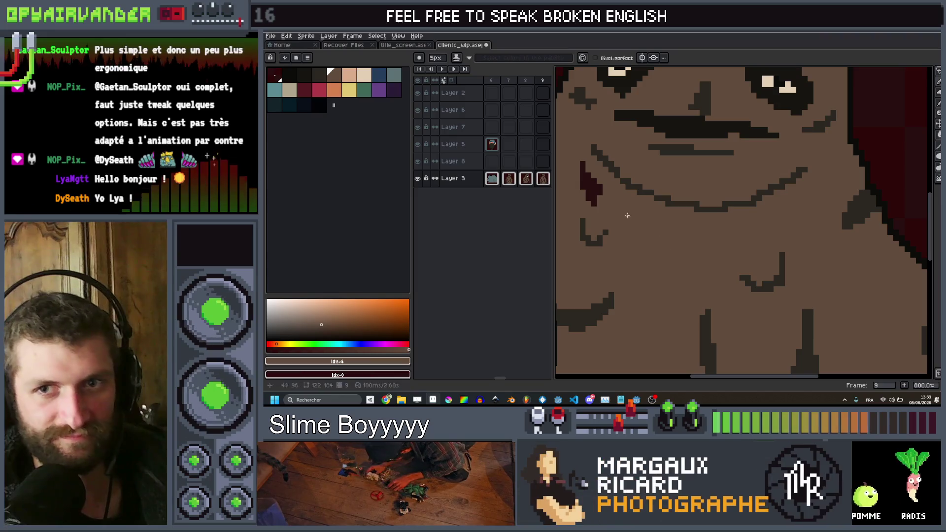
pyautogui.click(593, 201)
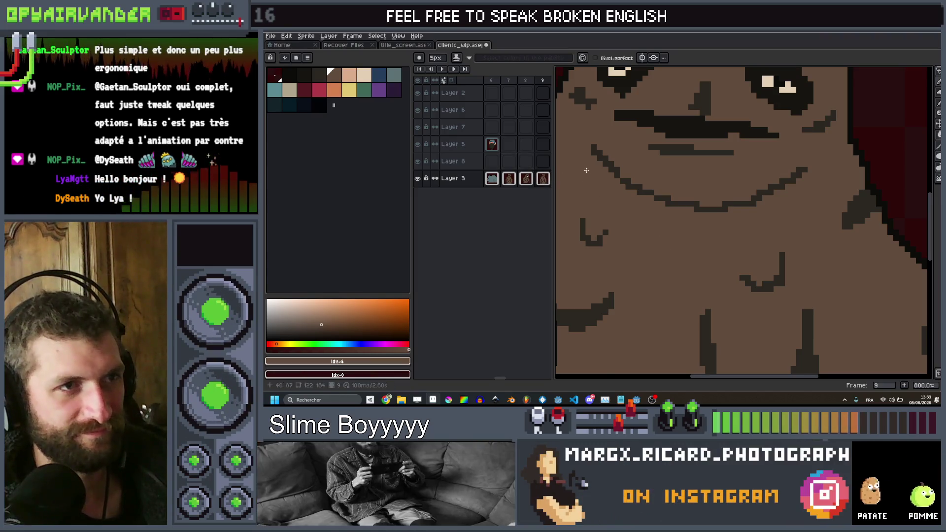
pyautogui.scroll(-5, 672, 122)
pyautogui.press('Left')
pyautogui.scroll(-1, 712, 129)
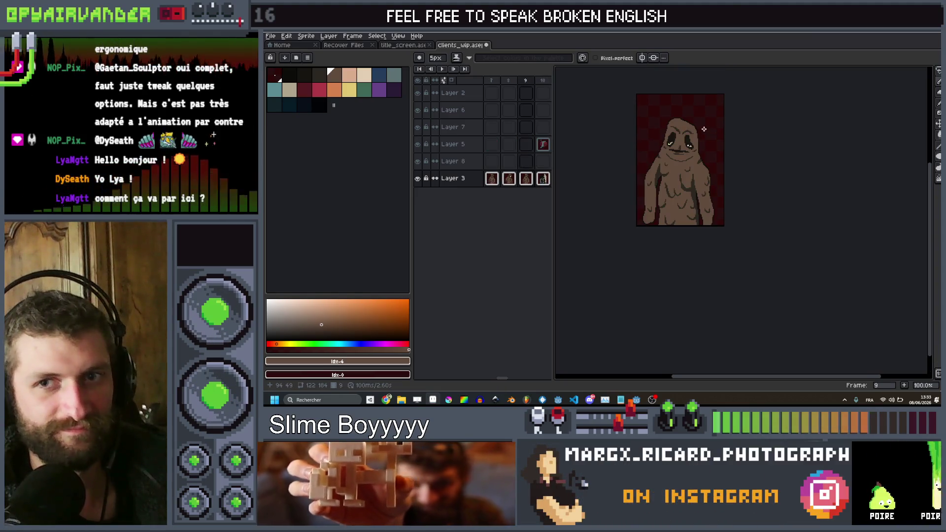
# On frame 9, lasso-select the slime's head and face and move it slightly down.
pyautogui.press('Right')
pyautogui.scroll(3, 689, 135)
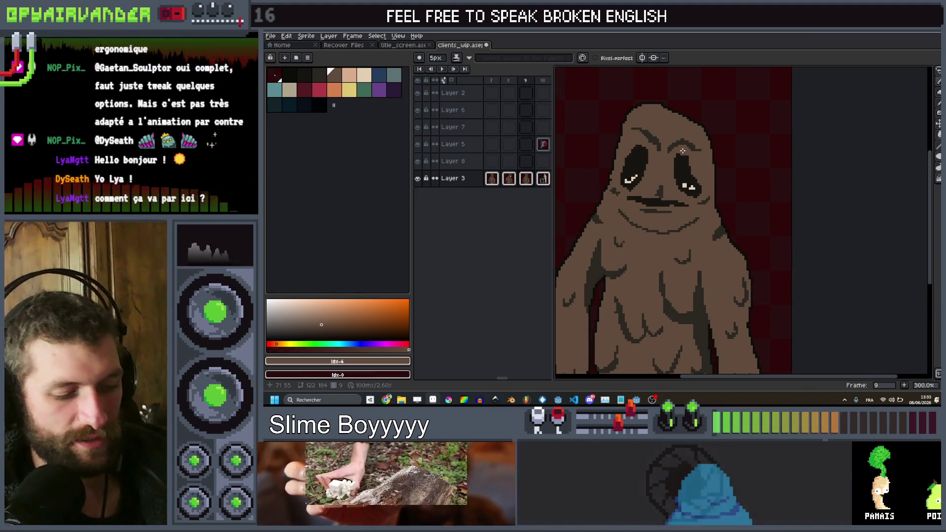
pyautogui.press('m')
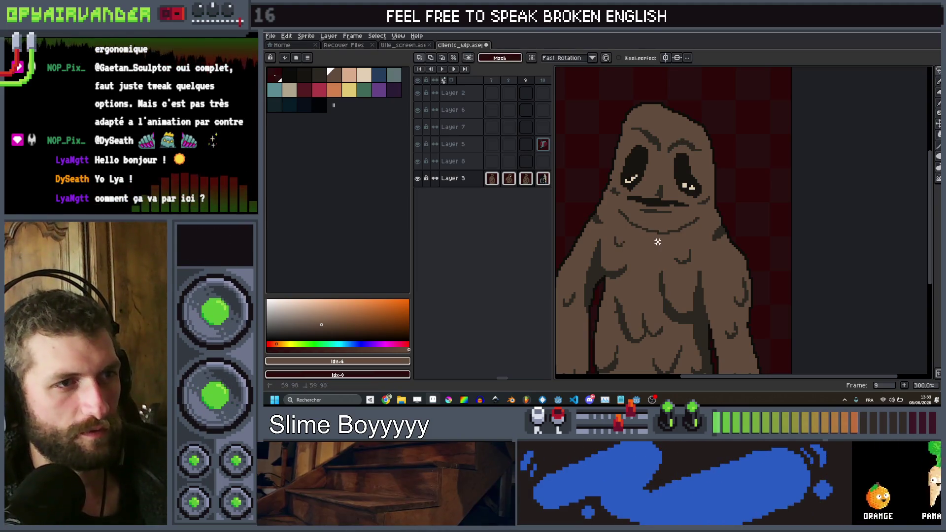
pyautogui.moveTo(748, 157)
pyautogui.mouseDown()
pyautogui.moveTo(584, 110)
pyautogui.moveTo(602, 218)
pyautogui.mouseUp()
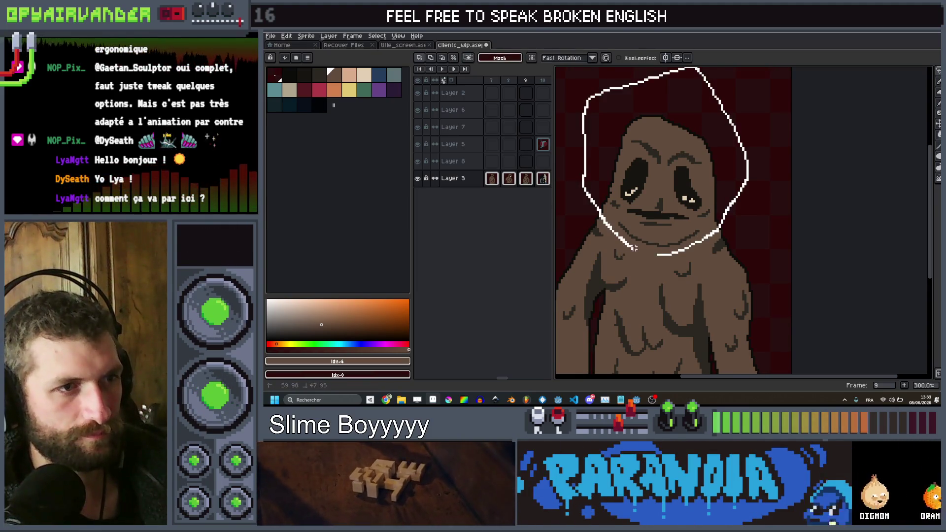
pyautogui.moveTo(666, 256); pyautogui.dragTo(666, 265)
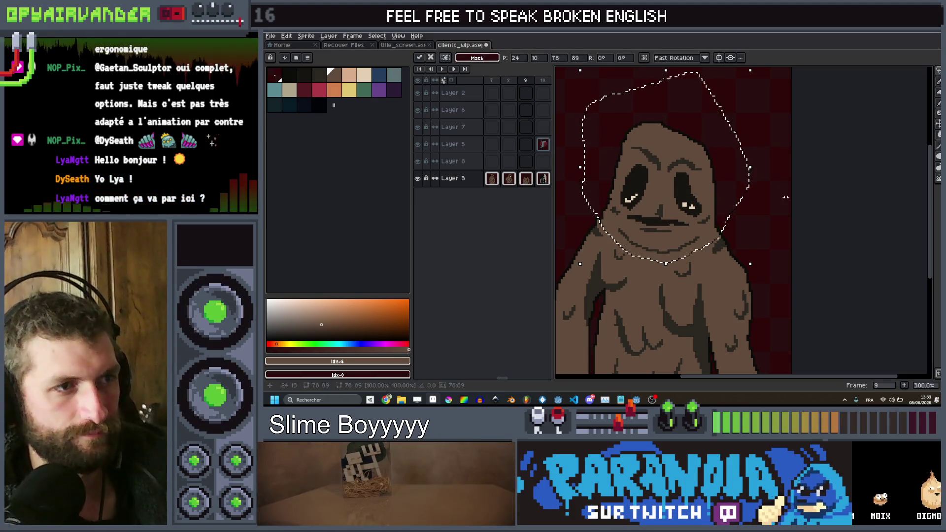
pyautogui.press('Return')
# Check the fly frame, return to slime frame 9 and switch back to the pencil.
pyautogui.scroll(-2, 805, 246)
pyautogui.scroll(1, 801, 231)
pyautogui.press('Right')
pyautogui.press('Left')
pyautogui.press('b')
pyautogui.scroll(4, 783, 217)
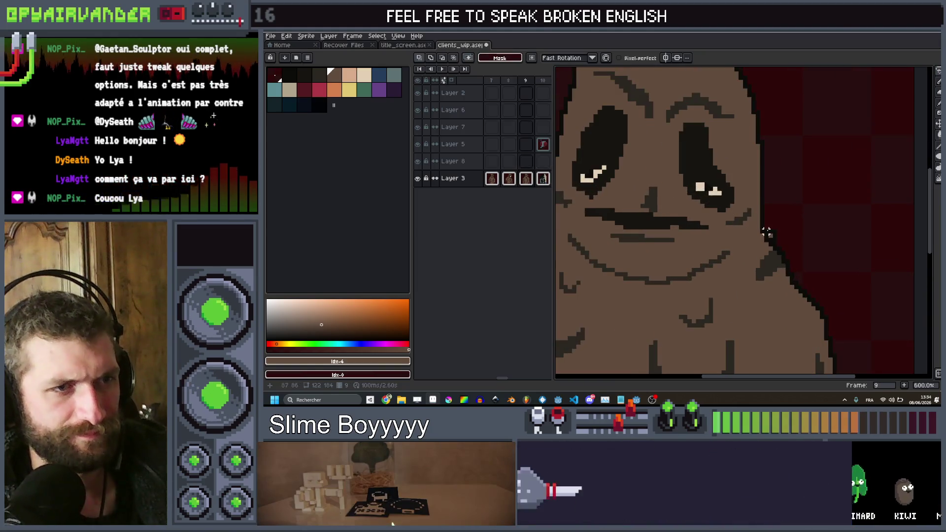
pyautogui.scroll(2, 770, 217)
pyautogui.scroll(-3, 763, 217)
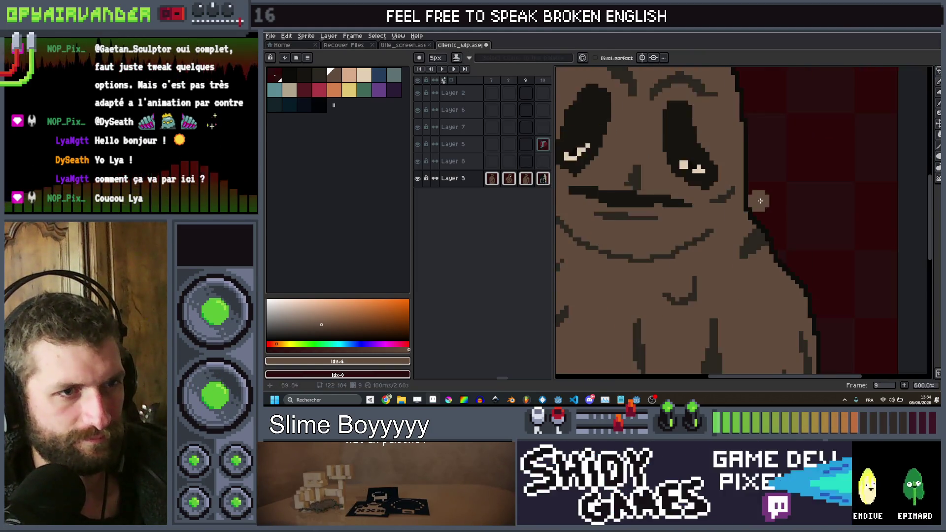
# With a 1px brush, fix the stray pixel on the slime's right edge and pick black.
pyautogui.scroll(5, 756, 232)
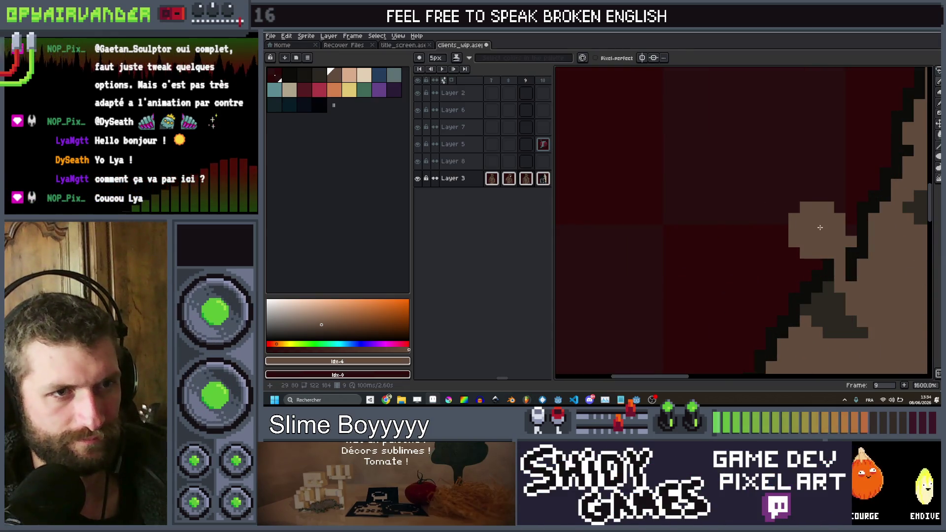
pyautogui.press('-')
pyautogui.press('-')
pyautogui.press('-')
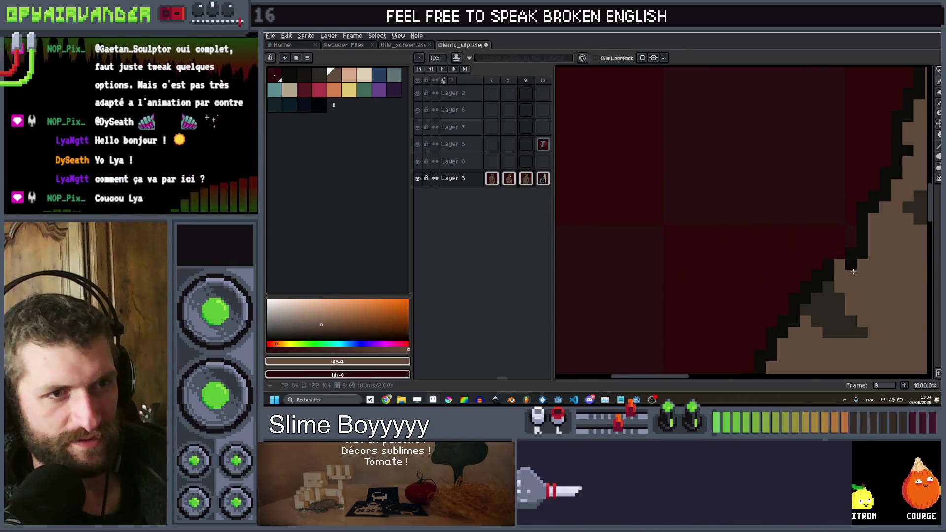
pyautogui.click(855, 261)
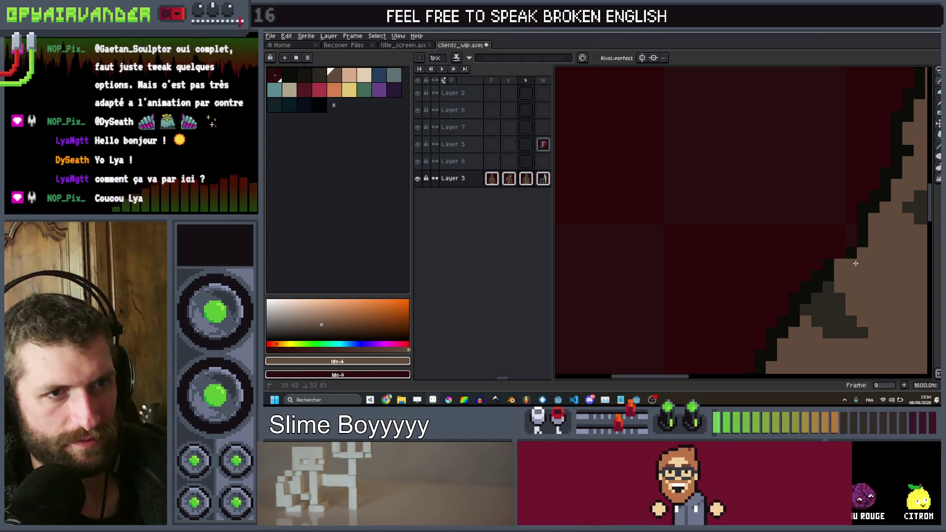
pyautogui.keyDown('alt'); pyautogui.click(859, 227); pyautogui.keyUp('alt')
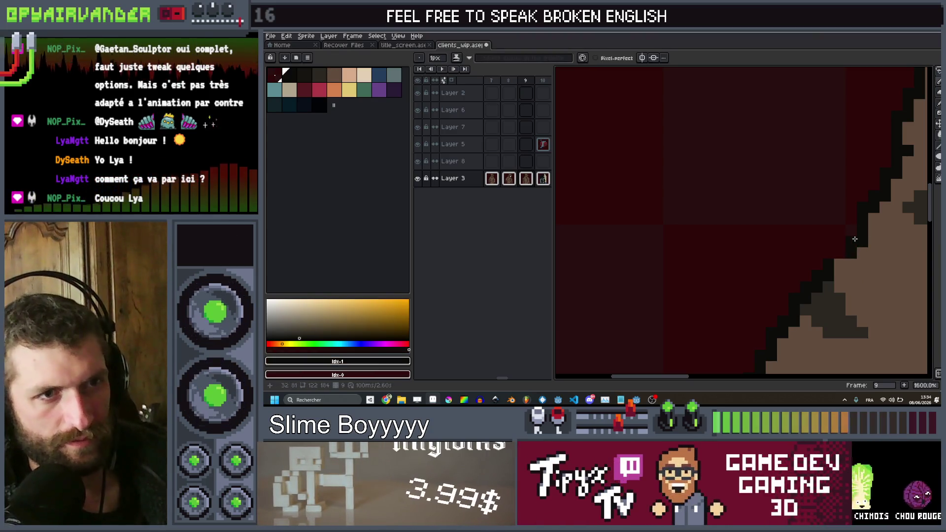
# Flip between frames 7 and 9 to compare the eyes, then advance to fly frame 10.
pyautogui.scroll(-6, 831, 253)
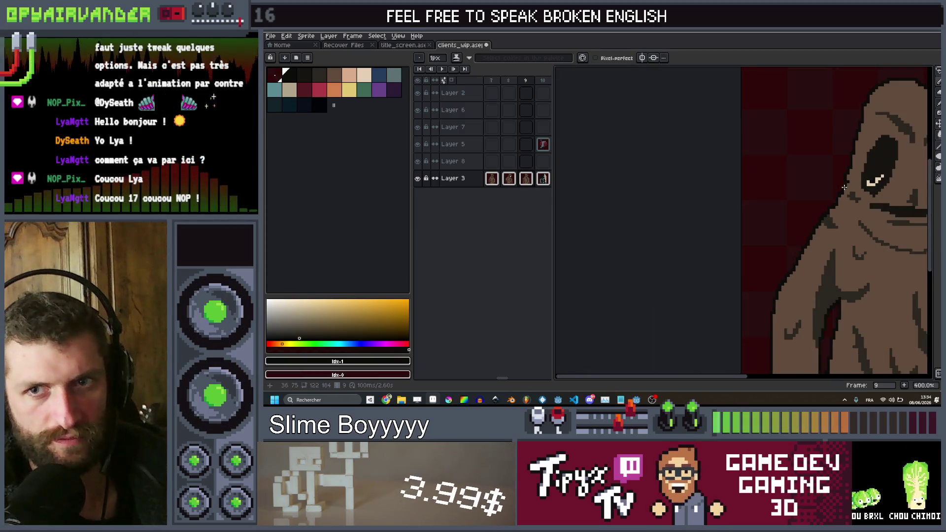
pyautogui.press(',')
pyautogui.press(',')
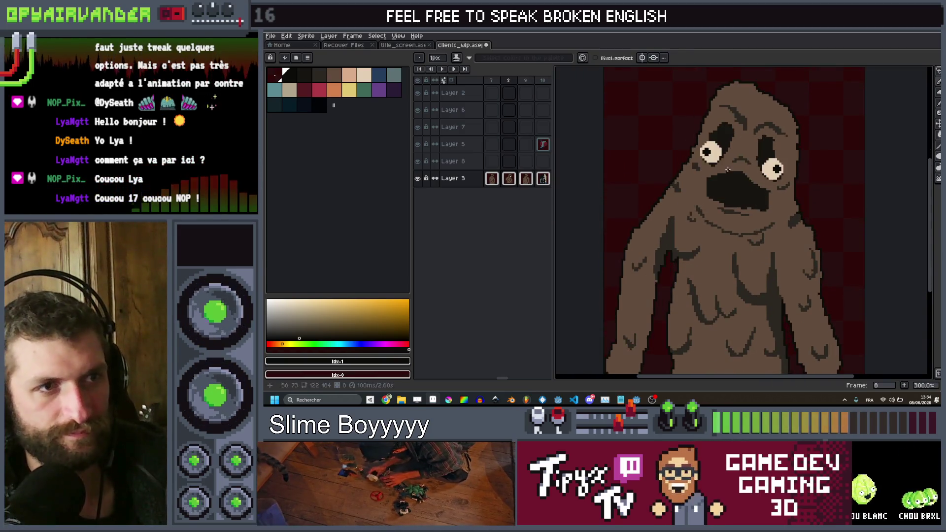
pyautogui.scroll(-3, 724, 170)
pyautogui.scroll(2, 737, 167)
pyautogui.press('.')
pyautogui.press('.')
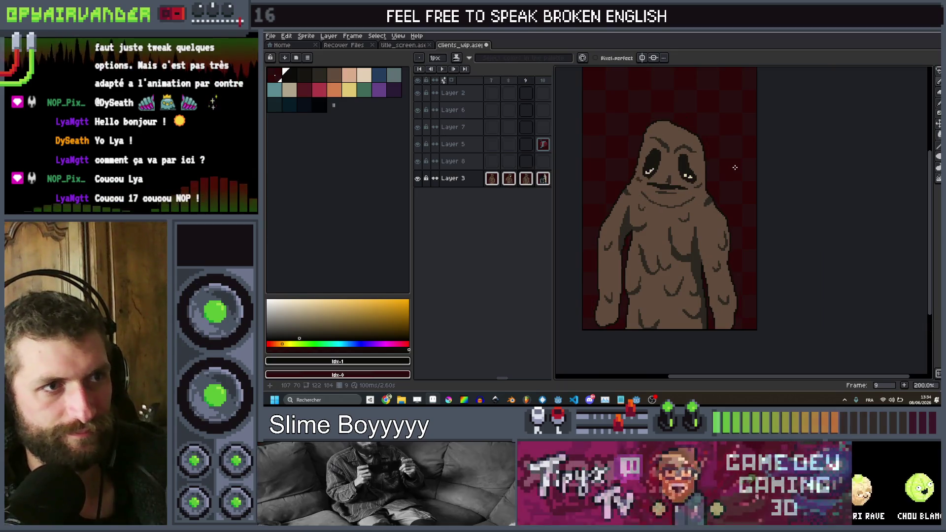
pyautogui.press(',')
pyautogui.press(',')
pyautogui.press(',')
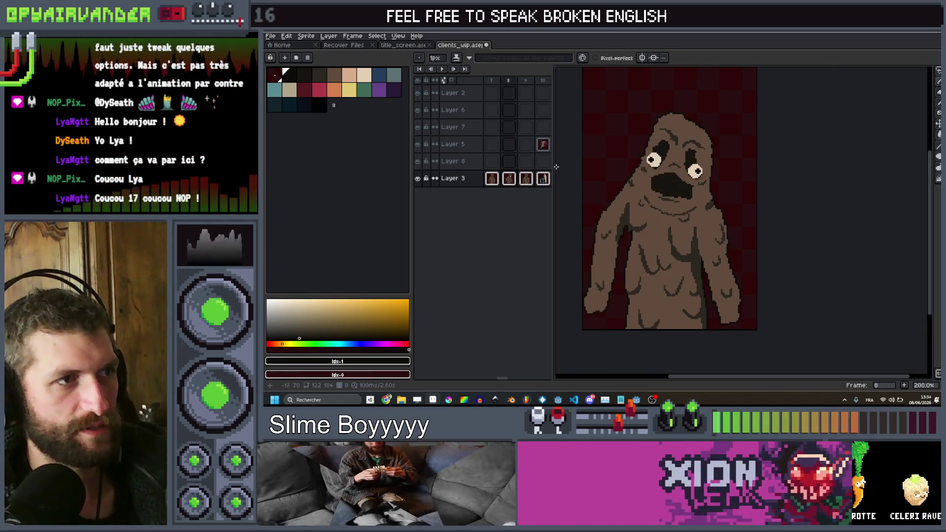
pyautogui.press('.')
pyautogui.press('.')
pyautogui.press('.')
pyautogui.press('.')
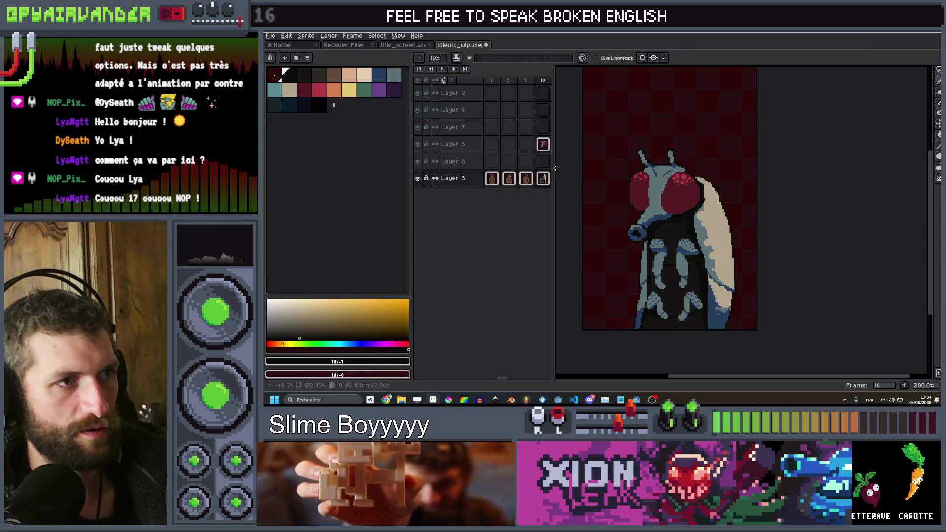
pyautogui.press('.')
# Widen the timeline to show more frames and settle on fly frame 10.
pyautogui.press(',')
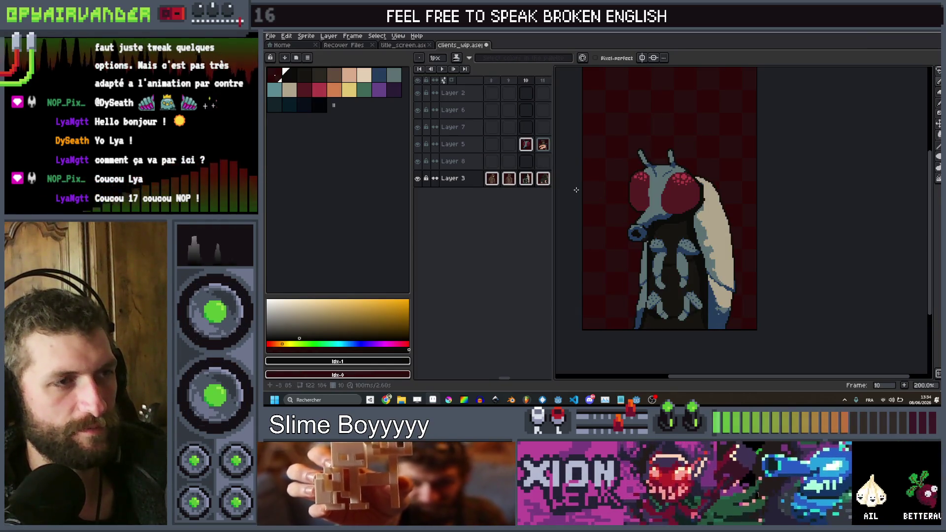
pyautogui.moveTo(554, 202)
pyautogui.mouseDown()
pyautogui.moveTo(864, 215)
pyautogui.moveTo(571, 221)
pyautogui.mouseUp()
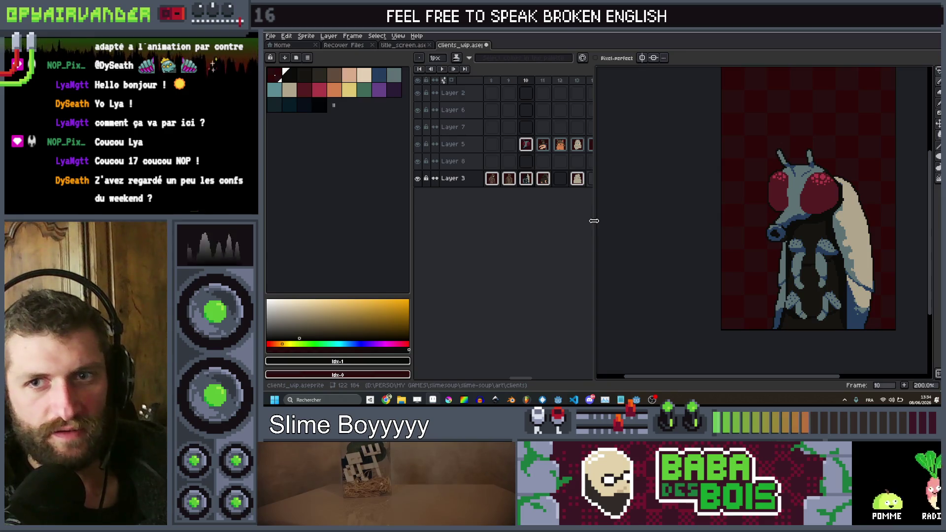
pyautogui.moveTo(593, 220); pyautogui.dragTo(618, 220)
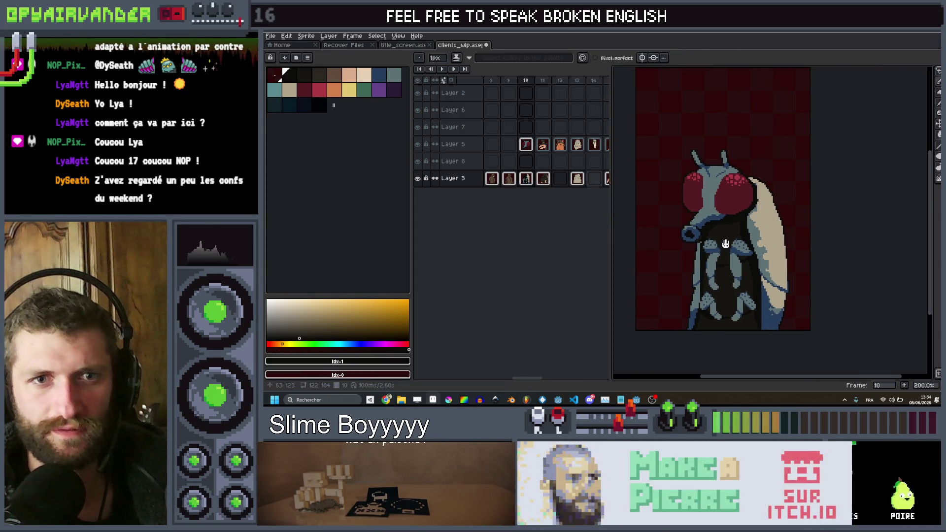
pyautogui.hscroll(2, 757, 233)
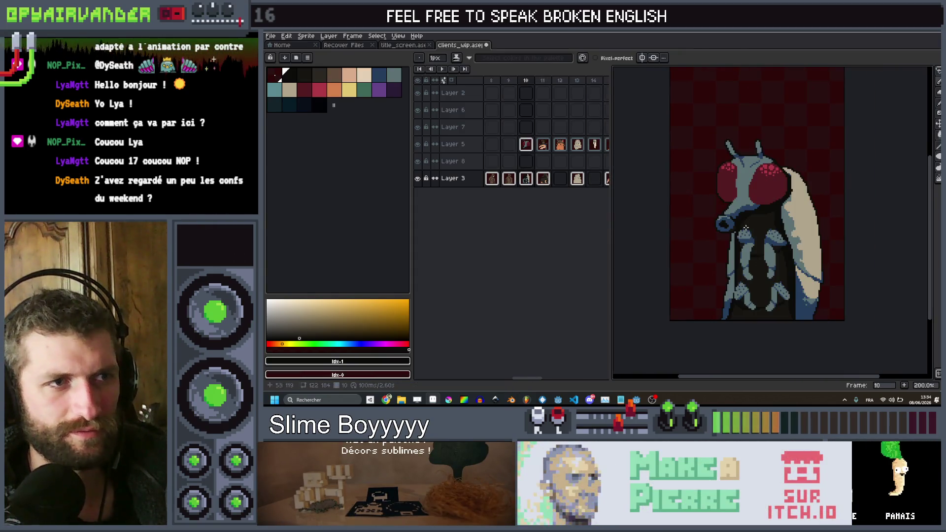
pyautogui.scroll(3, 756, 169)
pyautogui.scroll(-3, 756, 168)
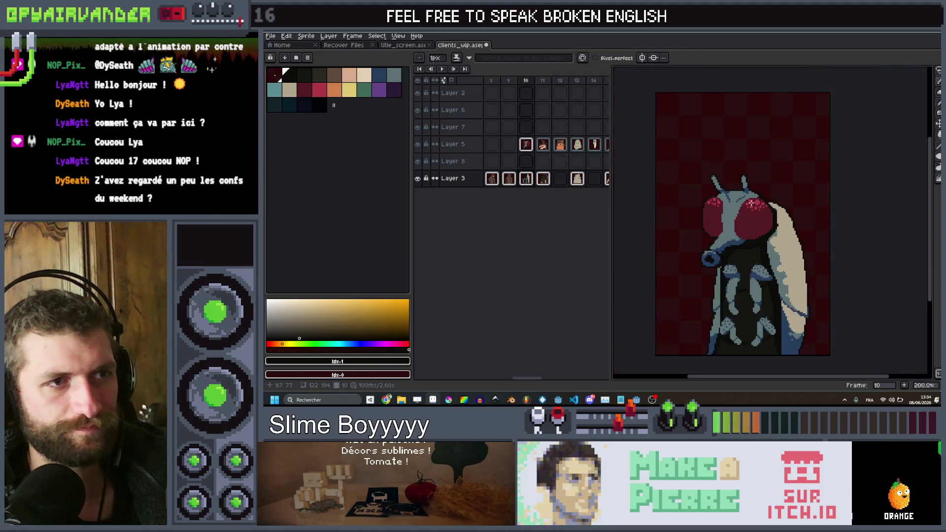
pyautogui.scroll(2, 751, 203)
pyautogui.scroll(-3, 751, 203)
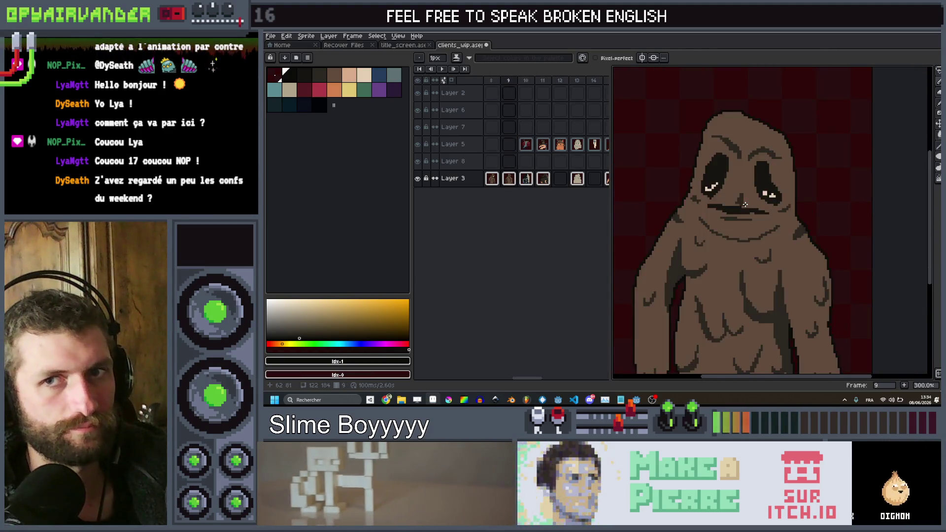
pyautogui.press('.')
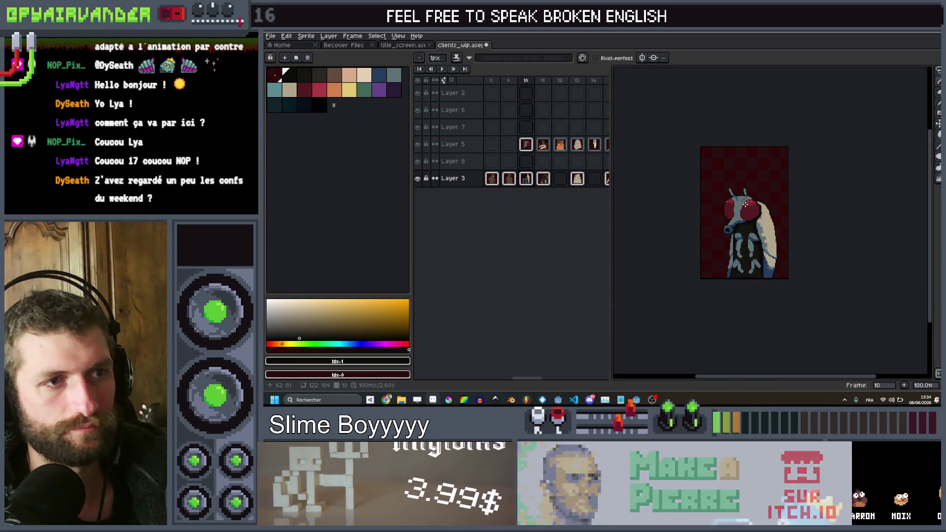
# Make Layer 5 active and select the fly's head area.
pyautogui.scroll(1, 745, 204)
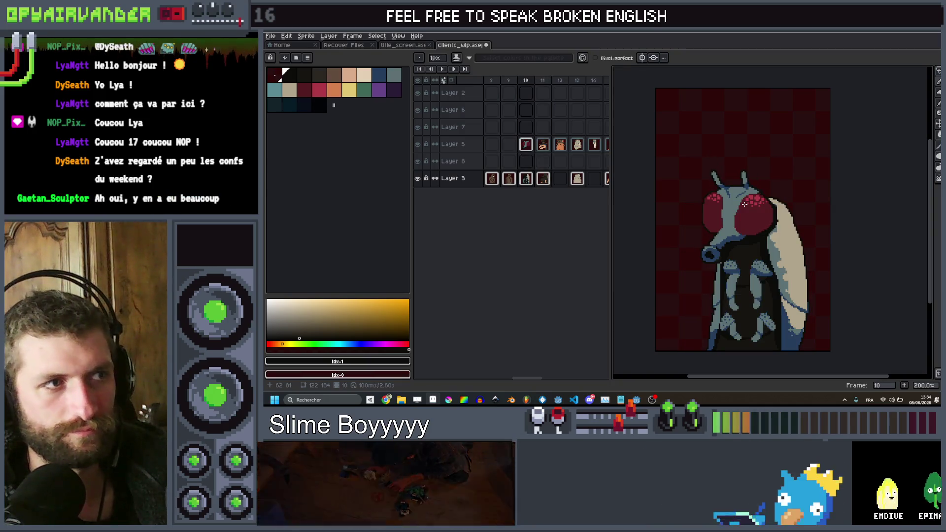
pyautogui.scroll(1, 743, 204)
pyautogui.keyDown('ctrl'); pyautogui.click(744, 204); pyautogui.keyUp('ctrl')
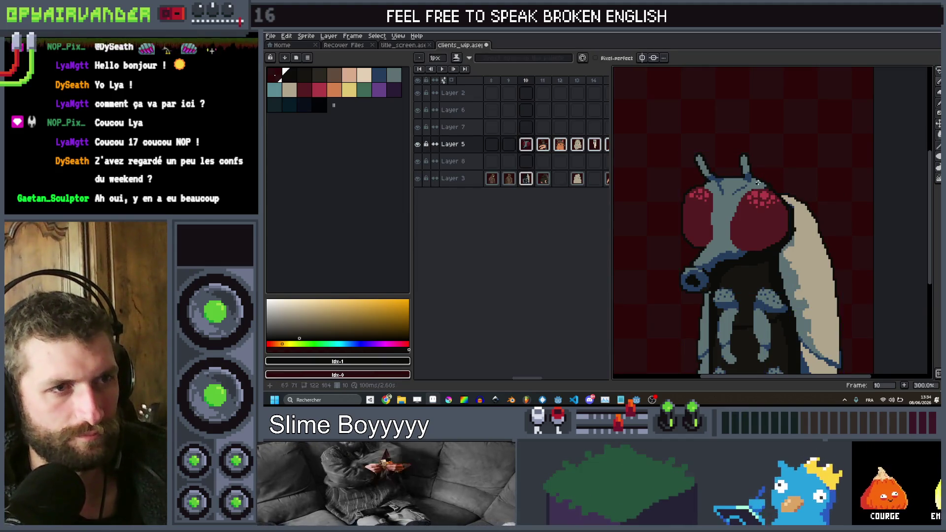
pyautogui.moveTo(795, 152)
pyautogui.mouseDown()
pyautogui.moveTo(726, 205)
pyautogui.moveTo(643, 303)
pyautogui.mouseUp()
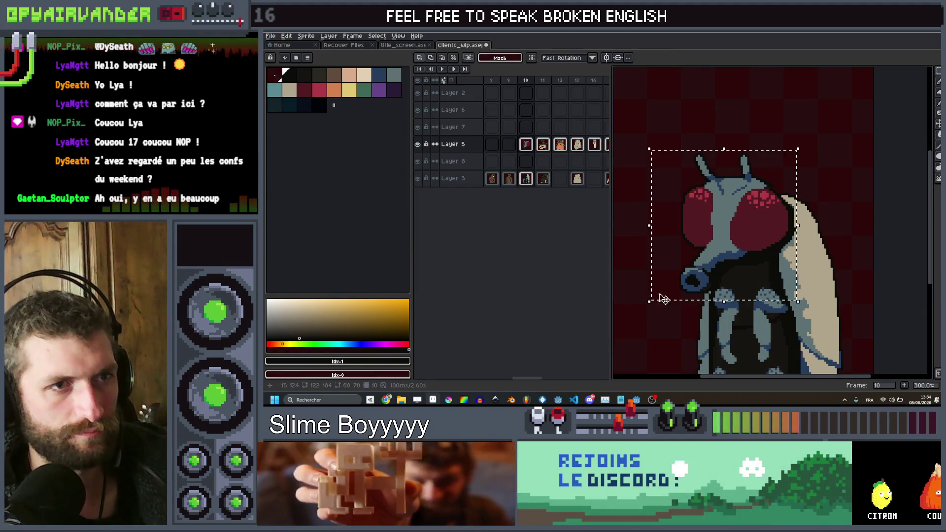
# Rotate the selected fly head about -116° and shift it up and to the right.
pyautogui.moveTo(801, 141); pyautogui.dragTo(784, 339)
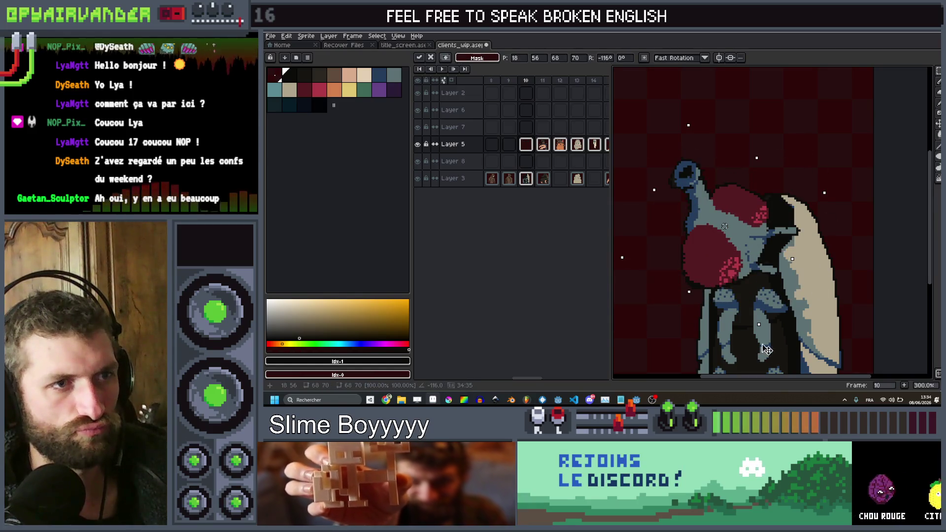
pyautogui.moveTo(746, 250); pyautogui.dragTo(774, 218)
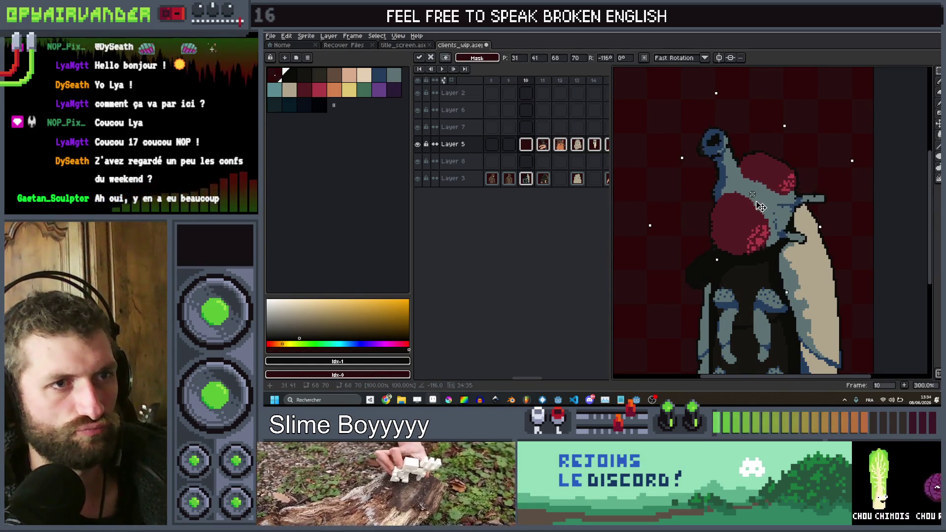
pyautogui.scroll(2, 788, 246)
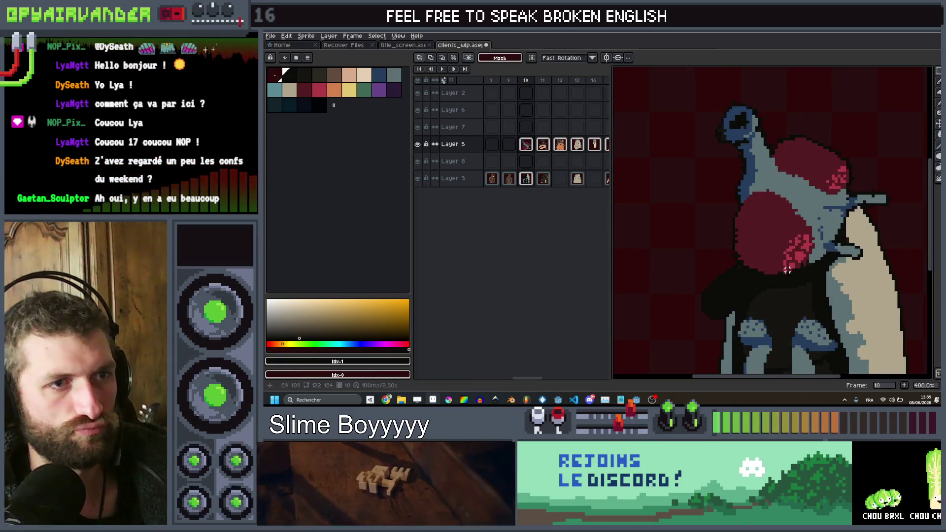
pyautogui.scroll(-2, 757, 308)
pyautogui.scroll(1, 757, 308)
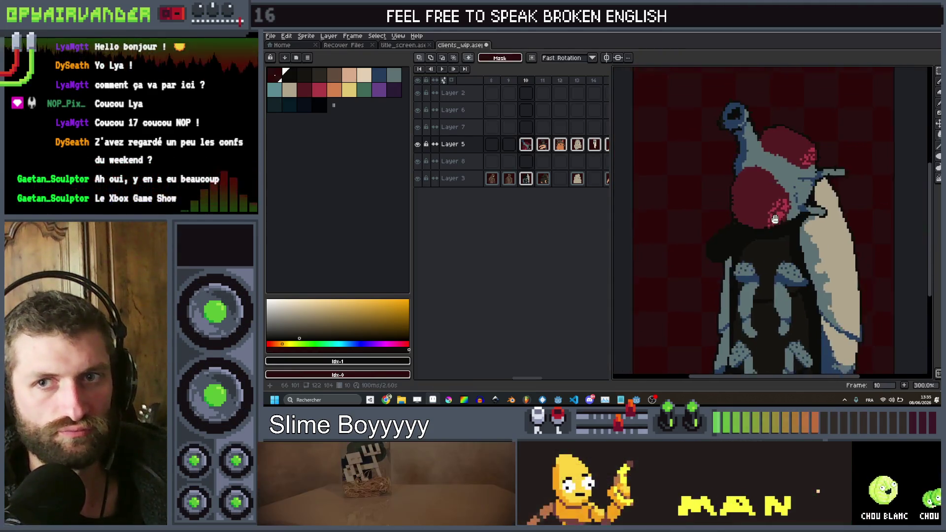
pyautogui.scroll(-3, 776, 207)
pyautogui.scroll(2, 778, 201)
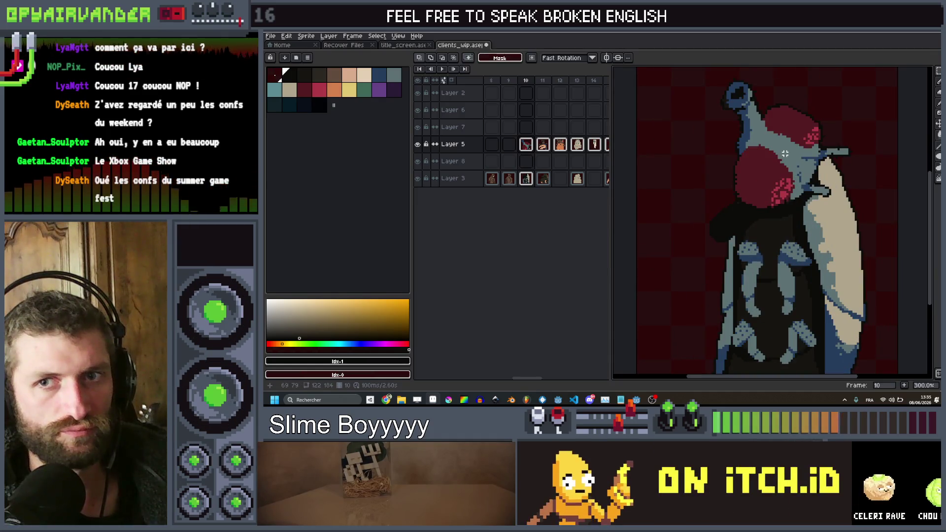
# Nudge the fly's head down onto the body with the Move tool.
pyautogui.press('v')
pyautogui.moveTo(787, 165); pyautogui.dragTo(788, 173)
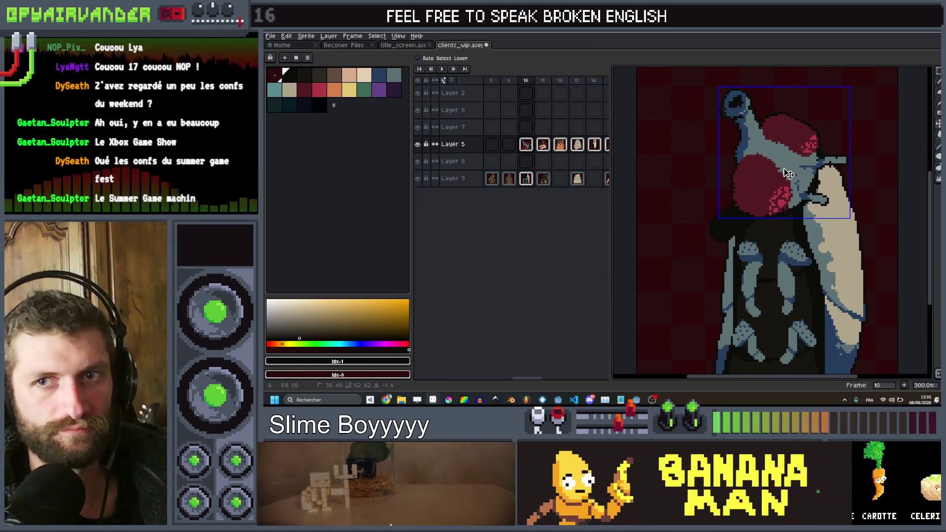
pyautogui.scroll(3, 784, 168)
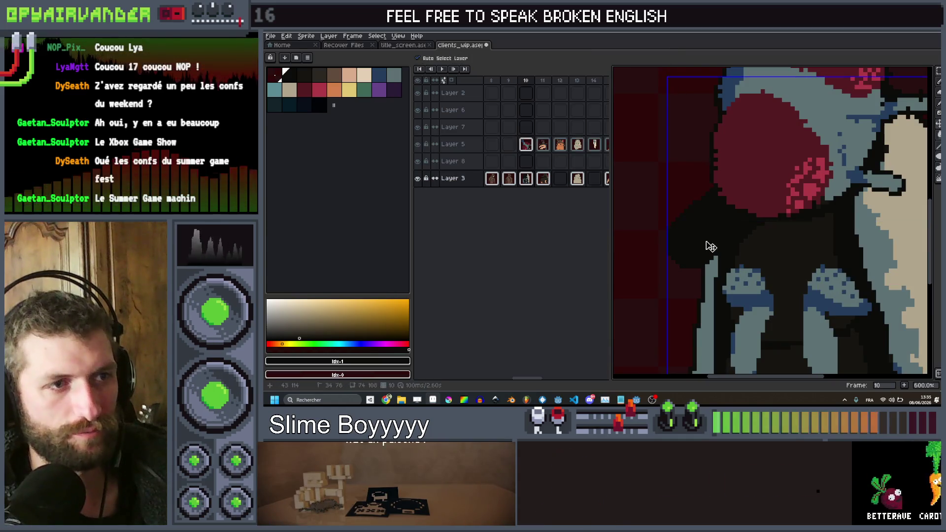
pyautogui.press('e')
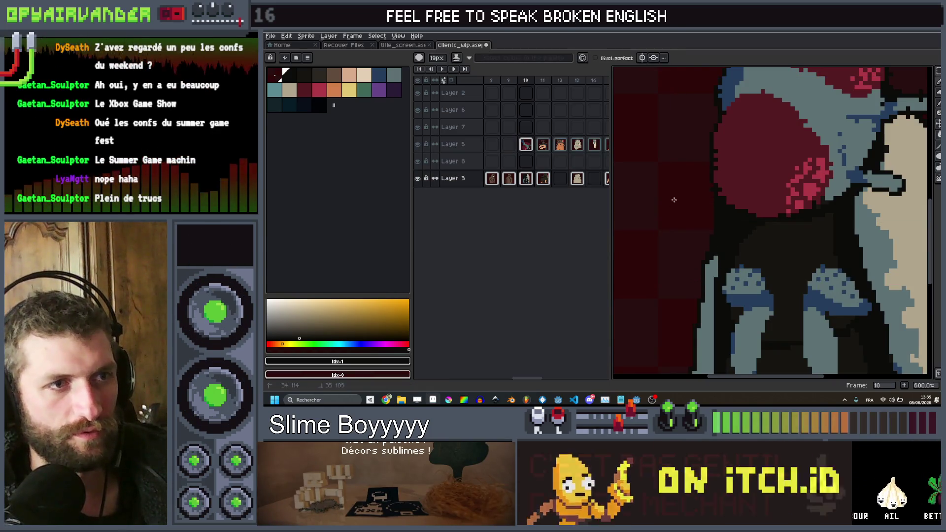
pyautogui.scroll(-5, 728, 150)
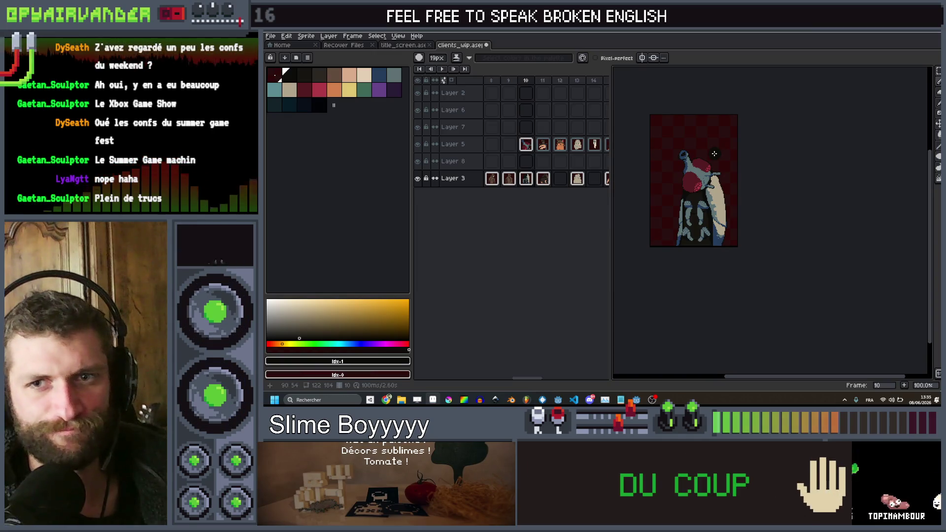
pyautogui.scroll(1, 691, 168)
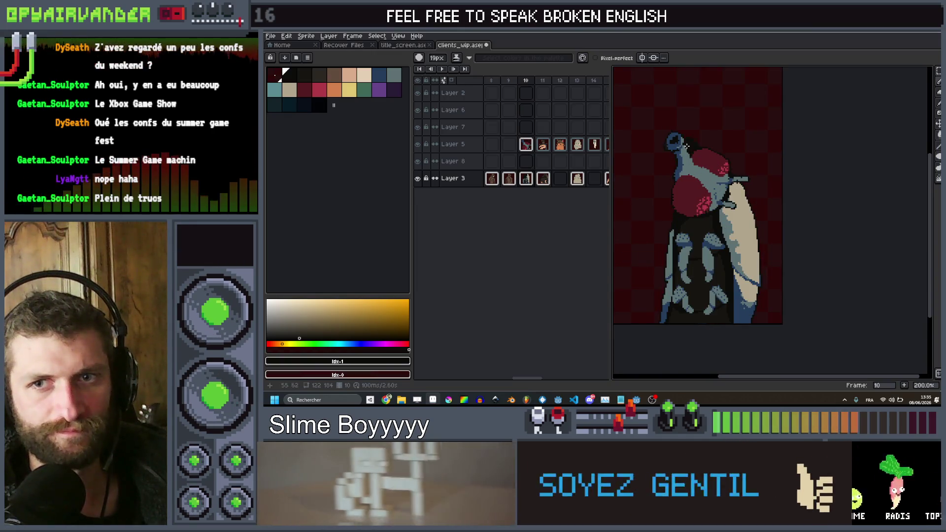
pyautogui.scroll(4, 686, 146)
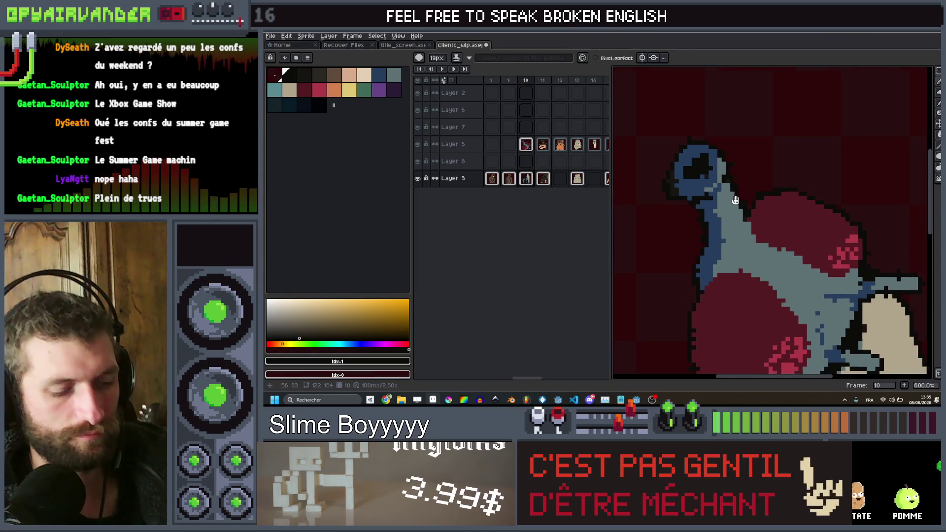
# Return to Layer 5 holding the fly's head and switch to the pencil.
pyautogui.scroll(2, 735, 200)
pyautogui.press('g')
pyautogui.scroll(1, 755, 185)
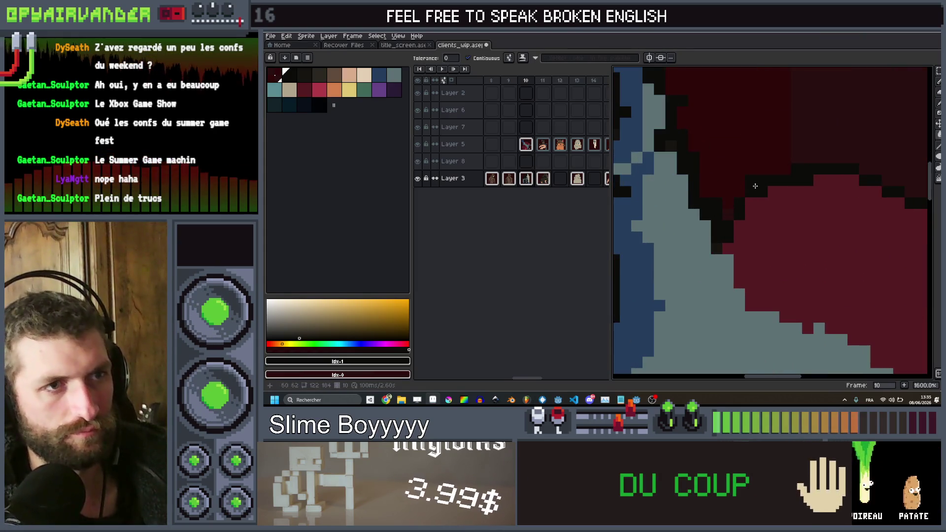
pyautogui.scroll(-5, 755, 186)
pyautogui.keyDown('ctrl'); pyautogui.click(761, 183); pyautogui.keyUp('ctrl')
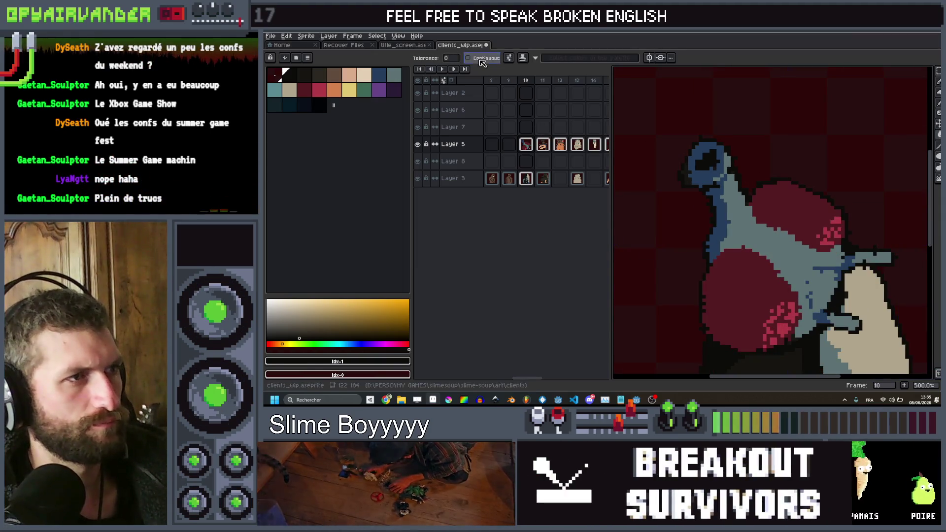
pyautogui.scroll(2, 791, 178)
pyautogui.scroll(-3, 799, 184)
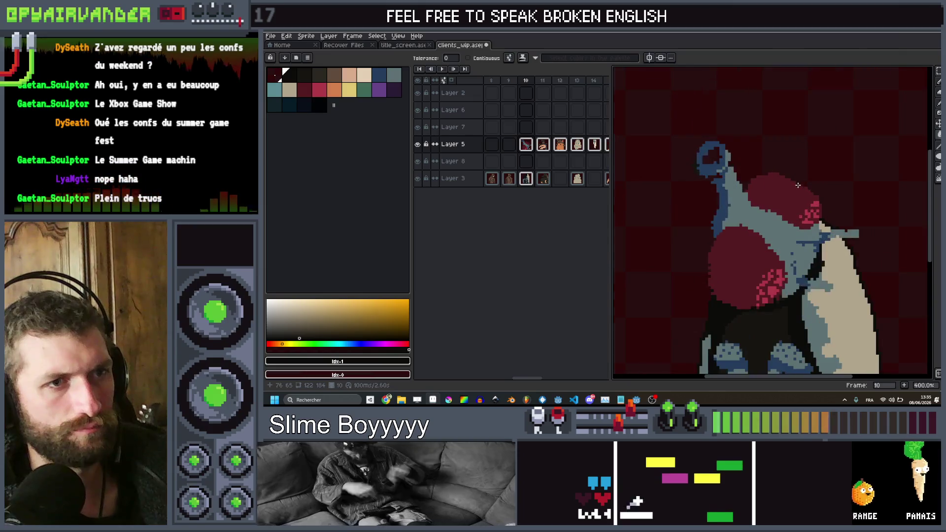
pyautogui.press('b')
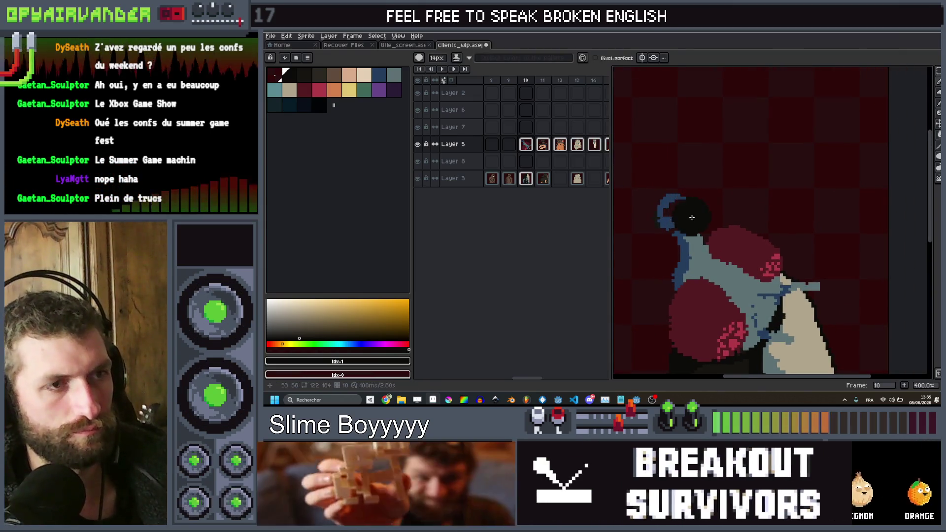
# Enlarge the snout tip into a bigger light blue-grey bulb, widening its right side.
pyautogui.keyDown('alt'); pyautogui.click(684, 222); pyautogui.keyUp('alt')
pyautogui.scroll(3, 683, 222)
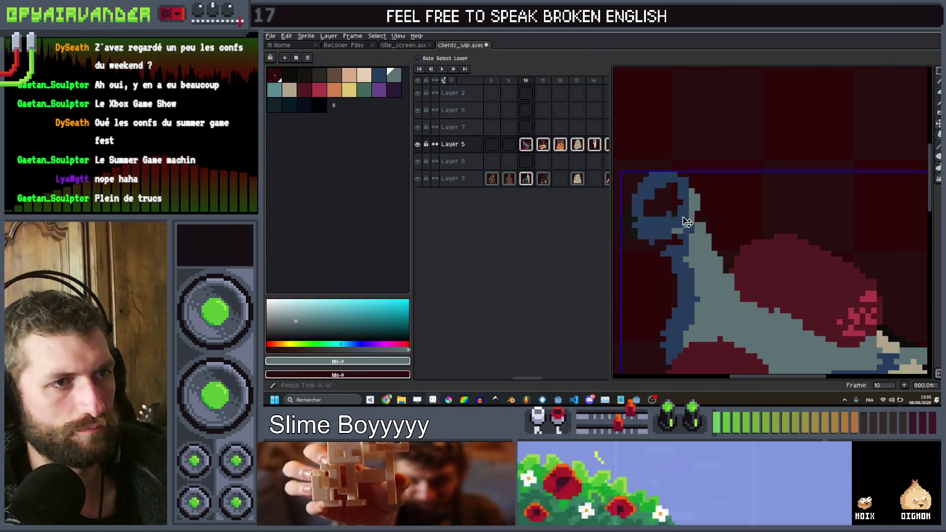
pyautogui.moveTo(659, 208)
pyautogui.mouseDown()
pyautogui.moveTo(628, 219)
pyautogui.moveTo(707, 189)
pyautogui.mouseUp()
pyautogui.scroll(-2, 665, 209)
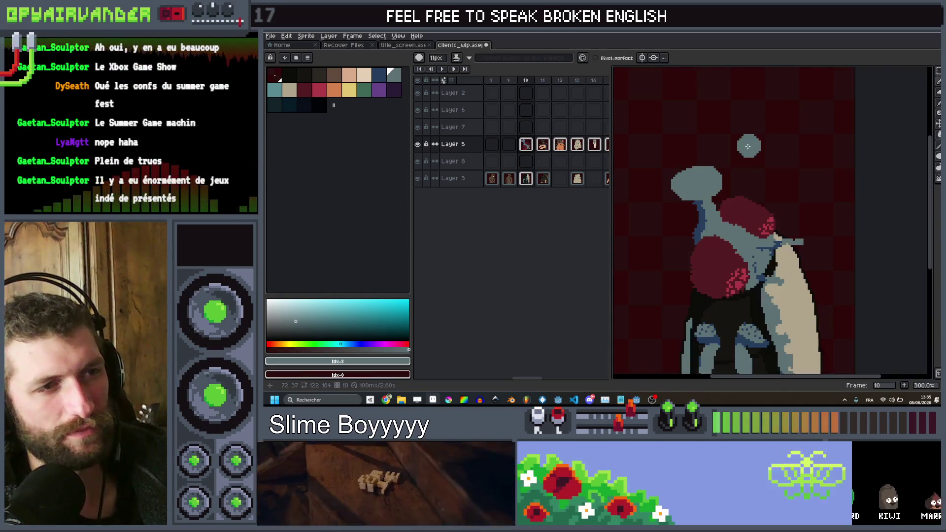
pyautogui.scroll(2, 739, 172)
pyautogui.moveTo(769, 133); pyautogui.dragTo(783, 161)
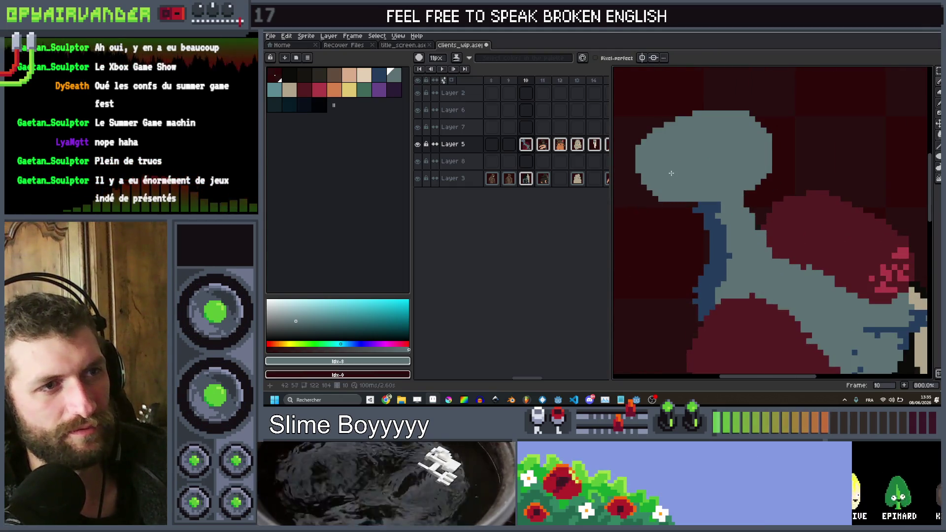
pyautogui.scroll(-2, 678, 176)
pyautogui.scroll(2, 646, 188)
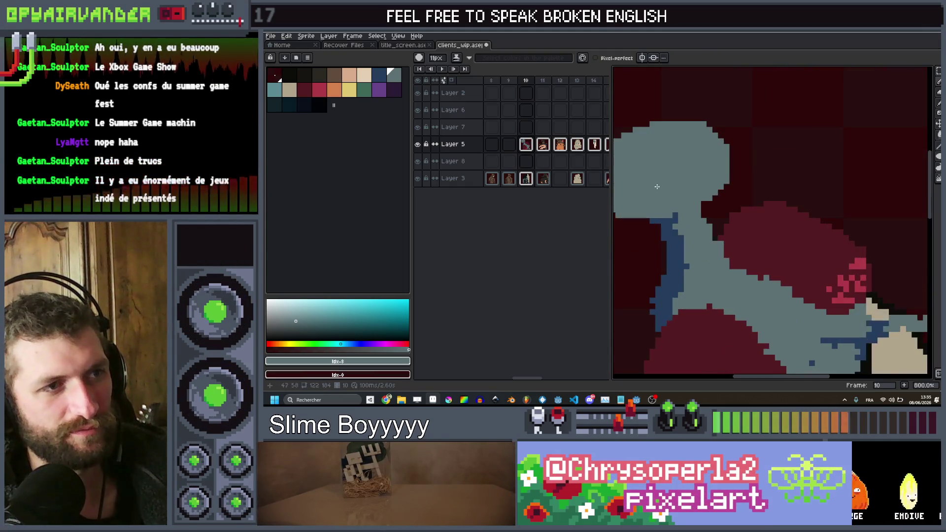
pyautogui.scroll(-1, 647, 188)
pyautogui.scroll(3, 647, 189)
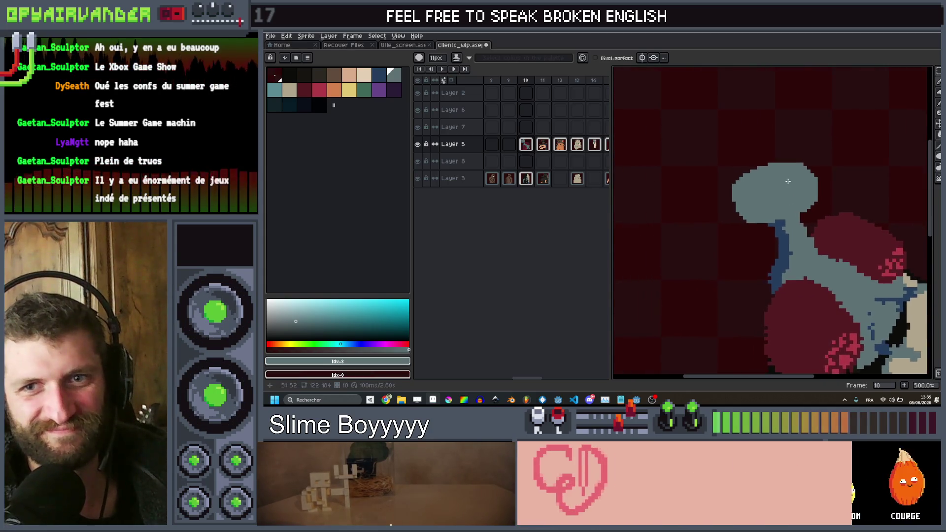
# Paint a black opening inside the snout tip with a 7px brush.
pyautogui.click(290, 75)
pyautogui.press('-')
pyautogui.press('-')
pyautogui.press('-')
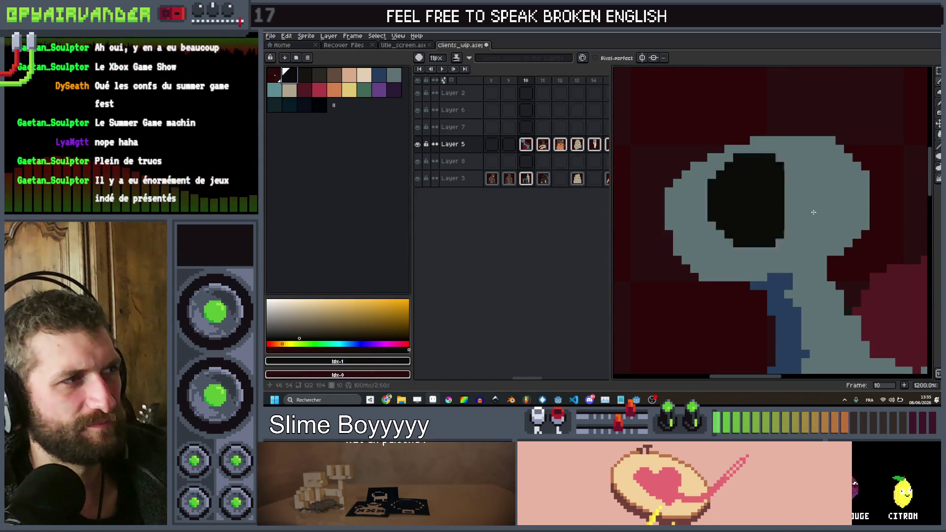
pyautogui.moveTo(803, 182)
pyautogui.mouseDown()
pyautogui.moveTo(718, 190)
pyautogui.moveTo(749, 205)
pyautogui.moveTo(826, 179)
pyautogui.mouseUp()
pyautogui.scroll(-7, 827, 178)
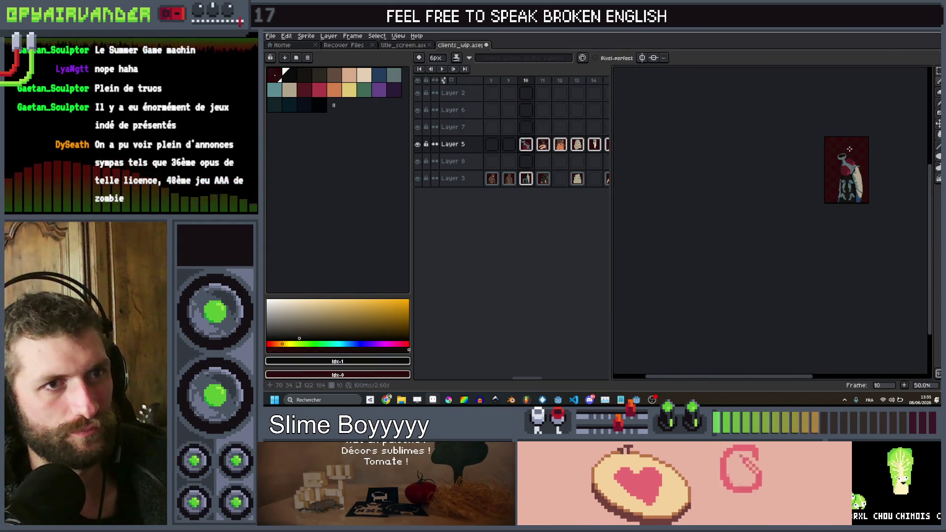
pyautogui.scroll(5, 857, 180)
pyautogui.scroll(-1, 857, 180)
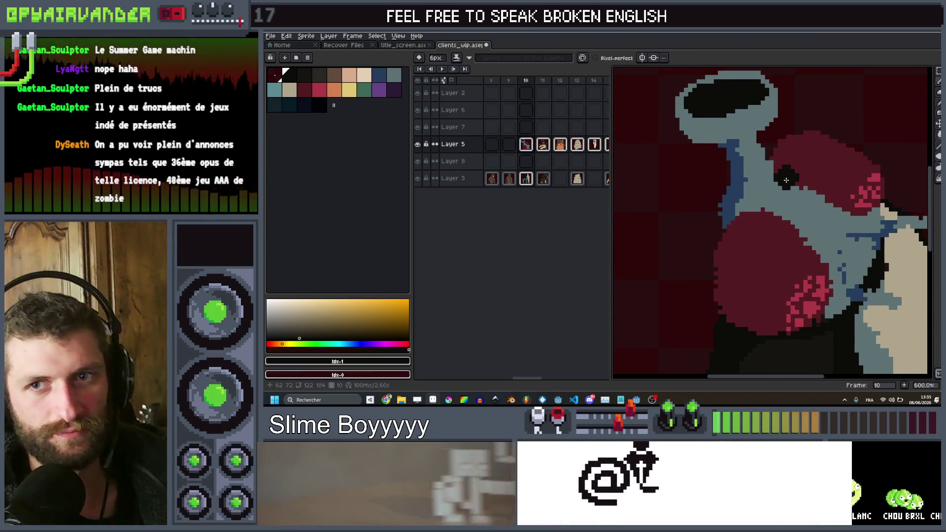
pyautogui.moveTo(802, 166)
pyautogui.mouseDown()
pyautogui.moveTo(777, 216)
pyautogui.moveTo(744, 170)
pyautogui.mouseUp()
pyautogui.scroll(1, 744, 170)
pyautogui.scroll(-2, 700, 168)
pyautogui.scroll(1, 656, 167)
pyautogui.scroll(5, 689, 192)
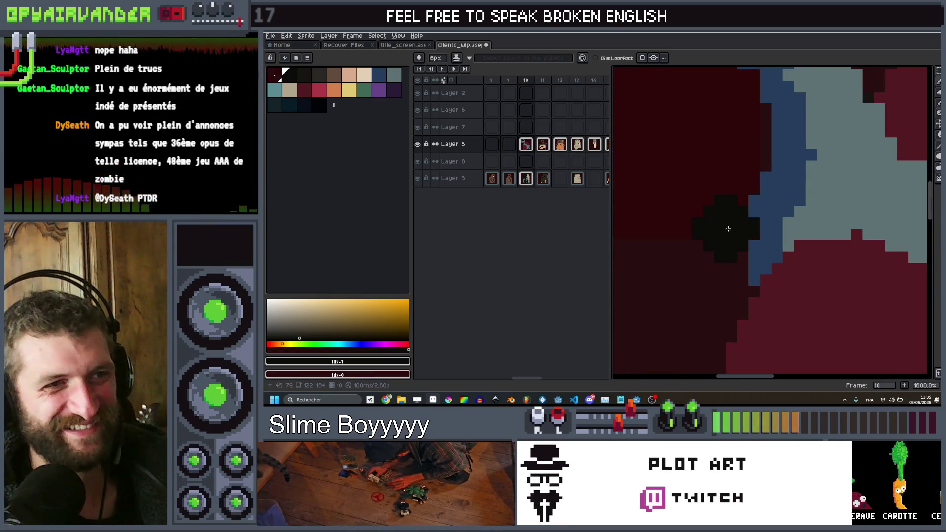
# Pick the dark red background colour and enlarge the brush to 9px.
pyautogui.scroll(-3, 717, 225)
pyautogui.scroll(2, 682, 239)
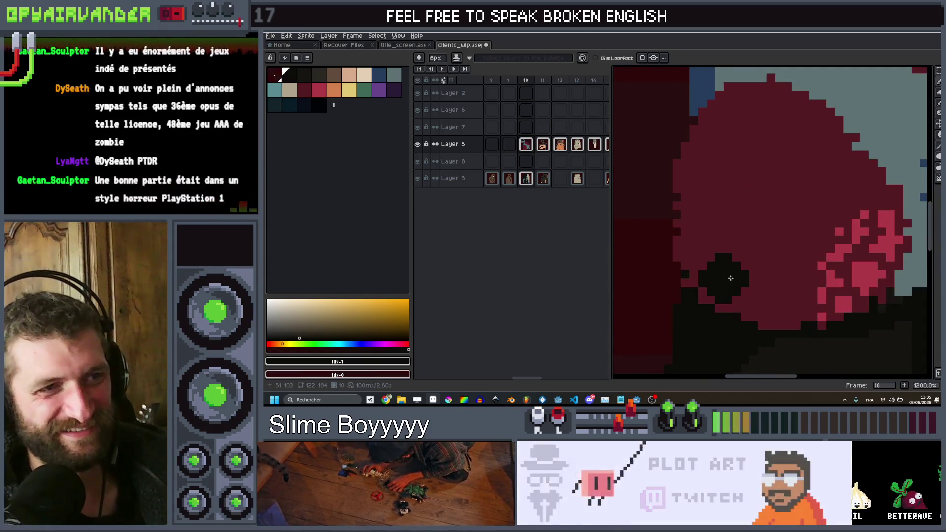
pyautogui.keyDown('alt'); pyautogui.click(735, 241); pyautogui.keyUp('alt')
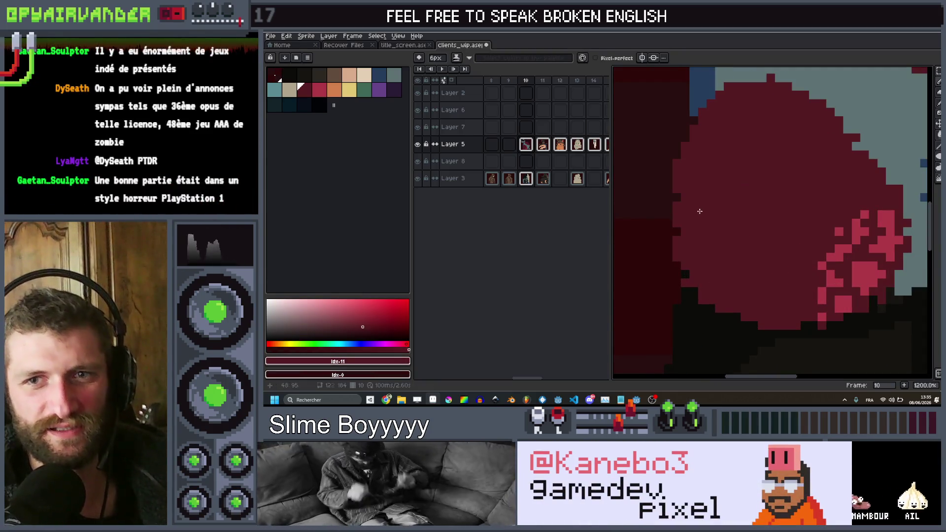
pyautogui.press('+')
pyautogui.press('+')
pyautogui.press('+')
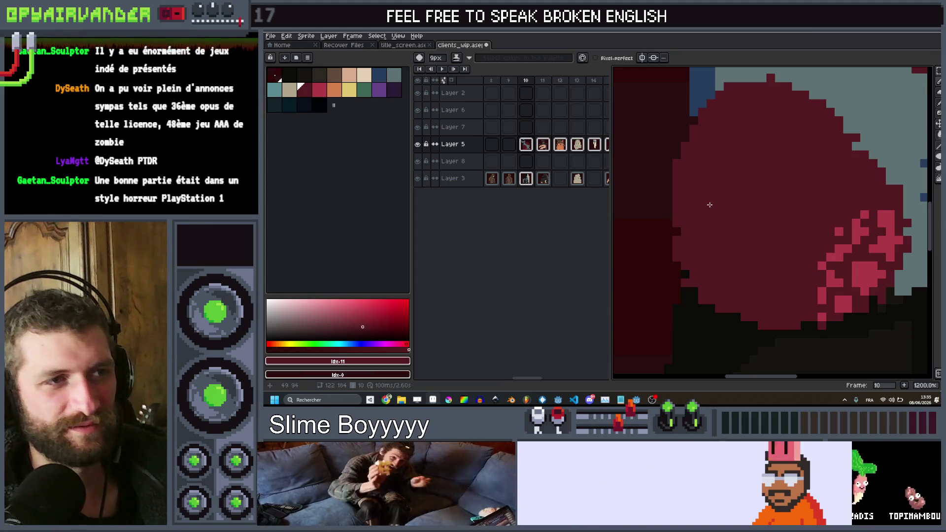
# Step to the next frame and back to frame 10, ready to move layer content.
pyautogui.scroll(-5, 723, 179)
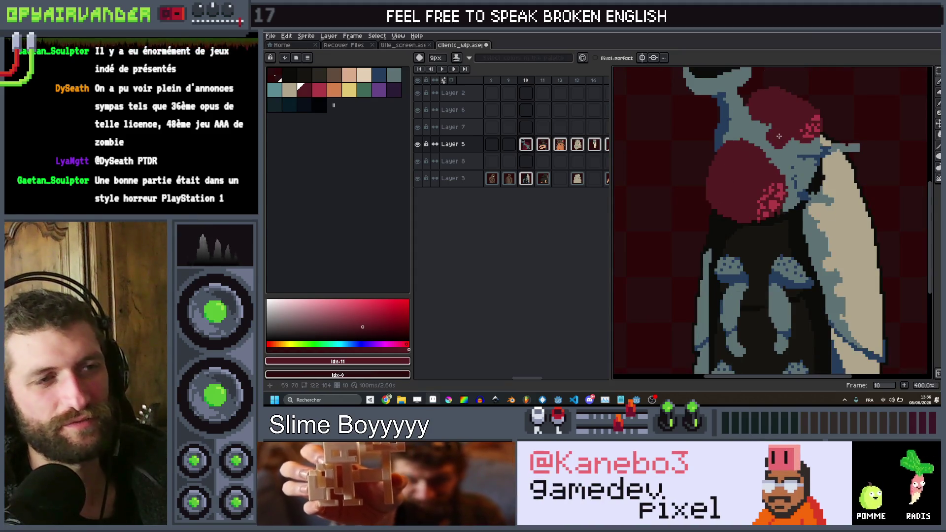
pyautogui.scroll(5, 734, 149)
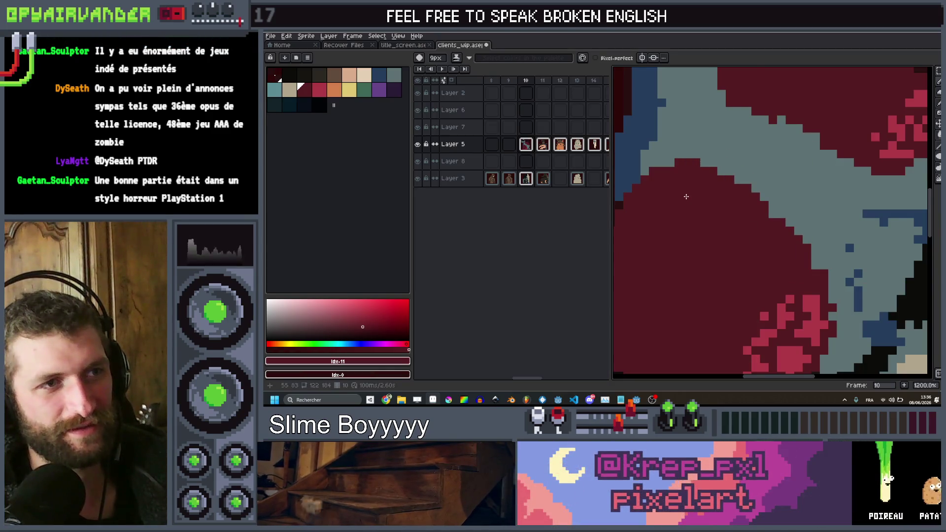
pyautogui.scroll(-6, 795, 124)
pyautogui.scroll(3, 795, 124)
pyautogui.scroll(-5, 795, 130)
pyautogui.press('Right')
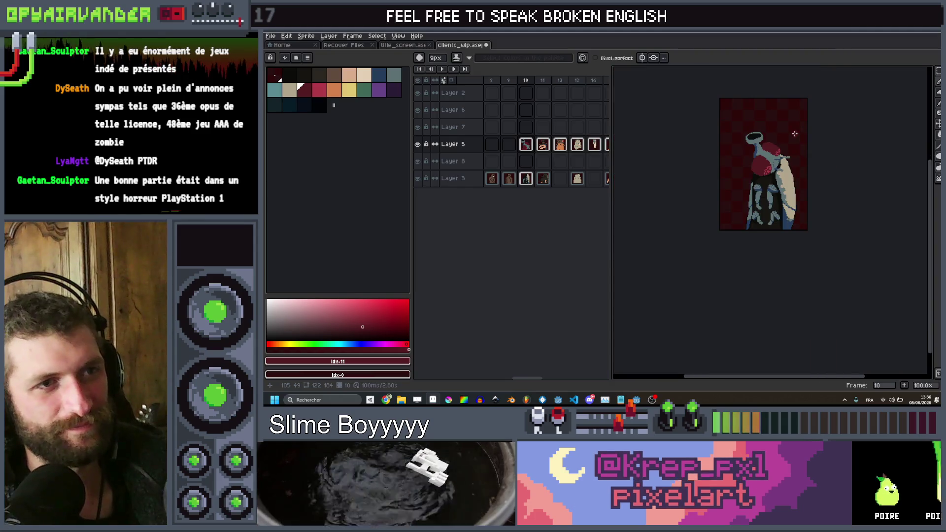
pyautogui.press('Left')
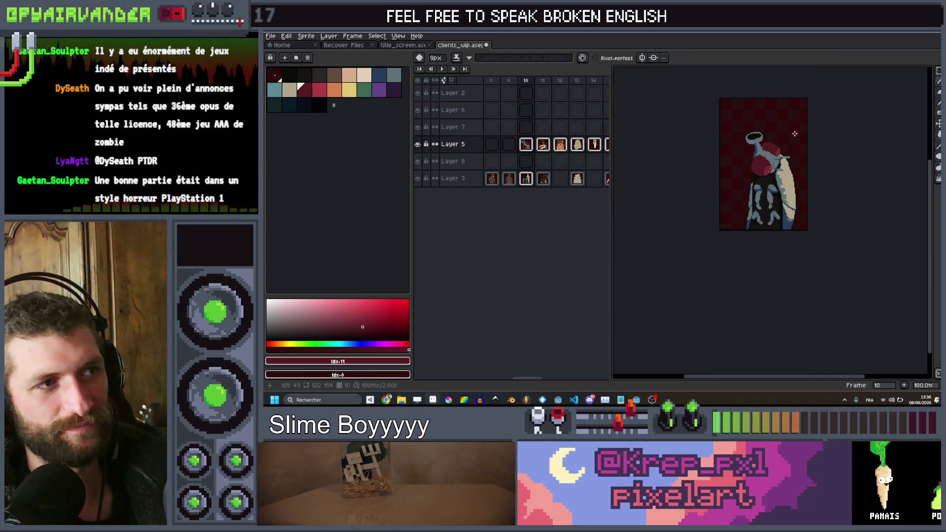
pyautogui.press('ctrl')
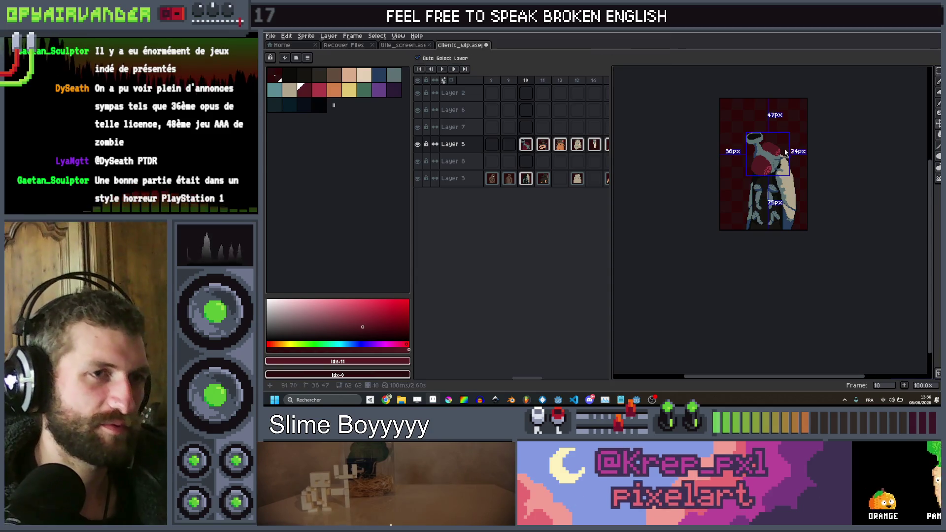
# Undo the last stroke, insert a new frame with Alt+N, and delete frame 12's fly head.
pyautogui.hotkey('ctrl', 'z')
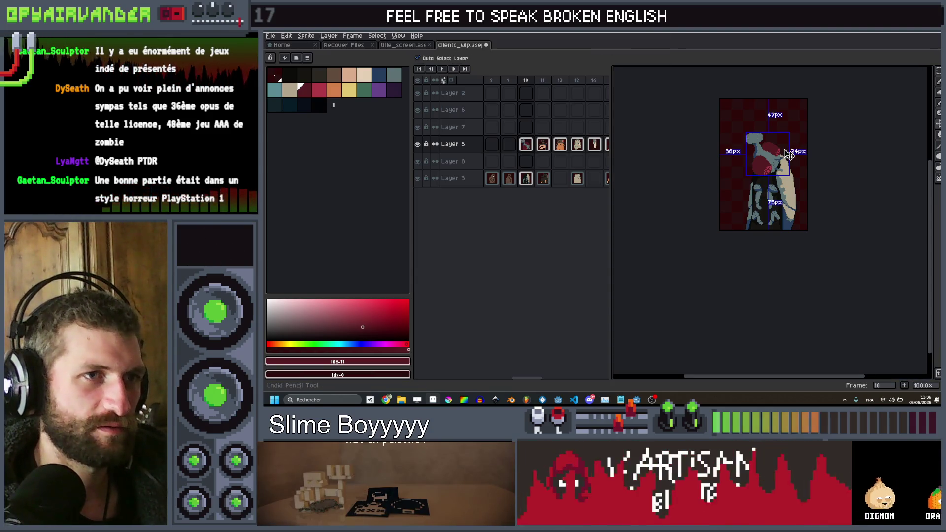
pyautogui.keyDown('ctrl'); pyautogui.click(789, 154); pyautogui.keyUp('ctrl')
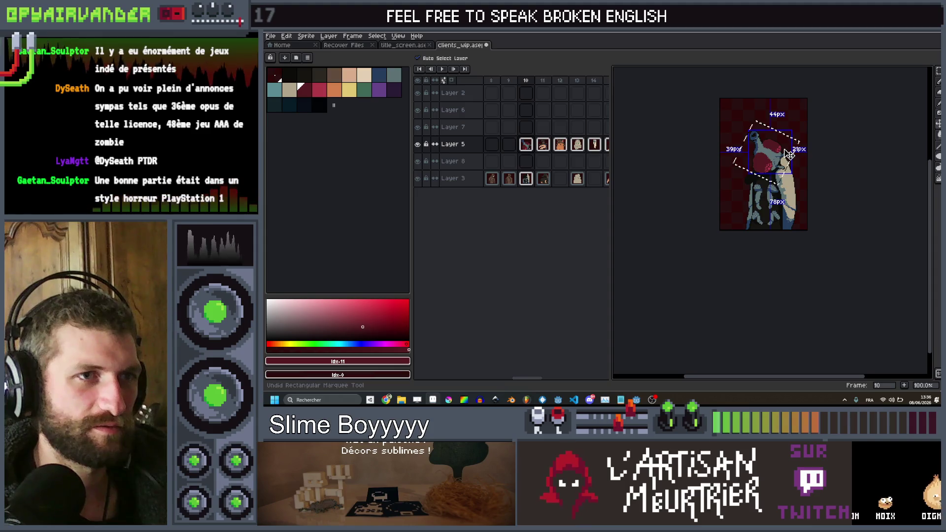
pyautogui.scroll(2, 763, 155)
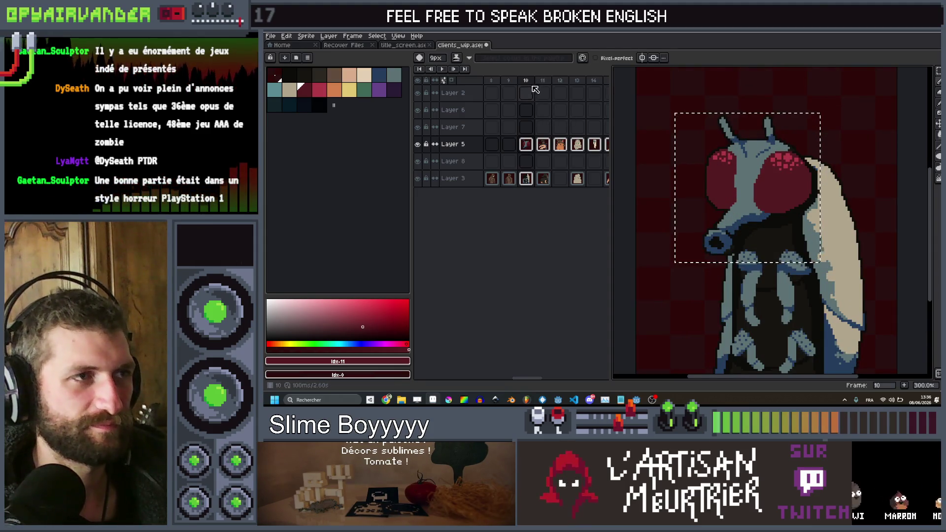
pyautogui.hotkey('alt', 'n')
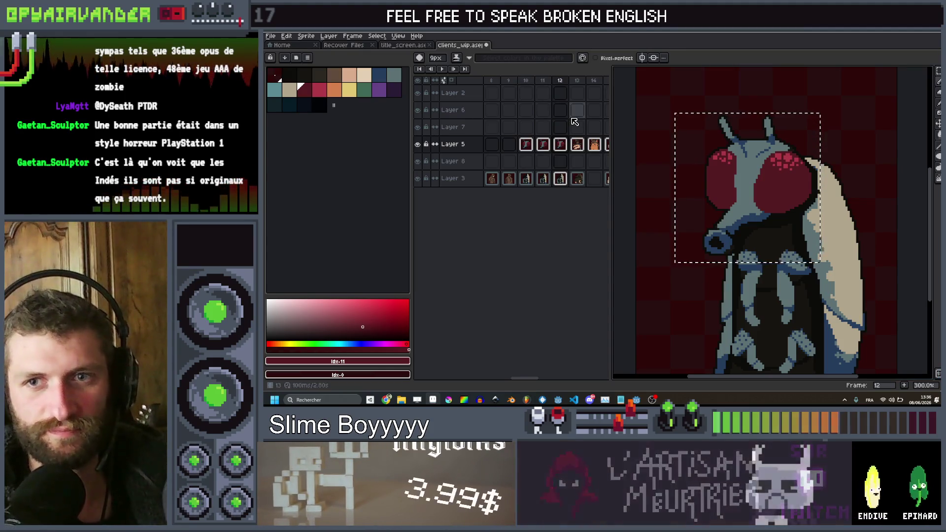
pyautogui.press('Delete')
pyautogui.click(551, 146)
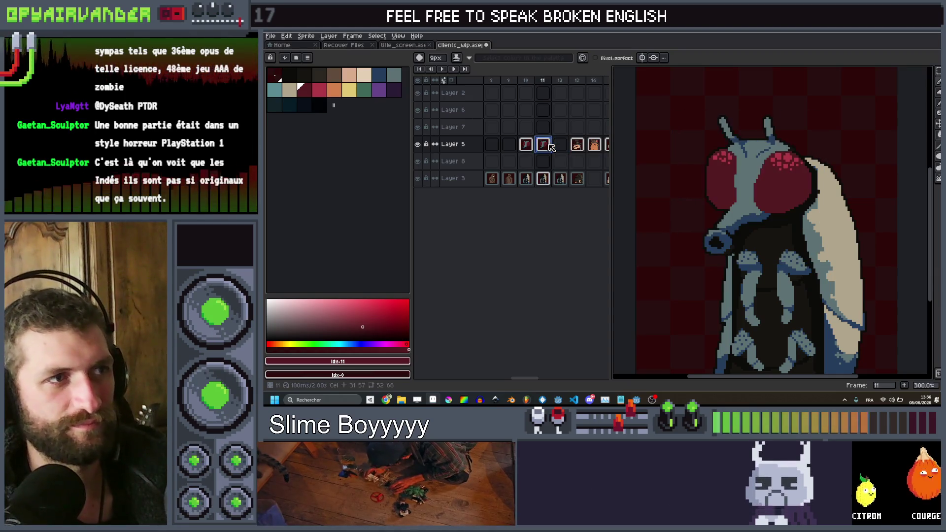
# Replace frame 11's fly head with a copy of frame 10's head cel.
pyautogui.press('Delete')
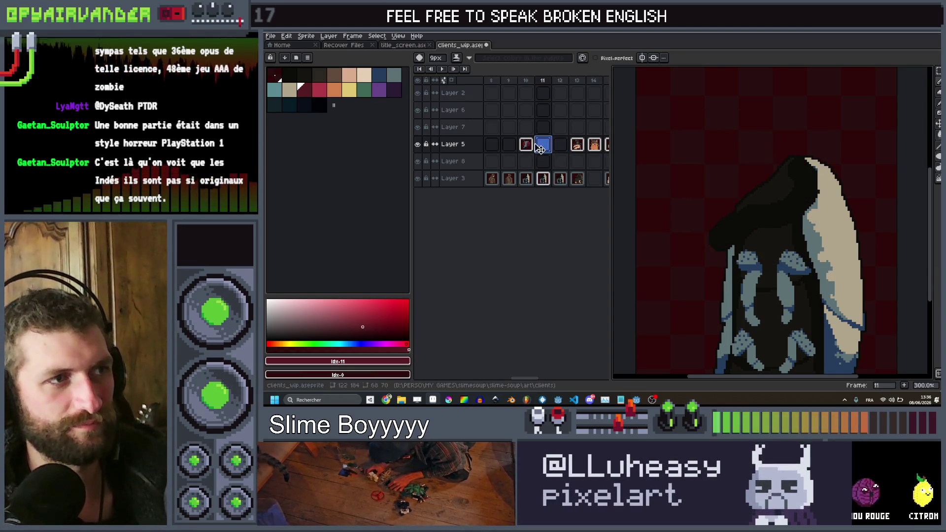
pyautogui.click(531, 149)
pyautogui.hotkey('ctrl', 'c')
pyautogui.click(543, 144)
pyautogui.hotkey('ctrl', 'v')
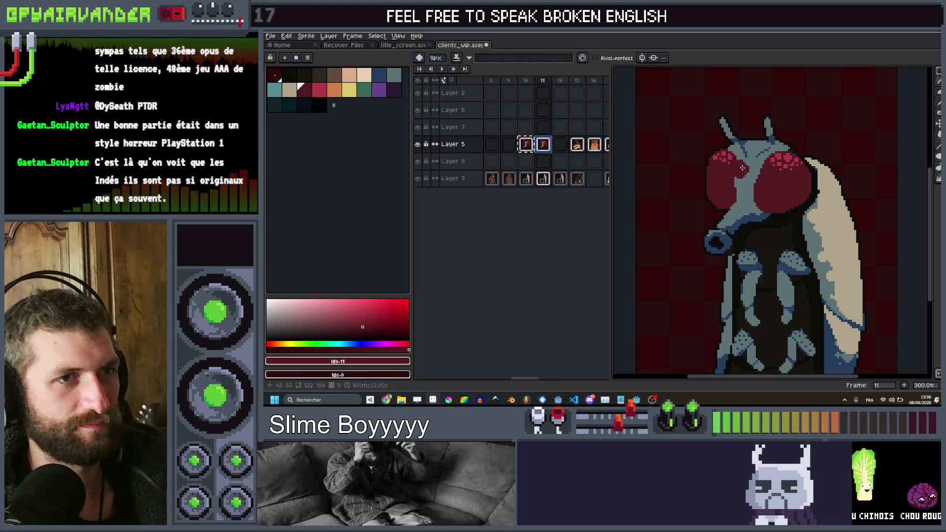
pyautogui.hotkey('ctrl', 'v')
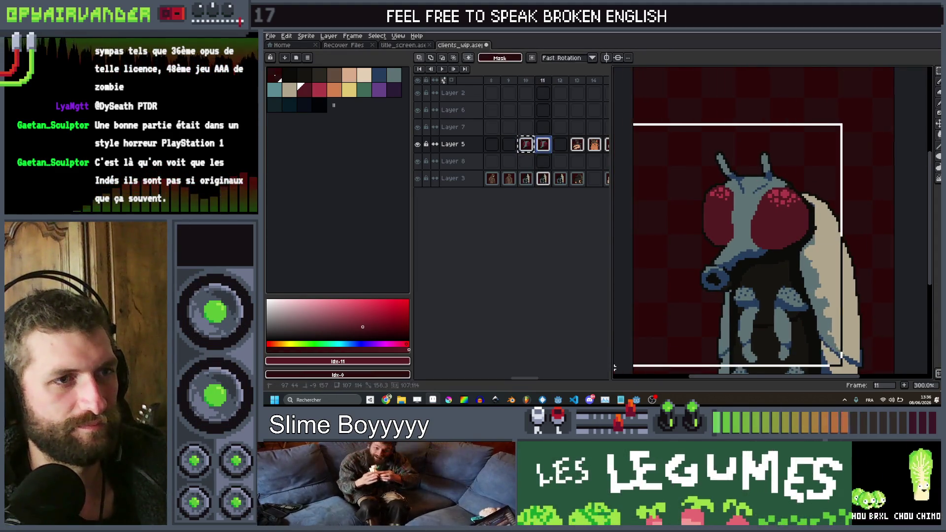
# Marquee-select frame 11's fly head and rotate it about 135° so the snout points up.
pyautogui.scroll(7, 868, 216)
pyautogui.press('Return')
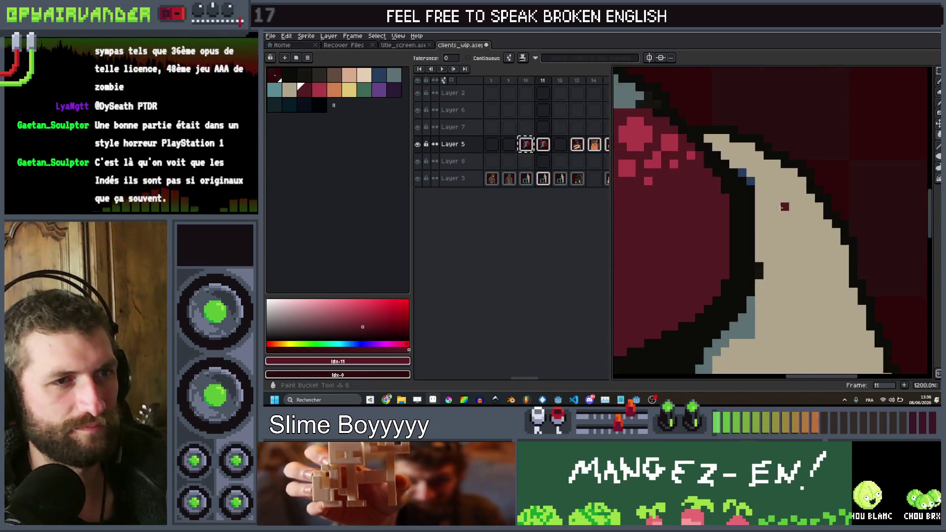
pyautogui.scroll(4, 730, 216)
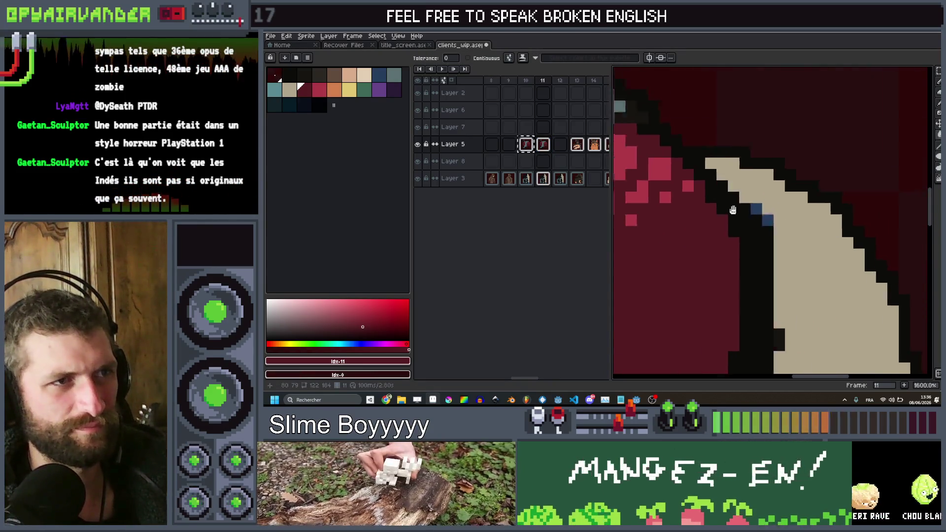
pyautogui.scroll(-6, 720, 239)
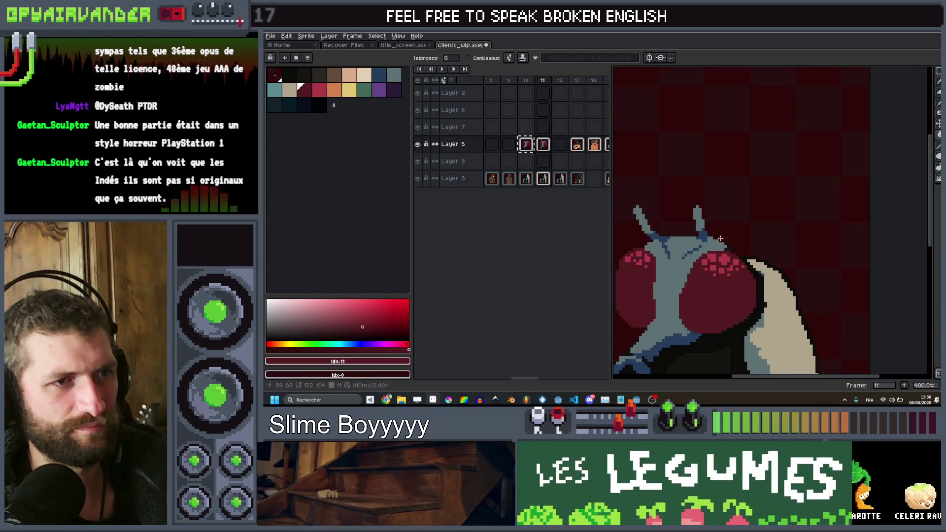
pyautogui.press('m')
pyautogui.moveTo(834, 162)
pyautogui.mouseDown()
pyautogui.moveTo(648, 338)
pyautogui.moveTo(635, 337)
pyautogui.mouseUp()
pyautogui.moveTo(806, 182)
pyautogui.mouseDown()
pyautogui.moveTo(866, 235)
pyautogui.moveTo(759, 378)
pyautogui.mouseUp()
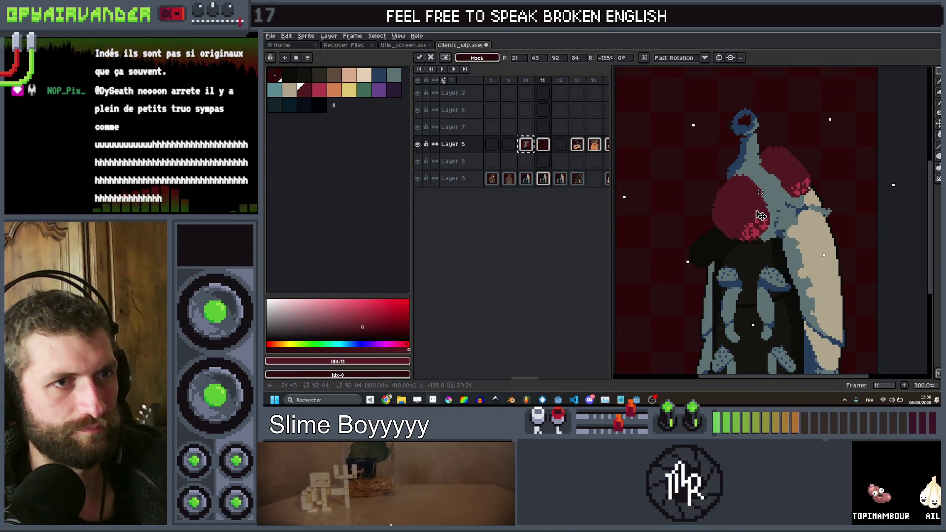
# Rotate frame 11's fly head to about -116° so it tips back up-left, and commit it.
pyautogui.moveTo(741, 226); pyautogui.dragTo(750, 219)
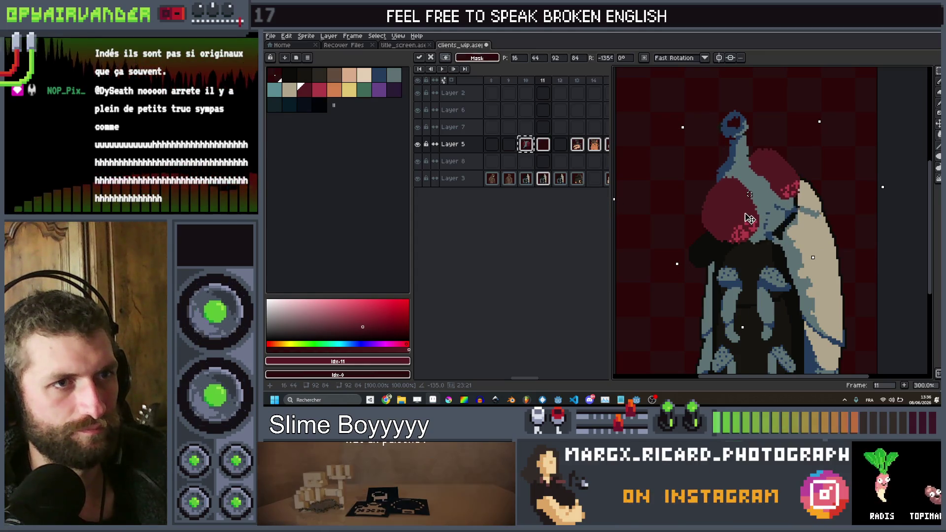
pyautogui.scroll(-3, 750, 219)
pyautogui.press('Return')
pyautogui.scroll(1, 743, 218)
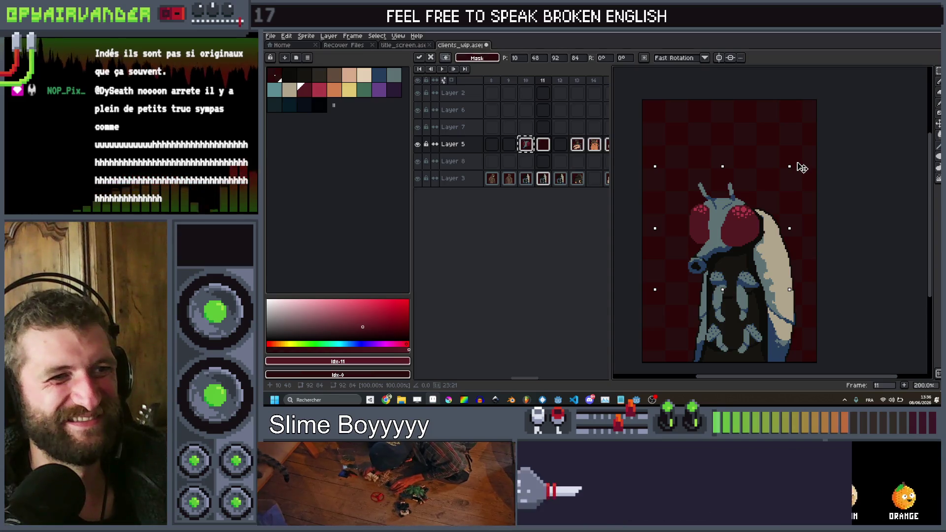
pyautogui.moveTo(788, 261)
pyautogui.mouseDown()
pyautogui.moveTo(748, 363)
pyautogui.moveTo(730, 223)
pyautogui.moveTo(741, 220)
pyautogui.mouseUp()
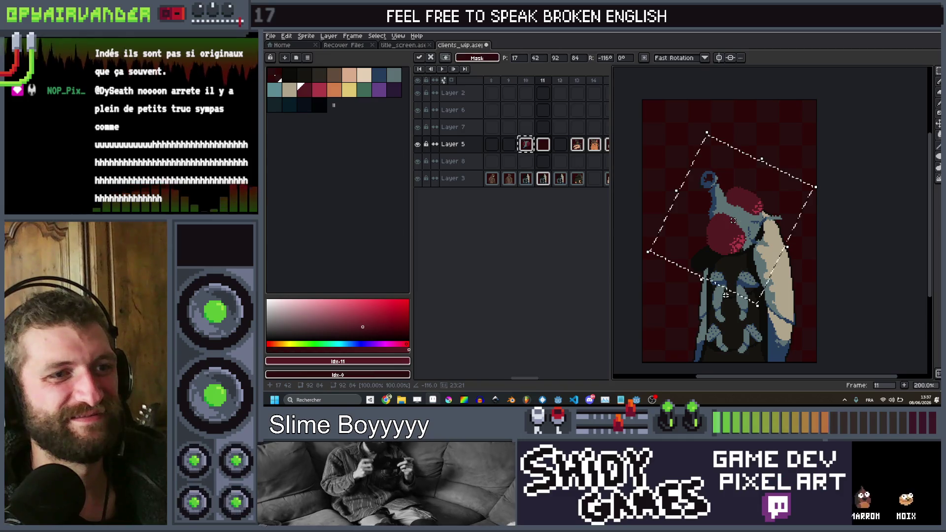
pyautogui.hotkey('ctrl', 'd')
pyautogui.scroll(3, 696, 279)
# On the body layer, eyedrop the grey-blue from the fly's body with a 2px brush.
pyautogui.press('+')
pyautogui.press('+')
pyautogui.press('+')
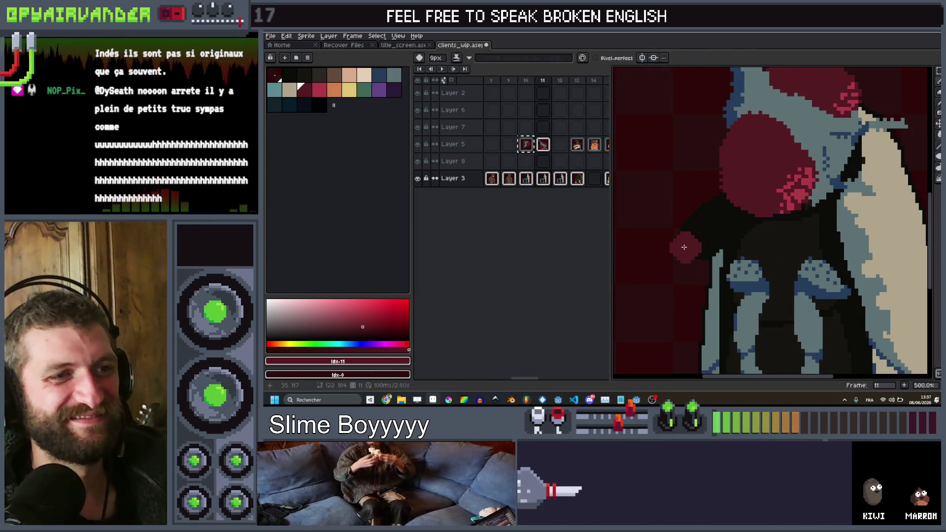
pyautogui.press('Down')
pyautogui.press('Down')
pyautogui.scroll(-3, 707, 172)
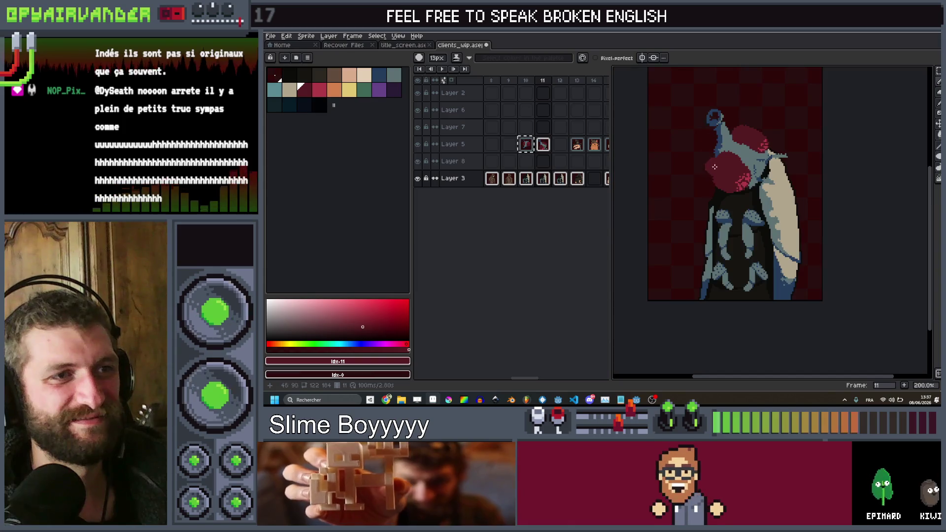
pyautogui.scroll(3, 725, 168)
pyautogui.scroll(5, 729, 271)
pyautogui.press('-')
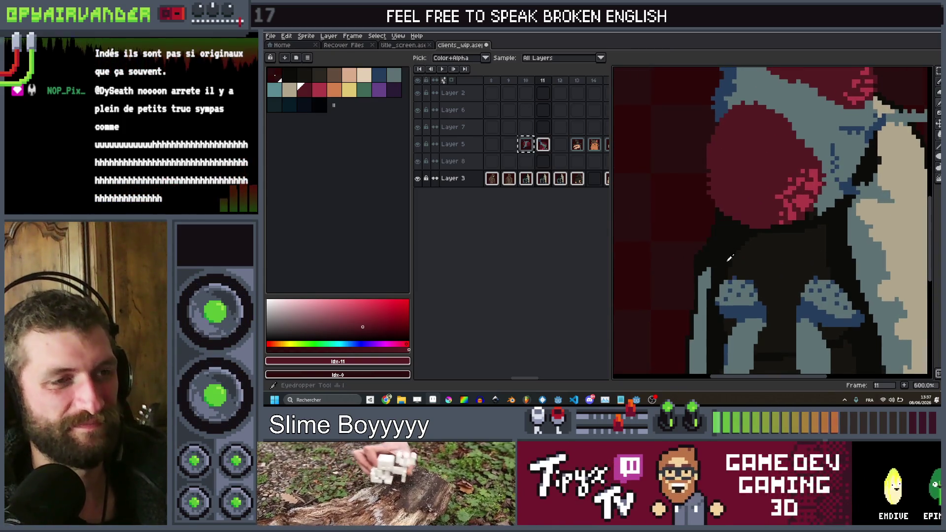
pyautogui.keyDown('alt'); pyautogui.click(677, 273); pyautogui.keyUp('alt')
pyautogui.press('-')
pyautogui.press('-')
pyautogui.press('-')
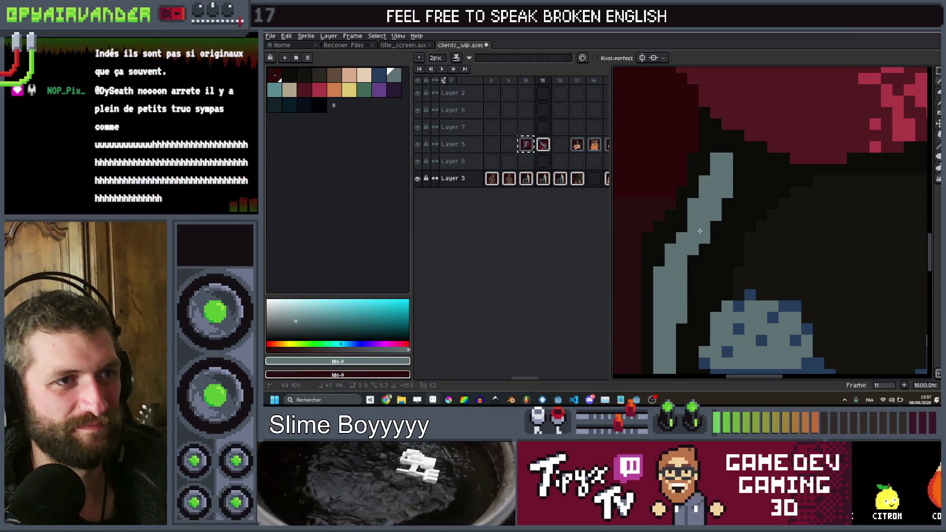
pyautogui.scroll(-4, 675, 262)
pyautogui.scroll(1, 764, 183)
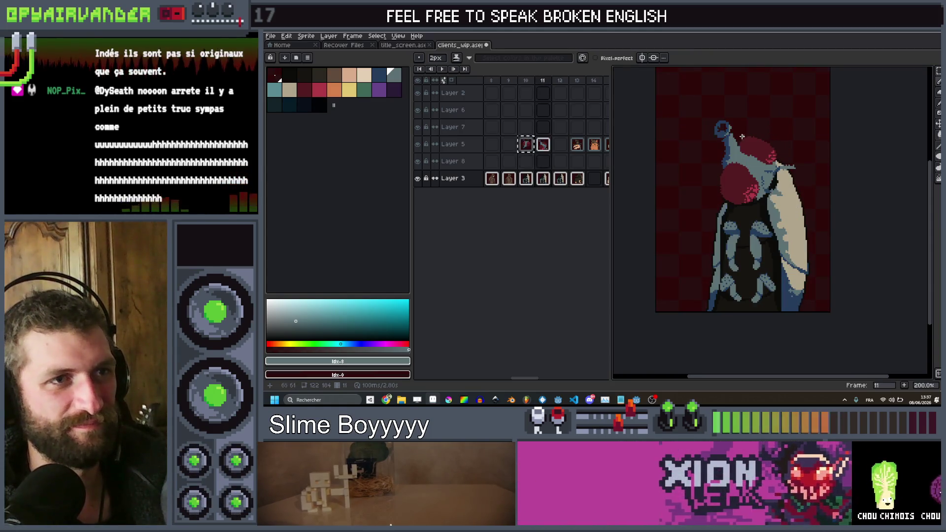
pyautogui.scroll(2, 713, 128)
# Paint a broad grey-blue rounded mass over the fly's snout tip.
pyautogui.press('+')
pyautogui.press('+')
pyautogui.press('+')
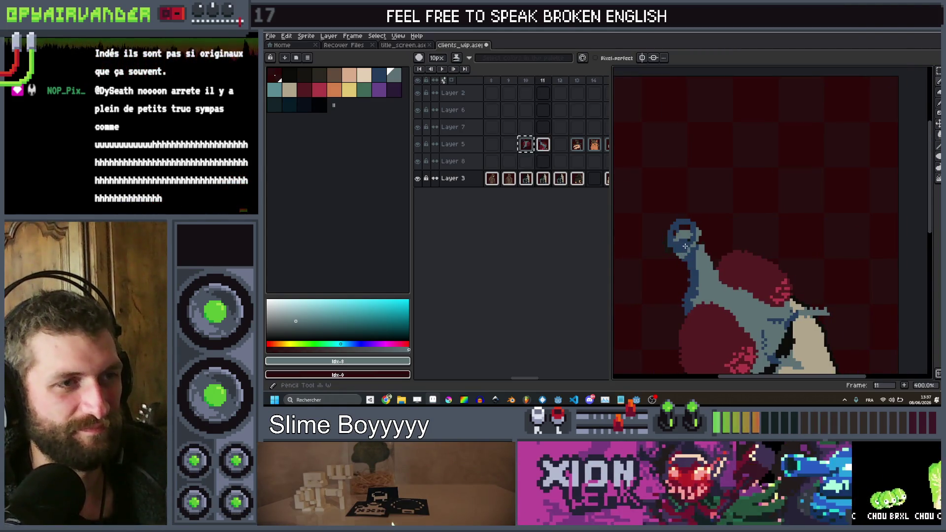
pyautogui.moveTo(695, 250); pyautogui.dragTo(688, 249)
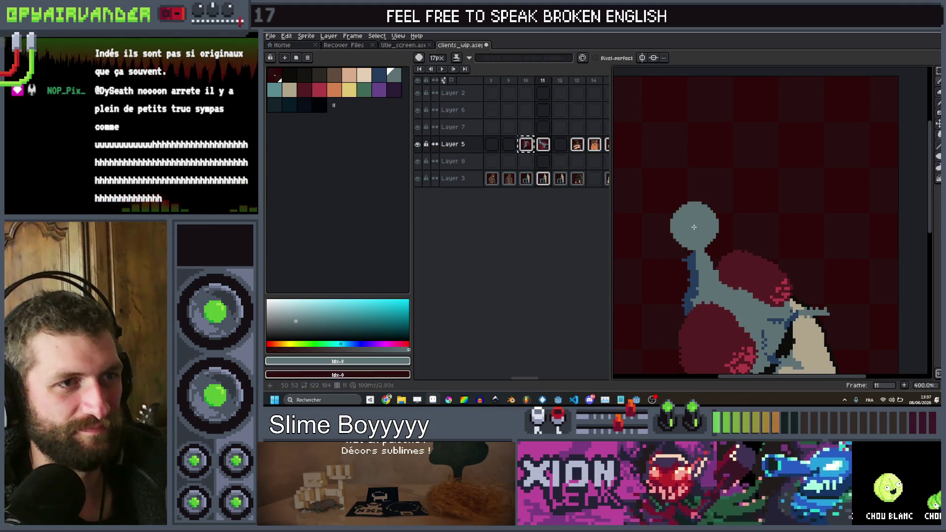
pyautogui.press('-')
pyautogui.press('-')
pyautogui.press('-')
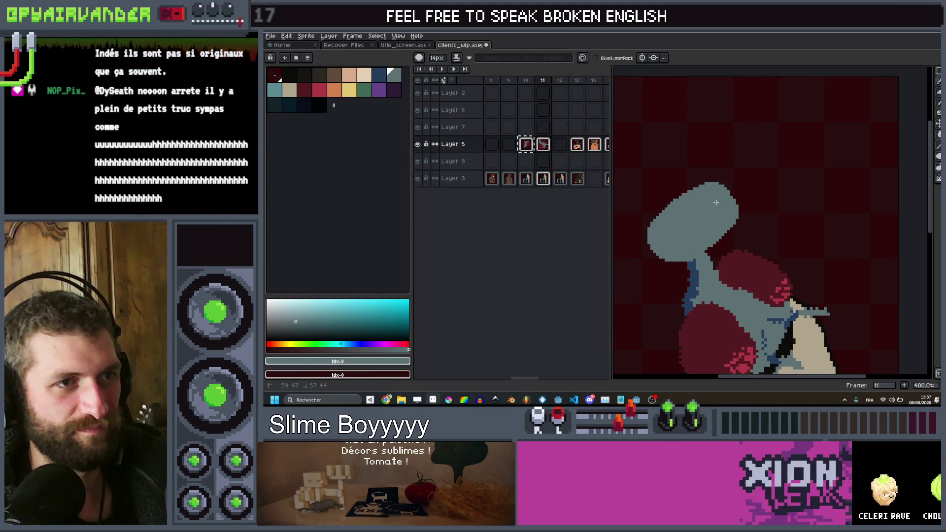
pyautogui.scroll(-5, 733, 195)
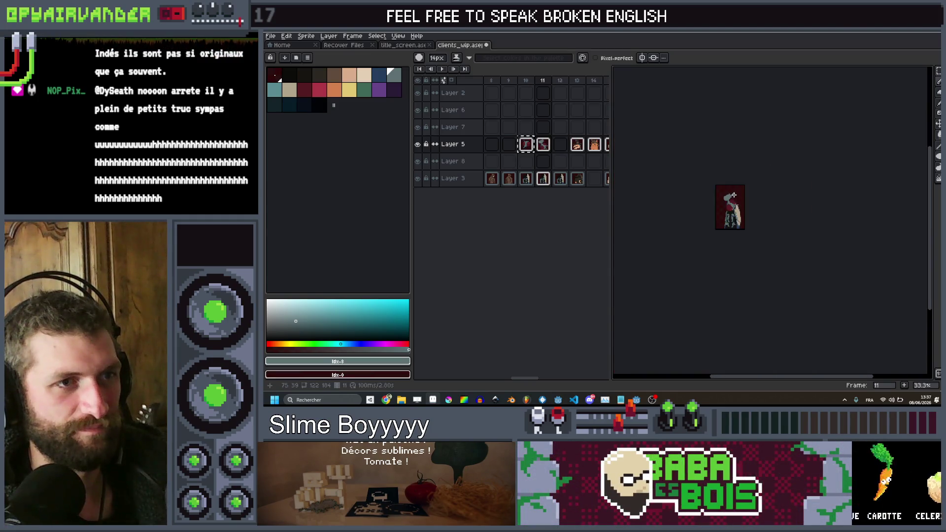
pyautogui.scroll(7, 734, 195)
# With a smaller brush, paint a large black oval opening inside the snout tip.
pyautogui.press('-')
pyautogui.press('-')
pyautogui.press('-')
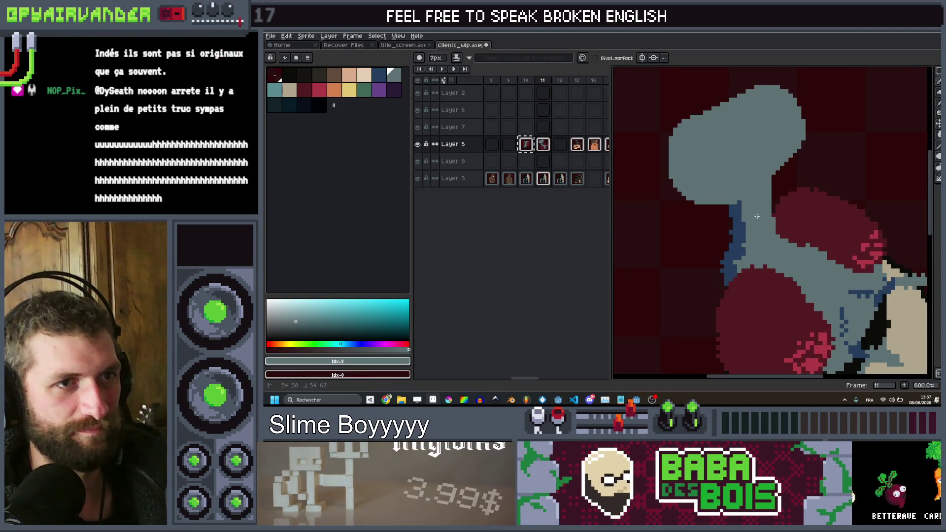
pyautogui.scroll(-3, 769, 243)
pyautogui.scroll(3, 717, 174)
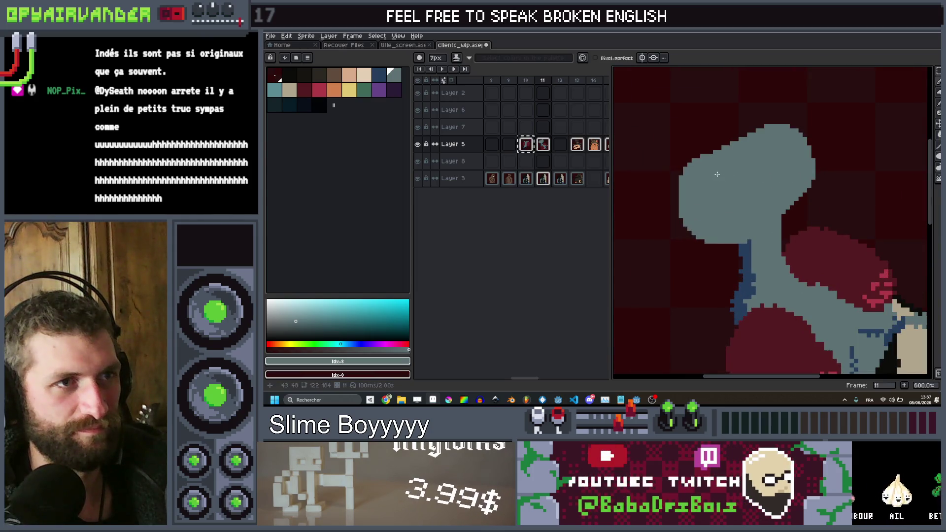
pyautogui.scroll(-3, 765, 156)
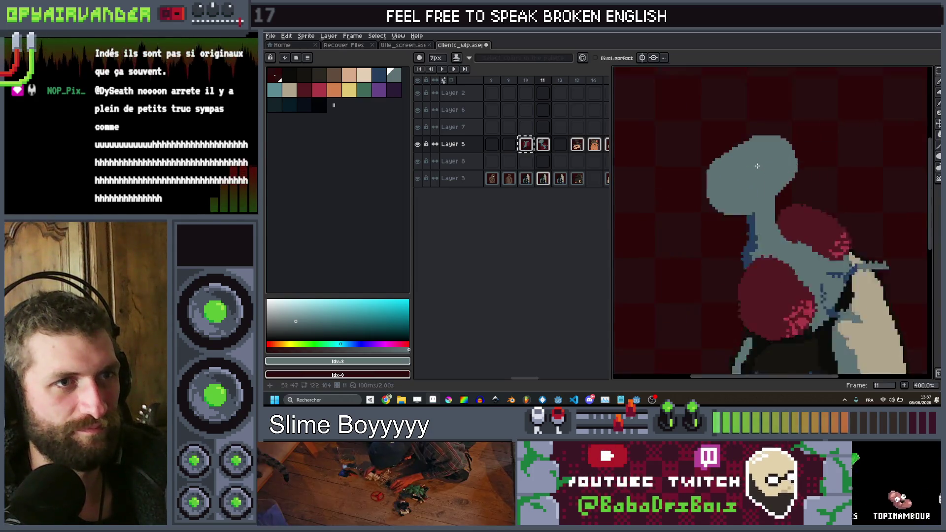
pyautogui.scroll(3, 765, 156)
pyautogui.moveTo(786, 143); pyautogui.dragTo(762, 146)
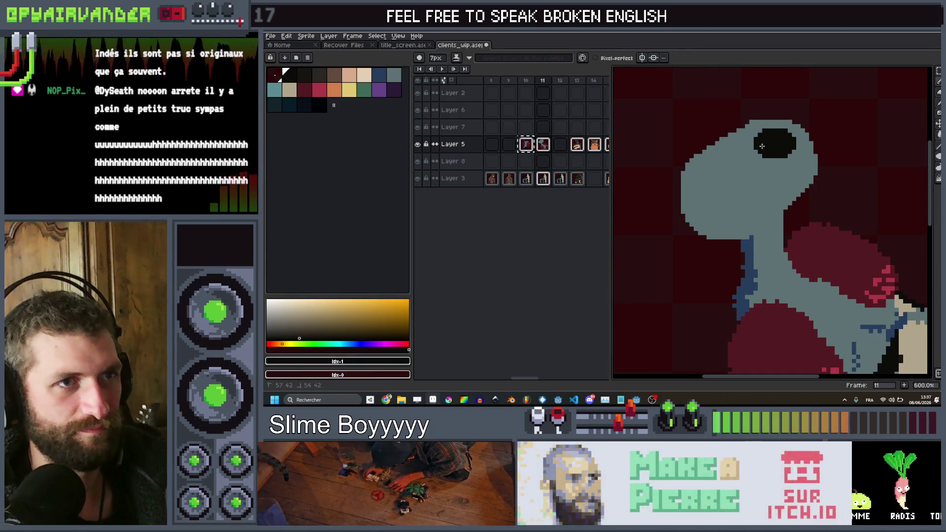
pyautogui.moveTo(714, 164)
pyautogui.mouseDown()
pyautogui.moveTo(692, 181)
pyautogui.moveTo(779, 148)
pyautogui.mouseUp()
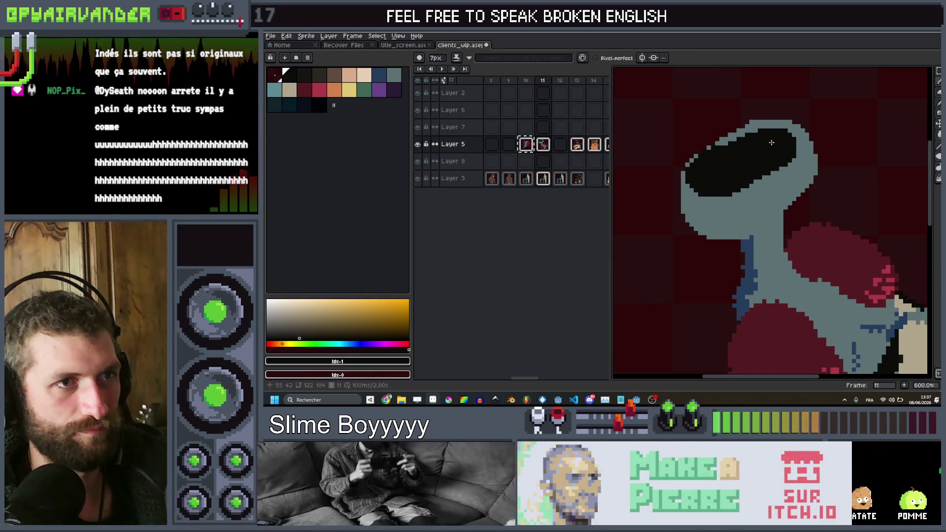
pyautogui.scroll(-5, 771, 142)
pyautogui.scroll(4, 771, 142)
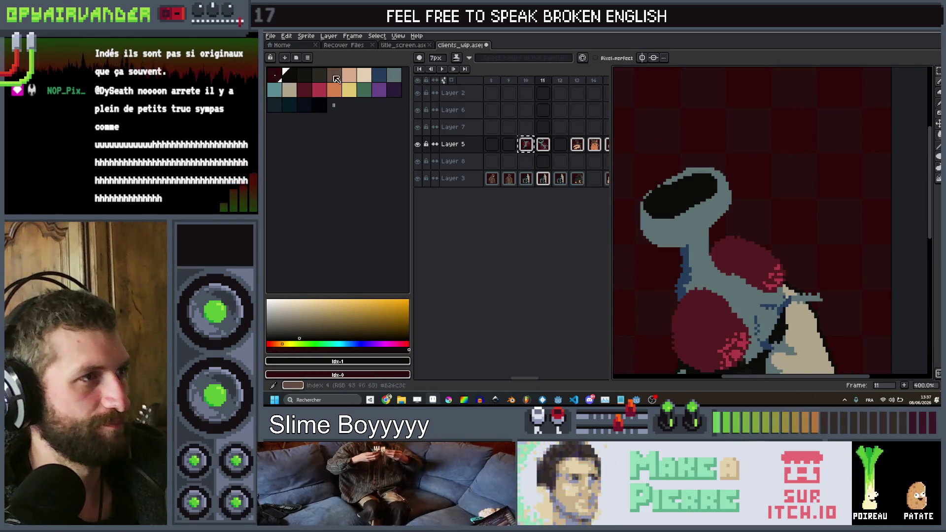
# Pick dark blue and draw a 3px shading line up the fly's neck.
pyautogui.click(392, 77)
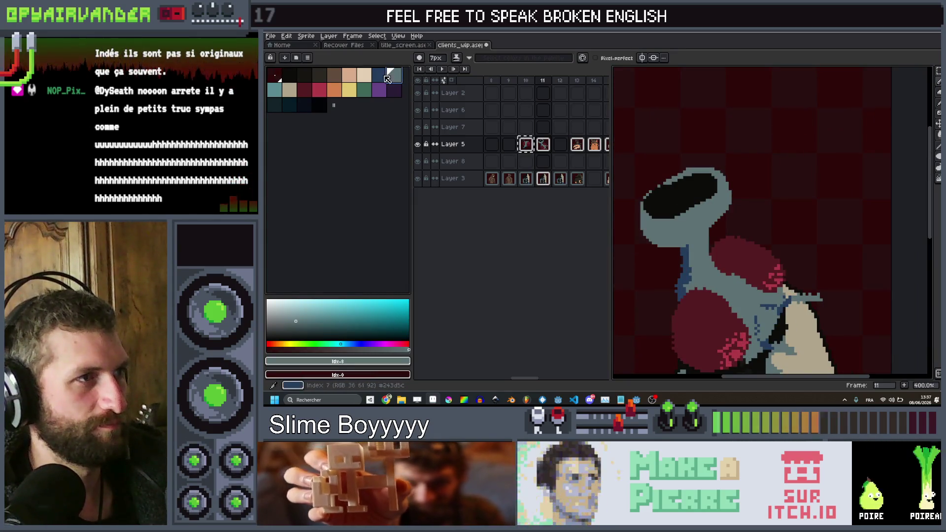
pyautogui.click(387, 79)
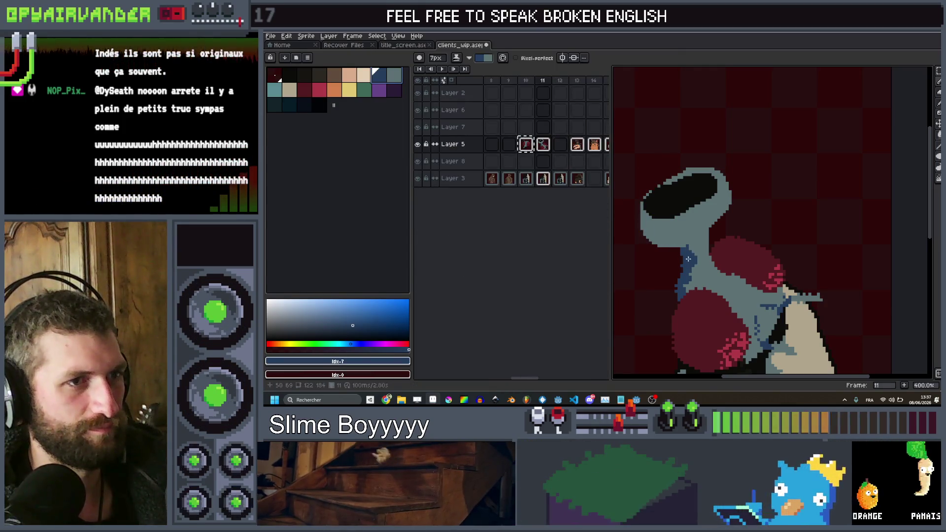
pyautogui.press('-')
pyautogui.press('-')
pyautogui.press('-')
pyautogui.moveTo(687, 245); pyautogui.dragTo(698, 232)
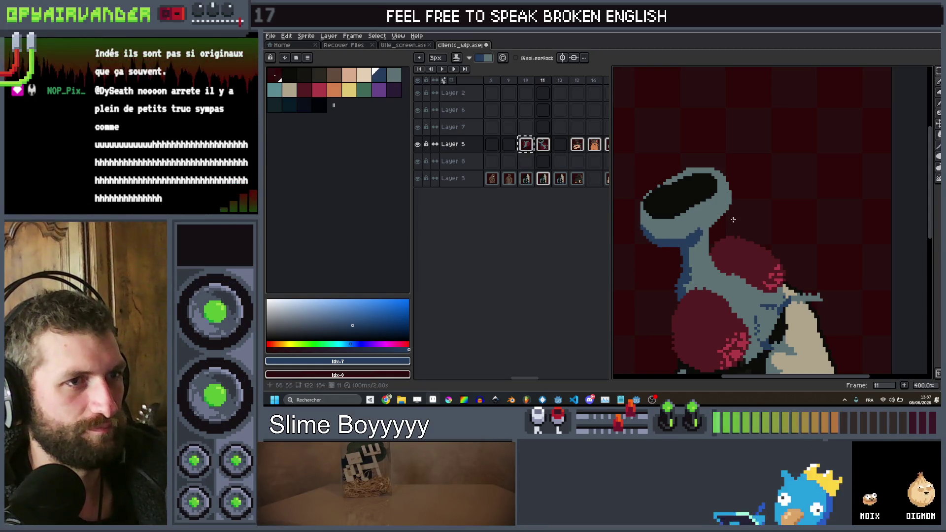
pyautogui.scroll(-3, 709, 231)
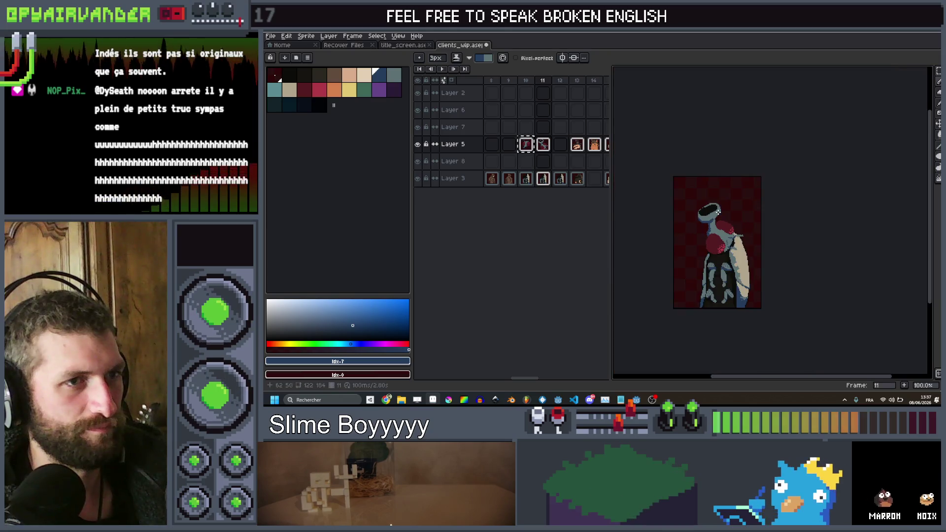
pyautogui.scroll(4, 708, 222)
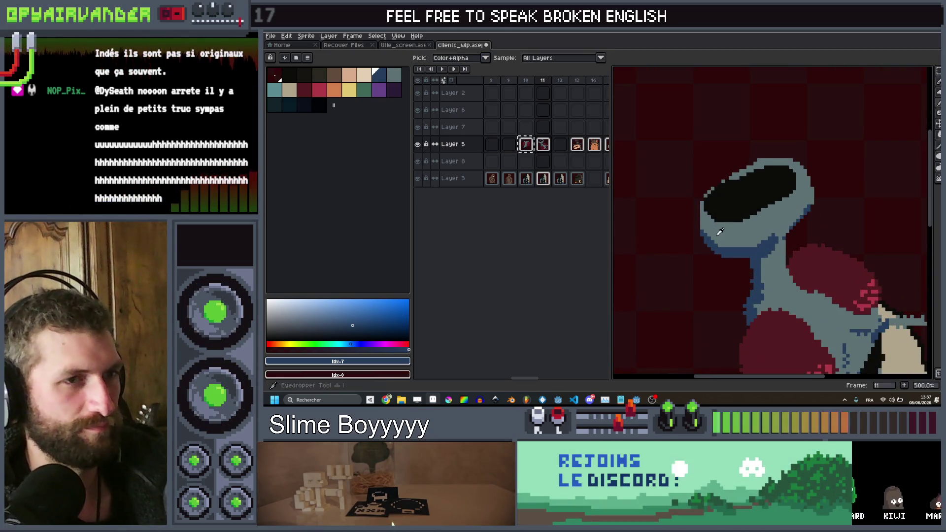
# Eyedrop the head's light grey and add 2px pixels along the head's left outline.
pyautogui.keyDown('alt'); pyautogui.click(707, 206); pyautogui.keyUp('alt')
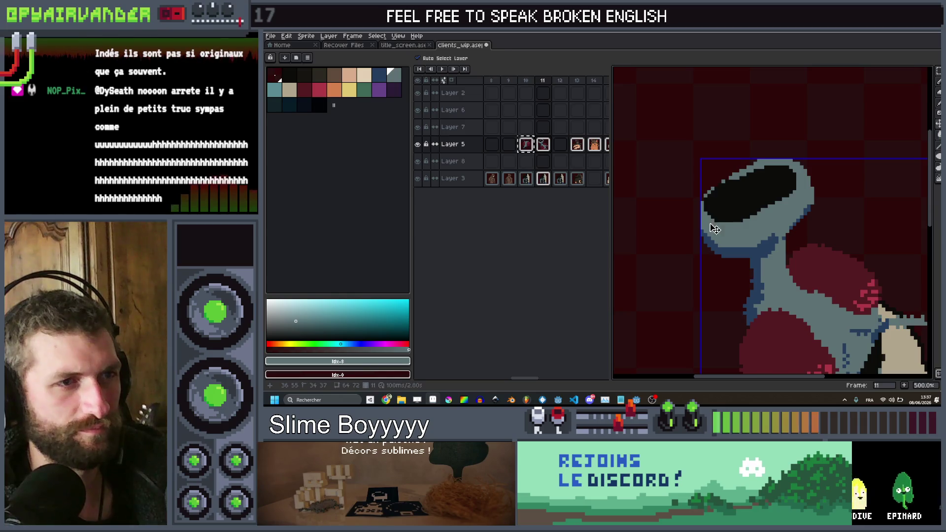
pyautogui.press('alt')
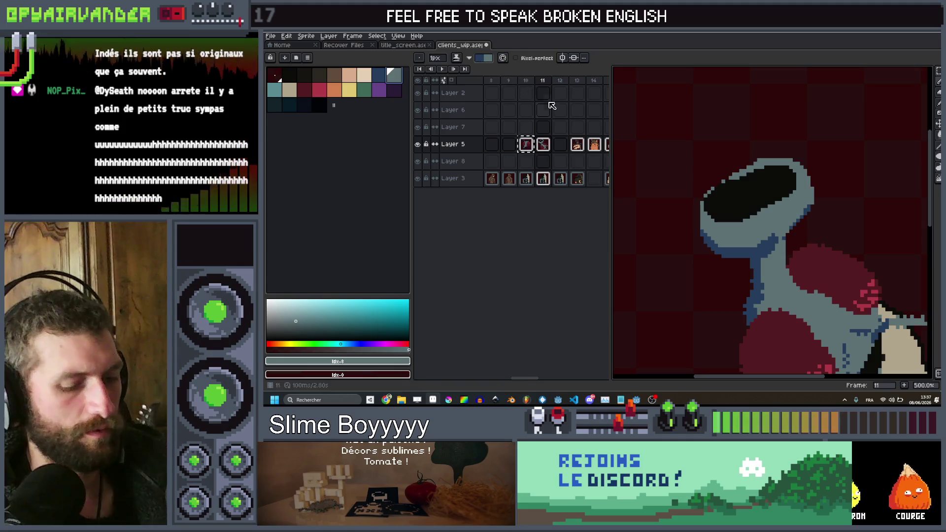
pyautogui.press('+')
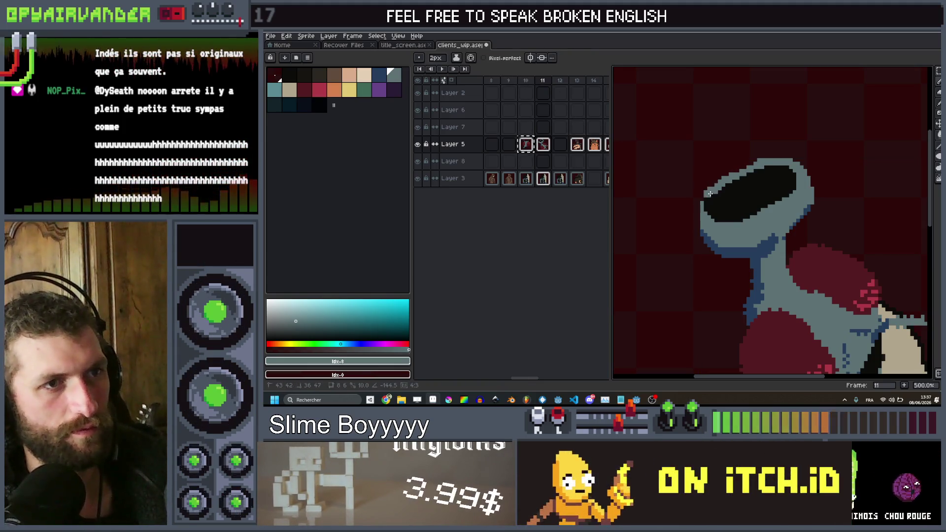
pyautogui.click(702, 206)
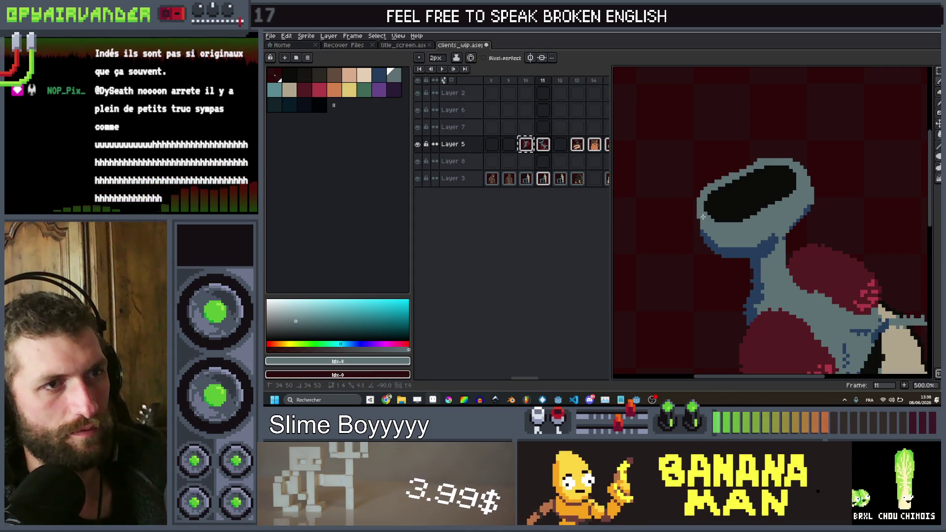
pyautogui.scroll(-4, 703, 221)
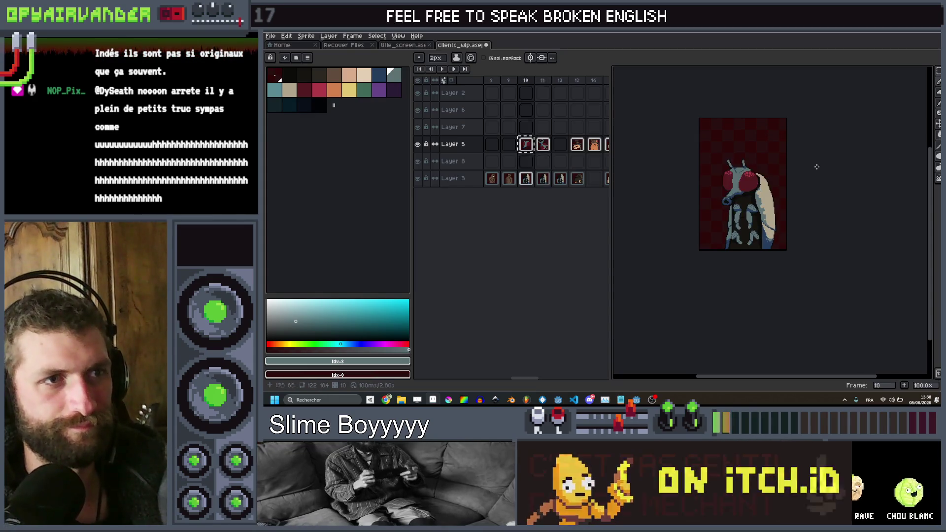
# Eyedrop the body's dark red and extend the lower red shape with a short stroke.
pyautogui.scroll(2, 734, 162)
pyautogui.scroll(5, 731, 229)
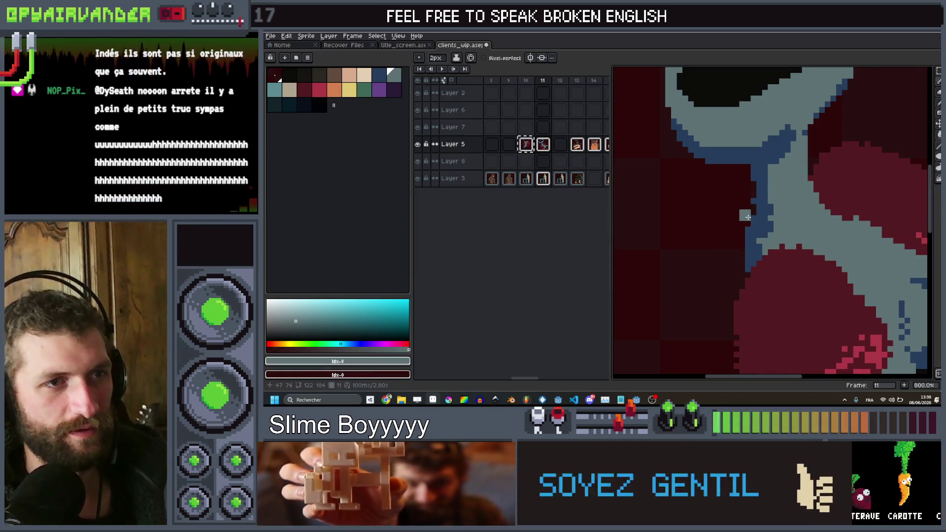
pyautogui.scroll(-3, 753, 201)
pyautogui.scroll(3, 758, 246)
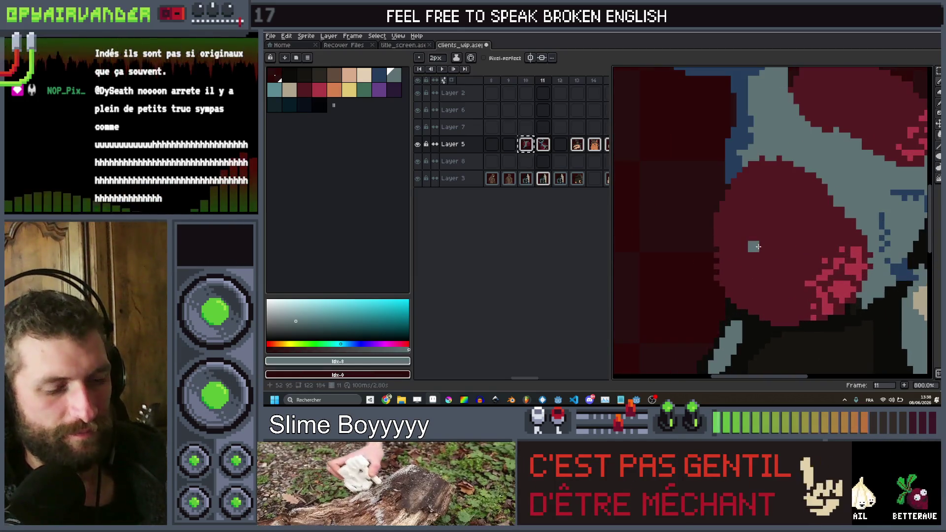
pyautogui.keyDown('alt'); pyautogui.click(760, 247); pyautogui.keyUp('alt')
pyautogui.moveTo(718, 249); pyautogui.dragTo(722, 269)
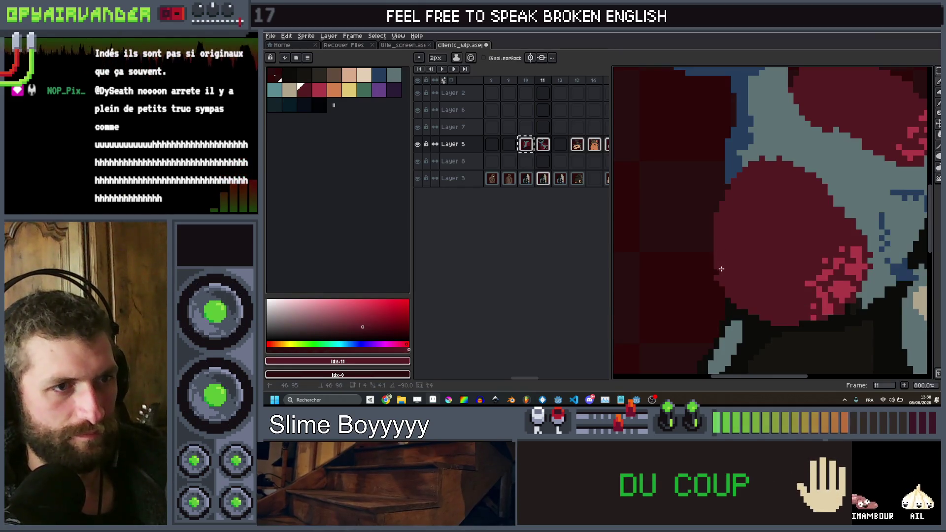
# Choose palette colour idx-1 and open the Outline effect settings.
pyautogui.scroll(-3, 730, 267)
pyautogui.scroll(3, 739, 136)
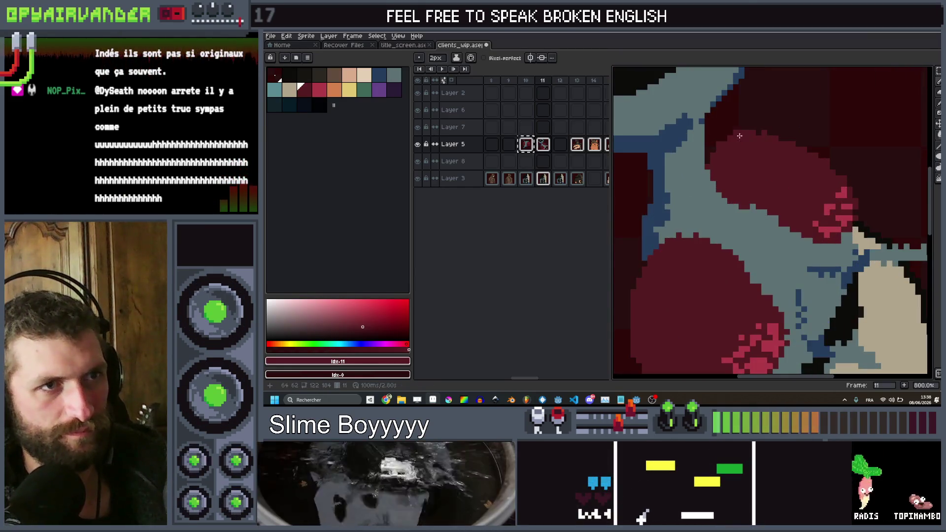
pyautogui.scroll(-3, 757, 137)
pyautogui.scroll(4, 791, 172)
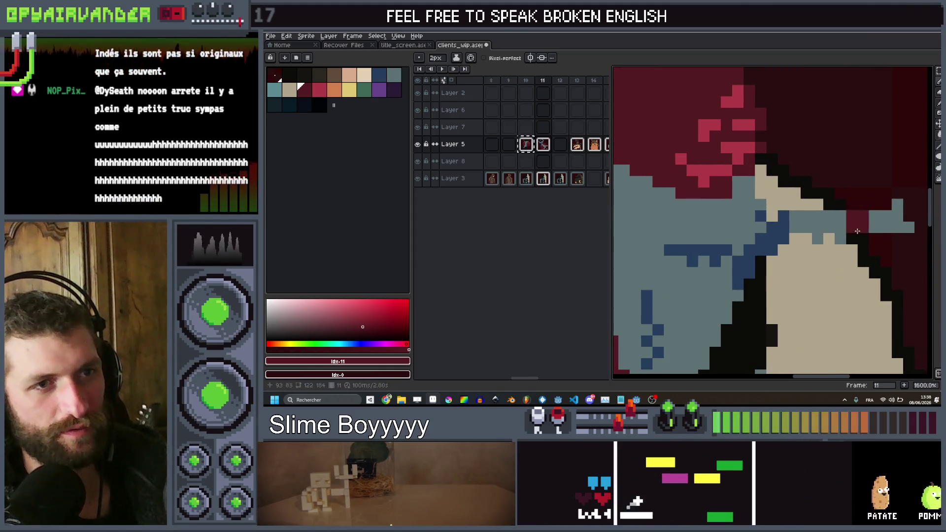
pyautogui.scroll(-4, 825, 251)
pyautogui.scroll(3, 832, 284)
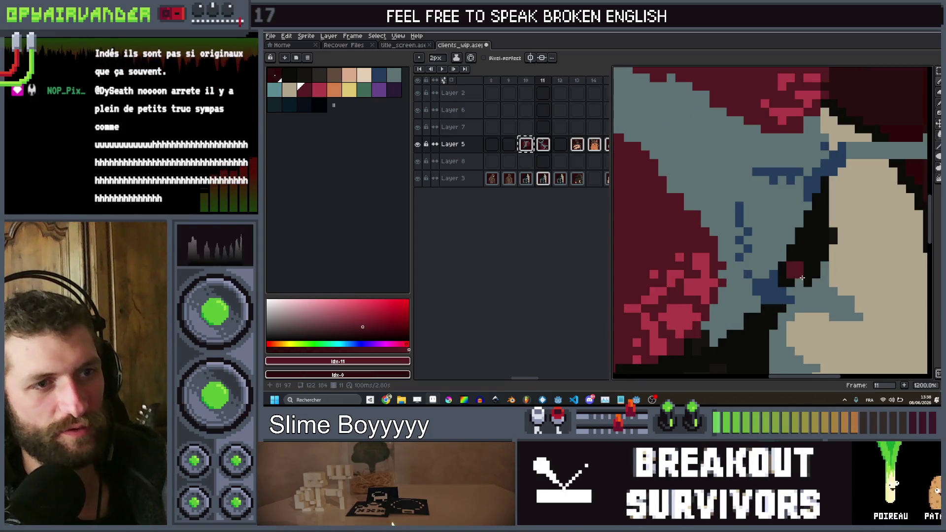
pyautogui.scroll(-6, 834, 245)
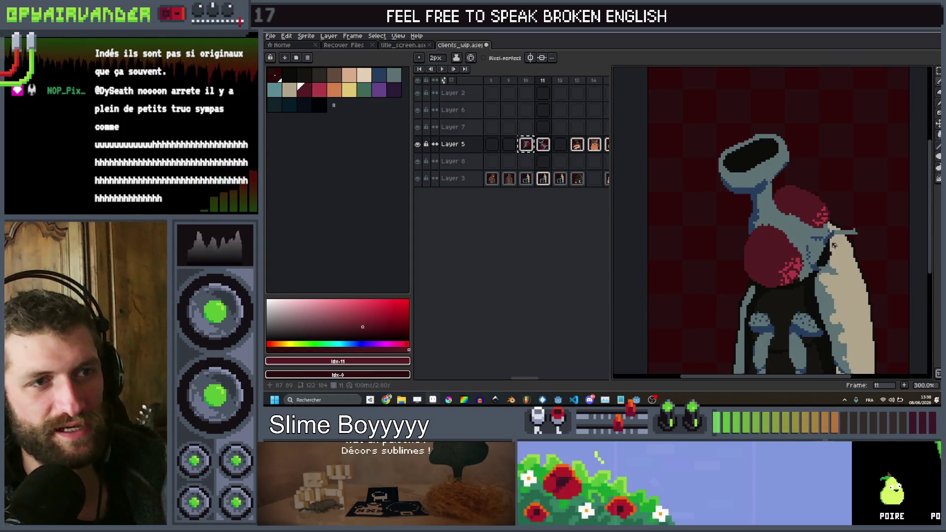
pyautogui.click(289, 76)
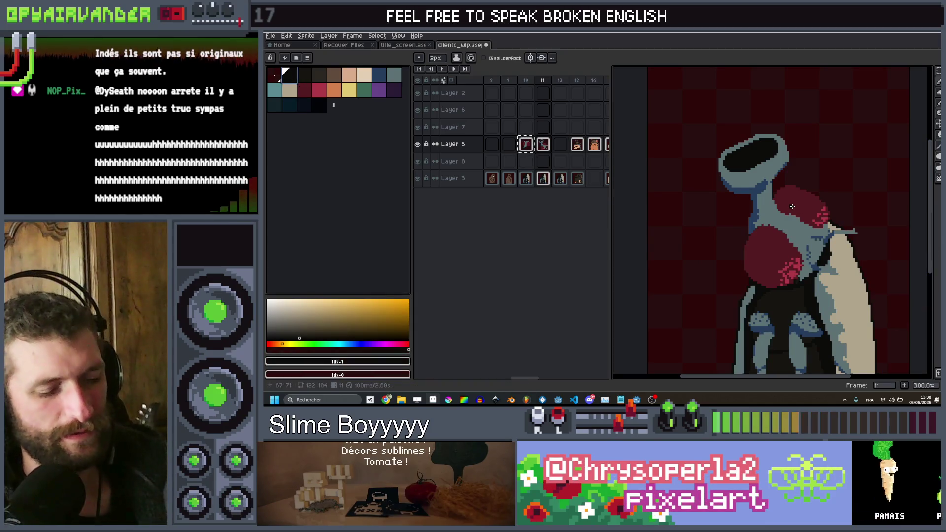
pyautogui.hotkey('shift', 'o')
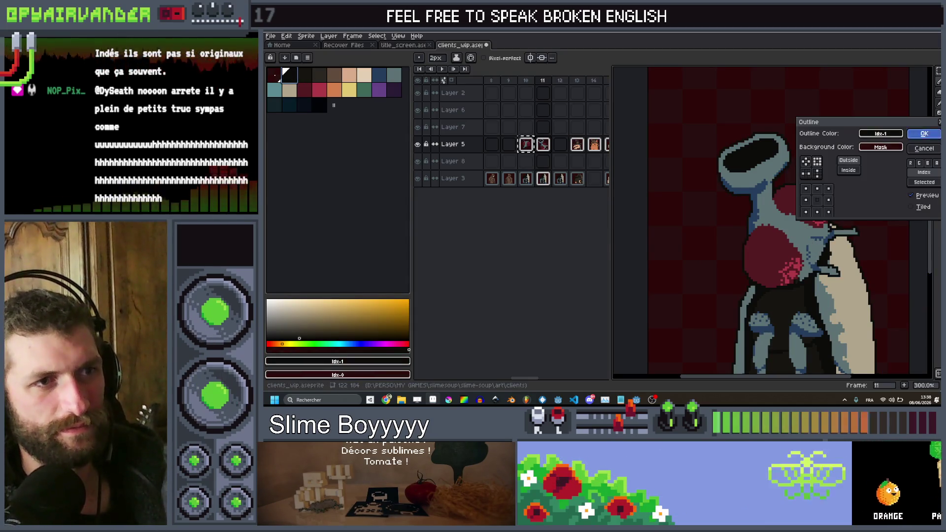
# Apply the outside outline effect to frame 11's fly.
pyautogui.press('Return')
pyautogui.scroll(-5, 794, 180)
pyautogui.scroll(1, 792, 180)
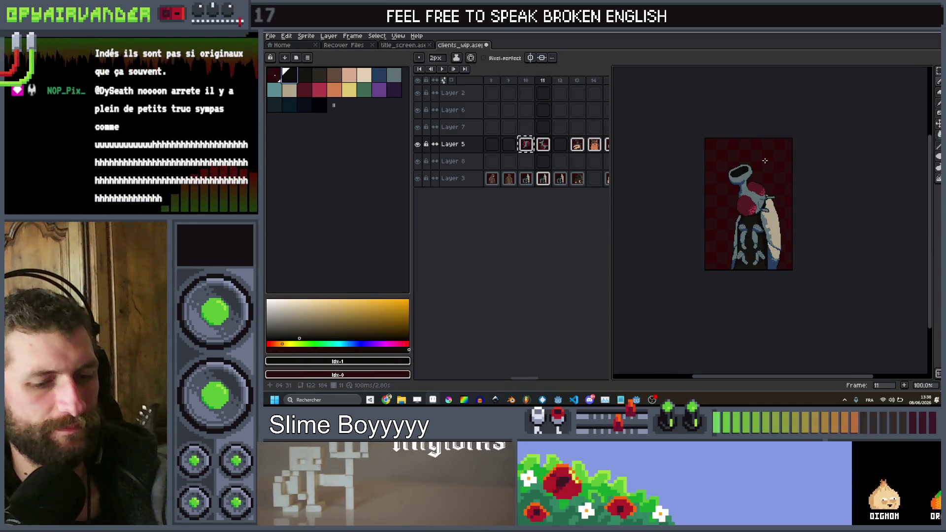
# Step back to frame 10 and select Layer 5's cel there.
pyautogui.press('Left')
pyautogui.scroll(-1, 766, 161)
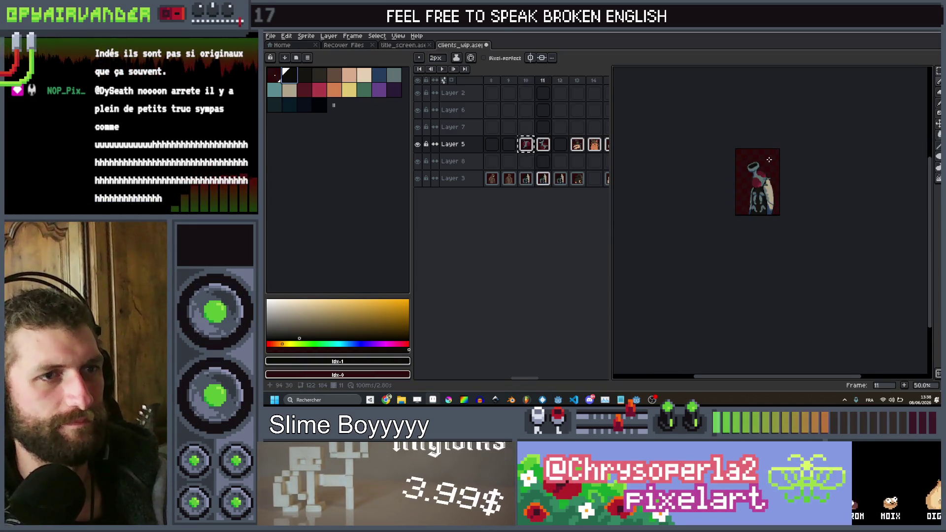
pyautogui.scroll(2, 769, 160)
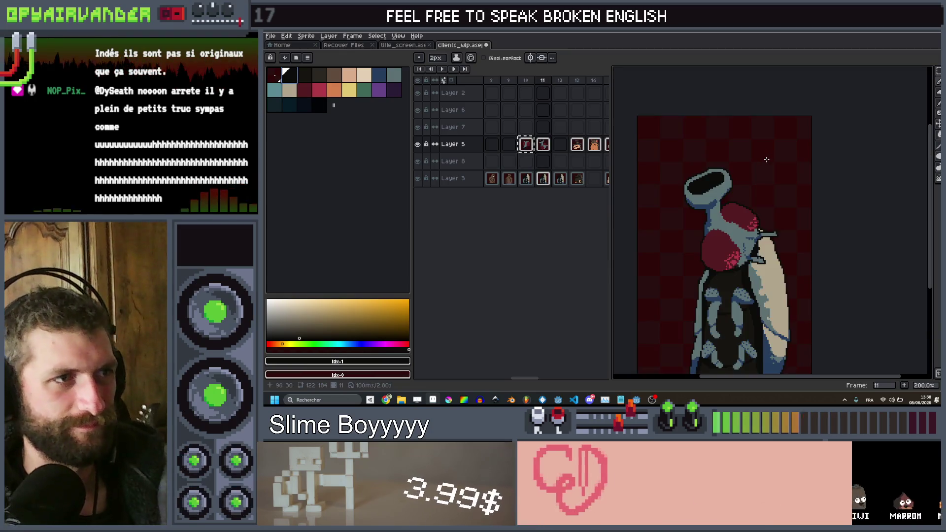
pyautogui.click(529, 147)
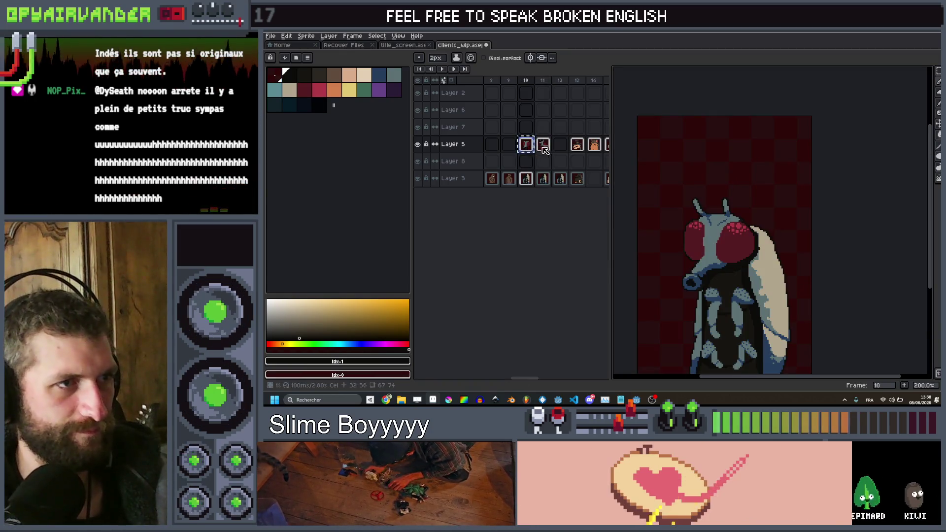
# Move to frame 12, switch between Layers 3 and 5, and try then undo a fill under the nose.
pyautogui.click(562, 145)
pyautogui.press('v')
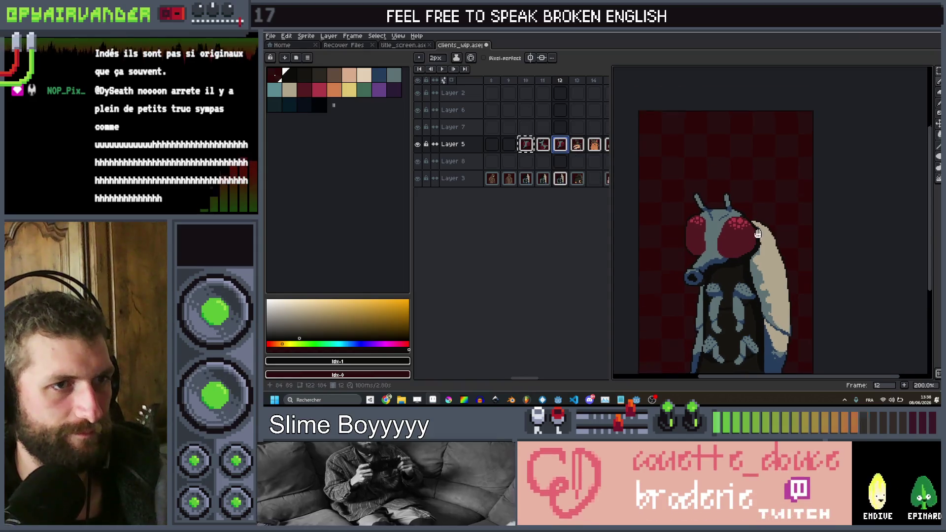
pyautogui.scroll(-1, 744, 199)
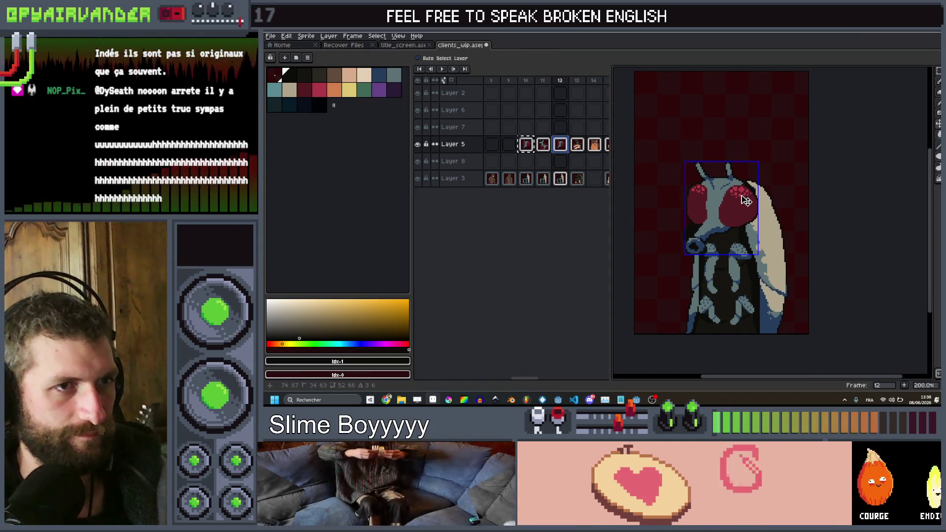
pyautogui.scroll(4, 688, 225)
pyautogui.keyDown('ctrl'); pyautogui.click(703, 365); pyautogui.keyUp('ctrl')
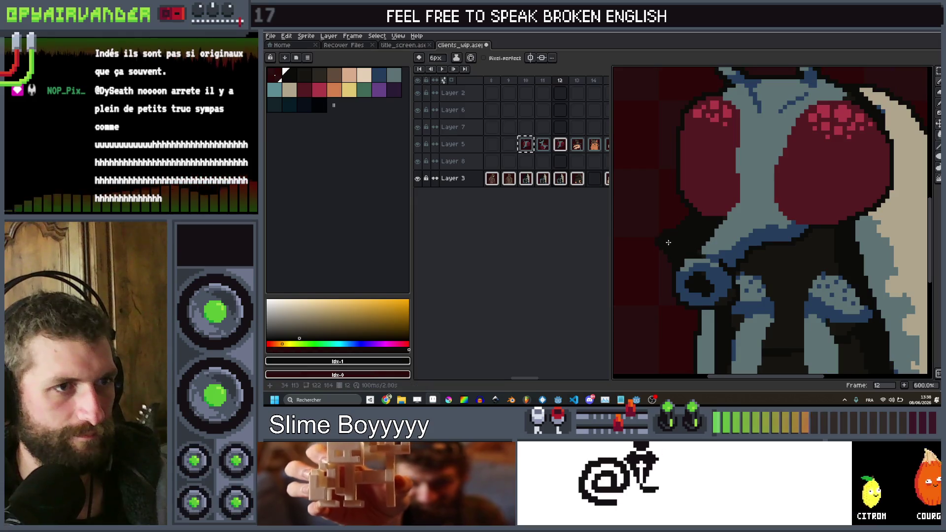
pyautogui.press('+')
pyautogui.press('+')
pyautogui.press('+')
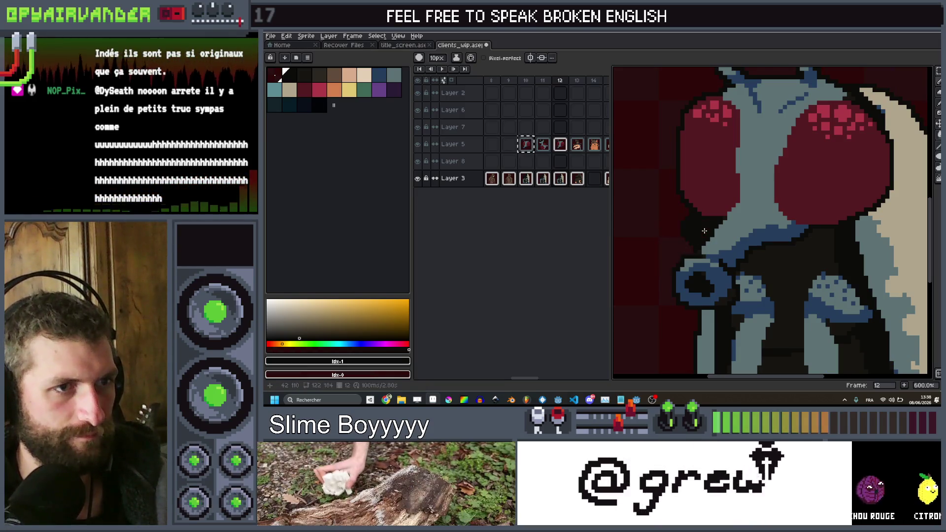
pyautogui.keyDown('ctrl'); pyautogui.click(712, 266); pyautogui.keyUp('ctrl')
pyautogui.press('+')
pyautogui.press('g')
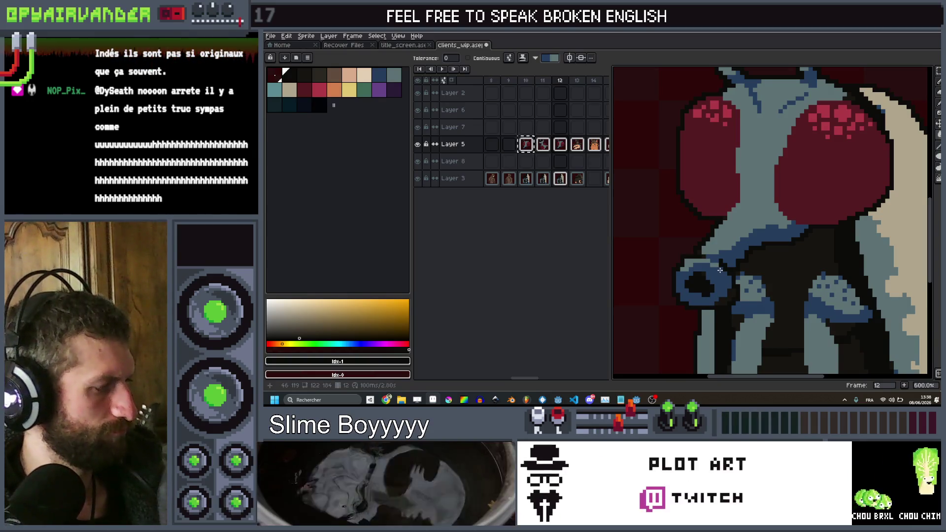
pyautogui.click(779, 244)
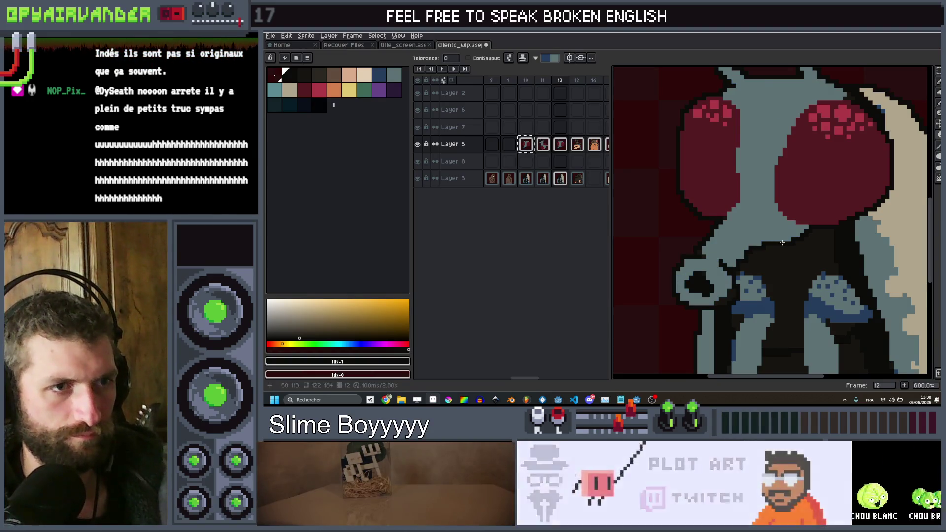
pyautogui.hotkey('ctrl', 'z')
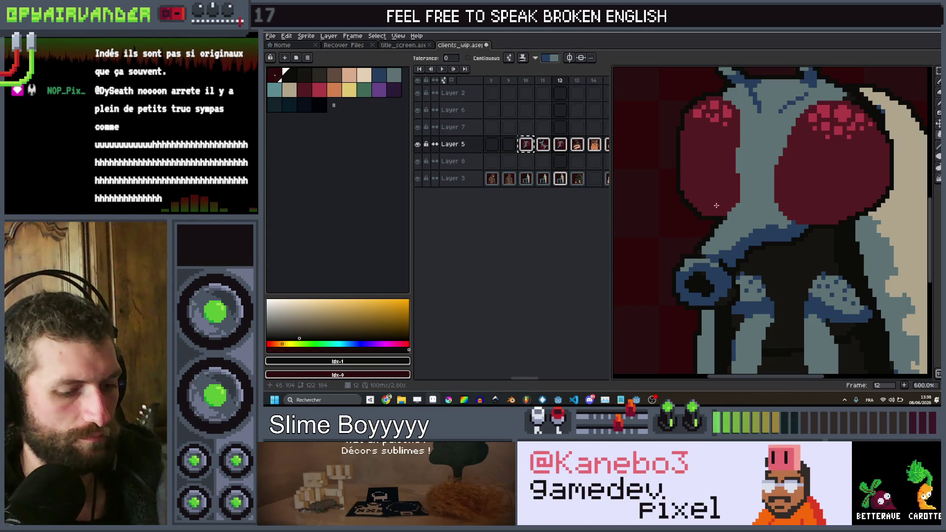
# Paint dark over the blue ring and lower-left body with a 15px brush.
pyautogui.scroll(-2, 716, 205)
pyautogui.scroll(5, 759, 227)
pyautogui.scroll(-5, 804, 252)
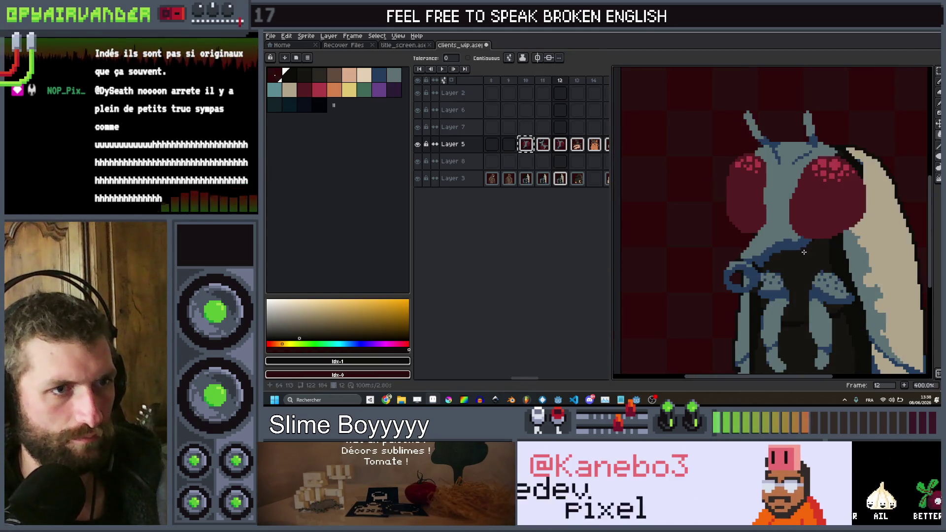
pyautogui.press('b')
pyautogui.moveTo(804, 252)
pyautogui.mouseDown()
pyautogui.moveTo(774, 246)
pyautogui.moveTo(734, 291)
pyautogui.mouseUp()
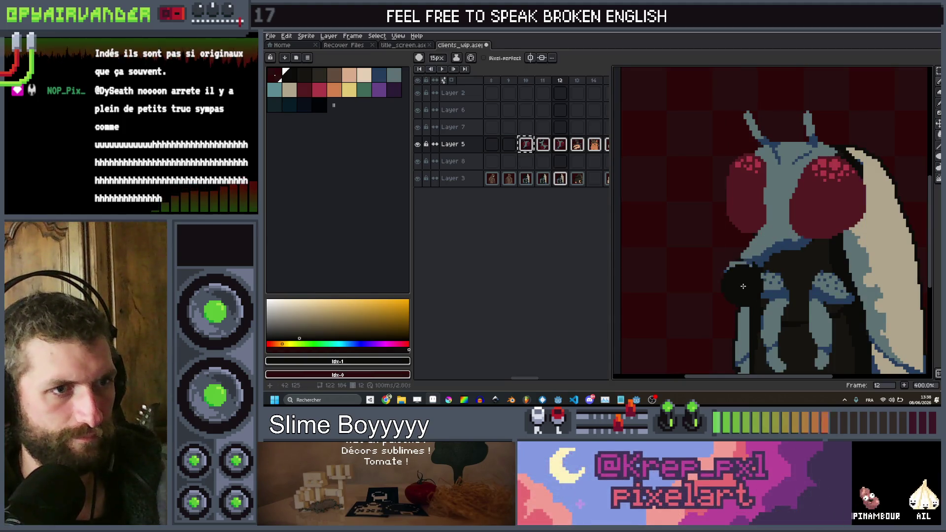
# Eyedrop the face's grey-blue and paint a snout jutting out on the fly's left.
pyautogui.press('-')
pyautogui.press('-')
pyautogui.press('-')
pyautogui.keyDown('alt'); pyautogui.click(769, 286); pyautogui.keyUp('alt')
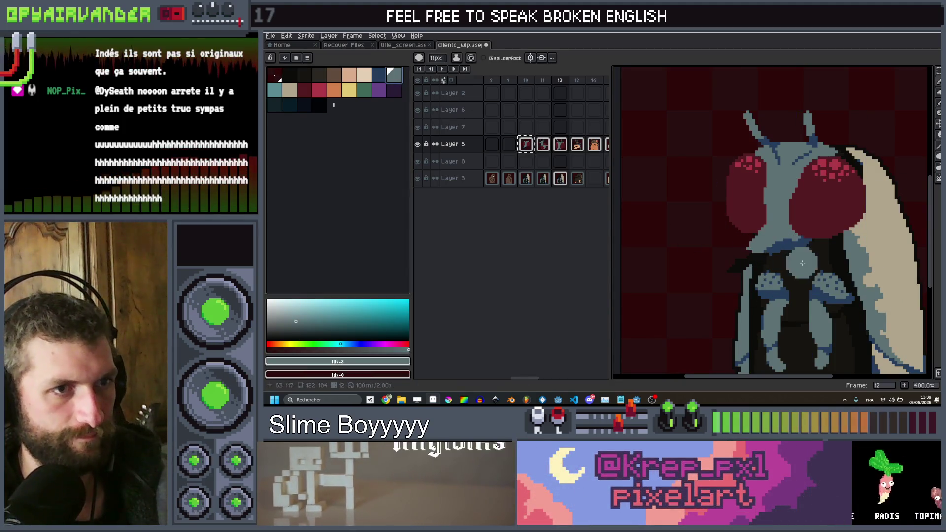
pyautogui.press('-')
pyautogui.press('-')
pyautogui.press('-')
pyautogui.moveTo(788, 246); pyautogui.dragTo(735, 252)
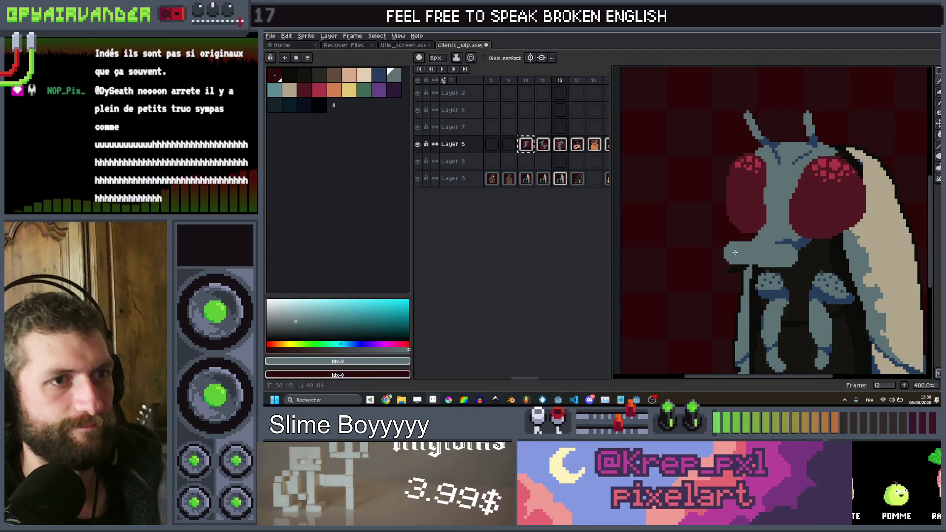
pyautogui.scroll(-3, 734, 252)
pyautogui.scroll(3, 816, 220)
# On Layer 3, return to the Pencil and eyedrop the dark colour from the canvas.
pyautogui.keyDown('ctrl'); pyautogui.click(817, 221); pyautogui.keyUp('ctrl')
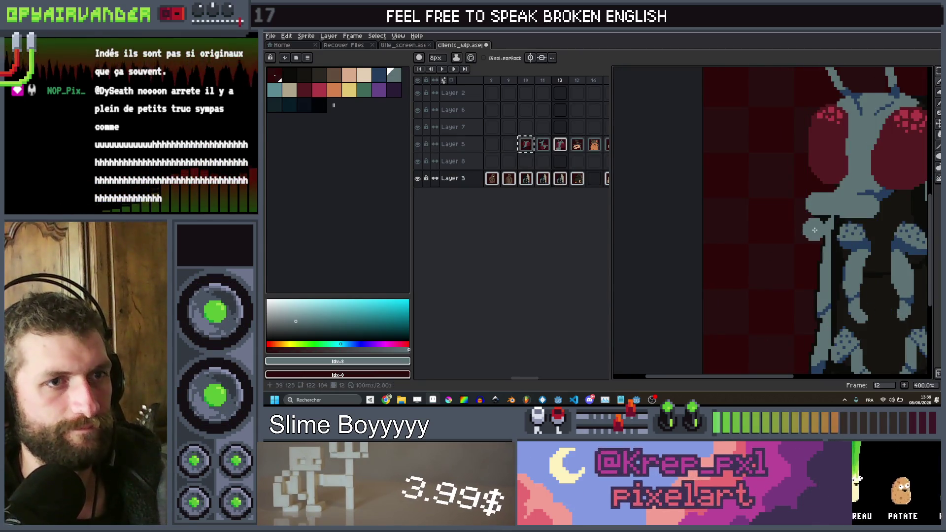
pyautogui.scroll(1, 813, 221)
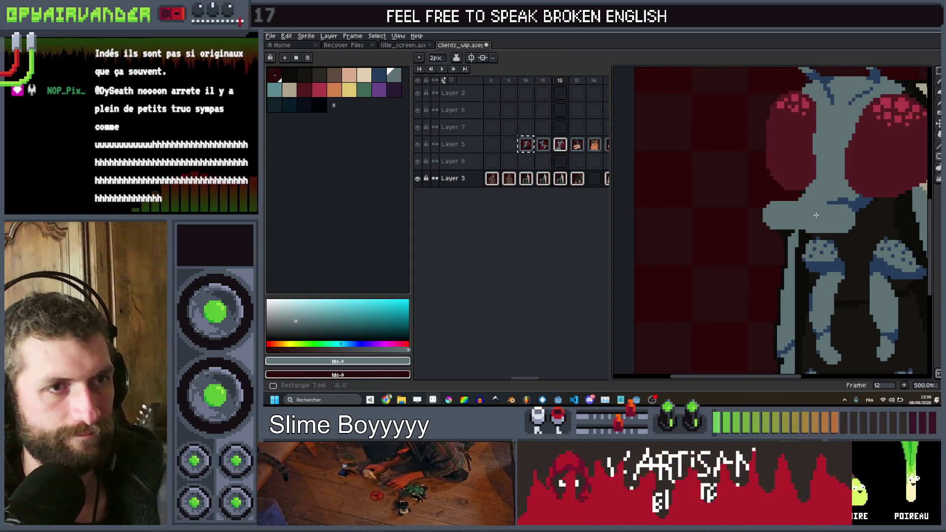
pyautogui.press('u')
pyautogui.press('b')
pyautogui.keyDown('alt'); pyautogui.click(860, 224); pyautogui.keyUp('alt')
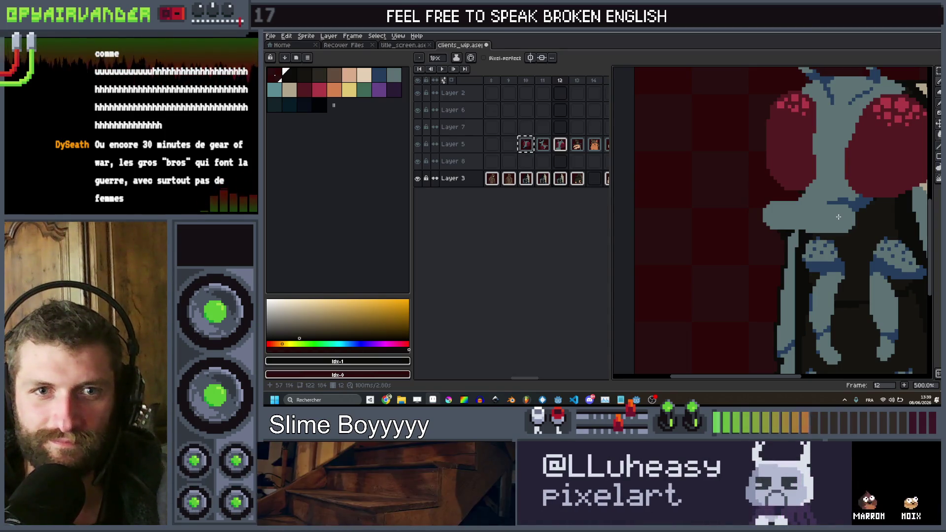
pyautogui.scroll(2, 839, 216)
# Draw a dark 1–2px horizontal mouth line across the snout, ending in a dot.
pyautogui.press('v')
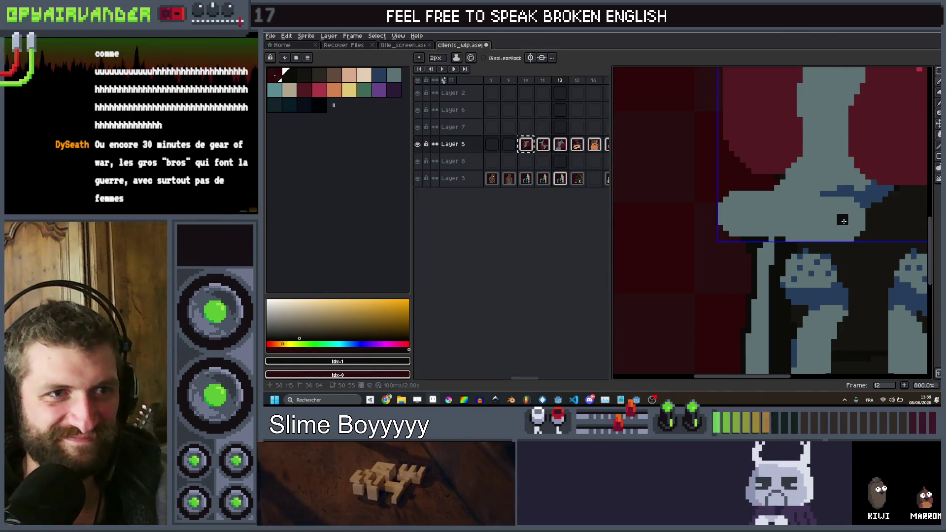
pyautogui.moveTo(843, 221); pyautogui.dragTo(835, 225)
pyautogui.press('-')
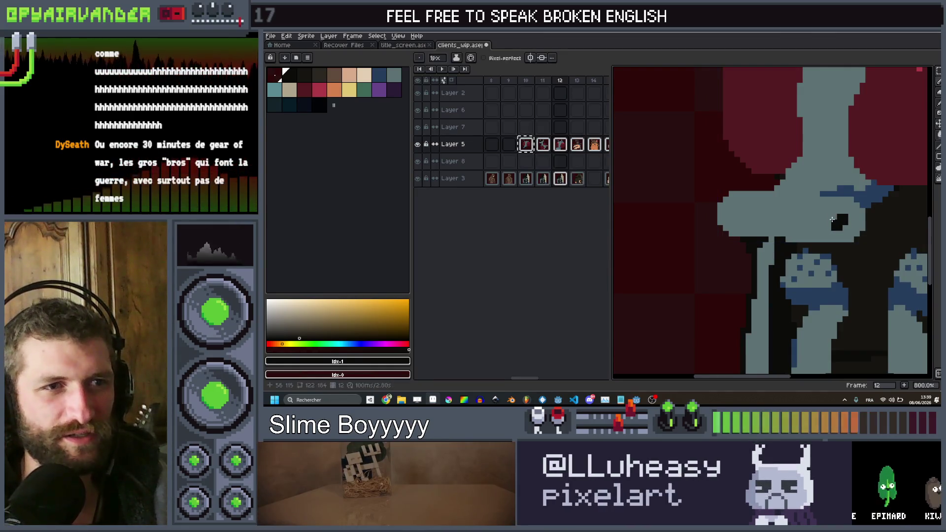
pyautogui.moveTo(741, 216); pyautogui.dragTo(736, 218)
pyautogui.press('v')
pyautogui.press('-')
pyautogui.press('-')
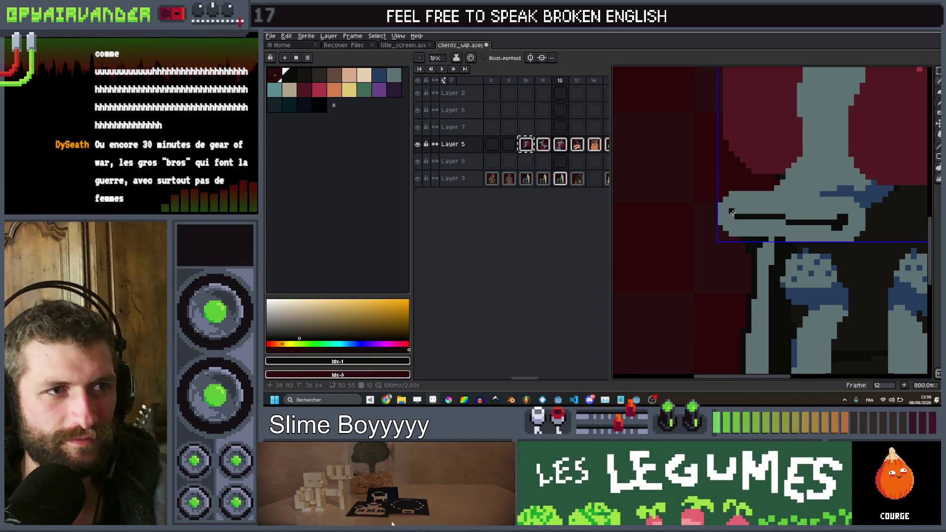
pyautogui.press('+')
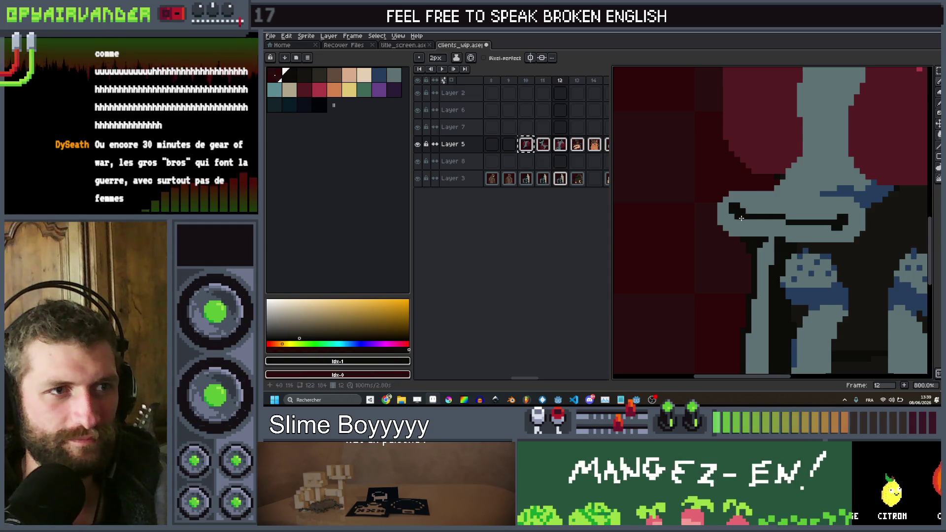
pyautogui.click(741, 220)
pyautogui.scroll(-6, 742, 220)
pyautogui.scroll(5, 789, 148)
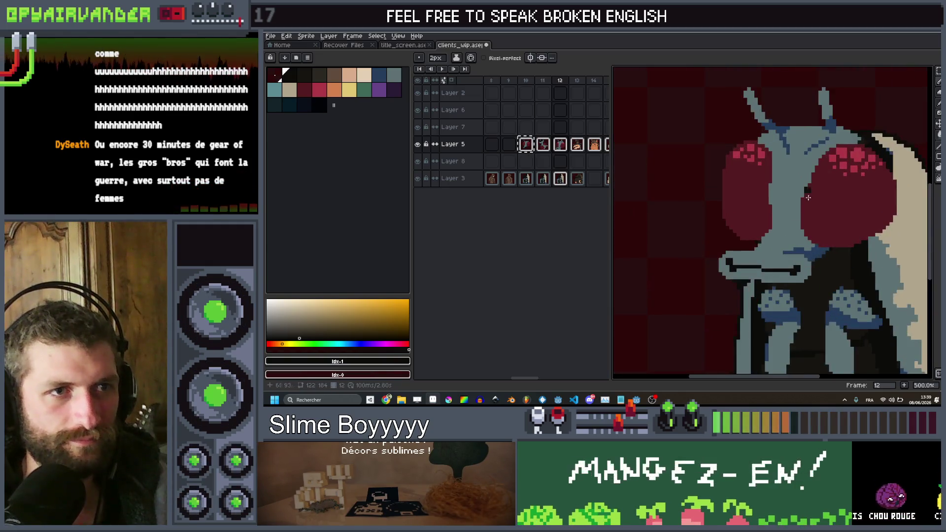
pyautogui.scroll(-1, 797, 140)
# Paint a 1px blue shading band above the mouth, then pick the darkest palette colour.
pyautogui.press('-')
pyautogui.scroll(4, 795, 148)
pyautogui.keyDown('alt'); pyautogui.click(794, 192); pyautogui.keyUp('alt')
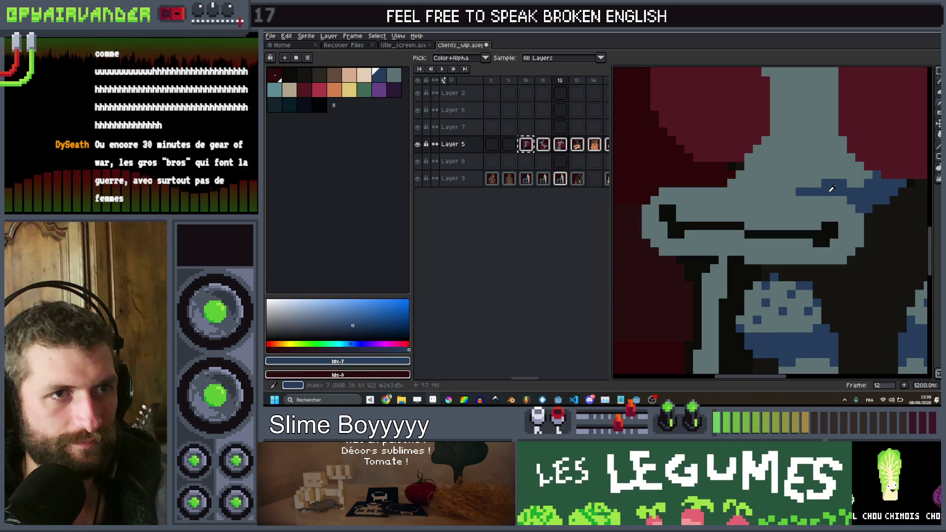
pyautogui.moveTo(793, 191); pyautogui.dragTo(744, 188)
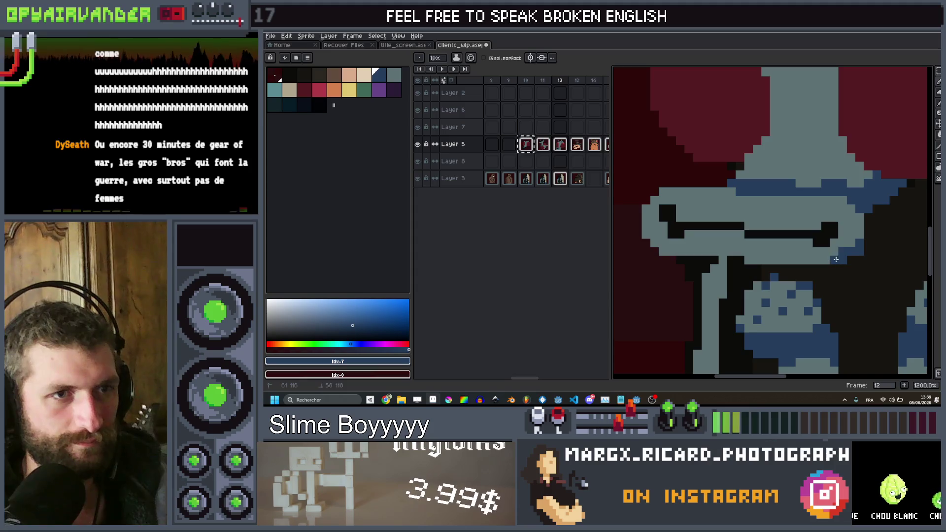
pyautogui.scroll(-8, 825, 260)
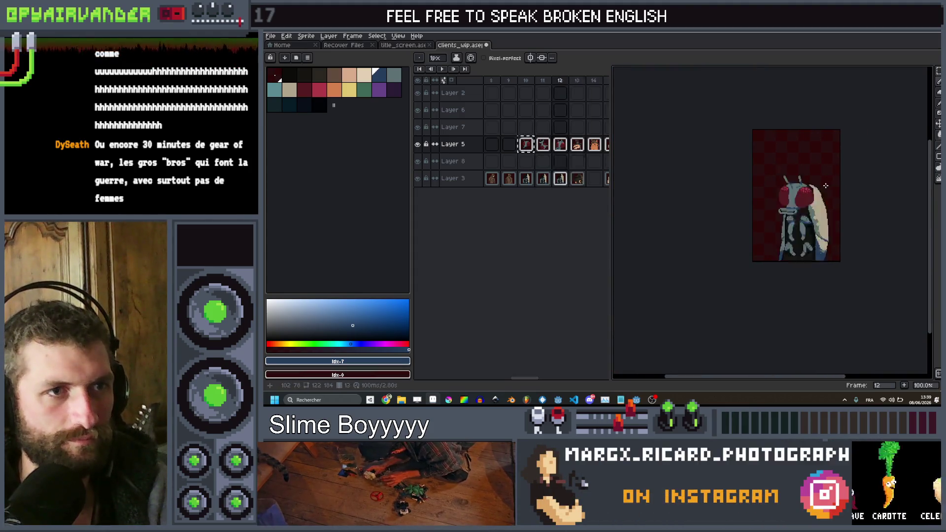
pyautogui.scroll(3, 809, 187)
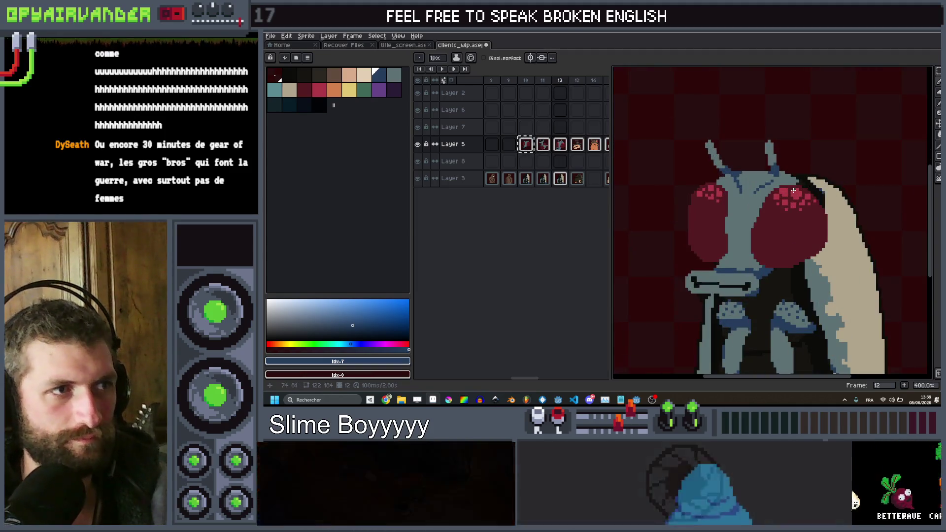
pyautogui.click(286, 75)
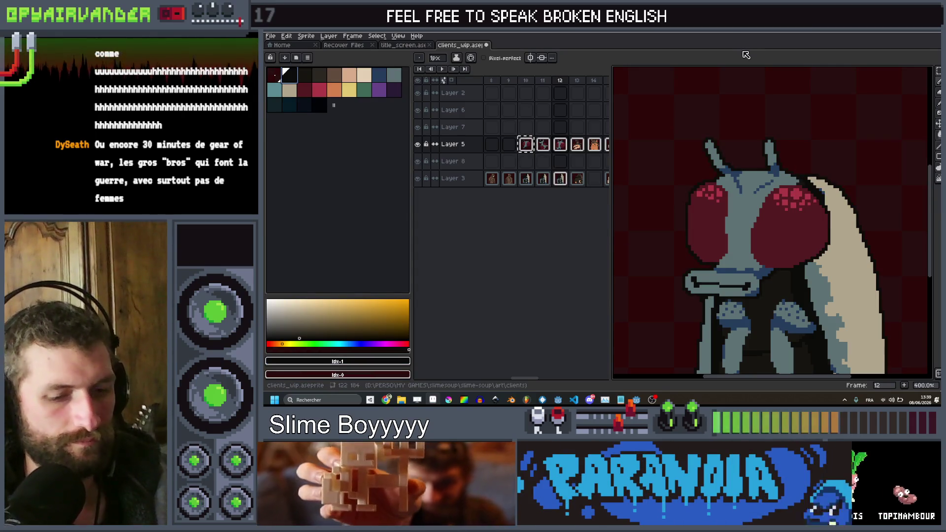
pyautogui.scroll(-3, 870, 206)
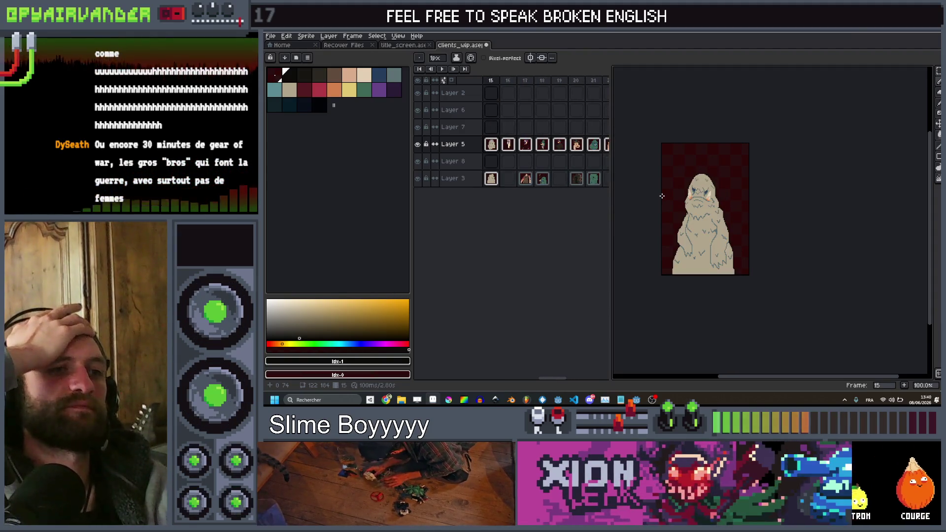
# Step forward to the witch frames and zoom in on her squinting face.
pyautogui.press('Right')
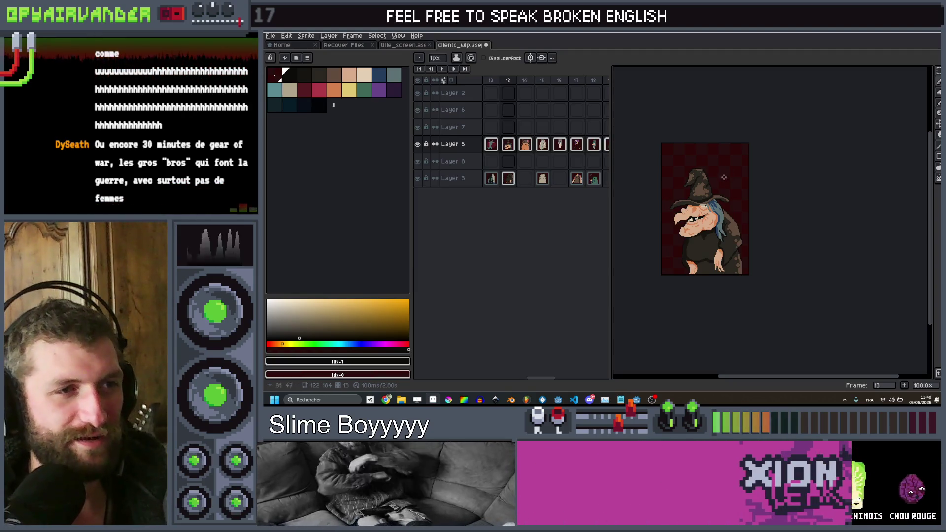
pyautogui.press('i')
pyautogui.scroll(3, 713, 205)
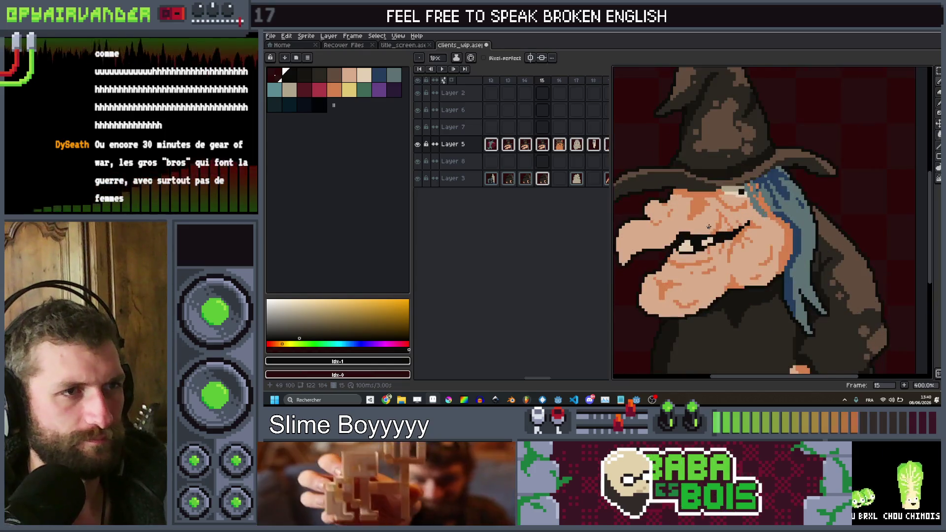
# Go back to witch frame 14 with the Pencil and zoom around her gaping mouth.
pyautogui.press('Left')
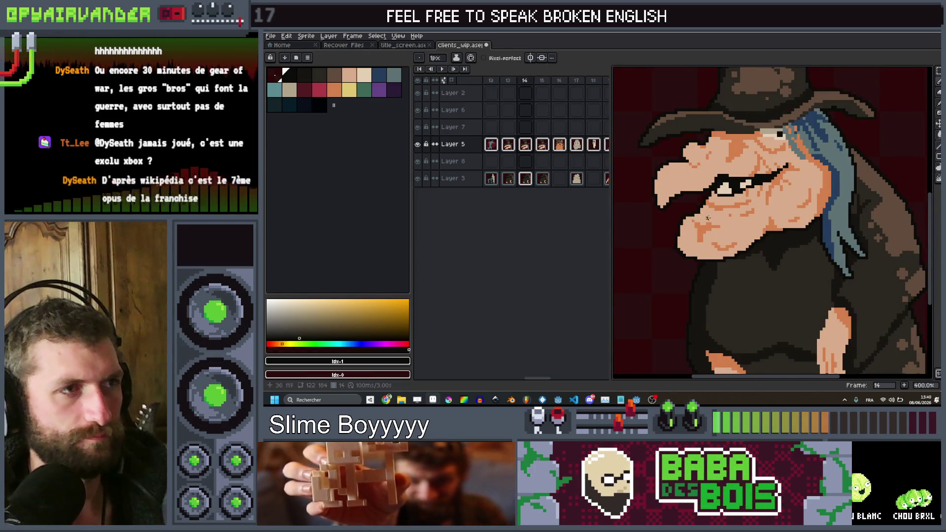
pyautogui.scroll(1, 770, 240)
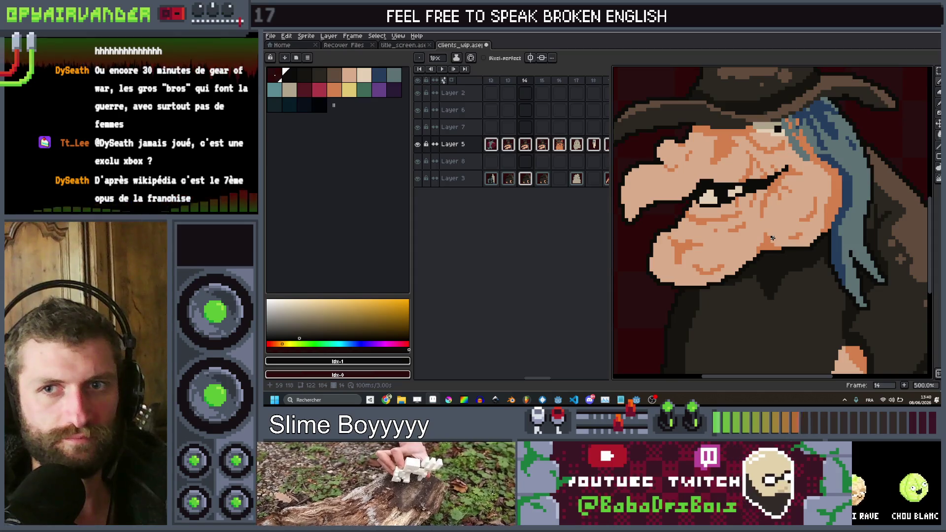
pyautogui.press('b')
pyautogui.scroll(3, 772, 244)
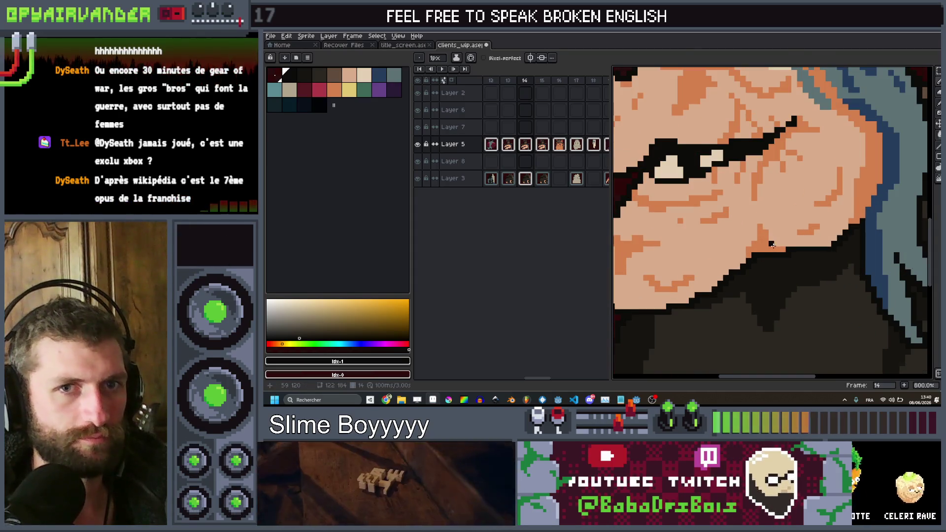
pyautogui.scroll(-2, 773, 245)
pyautogui.scroll(3, 776, 245)
pyautogui.hscroll(2, 776, 245)
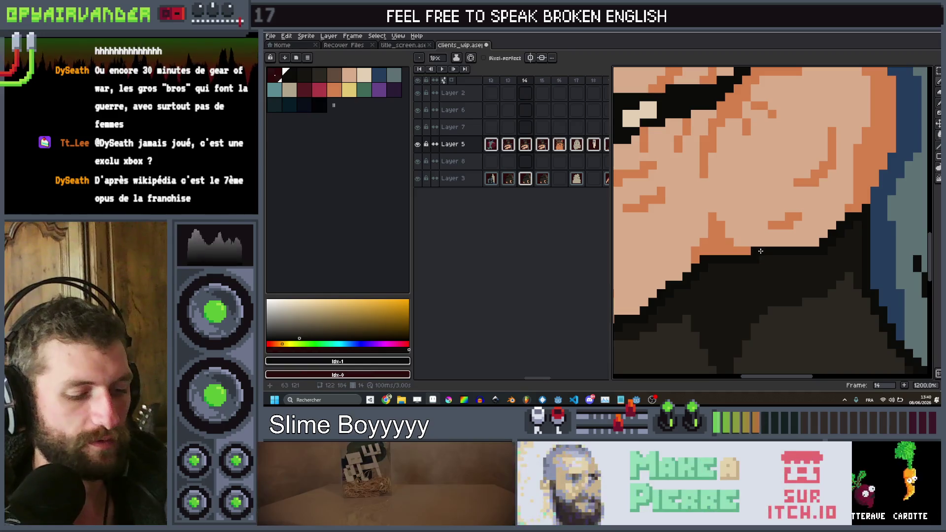
pyautogui.scroll(-6, 766, 254)
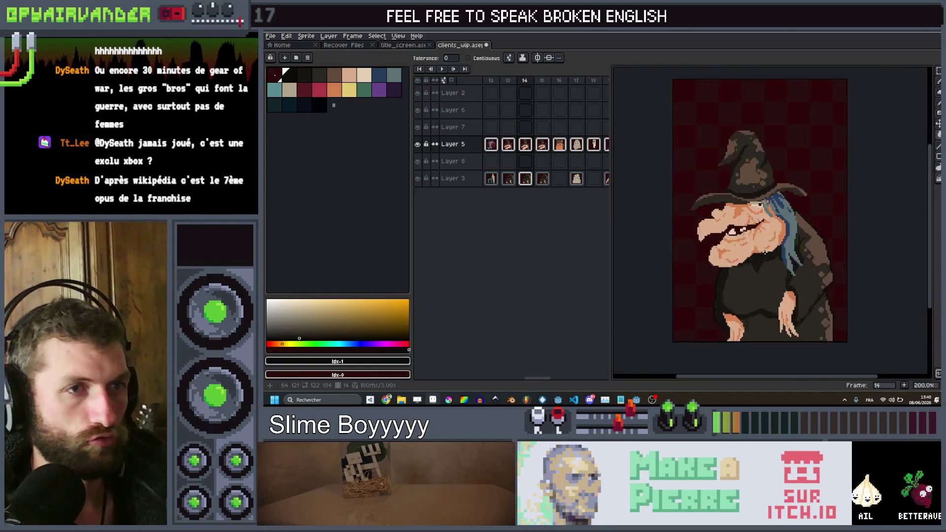
pyautogui.scroll(1, 781, 266)
pyautogui.scroll(-1, 784, 268)
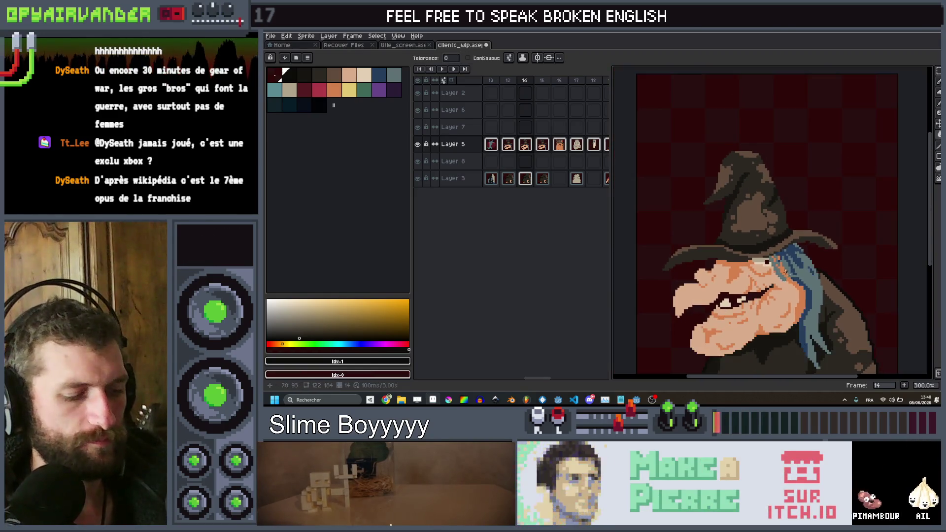
# Lasso the witch's hat and face, tilt them about 22°, shift up-right and commit.
pyautogui.press('m')
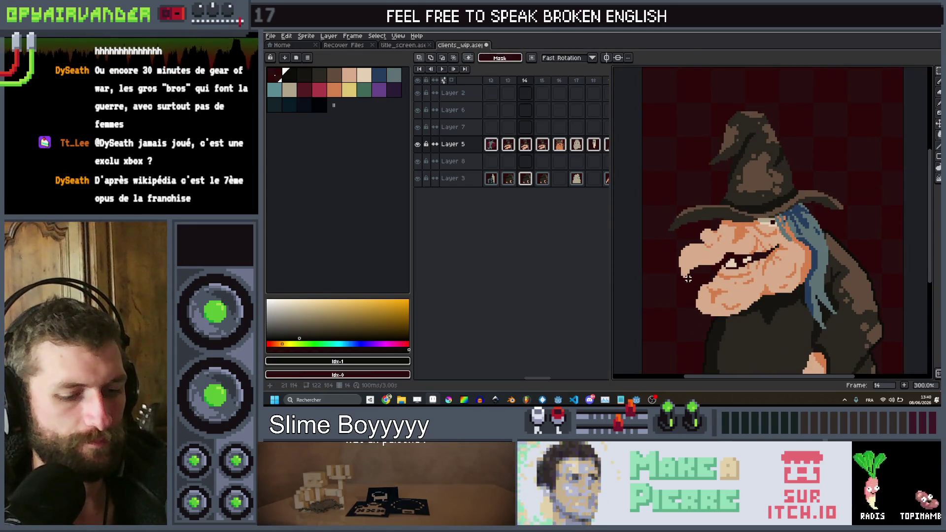
pyautogui.moveTo(733, 258); pyautogui.dragTo(777, 243)
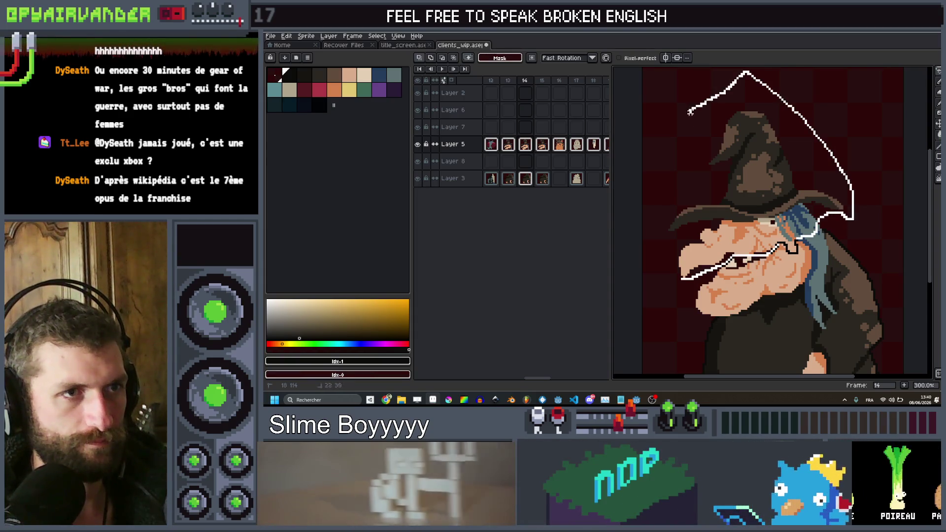
pyautogui.moveTo(650, 240); pyautogui.dragTo(650, 242)
pyautogui.moveTo(860, 101); pyautogui.dragTo(841, 137)
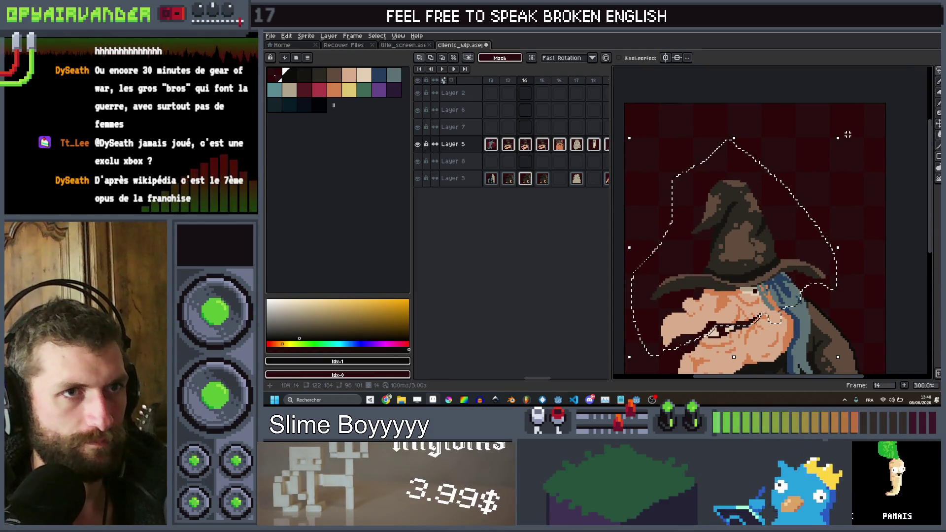
pyautogui.moveTo(847, 133); pyautogui.dragTo(873, 192)
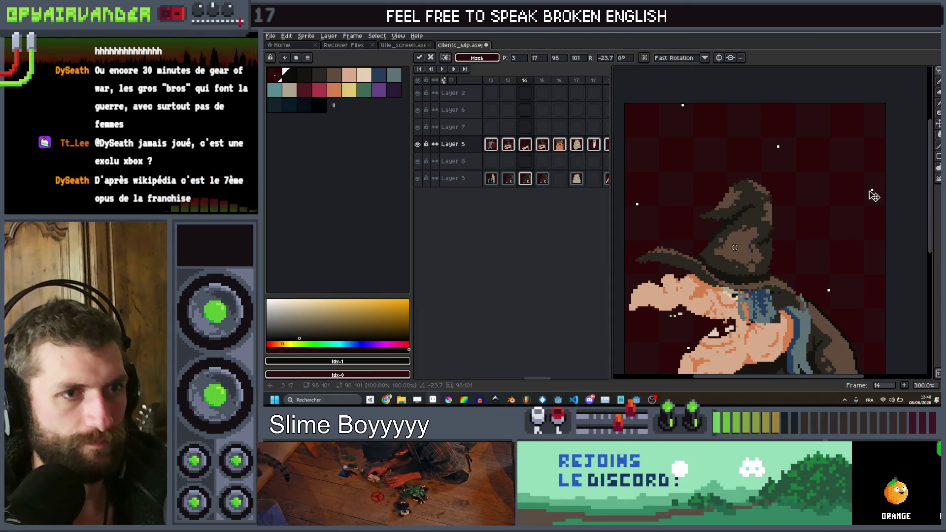
pyautogui.moveTo(757, 265); pyautogui.dragTo(762, 276)
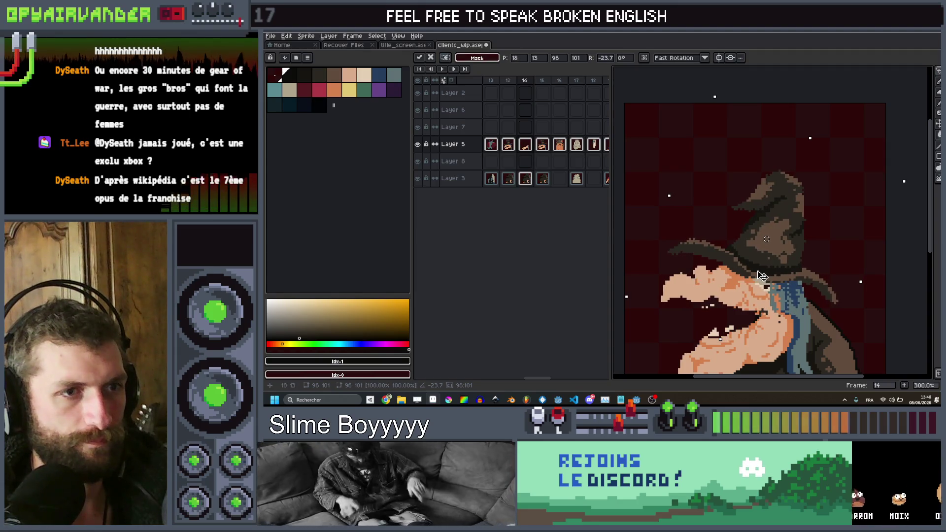
pyautogui.hotkey('ctrl', 'd')
pyautogui.scroll(-3, 899, 237)
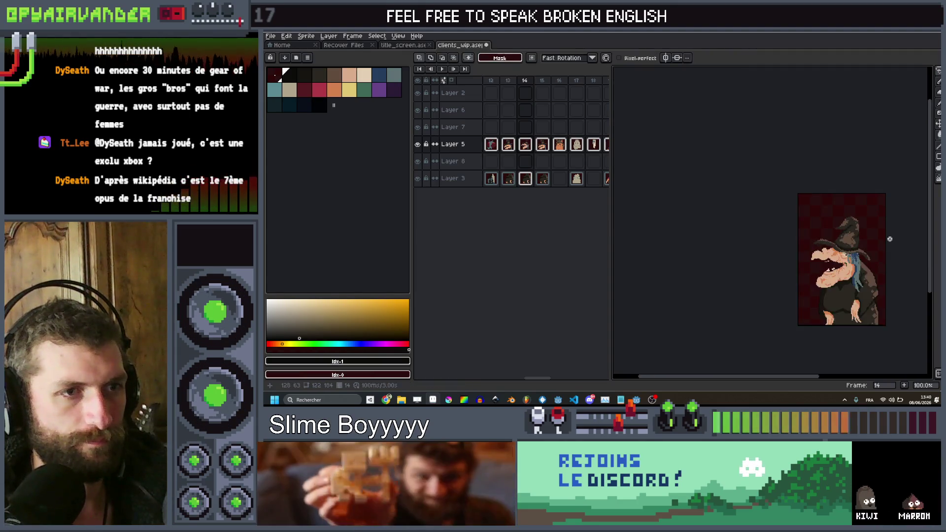
pyautogui.scroll(2, 876, 215)
# Select the witch's upper body, rotate it about 18°, then reposition and ease the tilt.
pyautogui.moveTo(727, 302)
pyautogui.mouseDown()
pyautogui.moveTo(832, 217)
pyautogui.moveTo(883, 272)
pyautogui.mouseUp()
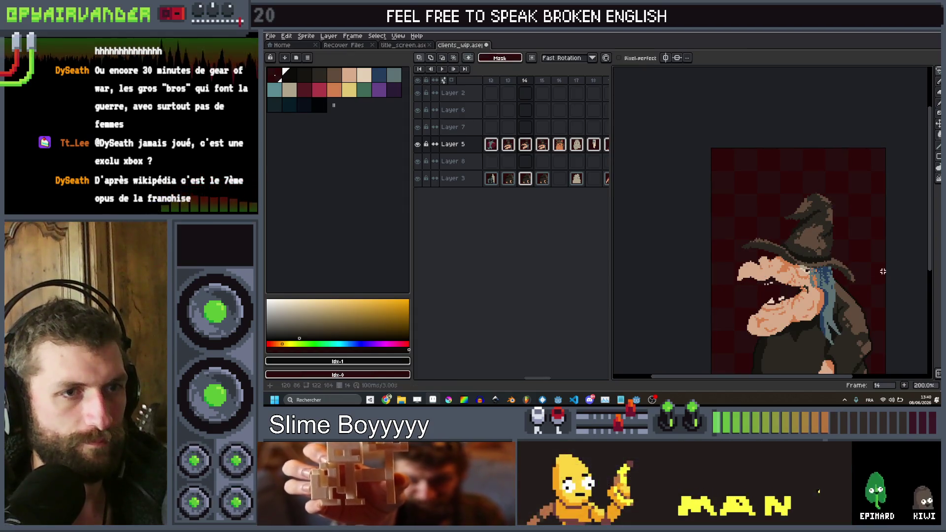
pyautogui.moveTo(780, 181); pyautogui.dragTo(885, 264)
pyautogui.moveTo(892, 171); pyautogui.dragTo(917, 215)
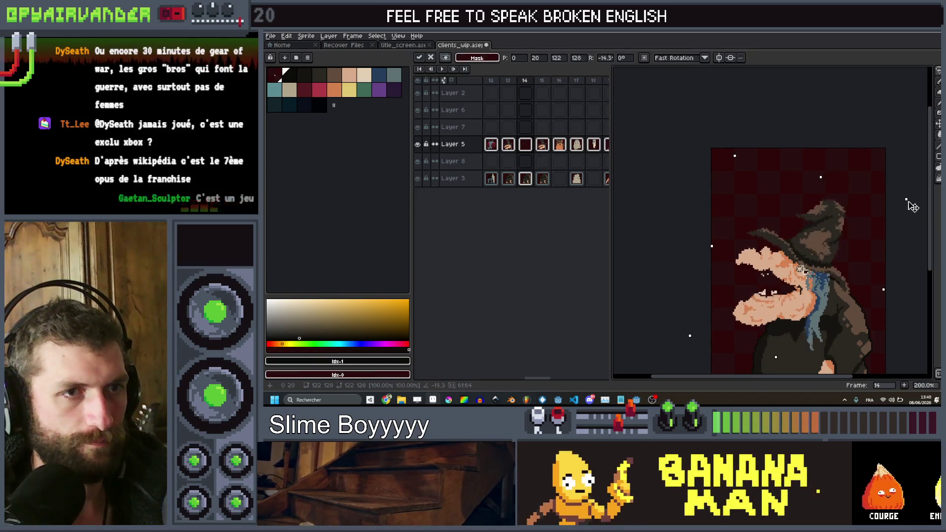
pyautogui.moveTo(838, 239); pyautogui.dragTo(830, 253)
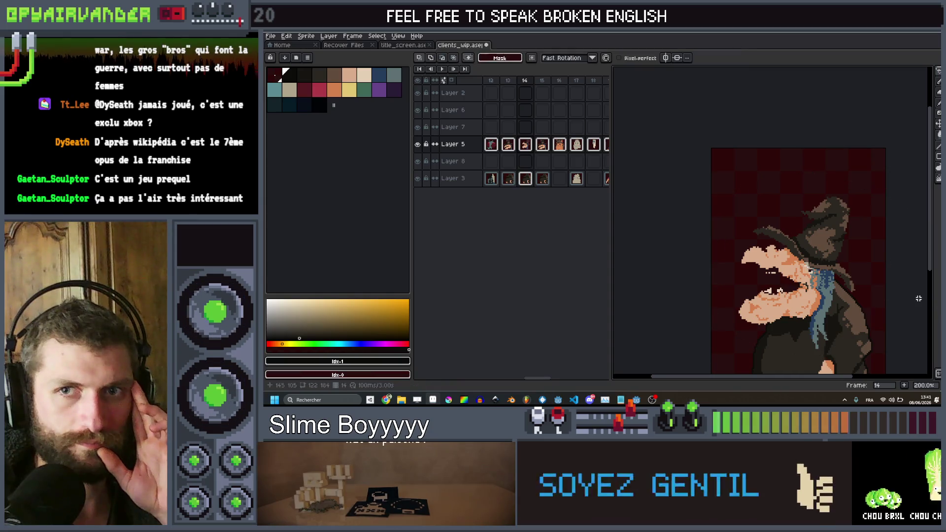
pyautogui.scroll(2, 790, 306)
# With a 3px pencil in skin tone, extend the witch's lower jaw edge leftward.
pyautogui.moveTo(791, 305); pyautogui.dragTo(795, 220)
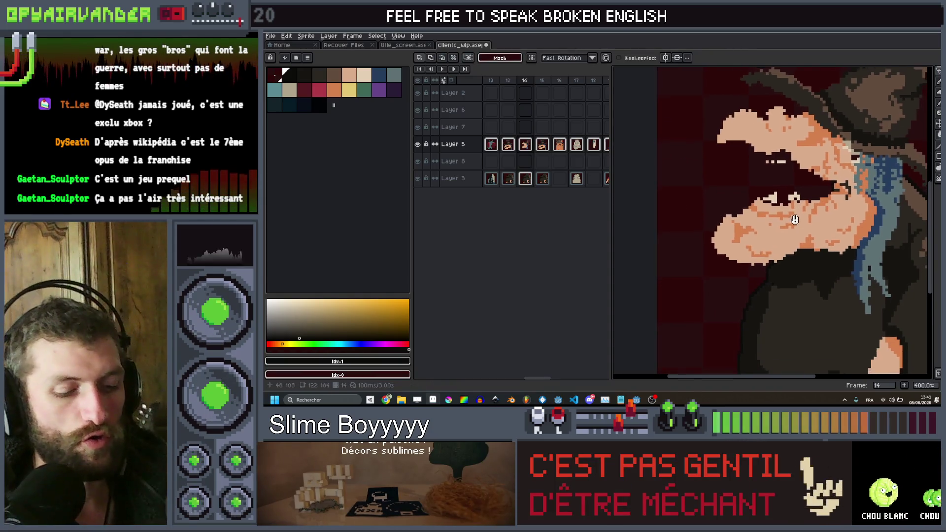
pyautogui.click(792, 247)
pyautogui.scroll(3, 776, 276)
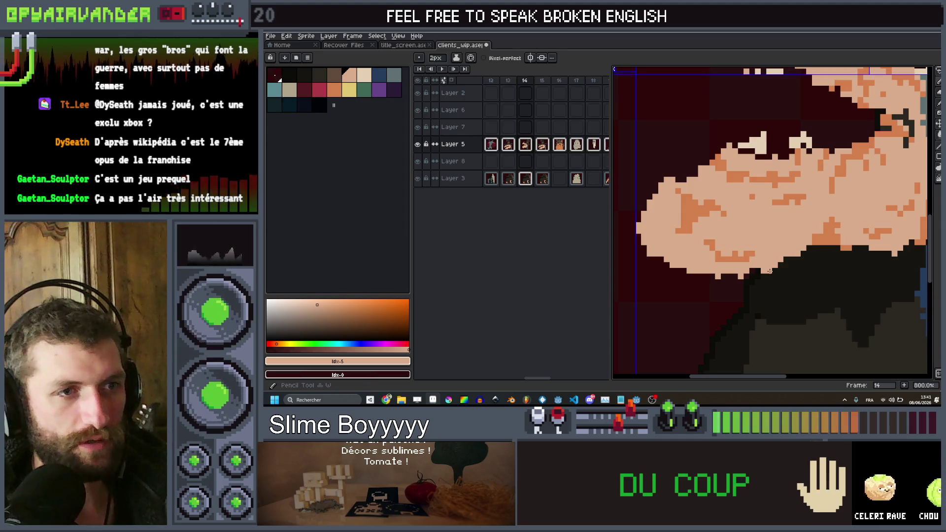
pyautogui.press('-')
pyautogui.moveTo(764, 277); pyautogui.dragTo(643, 252)
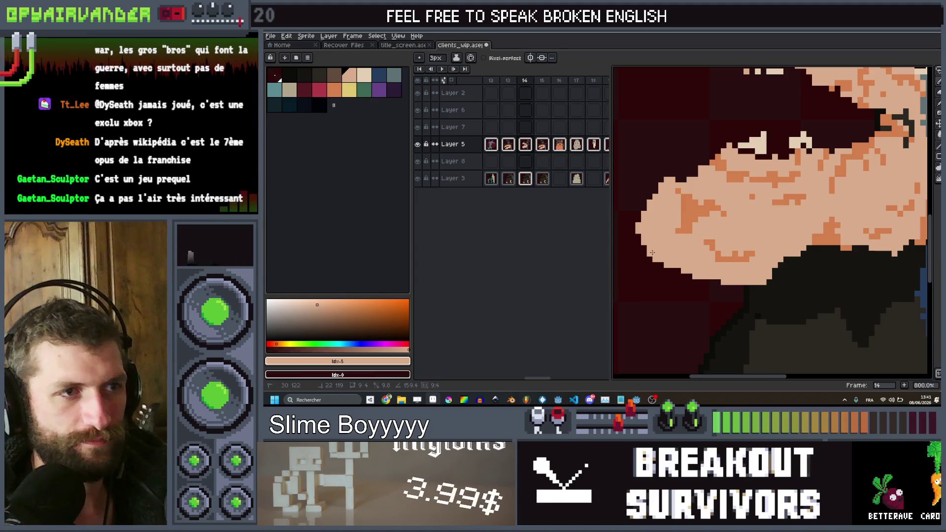
# Draw a stroke in the darkest palette colour inside the witch's open mouth.
pyautogui.scroll(-4, 652, 253)
pyautogui.scroll(5, 667, 142)
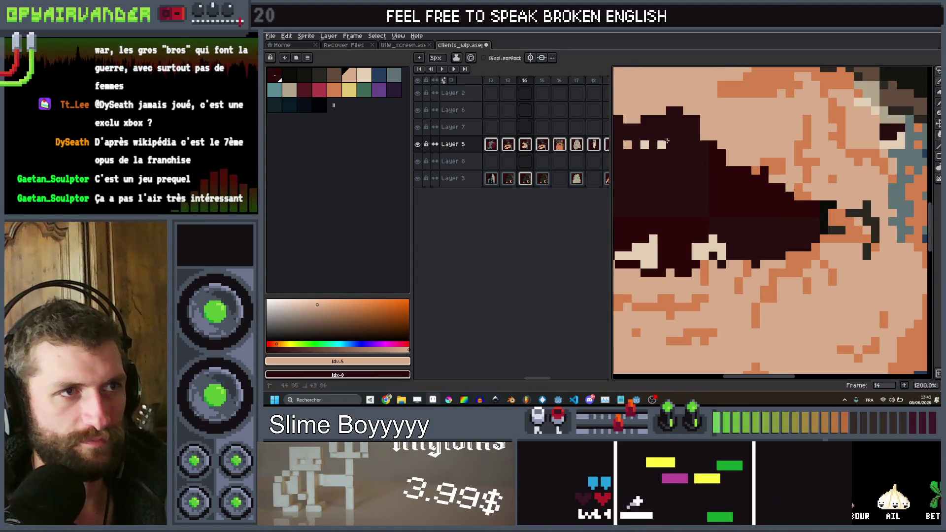
pyautogui.scroll(-7, 629, 144)
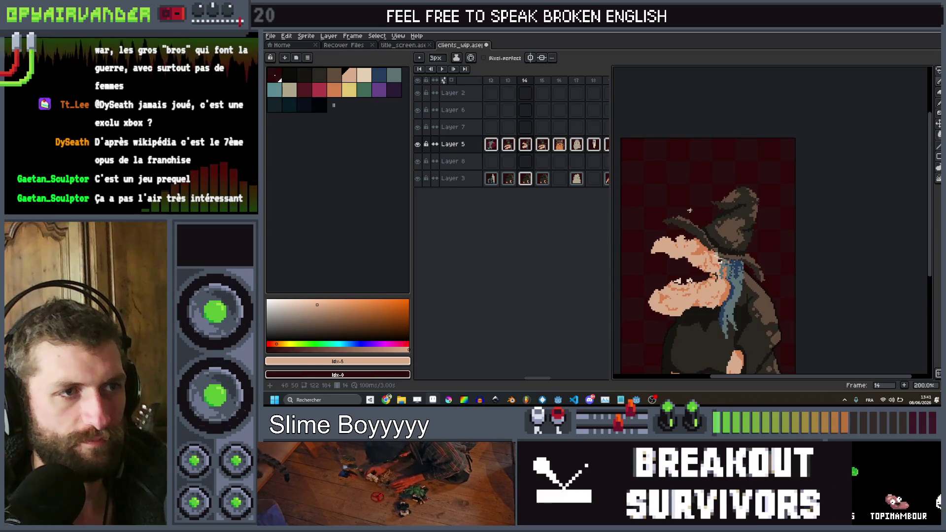
pyautogui.scroll(5, 668, 210)
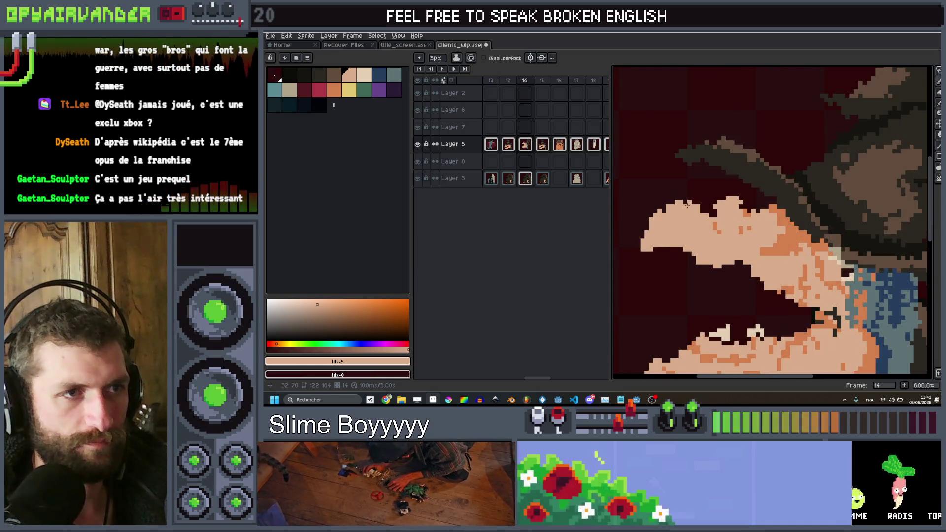
pyautogui.scroll(-5, 662, 210)
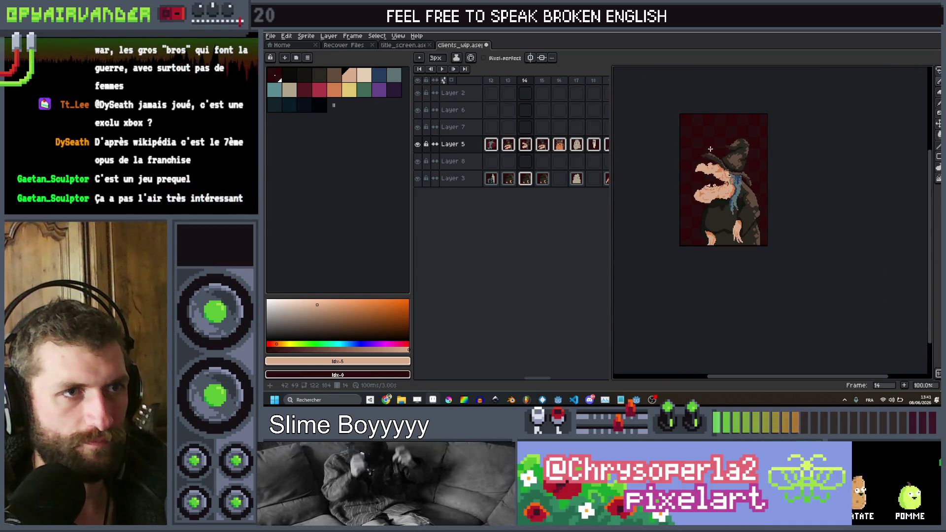
pyautogui.scroll(5, 715, 173)
pyautogui.scroll(3, 717, 177)
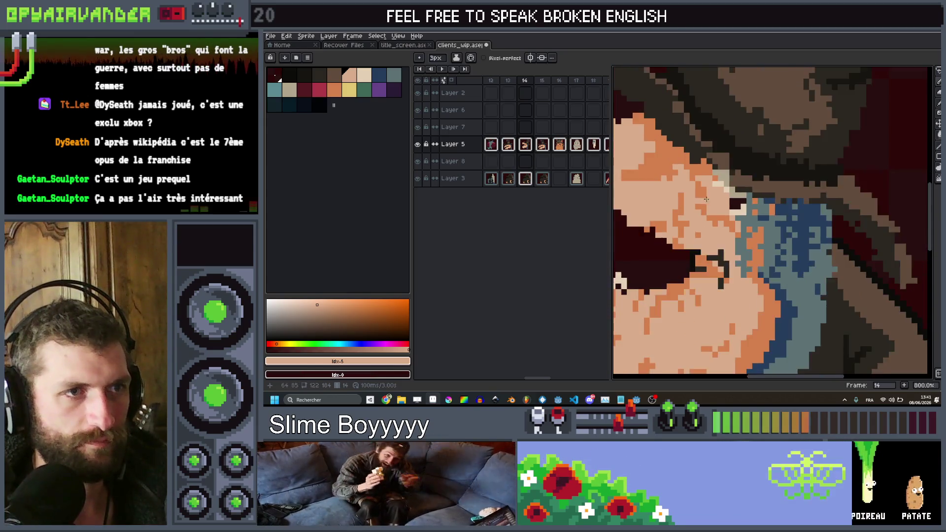
pyautogui.scroll(-3, 730, 198)
pyautogui.scroll(1, 729, 198)
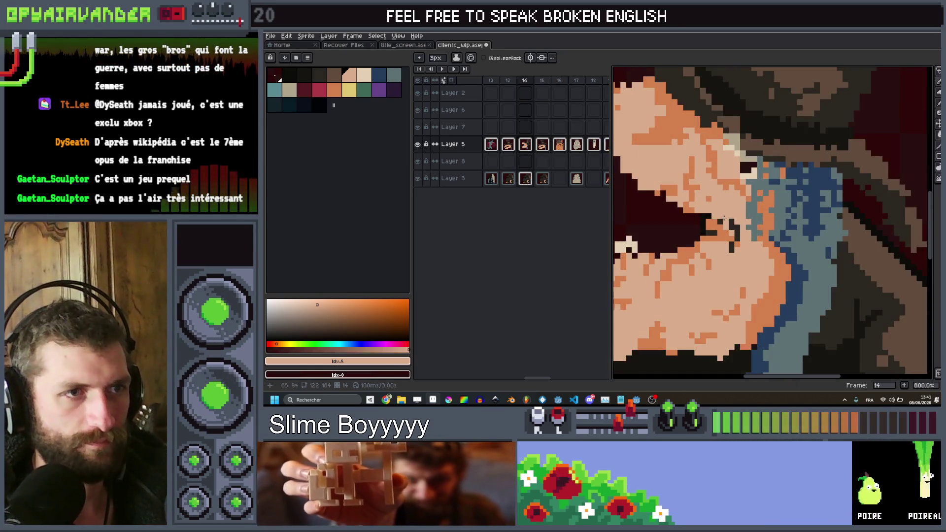
pyautogui.scroll(1, 717, 215)
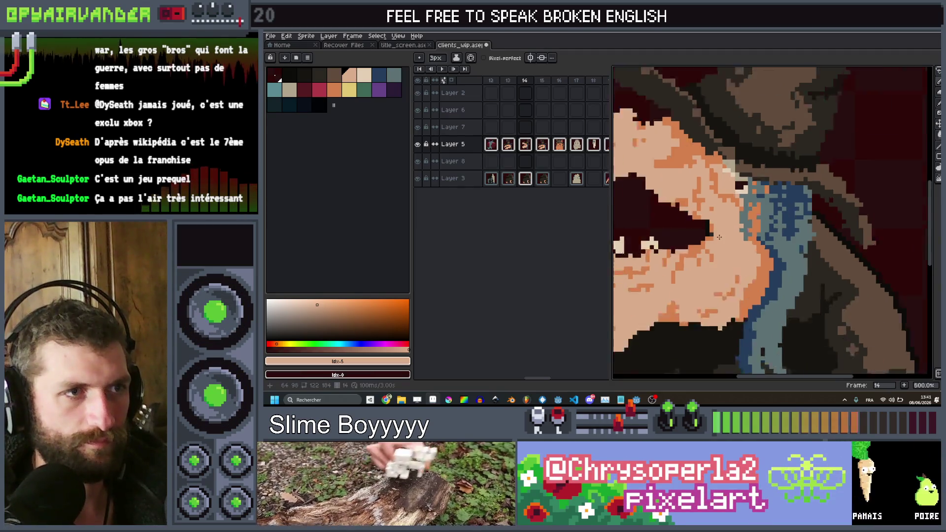
pyautogui.scroll(-1, 692, 208)
pyautogui.scroll(-3, 696, 206)
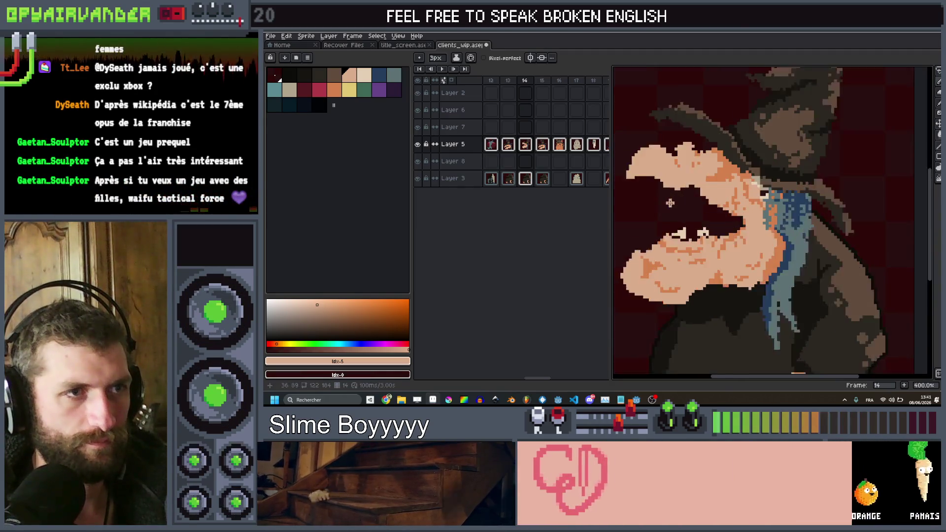
pyautogui.scroll(2, 693, 201)
pyautogui.click(289, 75)
pyautogui.scroll(3, 418, 187)
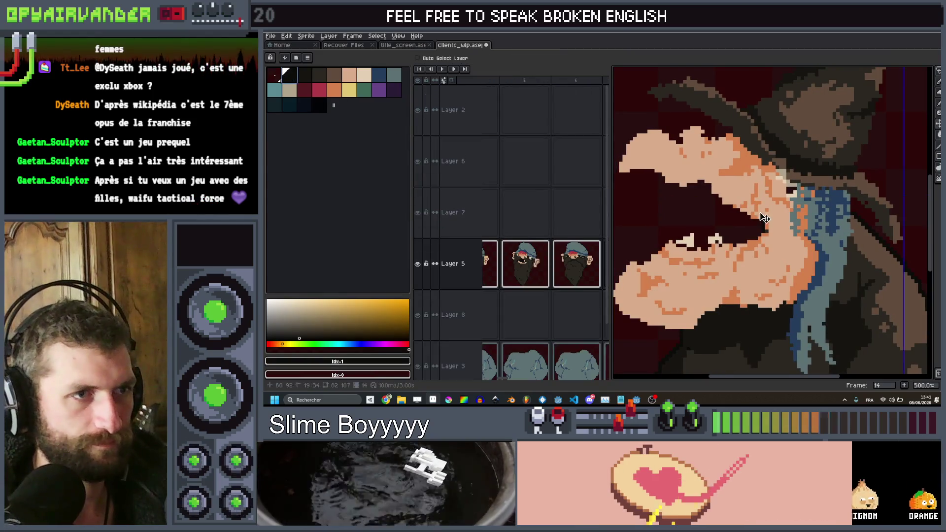
pyautogui.scroll(-3, 514, 217)
pyautogui.scroll(2, 717, 208)
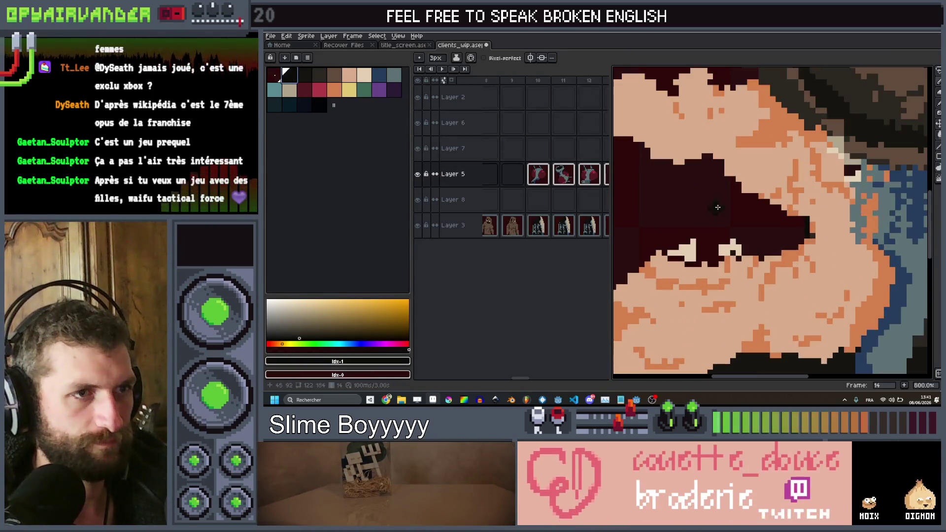
pyautogui.moveTo(716, 183); pyautogui.dragTo(674, 232)
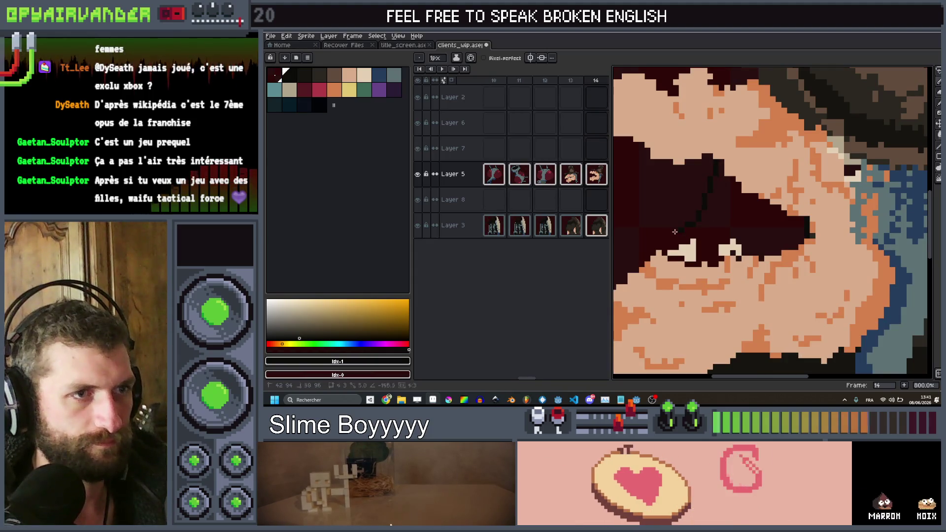
# Bucket-fill the mouth interior with black, then undo the fill.
pyautogui.press('g')
pyautogui.click(734, 220)
pyautogui.scroll(-1, 736, 219)
pyautogui.hotkey('ctrl', 'z')
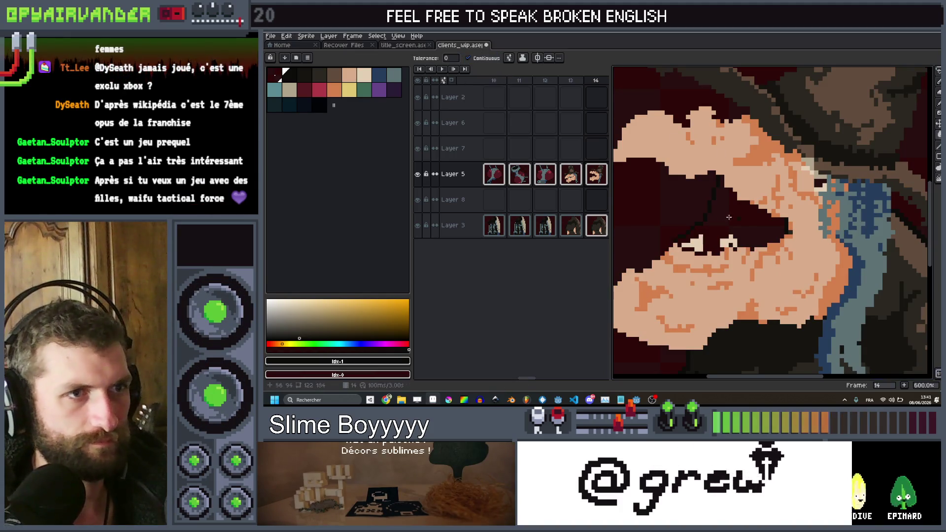
pyautogui.scroll(-6, 747, 220)
pyautogui.scroll(1, 768, 232)
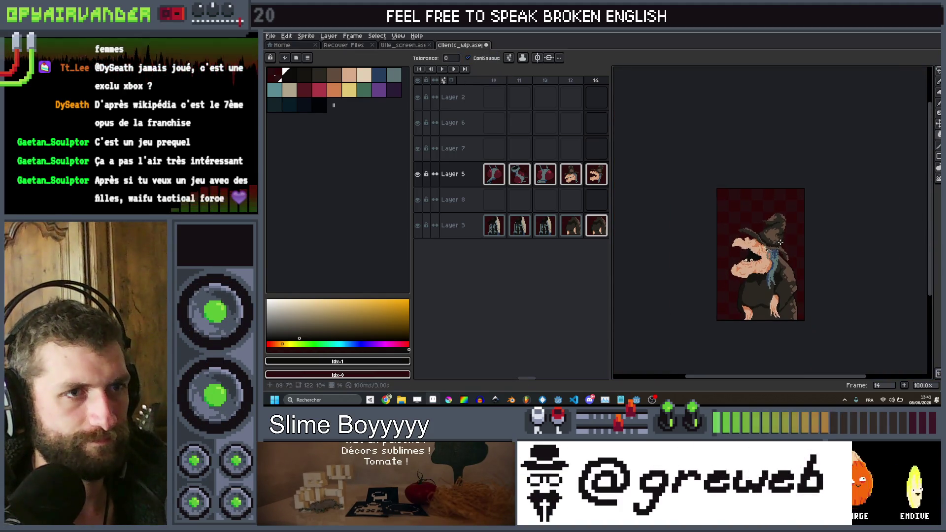
pyautogui.scroll(1, 778, 246)
# Make Layer 3 the active layer and reposition the sprite in the view.
pyautogui.press('Down')
pyautogui.press('Down')
pyautogui.press('b')
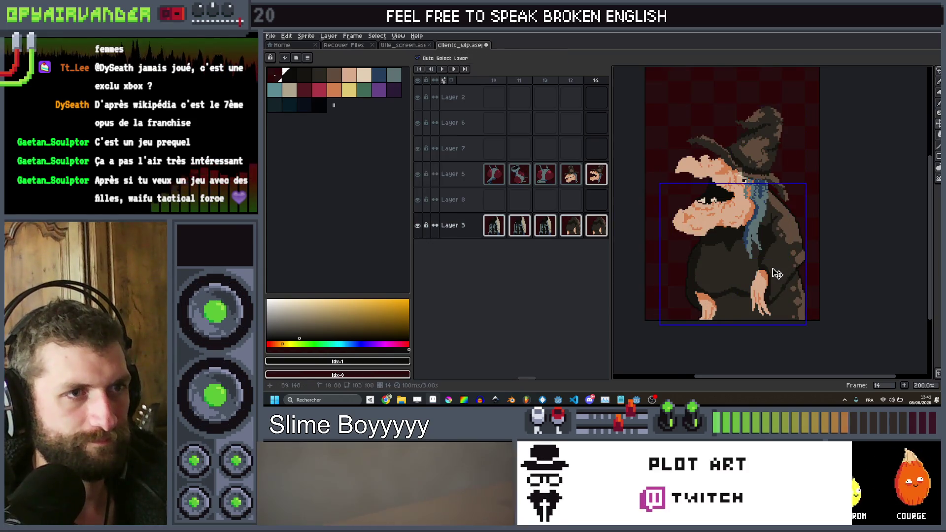
pyautogui.scroll(-3, 795, 269)
pyautogui.scroll(1, 795, 268)
pyautogui.moveTo(791, 263); pyautogui.dragTo(766, 246)
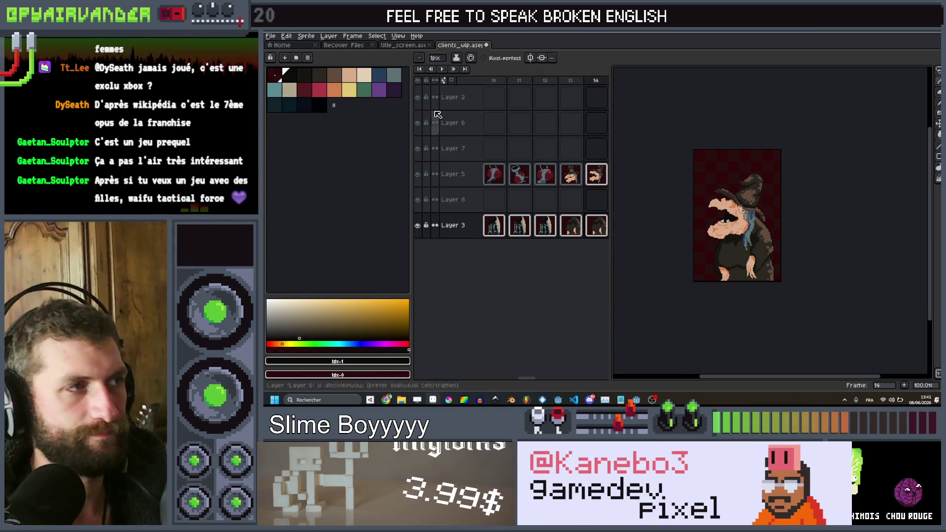
# Select Layer 5's cel in frame 14 and cancel the Outline dialog without applying.
pyautogui.hotkey('shift', 'o')
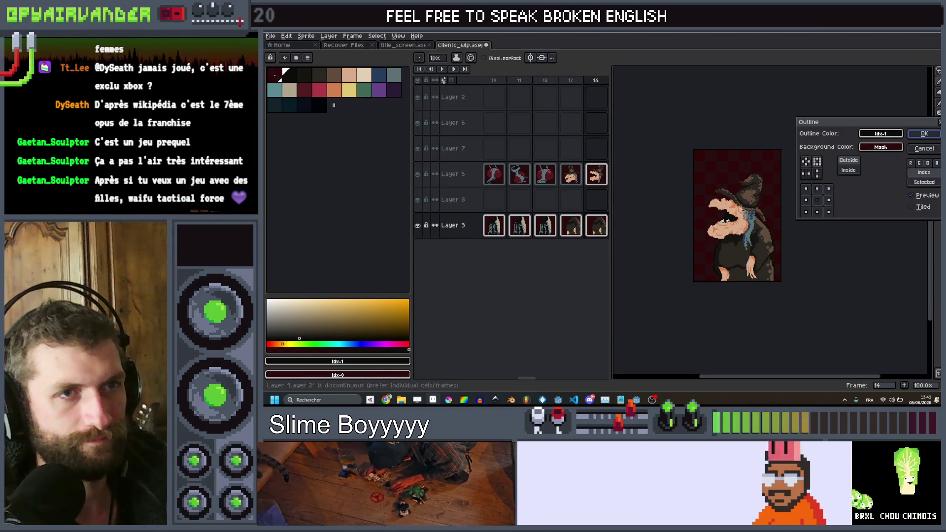
pyautogui.press('Return')
pyautogui.click(605, 183)
pyautogui.hotkey('shift', 'o')
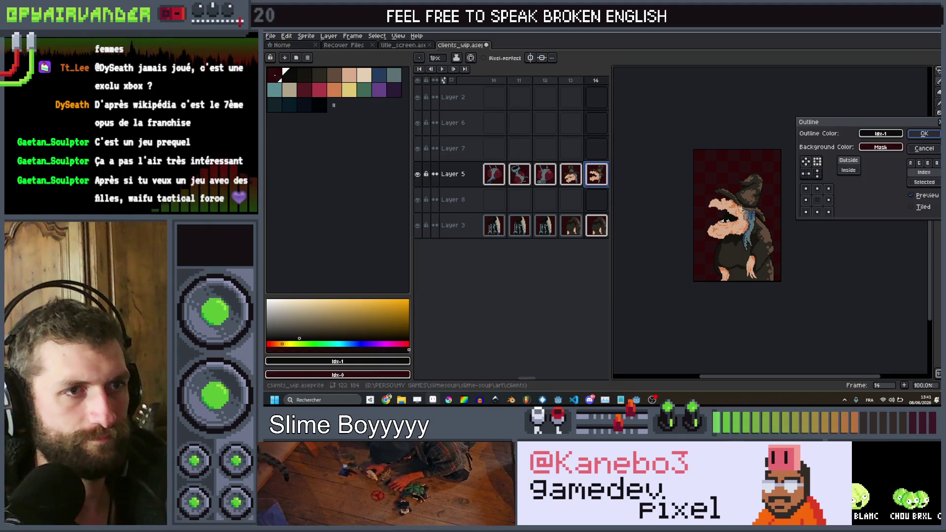
pyautogui.press('Escape')
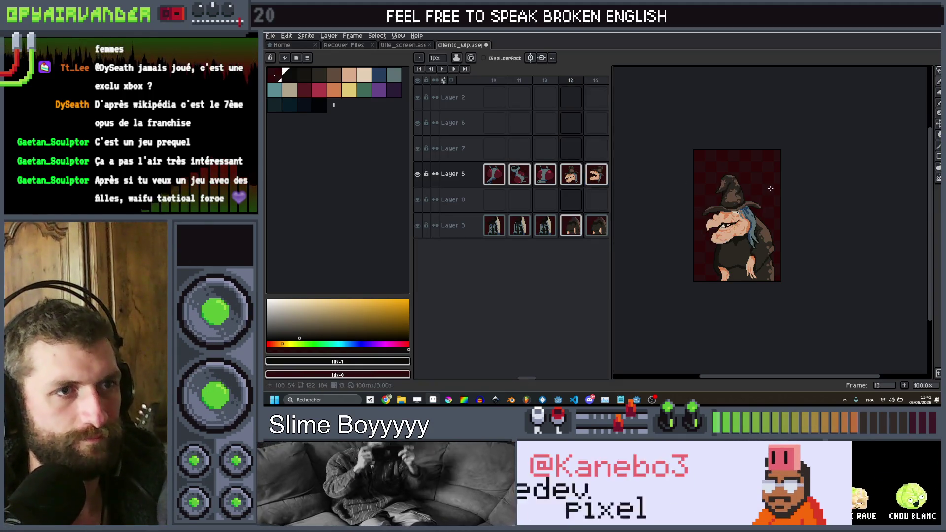
# Sample the orange skin-shadow colour and paint an orange patch under the witch's eye.
pyautogui.scroll(1, 768, 189)
pyautogui.scroll(-1, 770, 188)
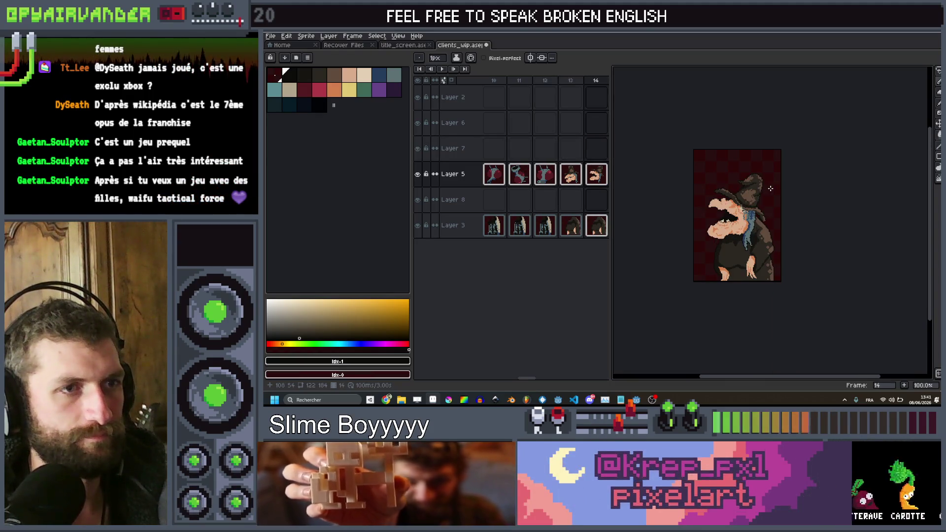
pyautogui.scroll(2, 755, 219)
pyautogui.scroll(4, 754, 220)
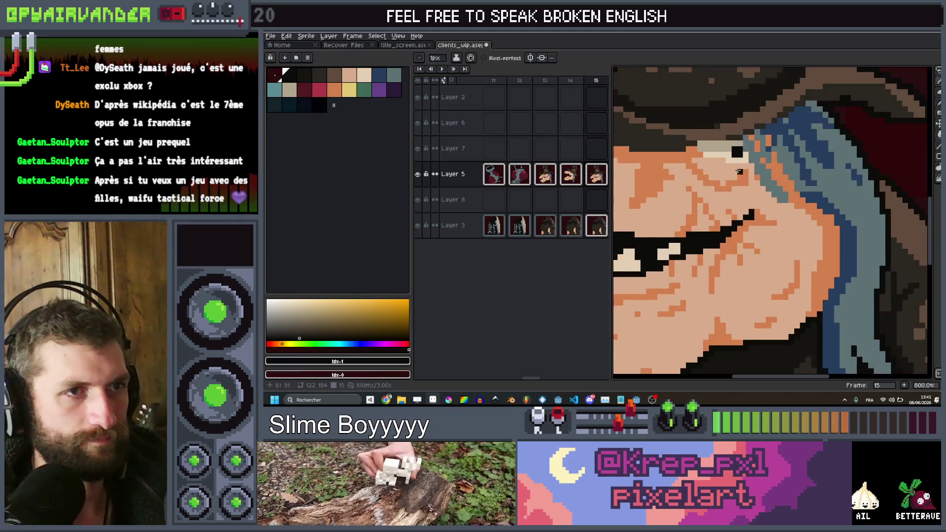
pyautogui.press('alt')
pyautogui.keyDown('alt'); pyautogui.click(724, 217); pyautogui.keyUp('alt')
pyautogui.scroll(3, 705, 182)
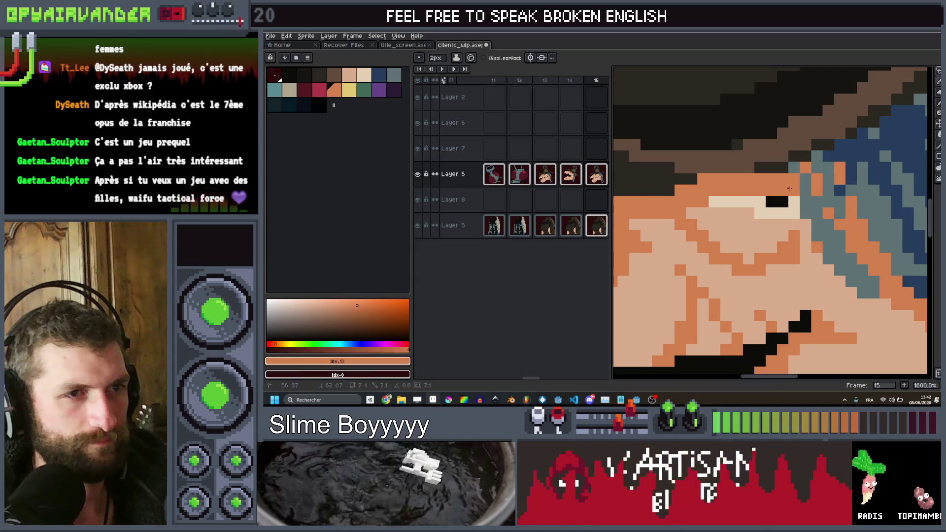
pyautogui.scroll(-6, 825, 176)
pyautogui.scroll(-1, 825, 176)
pyautogui.scroll(4, 720, 225)
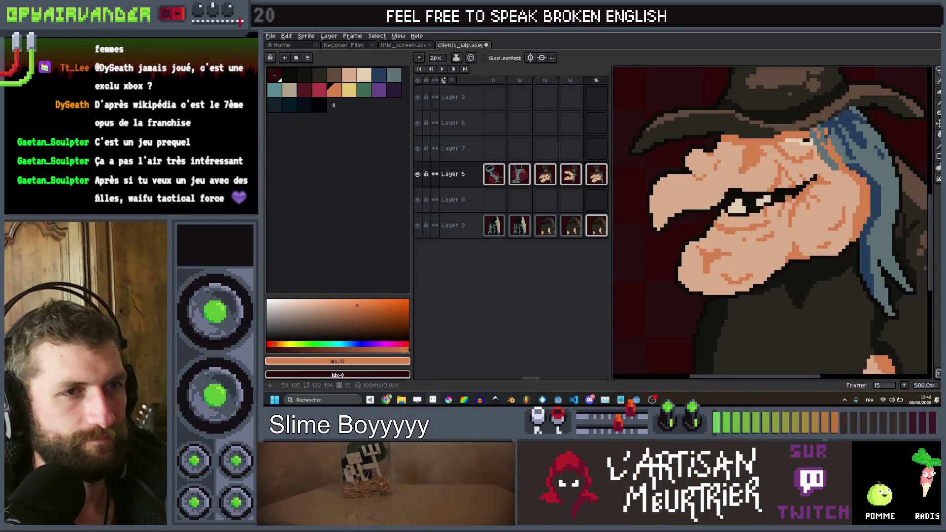
pyautogui.scroll(-3, 719, 226)
pyautogui.scroll(3, 706, 243)
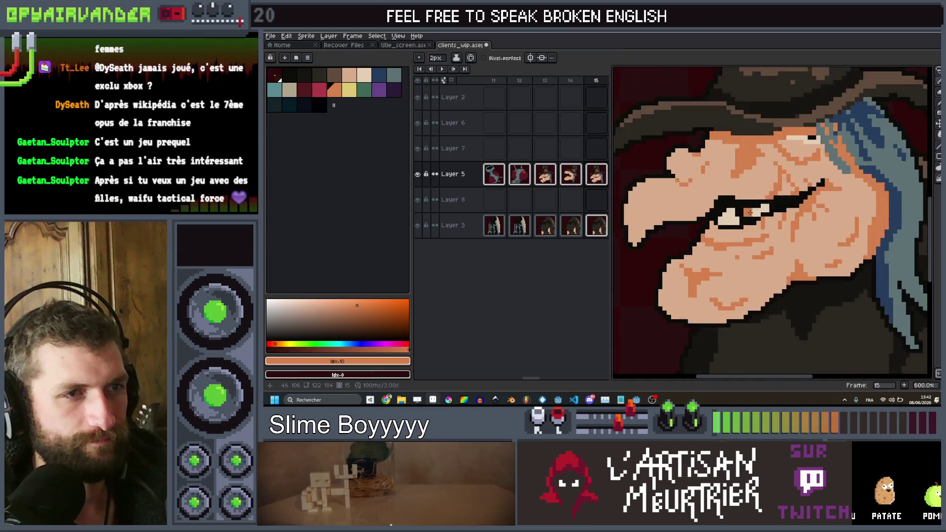
pyautogui.click(706, 243)
# Darken the top of the lower eye highlight and narrow the upper highlight into a squint.
pyautogui.scroll(-6, 706, 243)
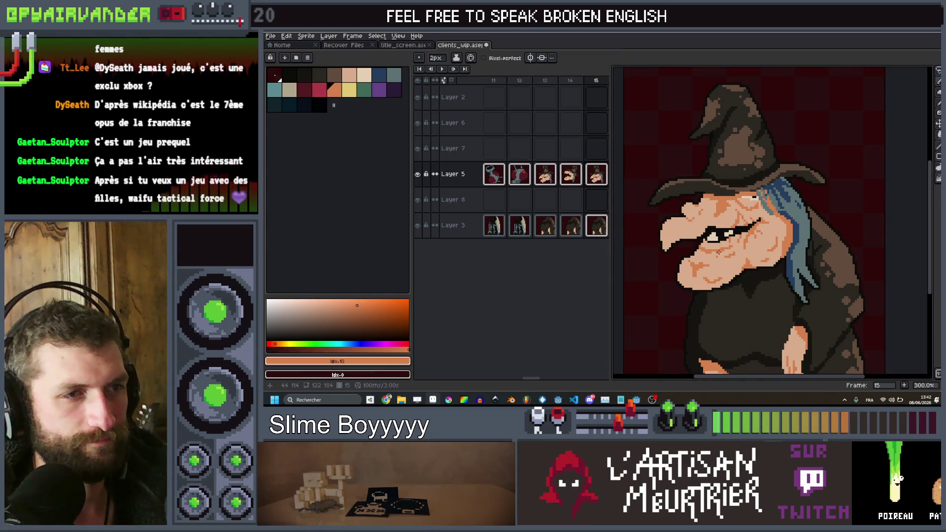
pyautogui.scroll(6, 691, 257)
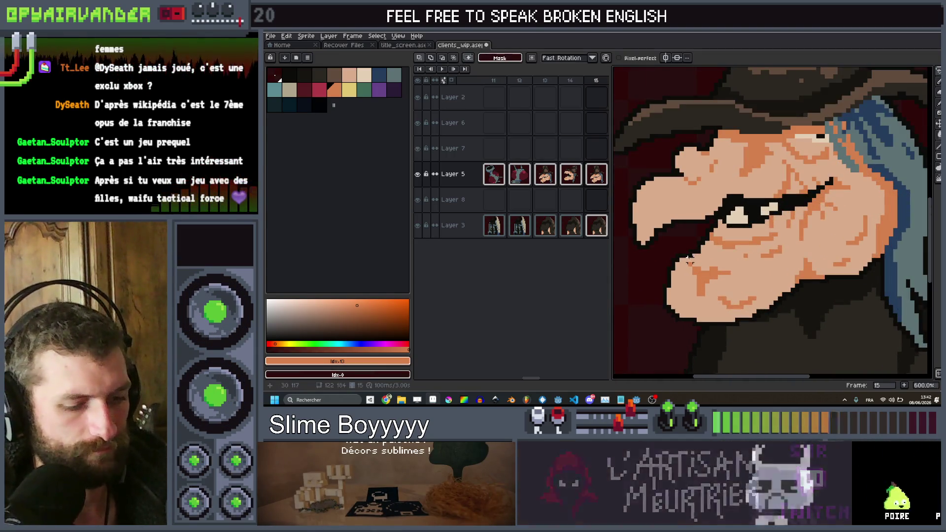
pyautogui.press('g')
pyautogui.scroll(3, 693, 259)
pyautogui.scroll(-5, 708, 225)
pyautogui.scroll(2, 707, 226)
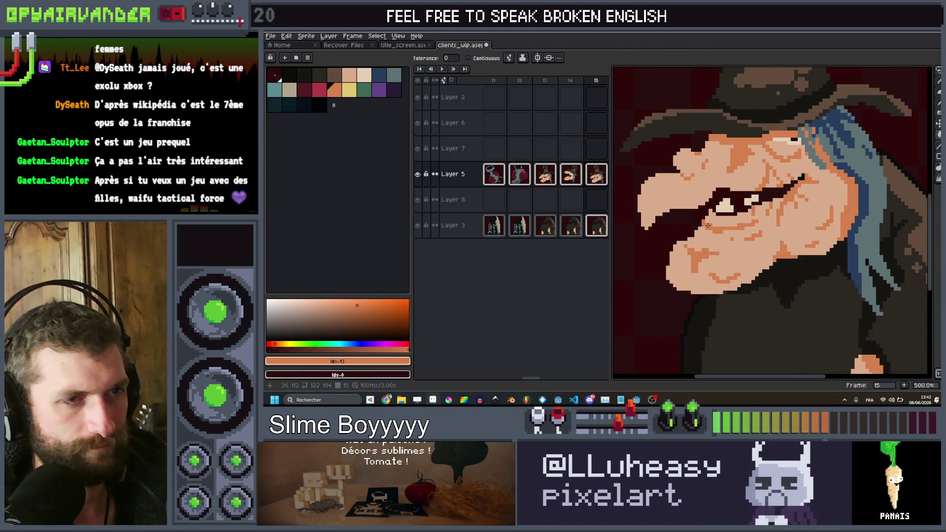
pyautogui.scroll(1, 728, 196)
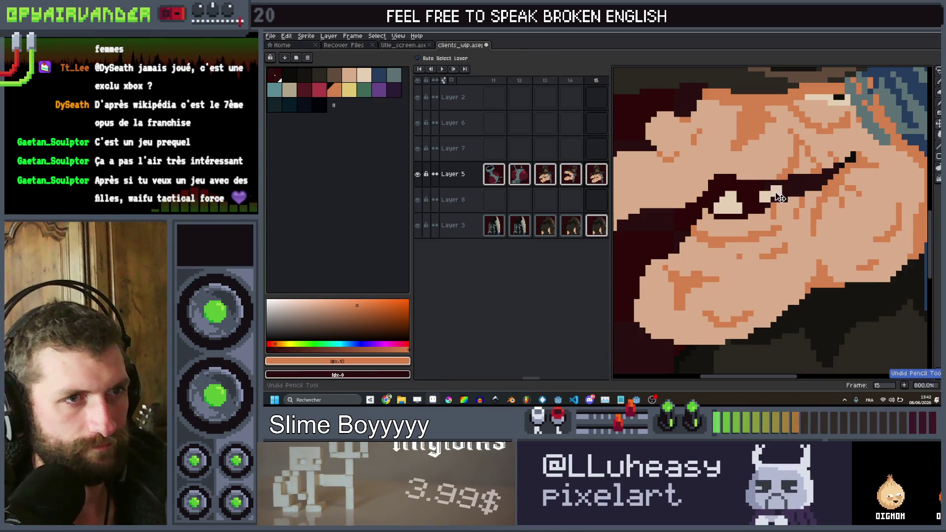
pyautogui.scroll(1, 780, 198)
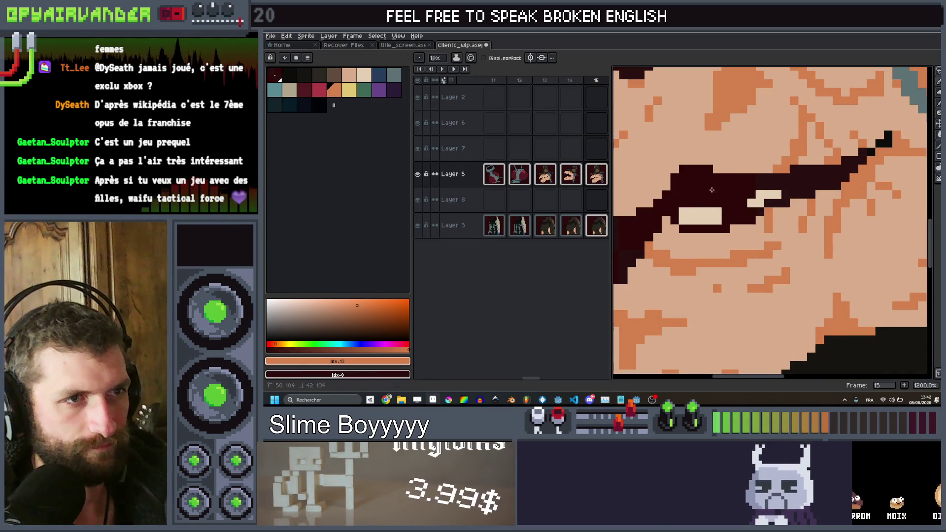
pyautogui.moveTo(683, 212); pyautogui.dragTo(720, 212)
pyautogui.moveTo(752, 202); pyautogui.dragTo(760, 202)
pyautogui.scroll(-4, 776, 193)
pyautogui.scroll(3, 800, 159)
# Lasso-select the witch's lower face and move it upward to squint the eye.
pyautogui.press('q')
pyautogui.scroll(1, 801, 160)
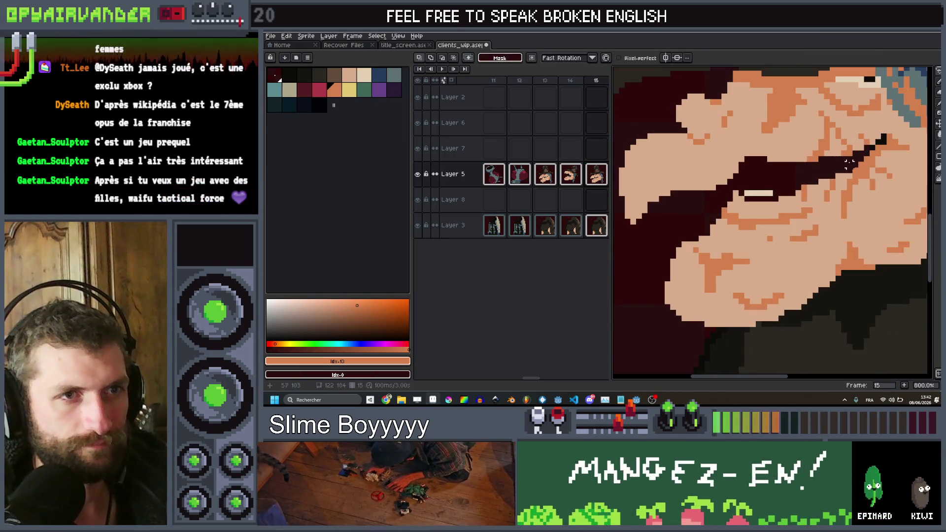
pyautogui.moveTo(645, 322)
pyautogui.mouseDown()
pyautogui.moveTo(833, 301)
pyautogui.moveTo(924, 208)
pyautogui.mouseUp()
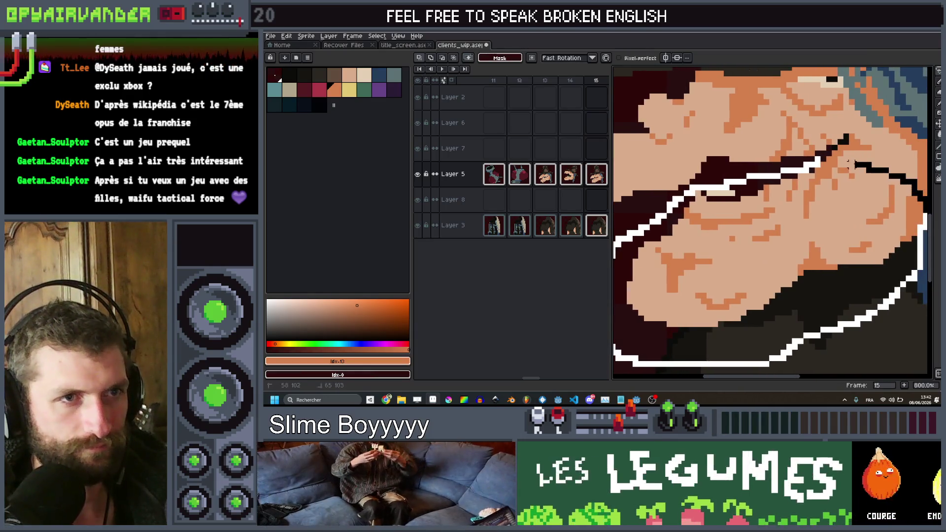
pyautogui.moveTo(821, 157); pyautogui.dragTo(779, 163)
pyautogui.moveTo(758, 231); pyautogui.dragTo(758, 203)
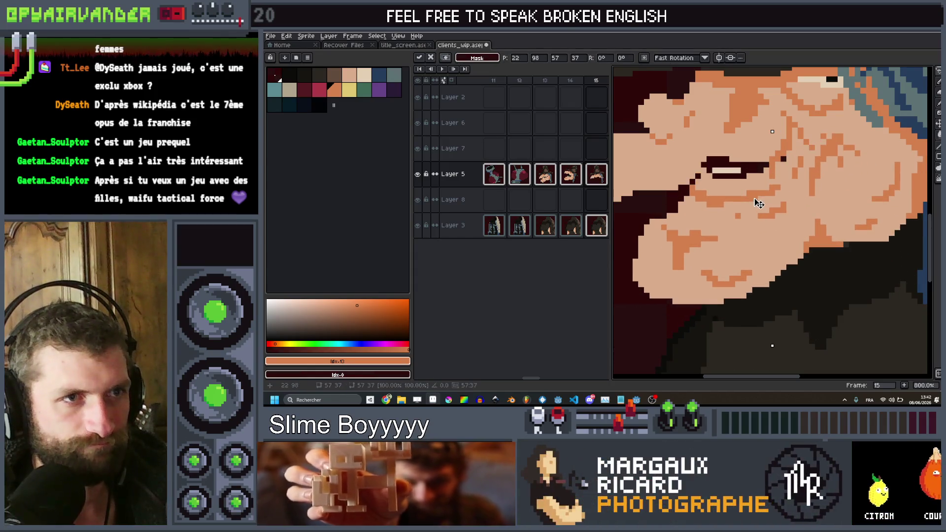
pyautogui.press('Return')
# Pick dark brown as the drawing colour near the witch's eye.
pyautogui.scroll(-3, 754, 212)
pyautogui.scroll(-1, 743, 235)
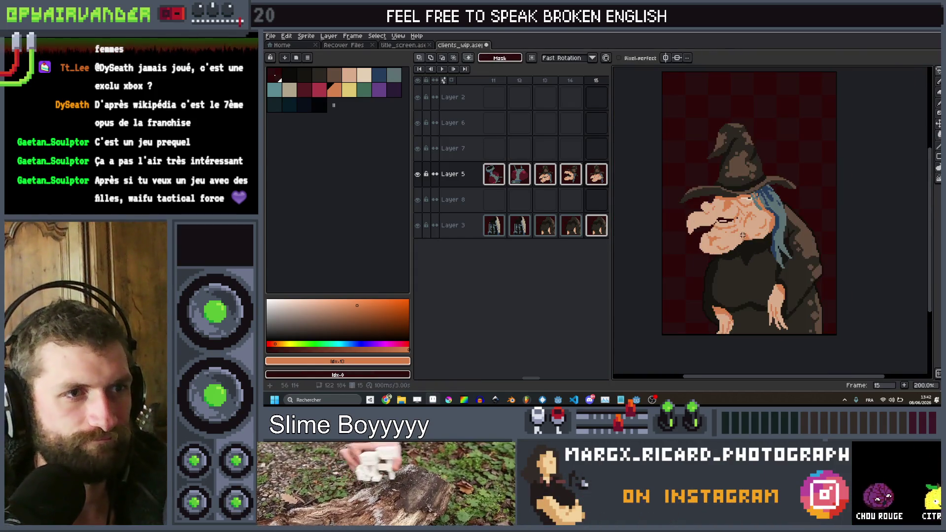
pyautogui.scroll(6, 744, 235)
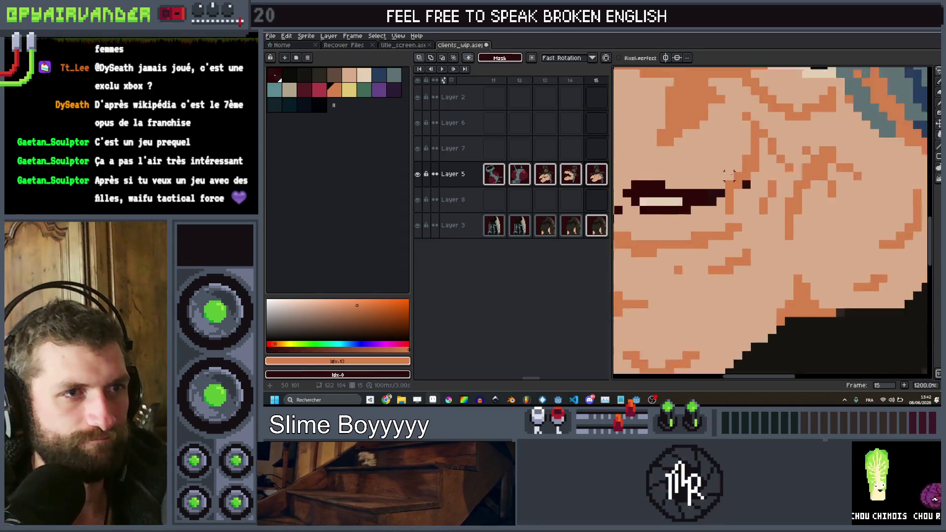
pyautogui.moveTo(761, 188); pyautogui.dragTo(768, 199)
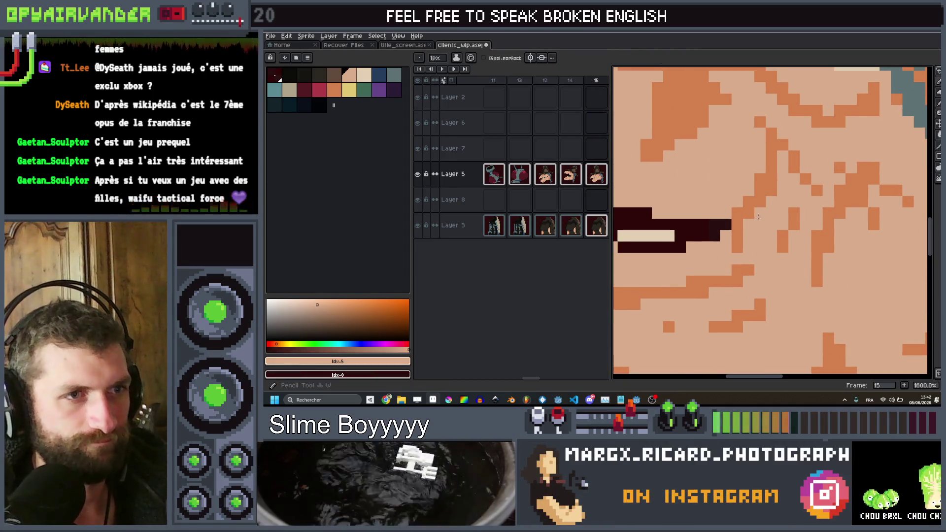
pyautogui.scroll(-4, 758, 207)
pyautogui.scroll(4, 711, 213)
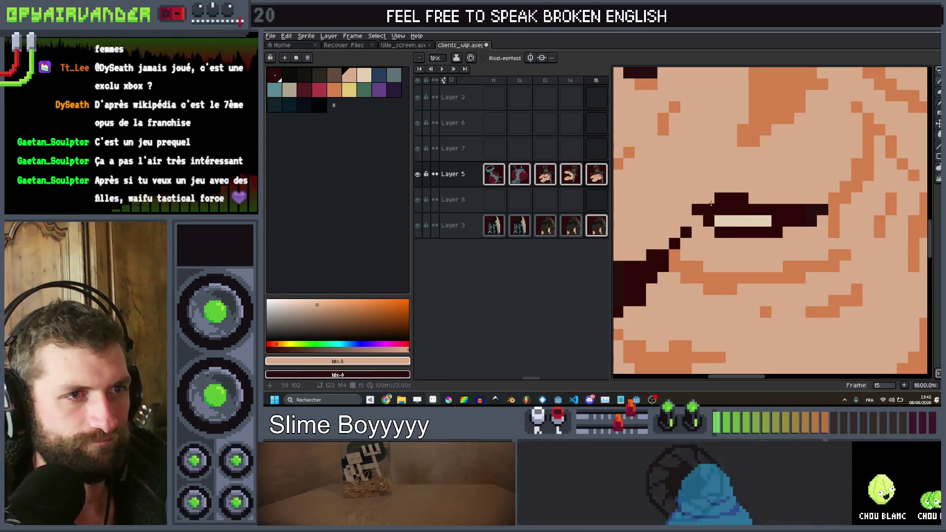
pyautogui.keyDown('alt'); pyautogui.click(734, 203); pyautogui.keyUp('alt')
# Bring up the outline settings, close them without applying, and view the whole witch.
pyautogui.scroll(-4, 893, 225)
pyautogui.scroll(-2, 893, 226)
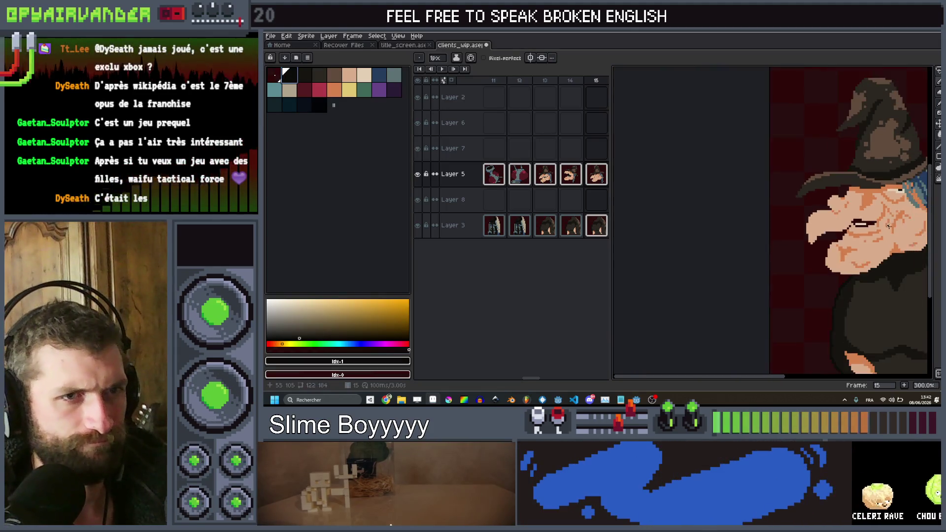
pyautogui.hotkey('shift', 'o')
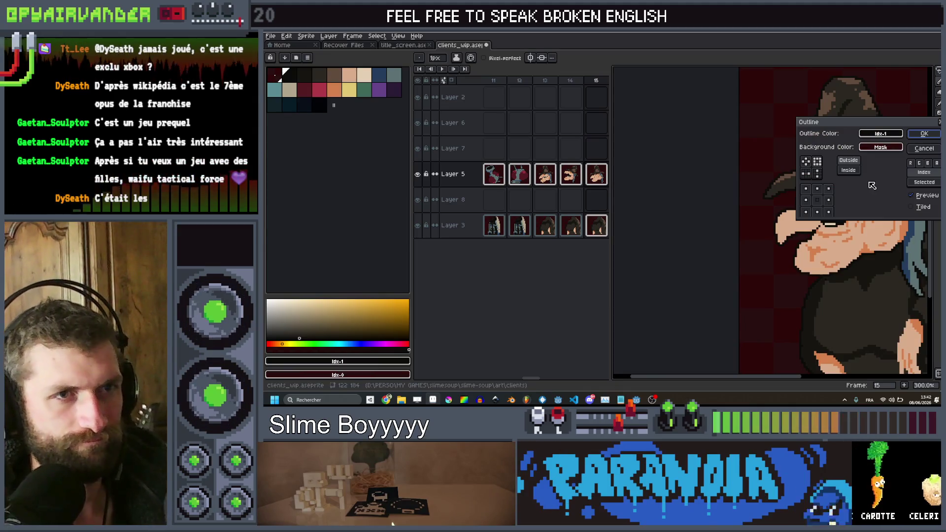
pyautogui.press('Return')
pyautogui.scroll(3, 720, 186)
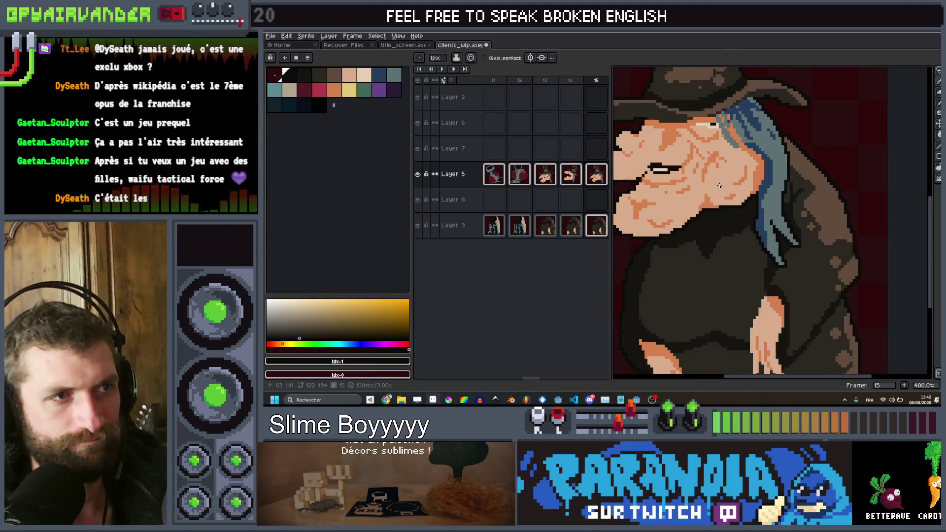
pyautogui.scroll(-2, 720, 185)
pyautogui.scroll(6, 726, 219)
pyautogui.scroll(-3, 651, 187)
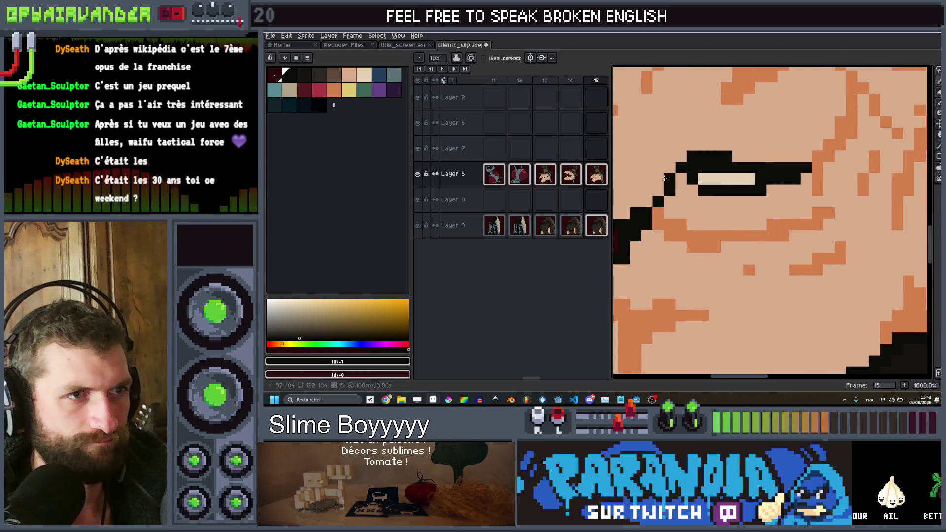
pyautogui.scroll(-4, 796, 170)
pyautogui.moveTo(796, 171); pyautogui.dragTo(806, 189)
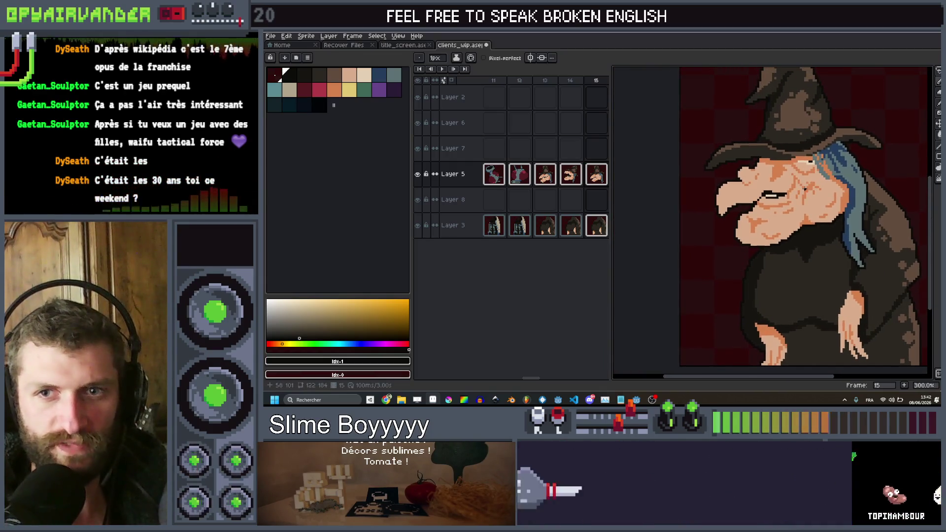
# Flip back and forth between frames 13–15 to compare the open-mouth and squinting witch.
pyautogui.press(',')
pyautogui.press(',')
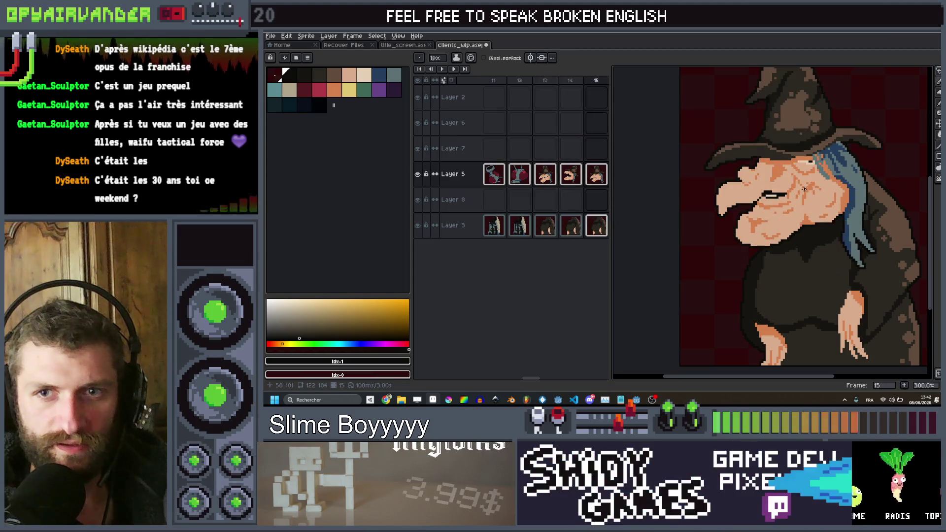
pyautogui.press('.')
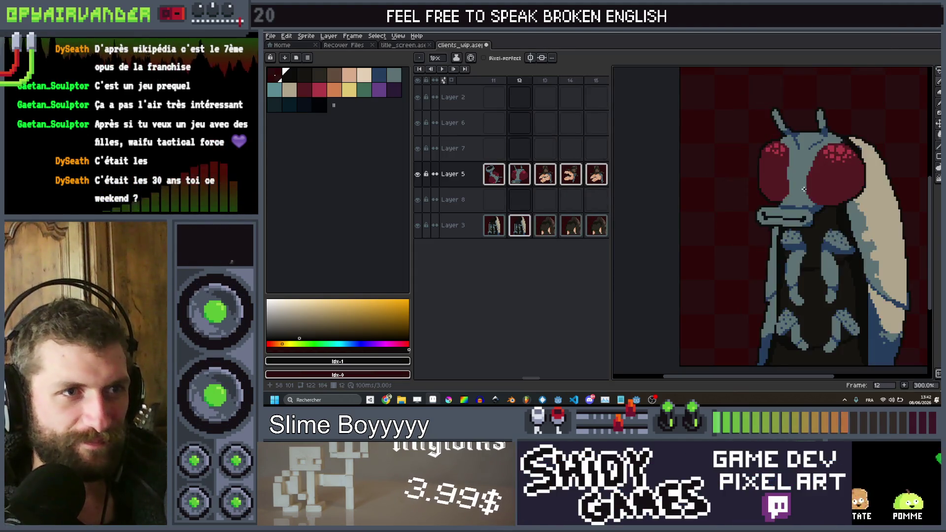
pyautogui.press(',')
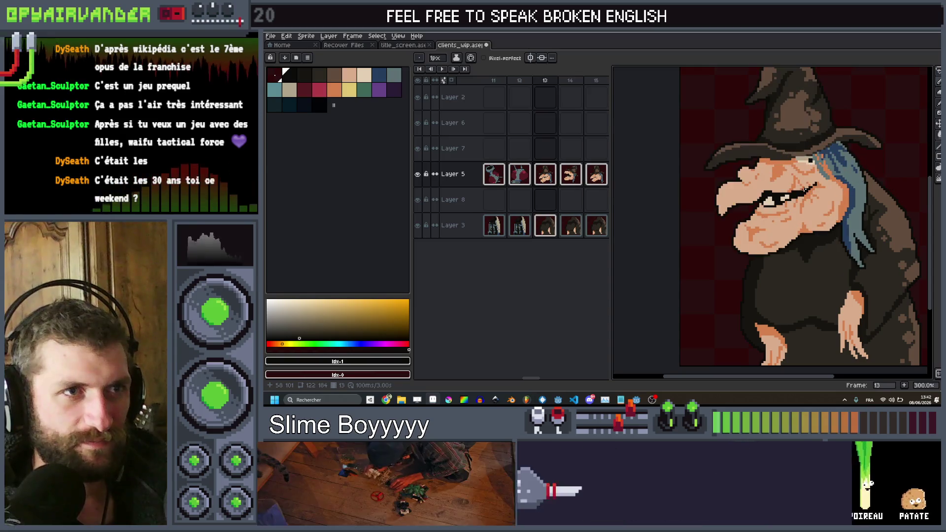
pyautogui.press('.')
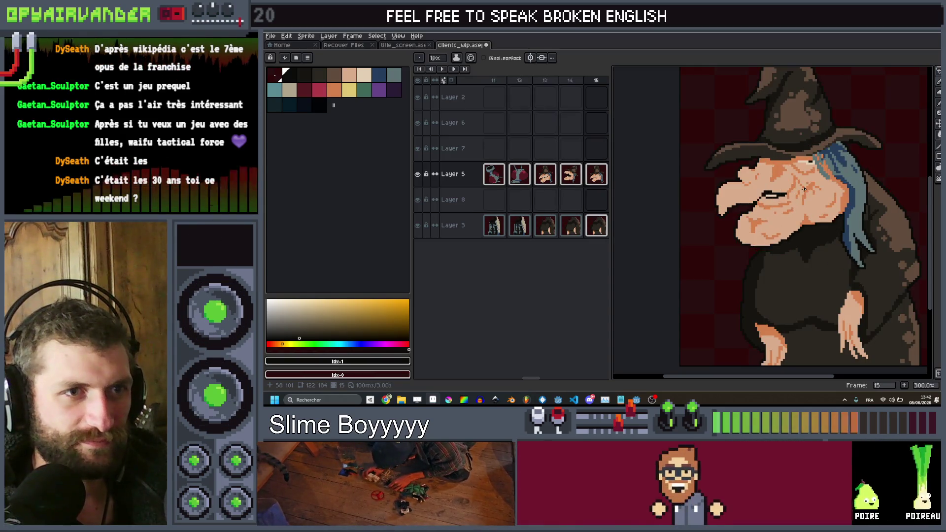
pyautogui.press(',')
pyautogui.press(',')
pyautogui.press(',')
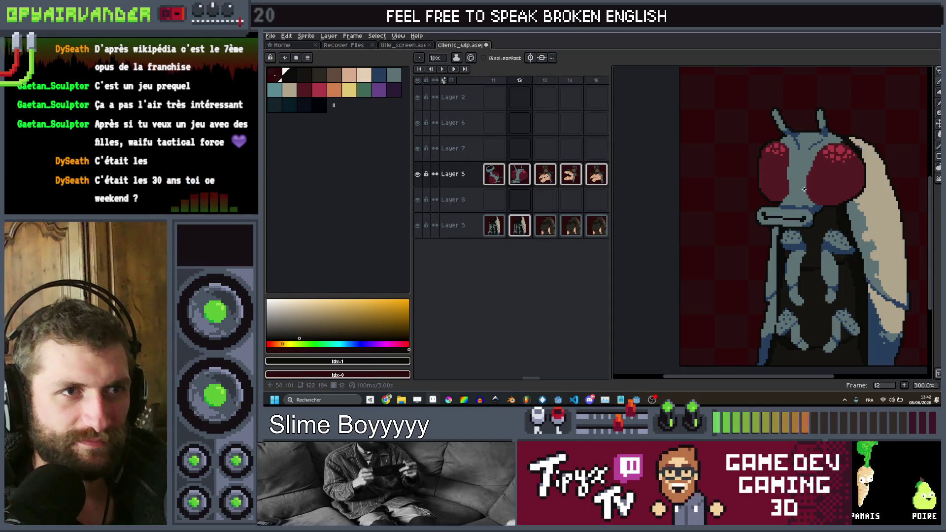
pyautogui.press('.')
pyautogui.press('.')
pyautogui.press(',')
pyautogui.press(',')
pyautogui.press('.')
pyautogui.press('.')
pyautogui.press(',')
pyautogui.press(',')
pyautogui.scroll(-2, 804, 189)
pyautogui.scroll(2, 806, 189)
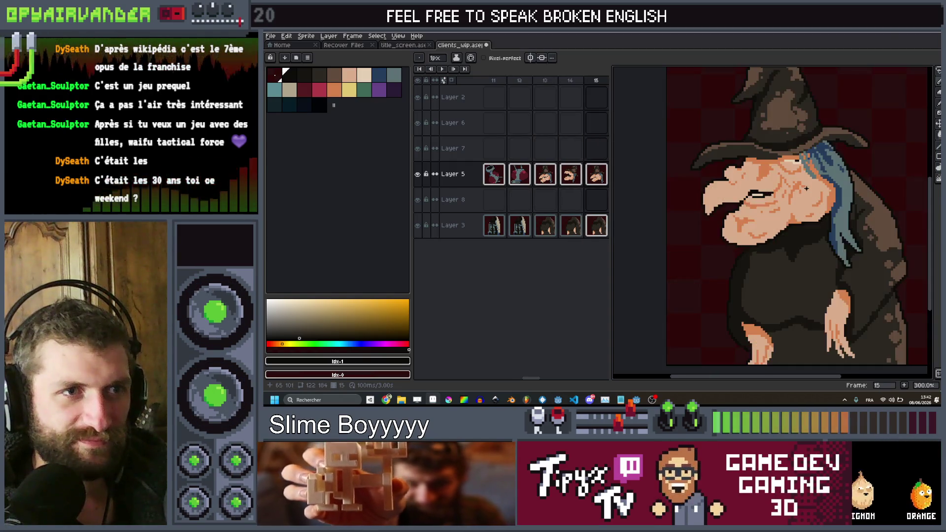
pyautogui.press('.')
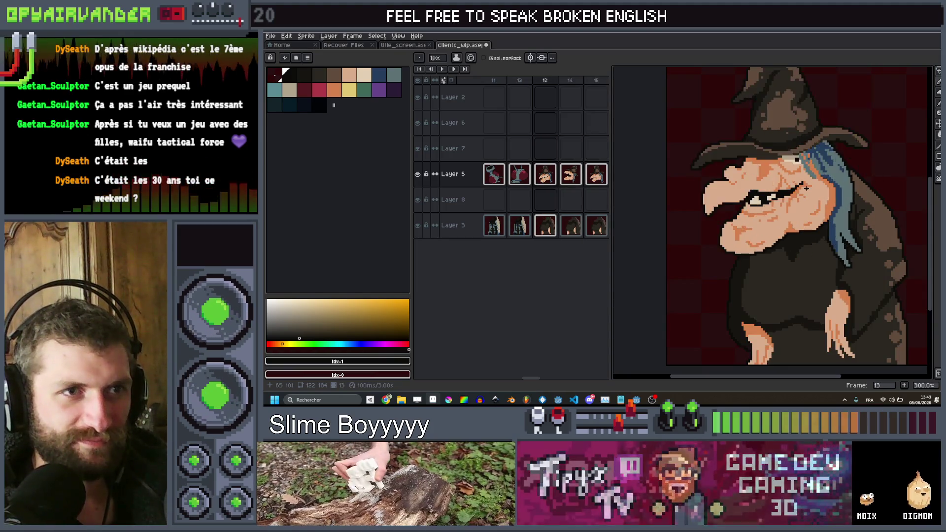
pyautogui.press(',')
pyautogui.scroll(-1, 806, 188)
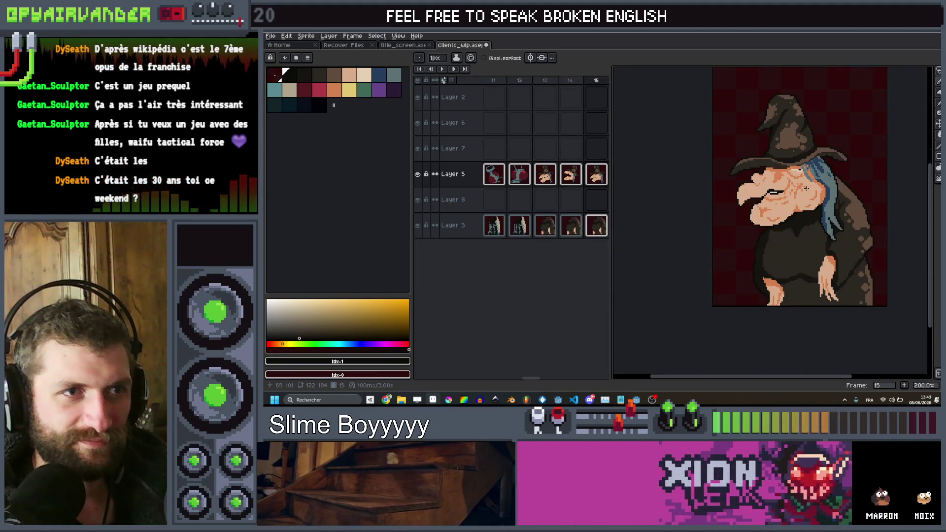
pyautogui.press('.')
# Recentre on the small witch sprite and play the animation.
pyautogui.scroll(-2, 806, 188)
pyautogui.scroll(2, 812, 183)
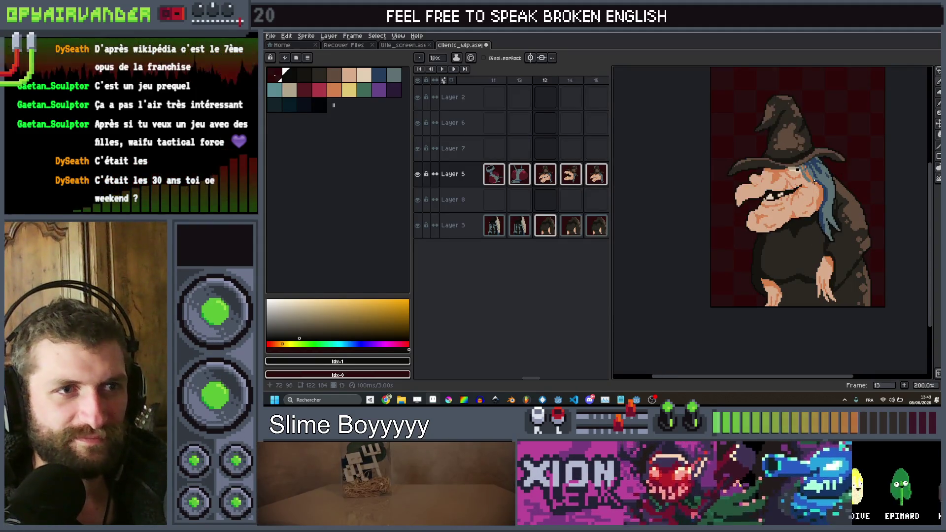
pyautogui.scroll(2, 820, 175)
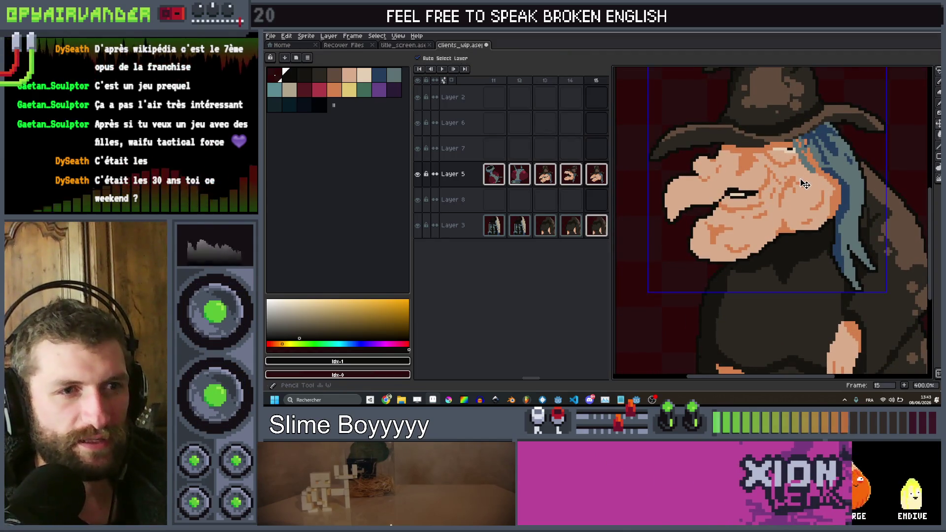
pyautogui.scroll(-4, 805, 184)
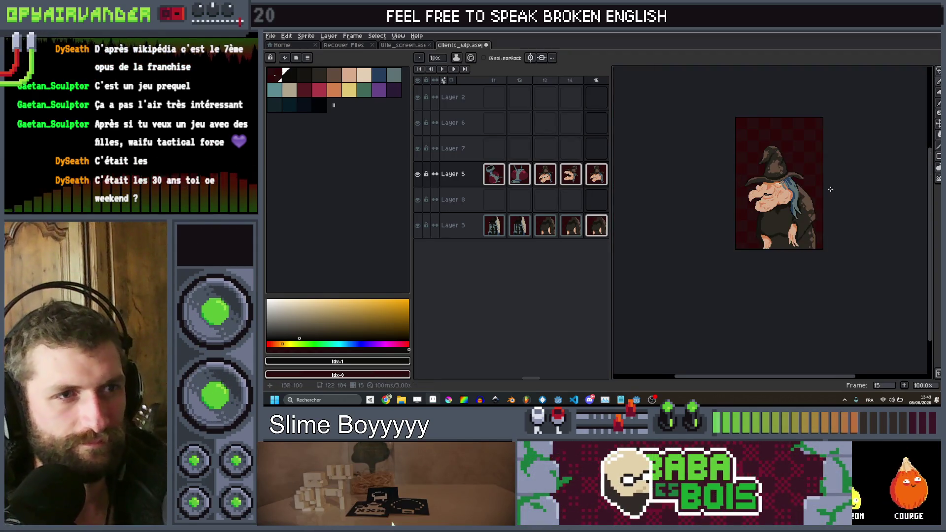
pyautogui.moveTo(830, 188); pyautogui.dragTo(835, 171)
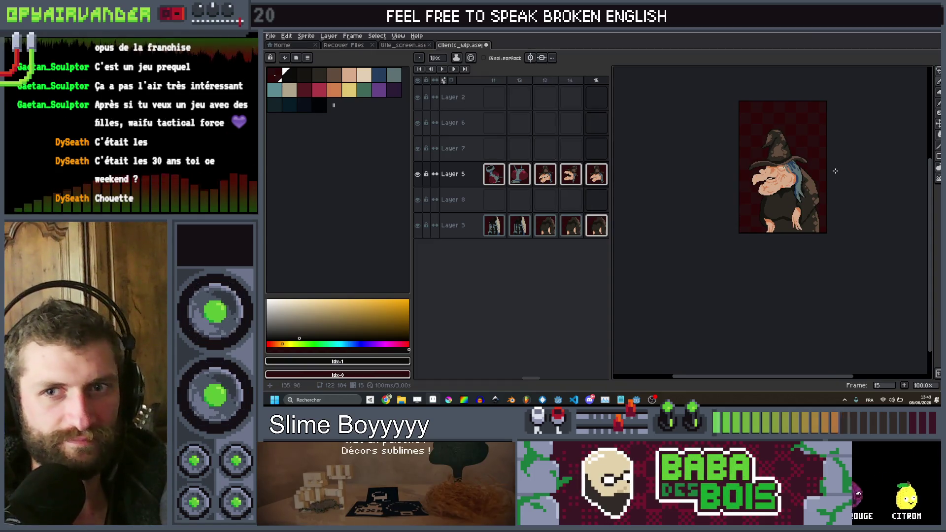
pyautogui.press('Return')
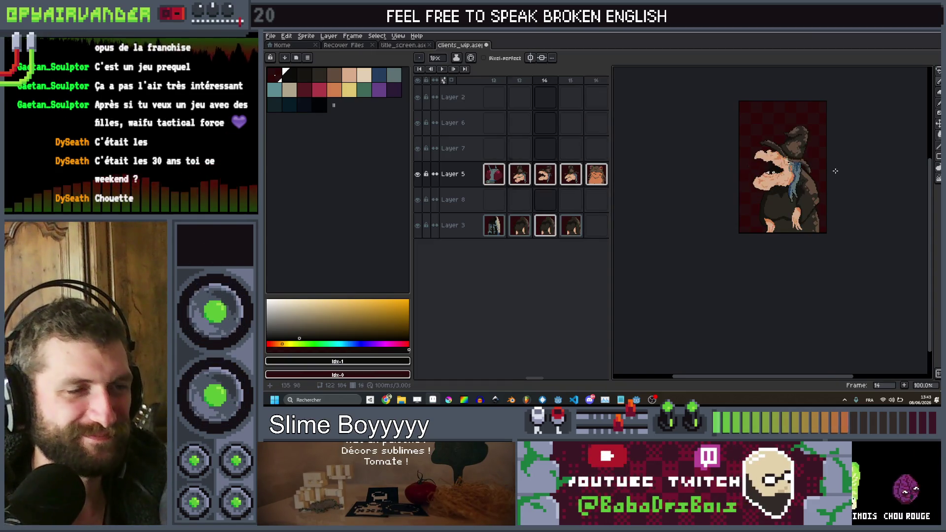
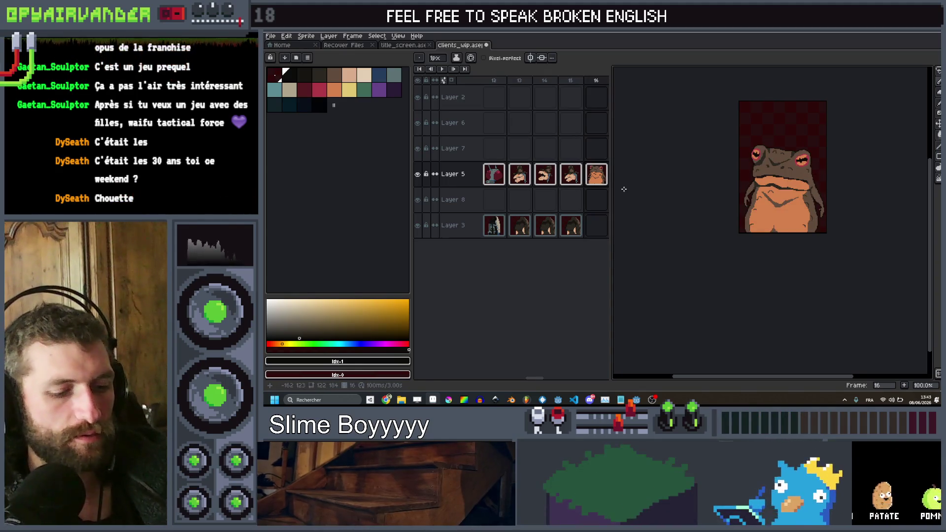
# Add a new animation frame 18 after the current one.
pyautogui.hotkey('alt', 'n')
pyautogui.scroll(1, 775, 182)
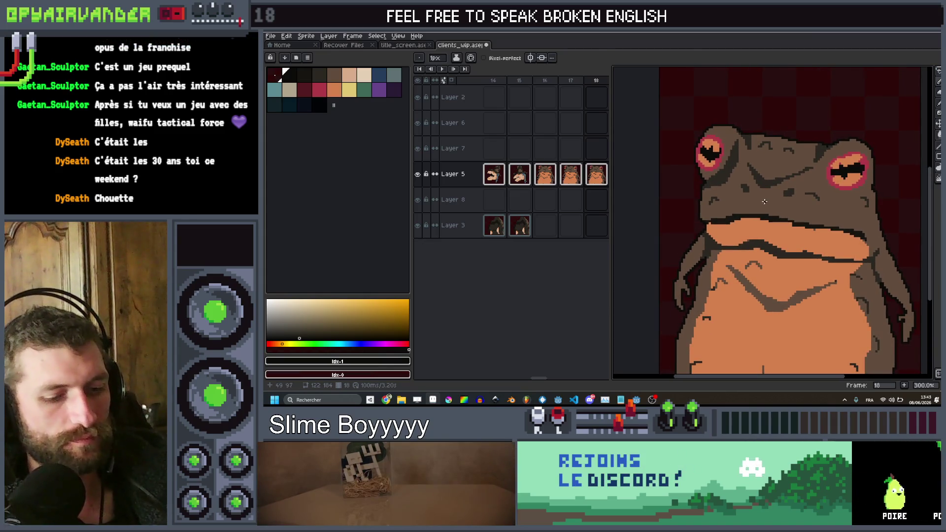
pyautogui.scroll(3, 710, 244)
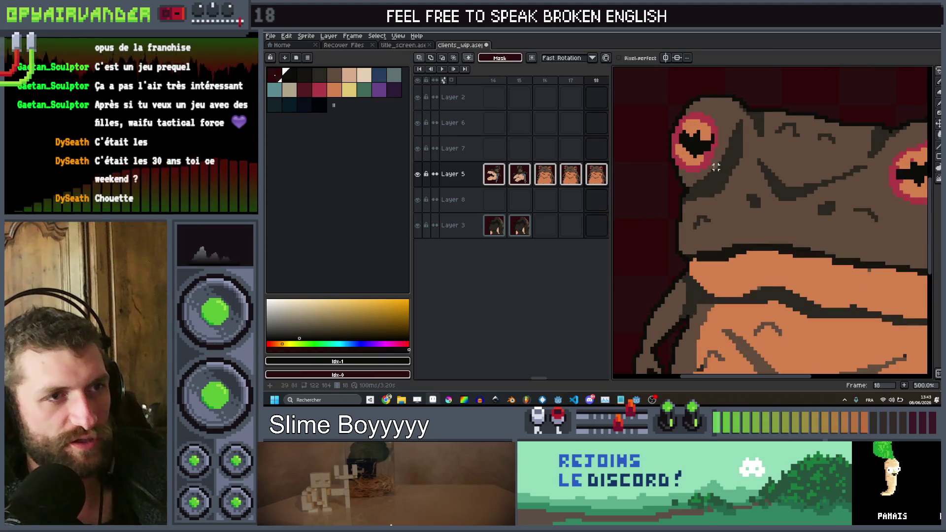
pyautogui.scroll(-3, 711, 244)
pyautogui.press('g')
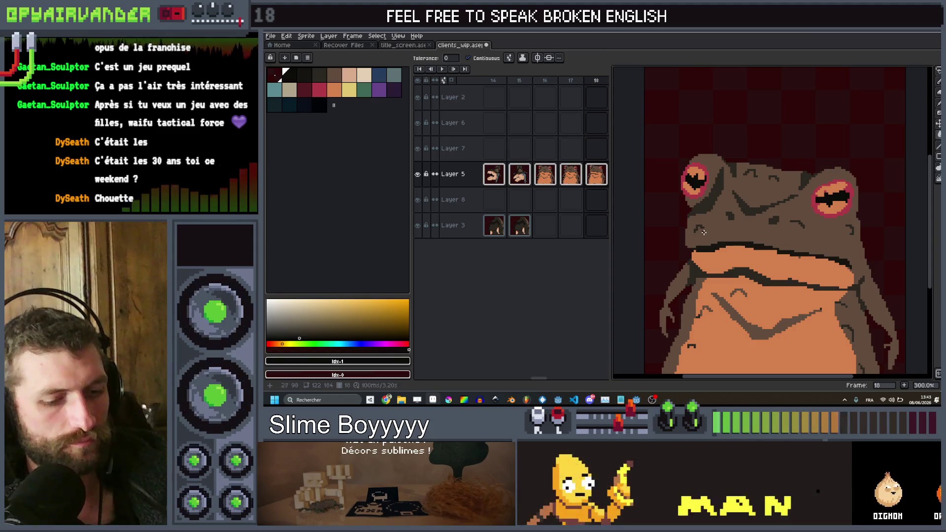
# Lasso the toad's head down to the belly line and tilt it about 23.6°.
pyautogui.press('q')
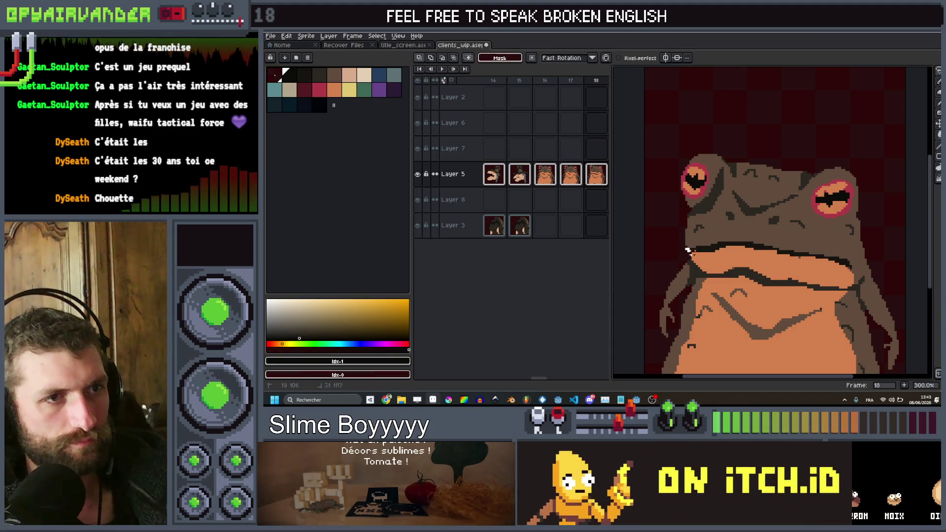
pyautogui.moveTo(728, 260)
pyautogui.mouseDown()
pyautogui.moveTo(844, 262)
pyautogui.moveTo(737, 94)
pyautogui.moveTo(663, 237)
pyautogui.moveTo(846, 261)
pyautogui.mouseUp()
pyautogui.scroll(-1, 846, 261)
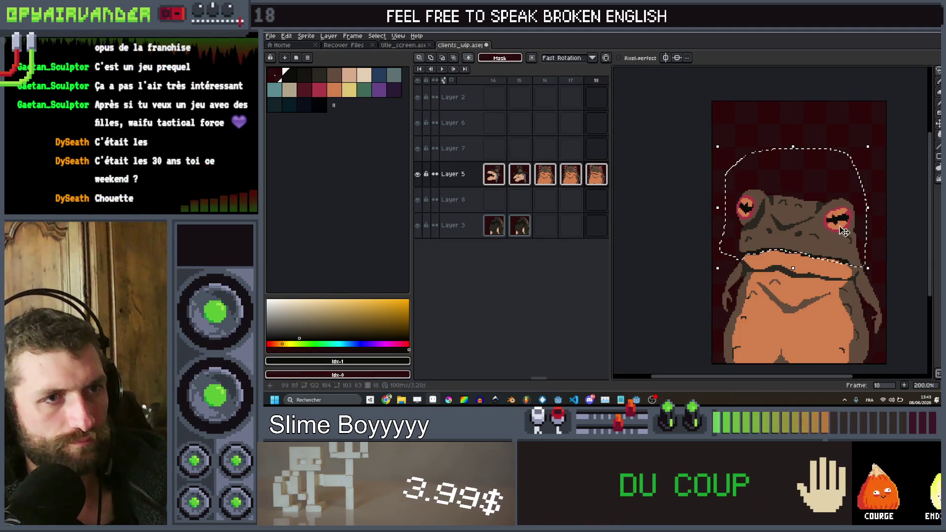
pyautogui.scroll(3, 872, 216)
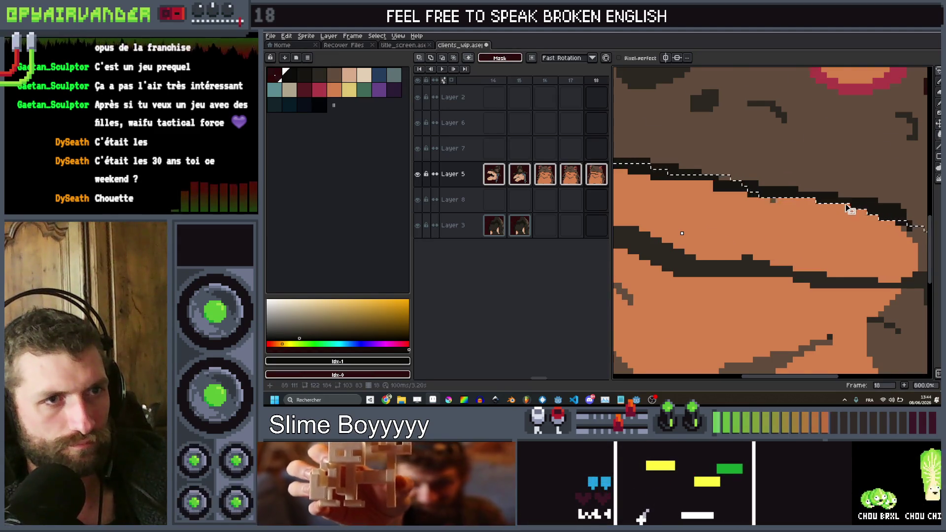
pyautogui.hscroll(-2, 846, 208)
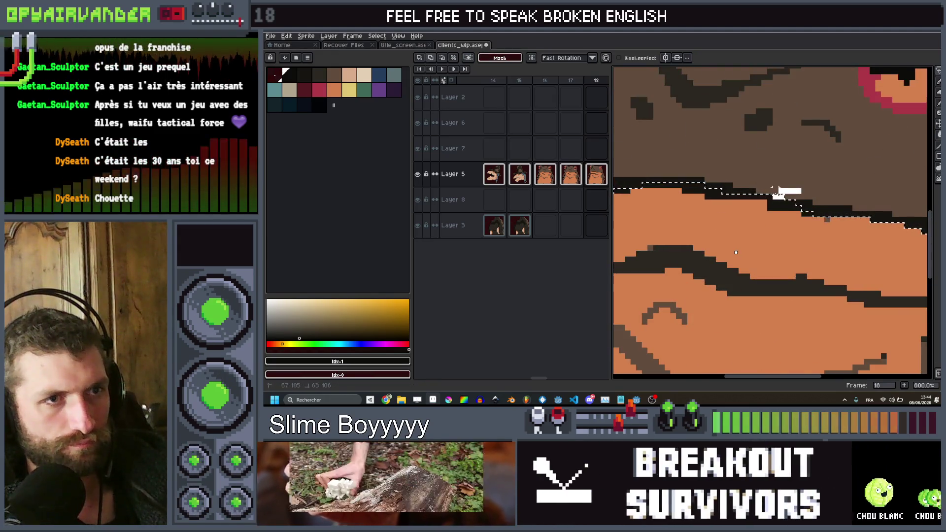
pyautogui.moveTo(772, 189); pyautogui.dragTo(764, 191)
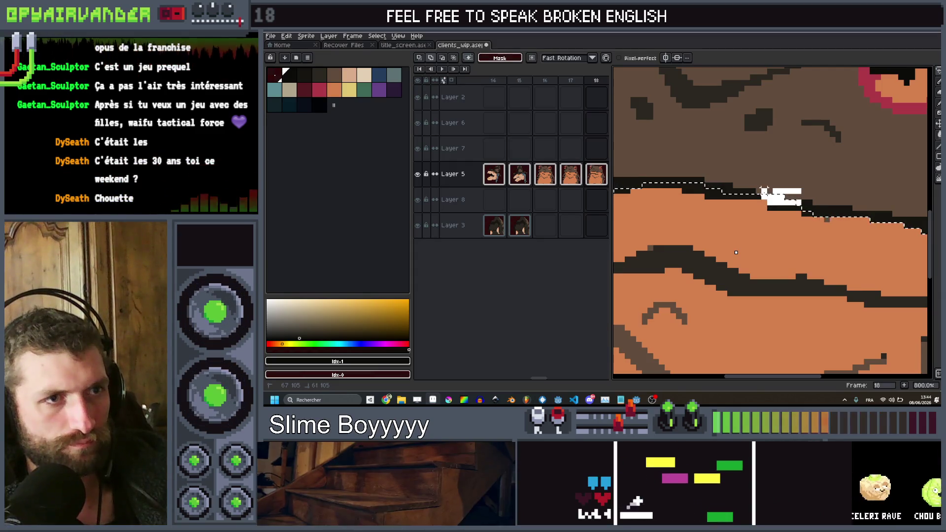
pyautogui.scroll(-5, 795, 185)
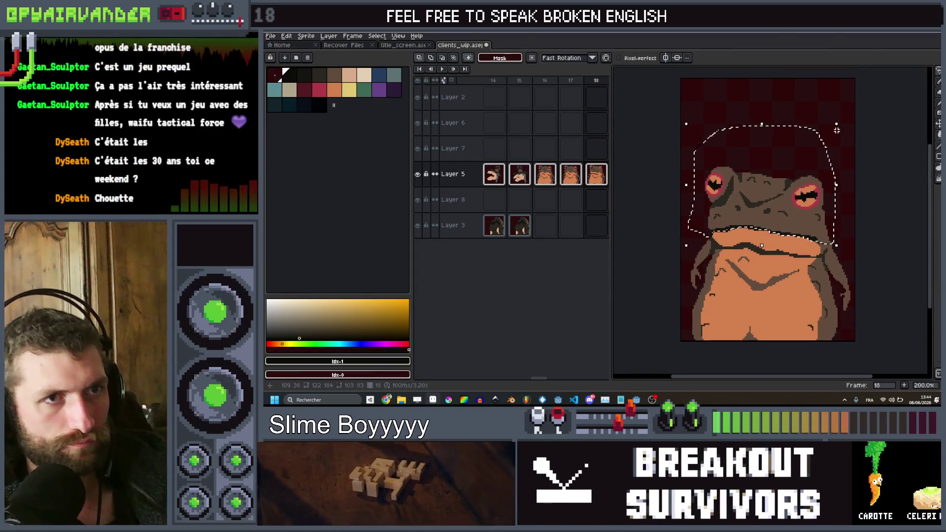
pyautogui.moveTo(842, 121); pyautogui.dragTo(855, 163)
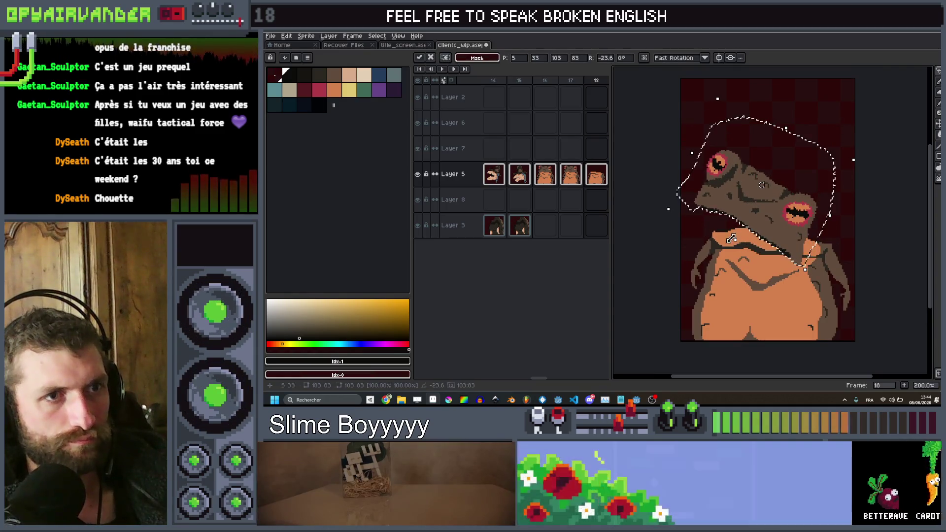
# Move the tilted head up and to the right and commit it.
pyautogui.moveTo(769, 225); pyautogui.dragTo(797, 205)
pyautogui.press('Return')
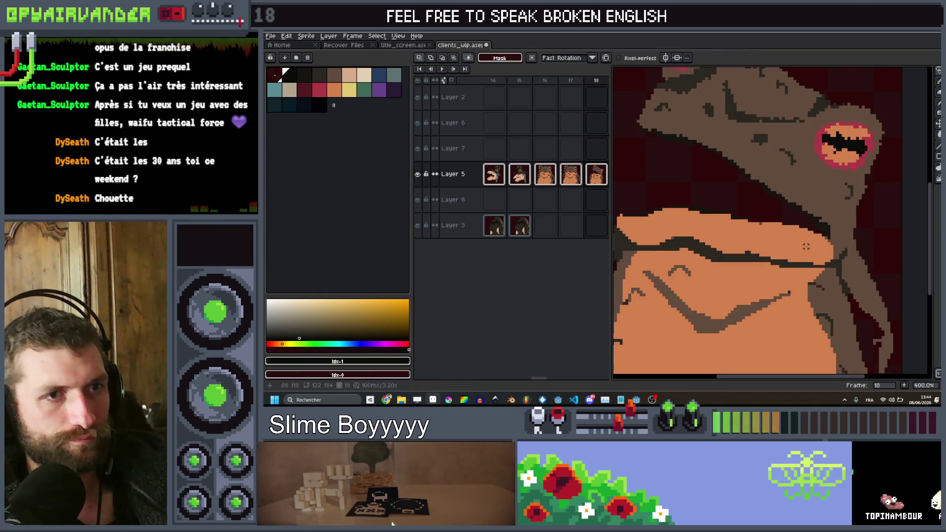
pyautogui.scroll(2, 786, 280)
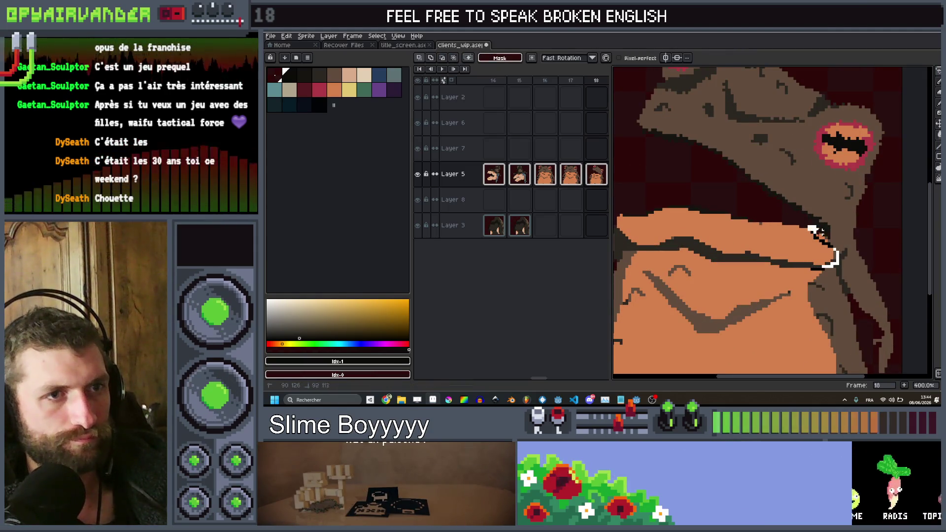
# Outline the lip band across the belly, undoing a stray one-pixel nudge.
pyautogui.moveTo(812, 229)
pyautogui.mouseDown()
pyautogui.moveTo(707, 190)
pyautogui.moveTo(629, 194)
pyautogui.moveTo(620, 231)
pyautogui.moveTo(640, 254)
pyautogui.moveTo(710, 277)
pyautogui.moveTo(825, 270)
pyautogui.mouseUp()
pyautogui.scroll(2, 730, 271)
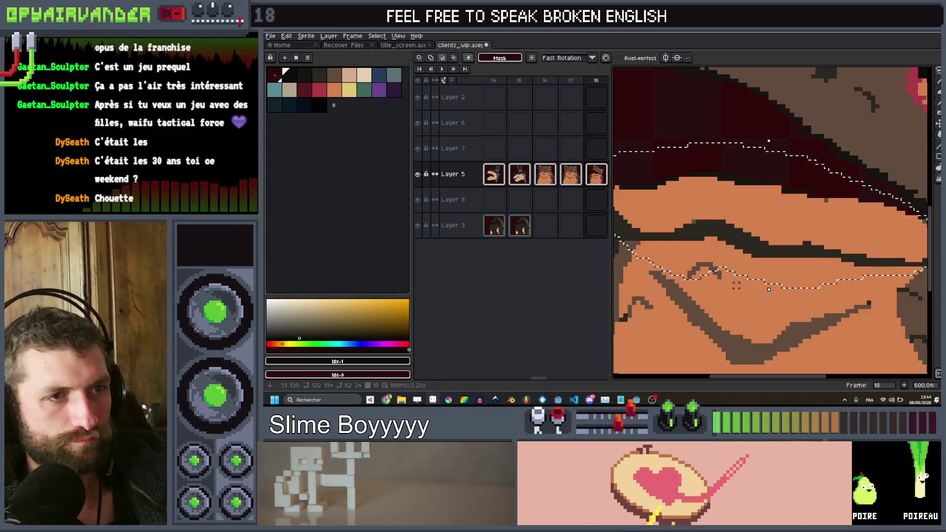
pyautogui.moveTo(736, 286); pyautogui.dragTo(681, 255)
pyautogui.scroll(-3, 739, 271)
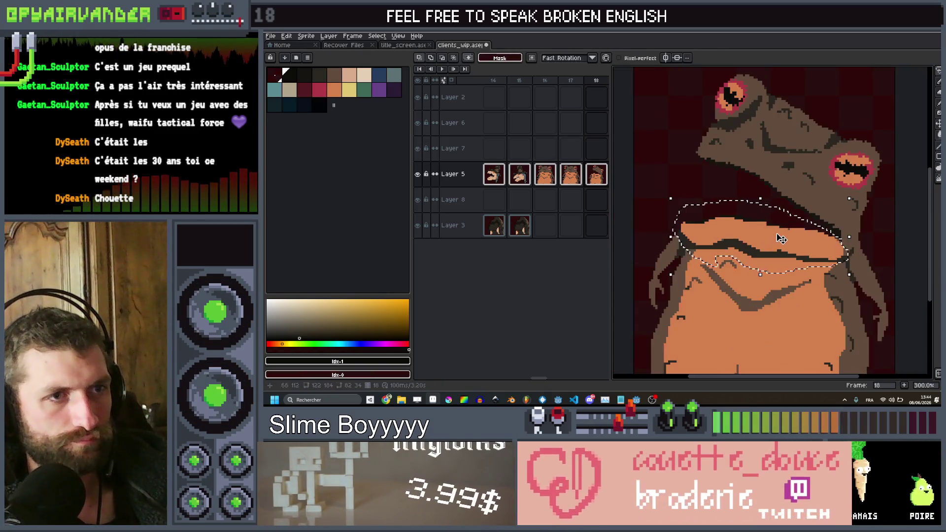
pyautogui.click(782, 242)
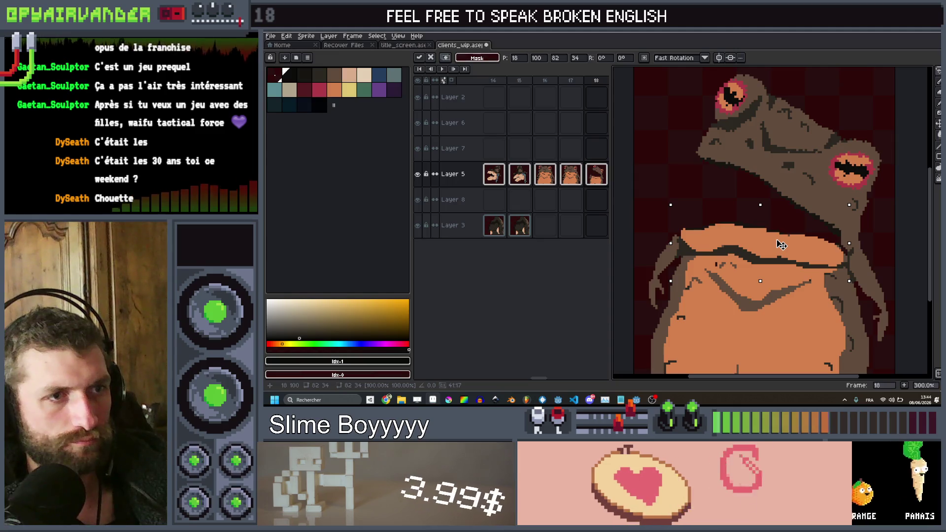
pyautogui.moveTo(781, 239); pyautogui.dragTo(782, 240)
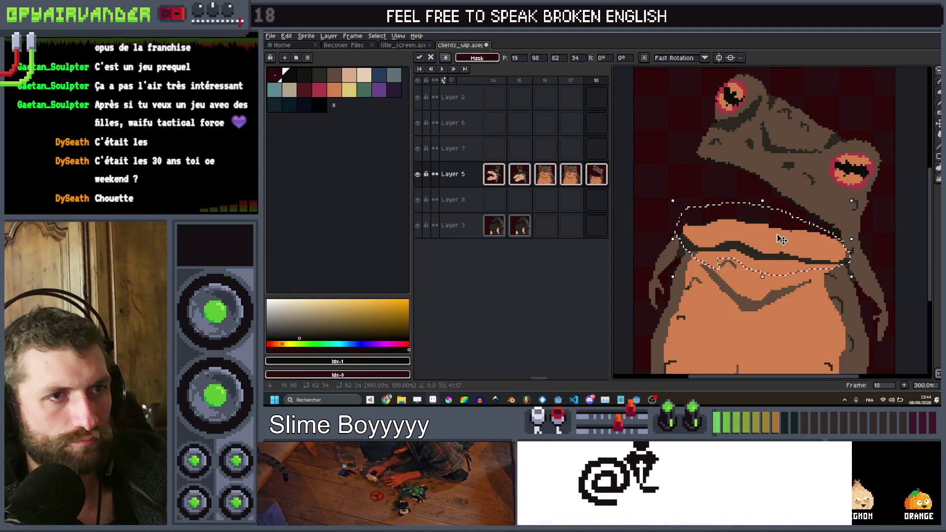
pyautogui.hotkey('ctrl', 'z')
pyautogui.scroll(1, 705, 267)
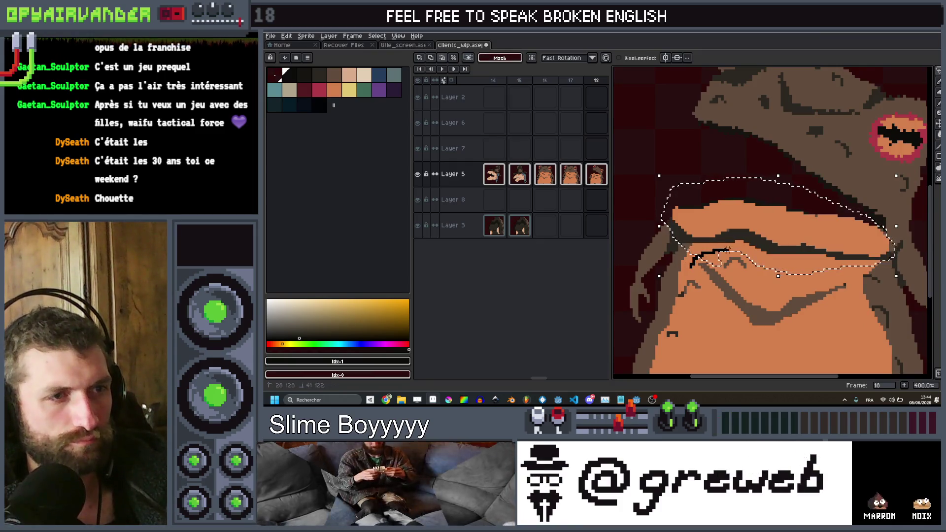
# Reselect the lip band, lower it about 3 px, and commit.
pyautogui.moveTo(838, 264)
pyautogui.mouseDown()
pyautogui.moveTo(808, 330)
pyautogui.moveTo(695, 293)
pyautogui.mouseUp()
pyautogui.press('Down')
pyautogui.press('Down')
pyautogui.press('Down')
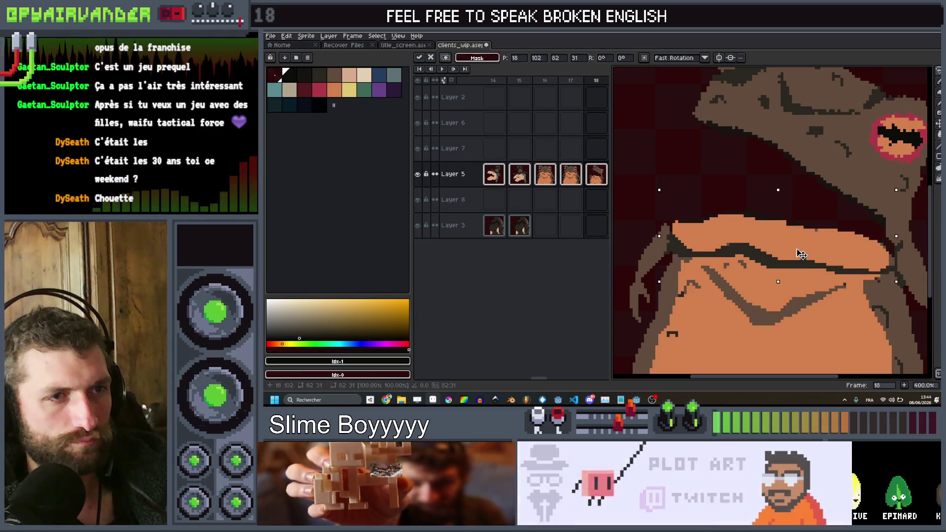
pyautogui.scroll(-1, 802, 248)
pyautogui.press('Return')
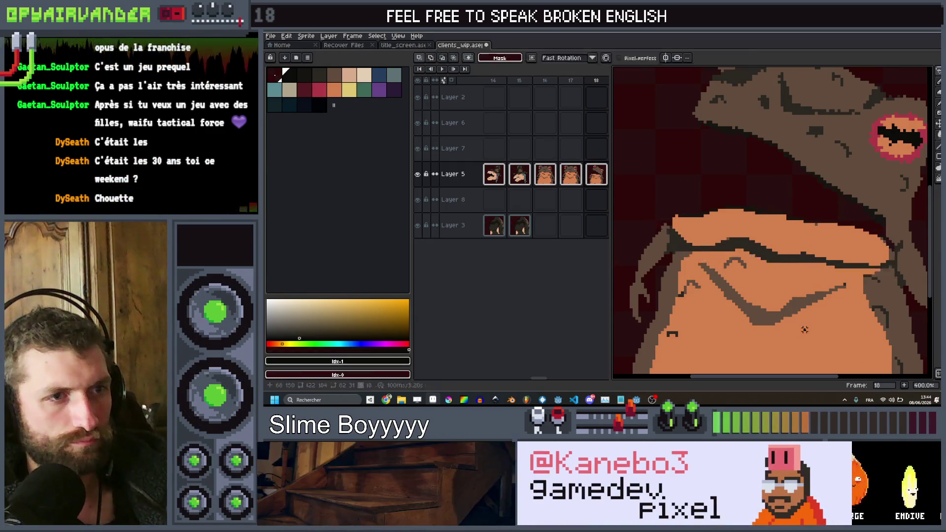
# Play the animation to preview the raised head and lowered lip band.
pyautogui.scroll(-2, 833, 276)
pyautogui.scroll(1, 839, 284)
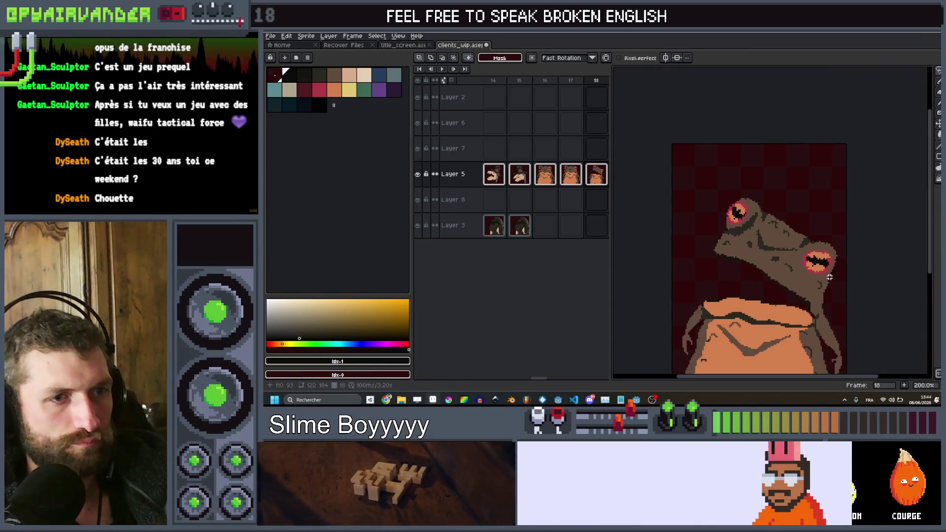
pyautogui.press('Return')
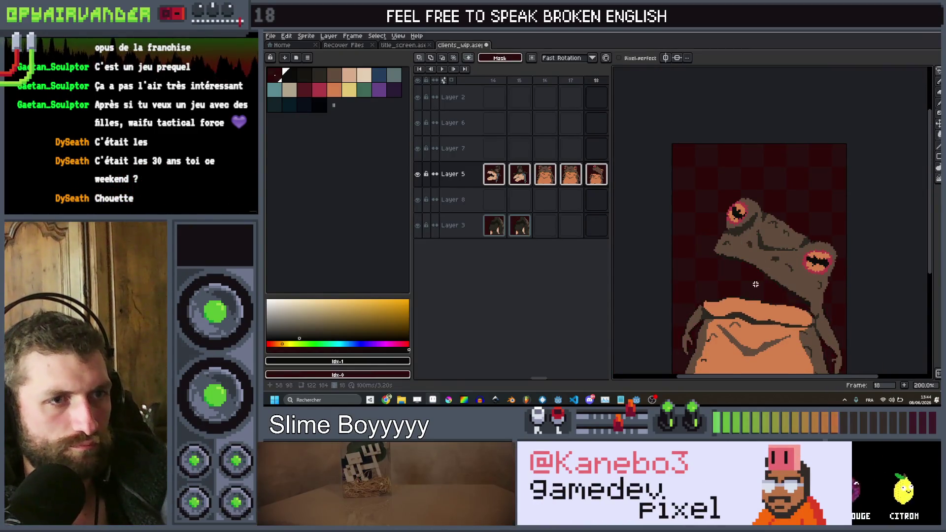
pyautogui.scroll(1, 806, 277)
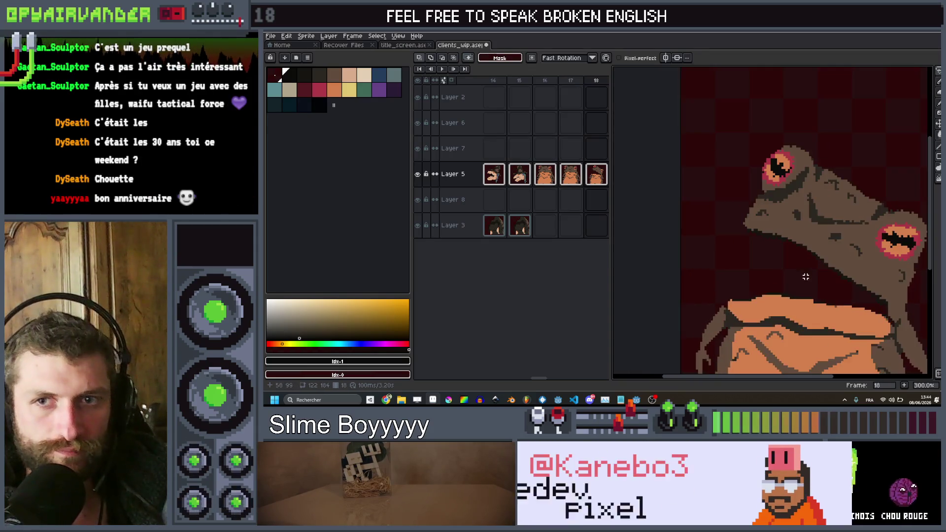
pyautogui.press('i')
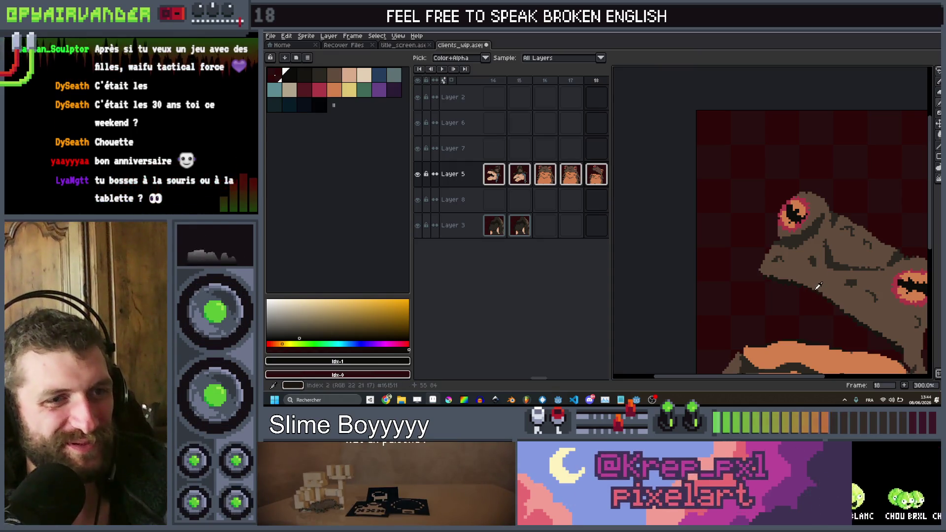
# With the dark outline colour and a 3px pencil, draw the outline down the neck.
pyautogui.click(817, 285)
pyautogui.press('b')
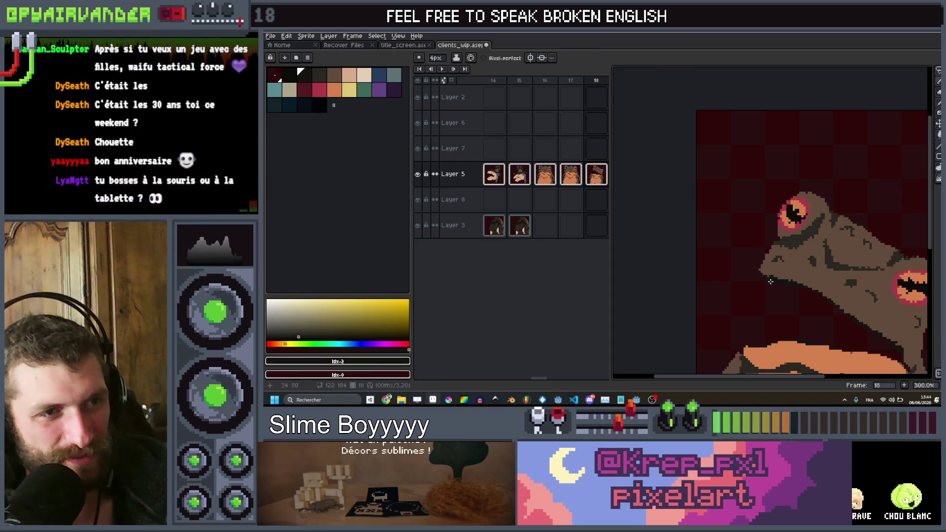
pyautogui.scroll(3, 770, 282)
pyautogui.scroll(-1, 778, 183)
pyautogui.press('-')
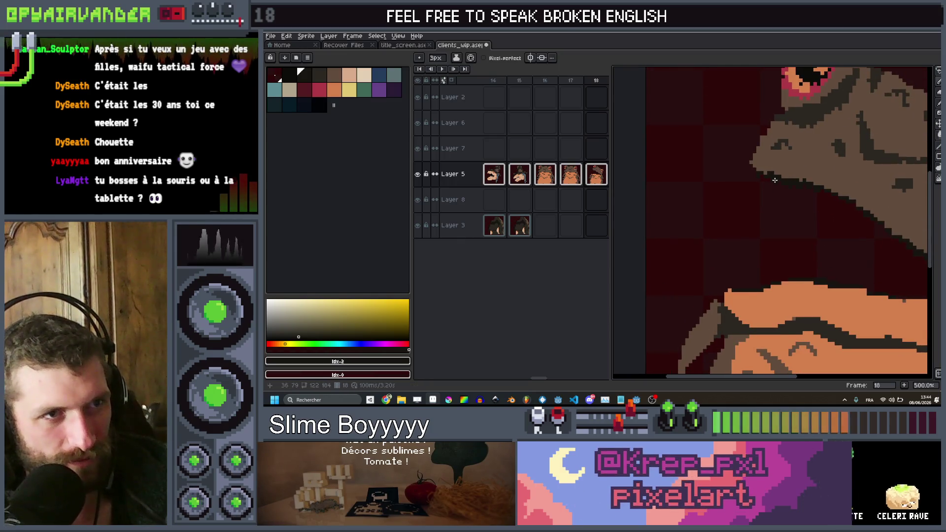
pyautogui.moveTo(785, 215); pyautogui.dragTo(767, 285)
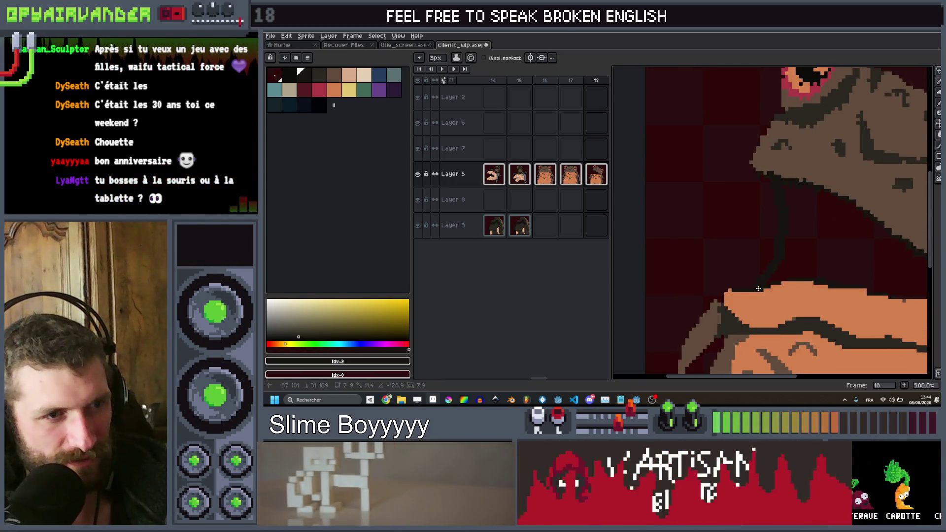
pyautogui.scroll(-1, 829, 252)
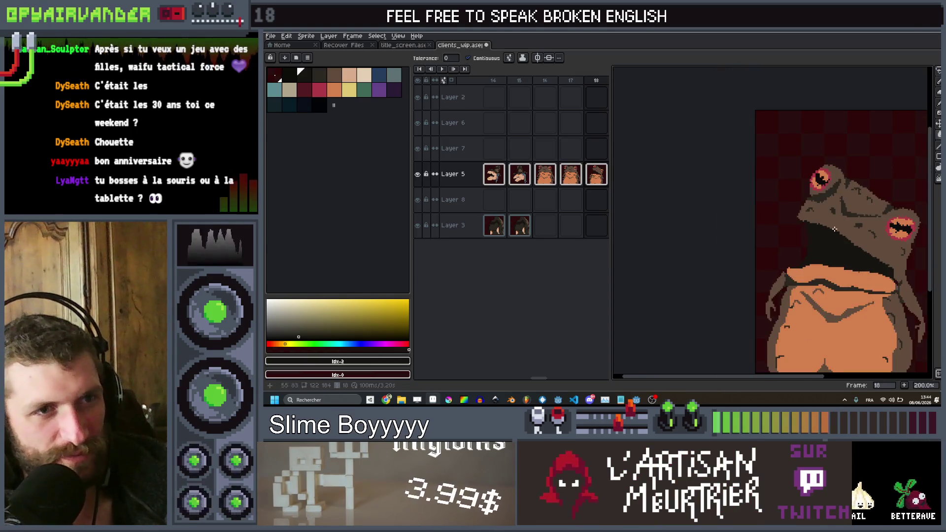
pyautogui.scroll(1, 826, 227)
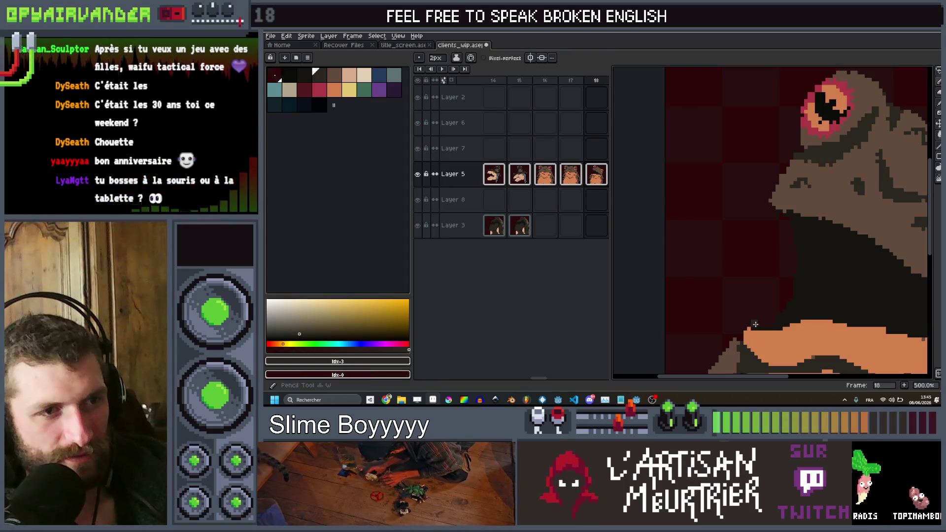
pyautogui.moveTo(781, 313); pyautogui.dragTo(794, 246)
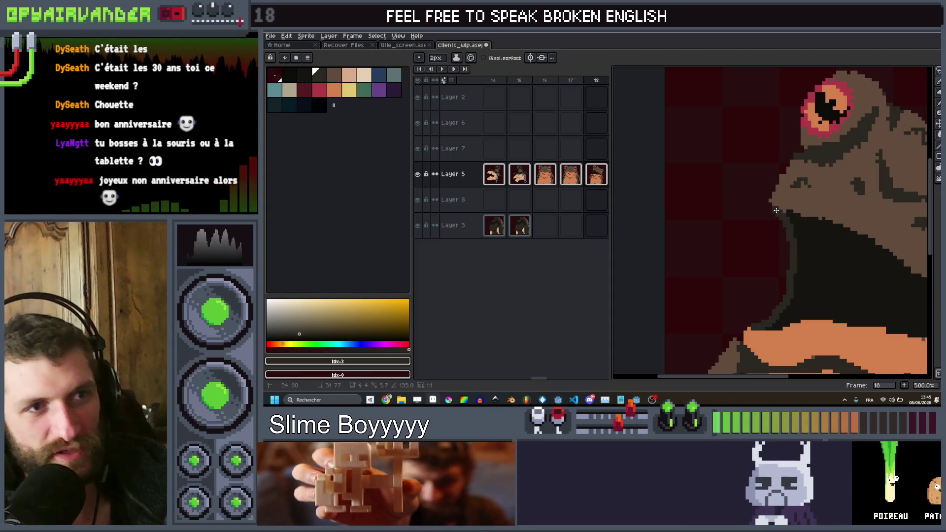
# Zoom out to the whole sprite and play the animation to check the motion.
pyautogui.press('1')
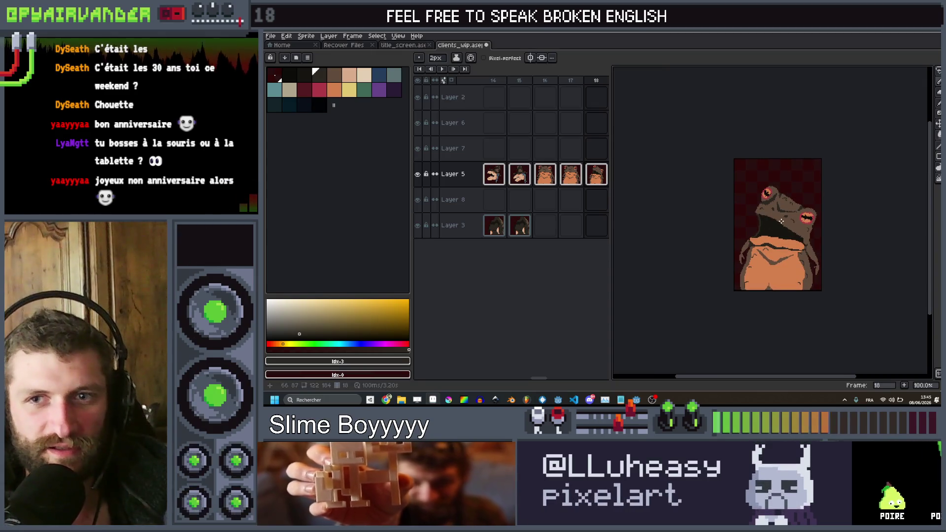
pyautogui.press('Return')
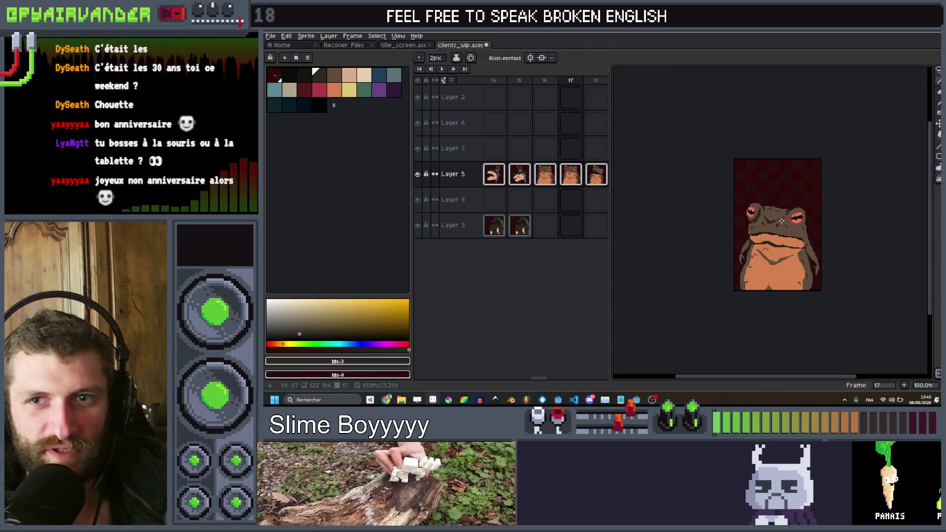
pyautogui.scroll(3, 781, 221)
pyautogui.scroll(-2, 793, 225)
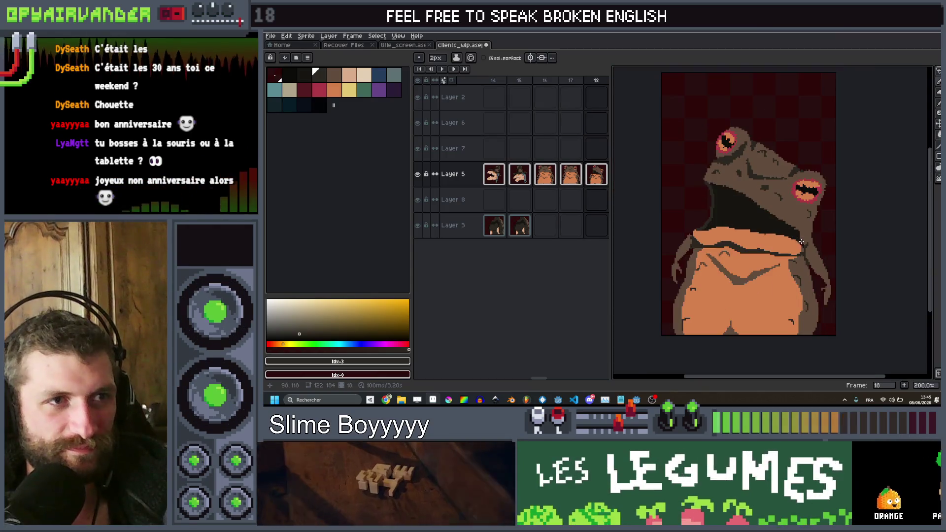
pyautogui.scroll(6, 798, 231)
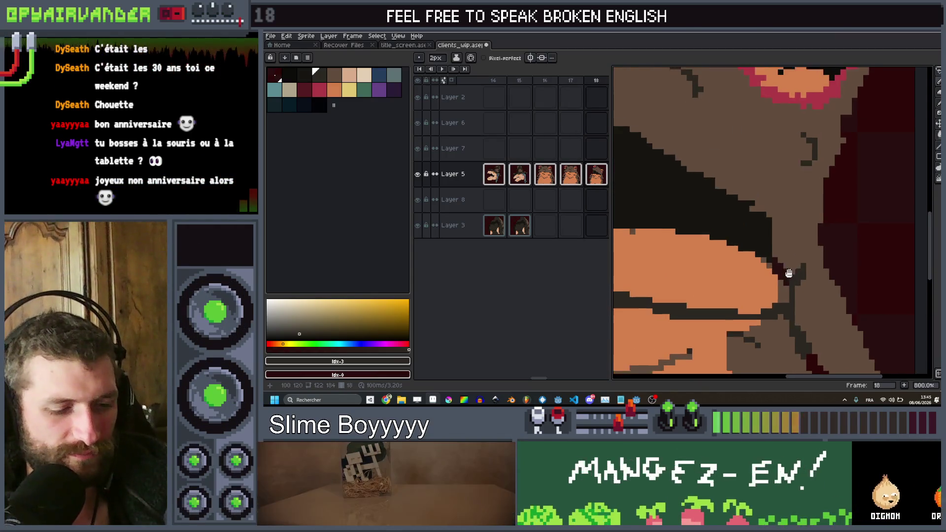
# Sample the dark mouth colour and extend the frog's mouth to the right.
pyautogui.press('alt')
pyautogui.keyDown('alt'); pyautogui.click(800, 253); pyautogui.keyUp('alt')
pyautogui.scroll(5, 789, 276)
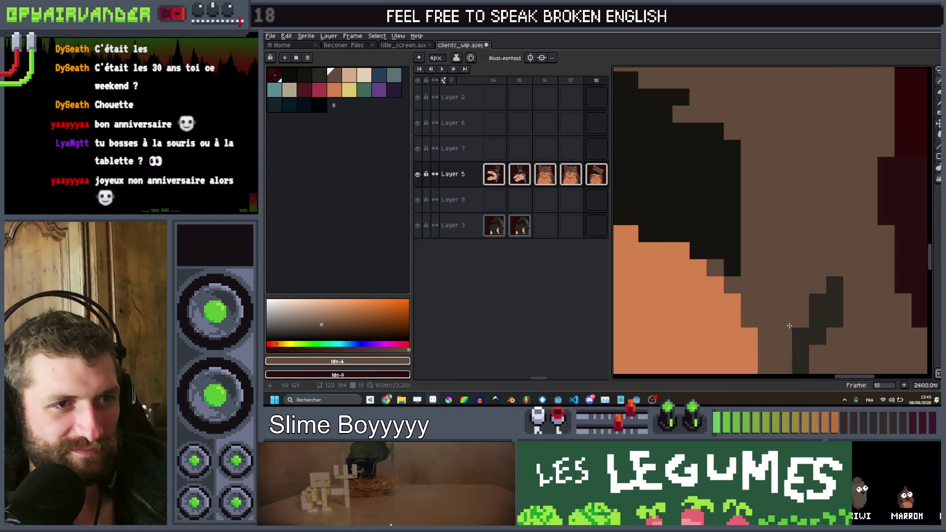
pyautogui.scroll(-10, 793, 271)
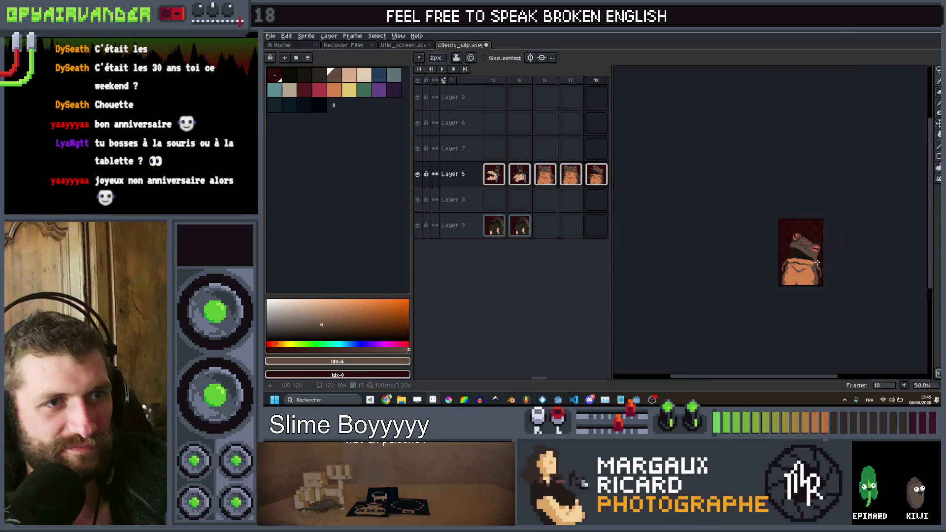
pyautogui.scroll(5, 754, 291)
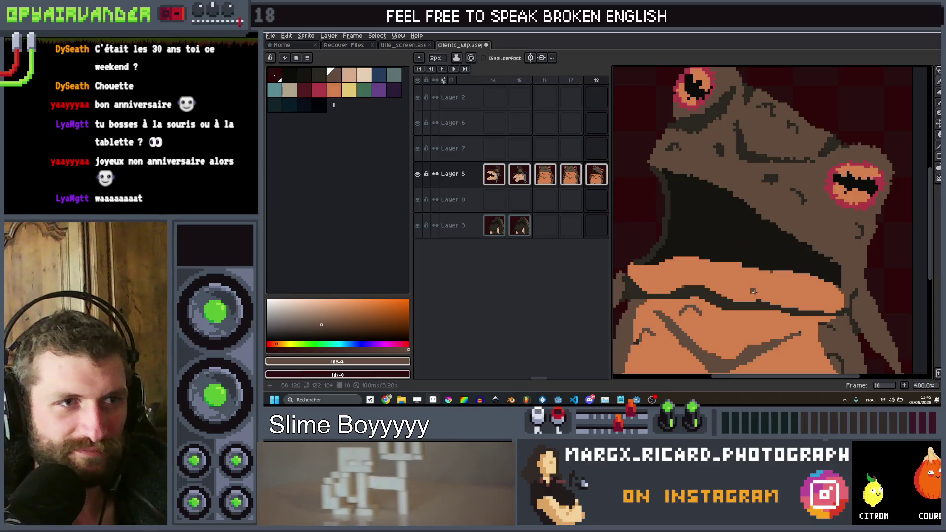
pyautogui.keyDown('alt'); pyautogui.click(761, 243); pyautogui.keyUp('alt')
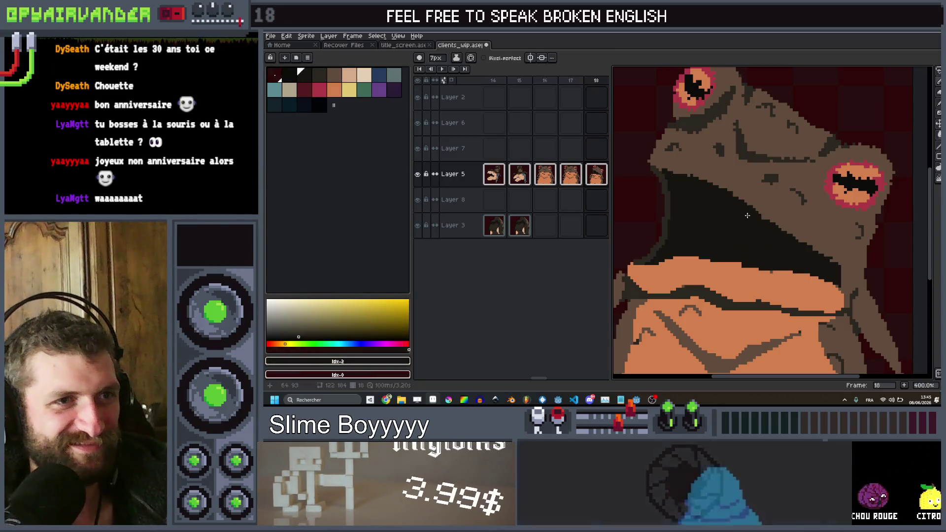
pyautogui.moveTo(731, 203); pyautogui.dragTo(816, 234)
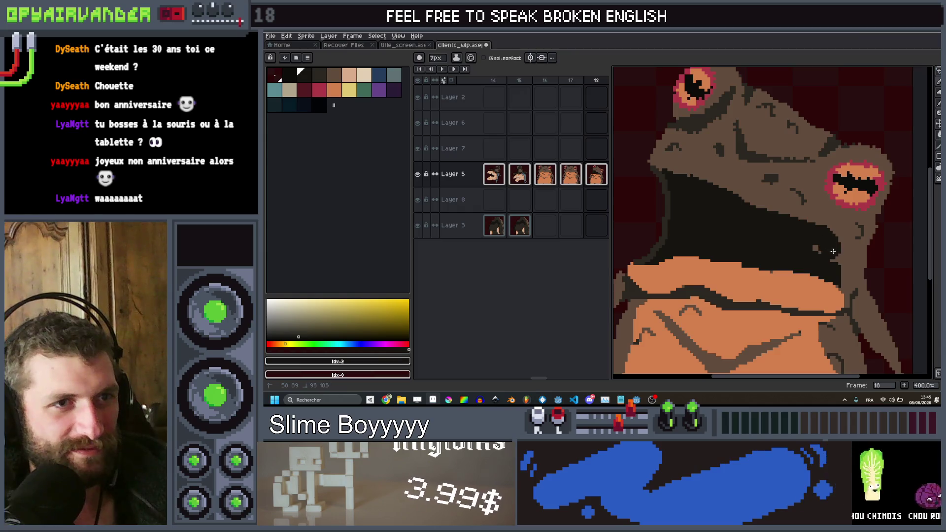
pyautogui.scroll(-5, 851, 217)
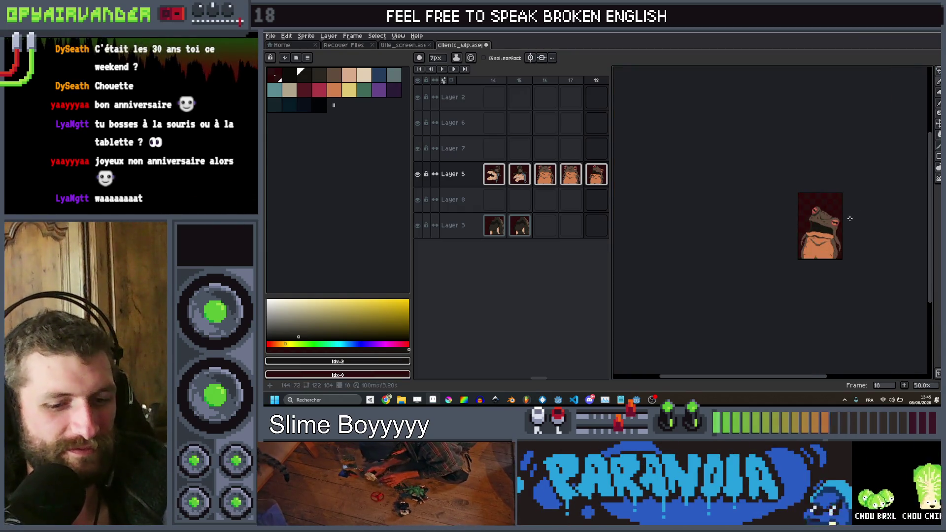
pyautogui.scroll(4, 849, 218)
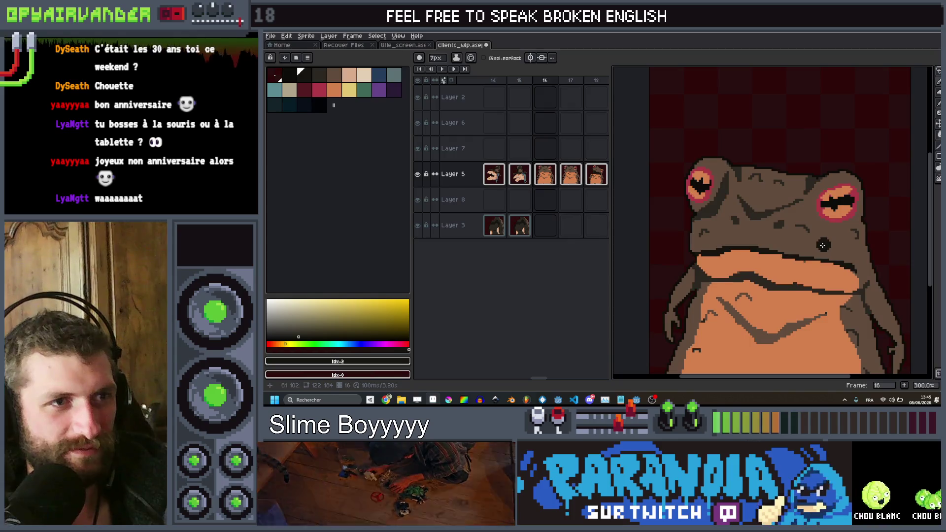
pyautogui.scroll(3, 733, 191)
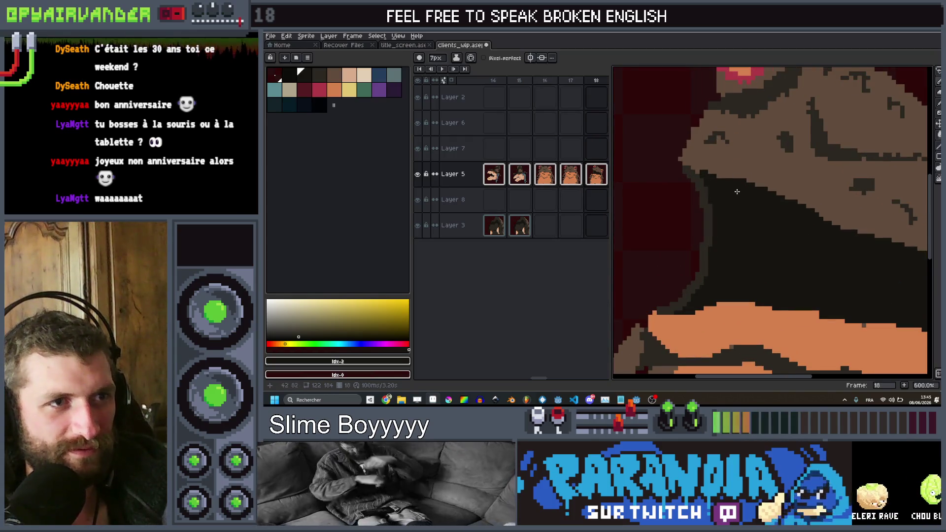
pyautogui.scroll(-5, 737, 191)
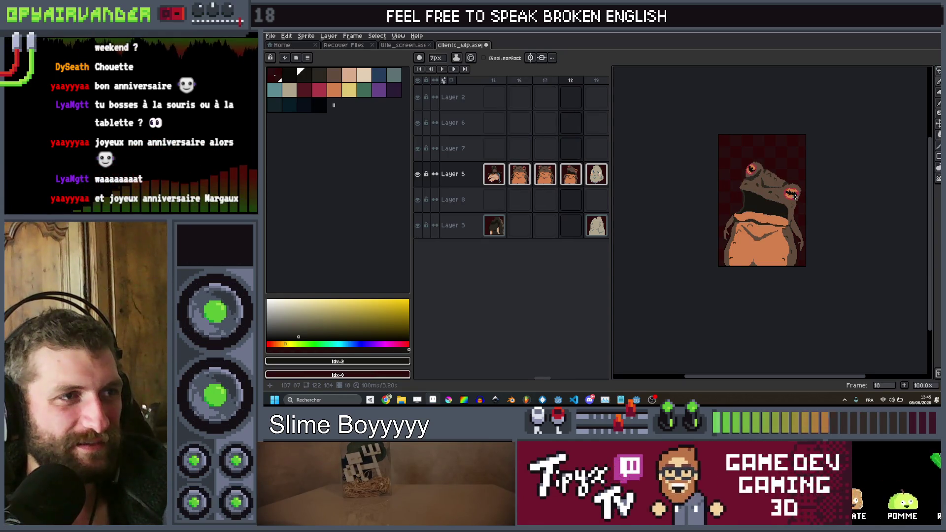
# Swap Layer 5's frame 17 and 18 cels via Layer 8, then go to frame 18.
pyautogui.click(569, 182)
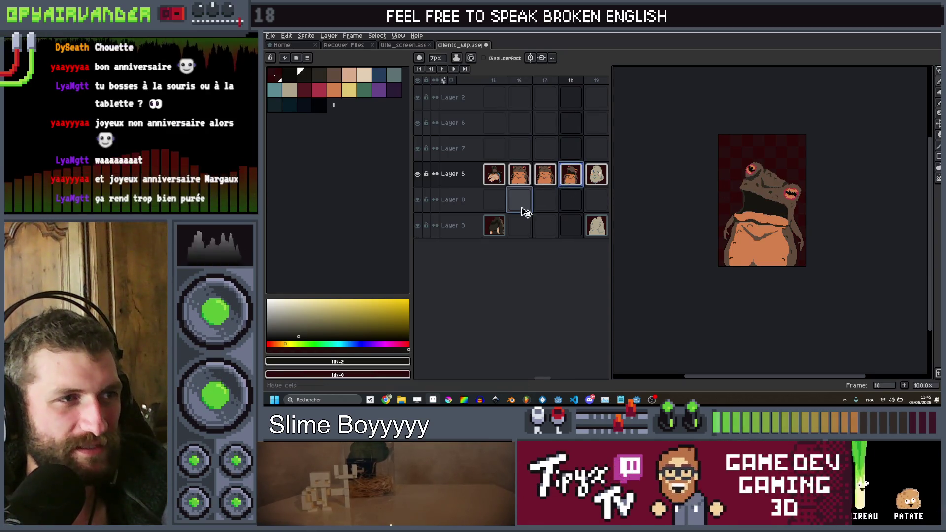
pyautogui.moveTo(525, 212); pyautogui.dragTo(540, 201)
pyautogui.click(548, 181)
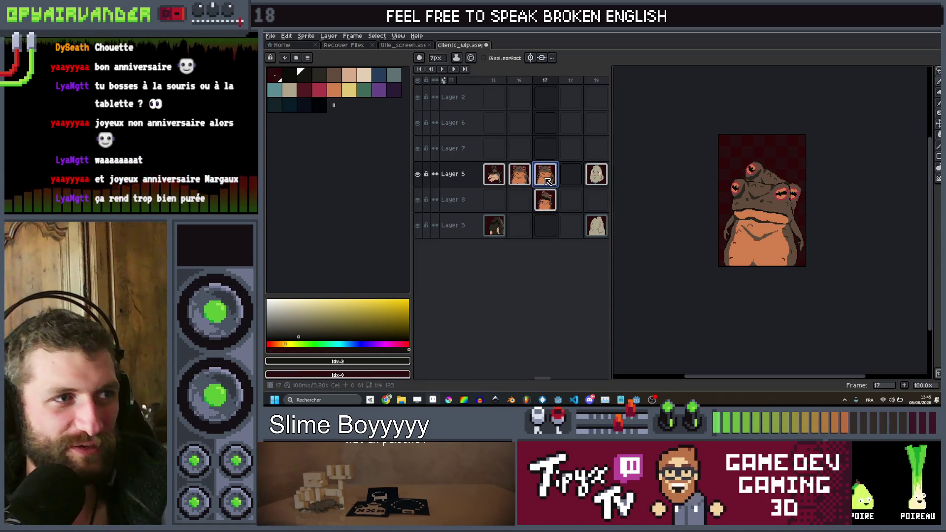
pyautogui.moveTo(583, 187); pyautogui.dragTo(573, 182)
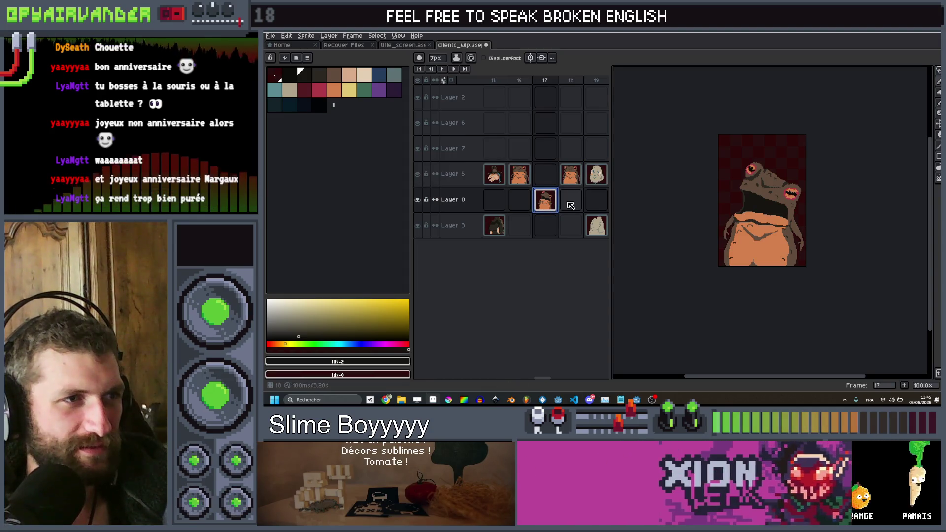
pyautogui.click(553, 202)
pyautogui.moveTo(553, 169); pyautogui.dragTo(549, 173)
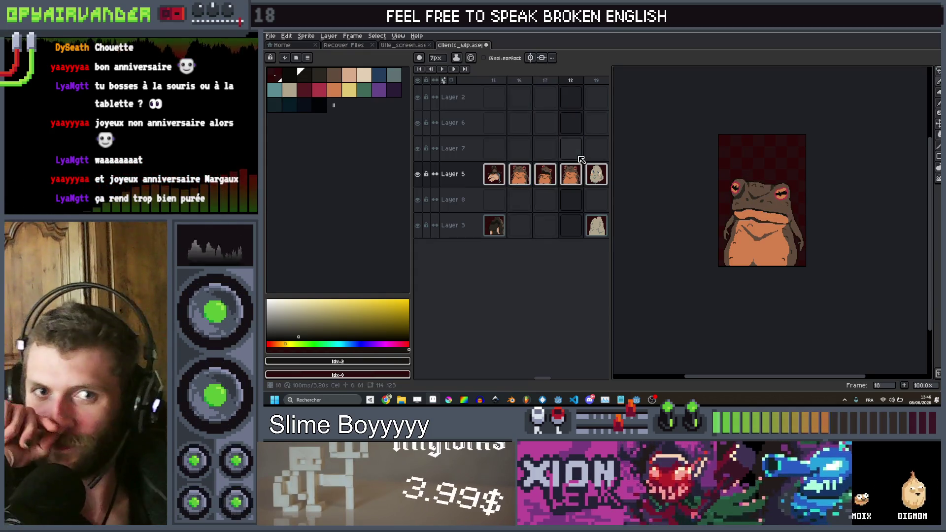
pyautogui.press('Right')
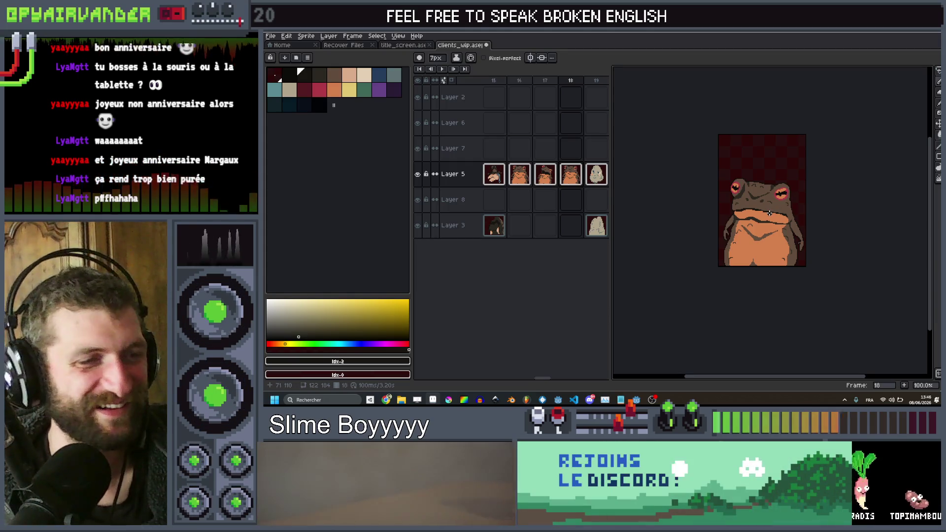
# Play the frog animation in a loop to preview it.
pyautogui.press('Return')
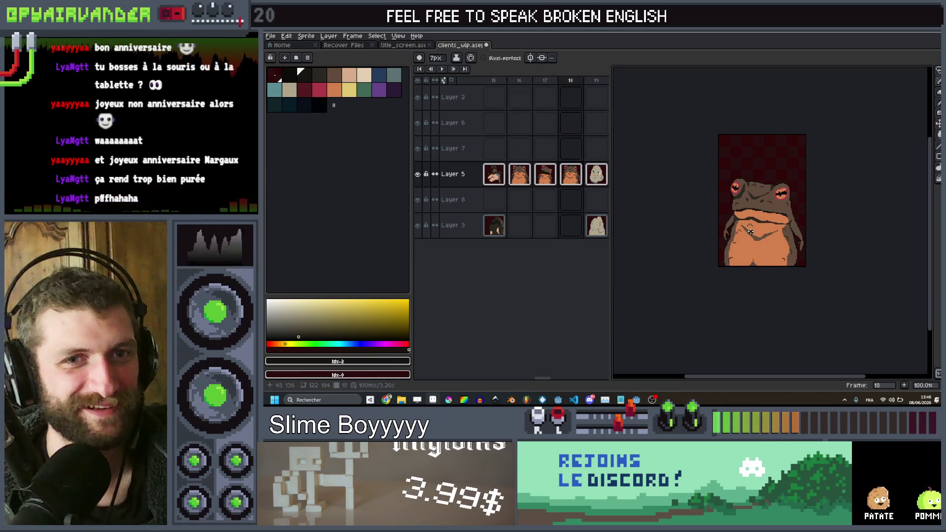
pyautogui.scroll(4, 750, 232)
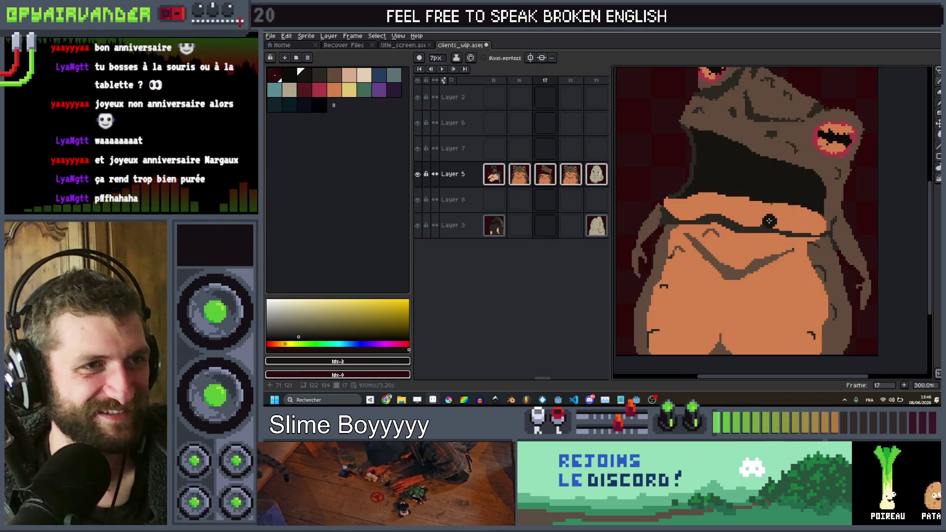
# Sample the frog's brown and paint over the top of the right eye.
pyautogui.scroll(-1, 808, 185)
pyautogui.scroll(2, 808, 185)
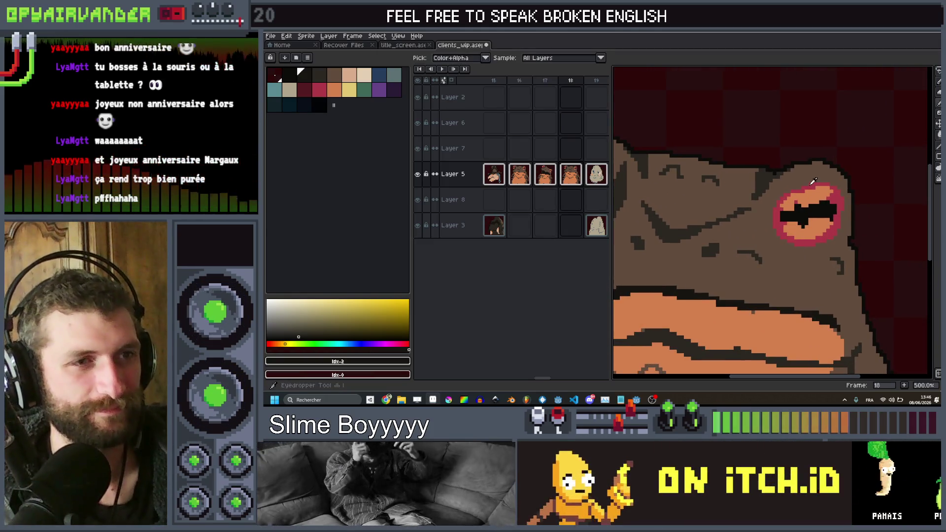
pyautogui.keyDown('alt'); pyautogui.click(787, 244); pyautogui.keyUp('alt')
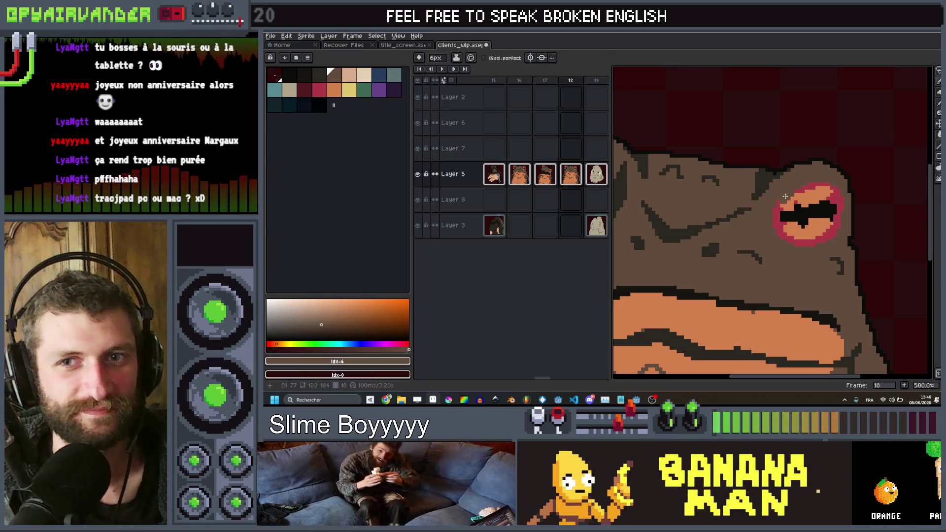
pyautogui.scroll(2, 787, 201)
pyautogui.moveTo(761, 203); pyautogui.dragTo(854, 183)
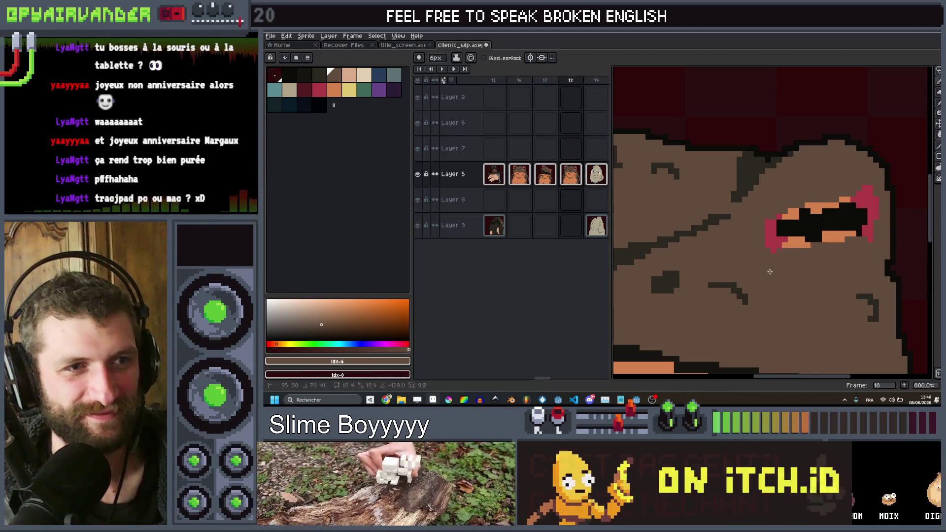
pyautogui.press('1')
pyautogui.scroll(8, 730, 217)
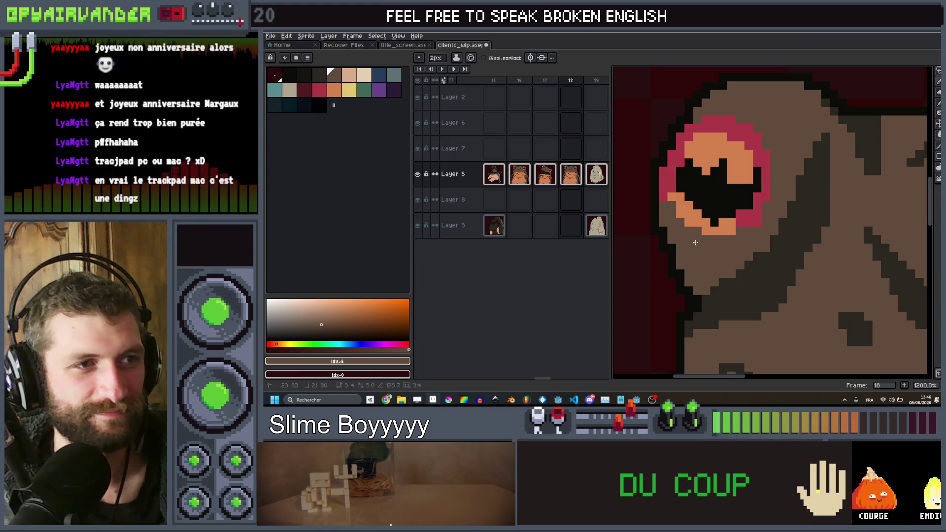
# Cover the orange and pink around the left eye with brown, narrowing it to a slit.
pyautogui.moveTo(705, 232); pyautogui.dragTo(718, 228)
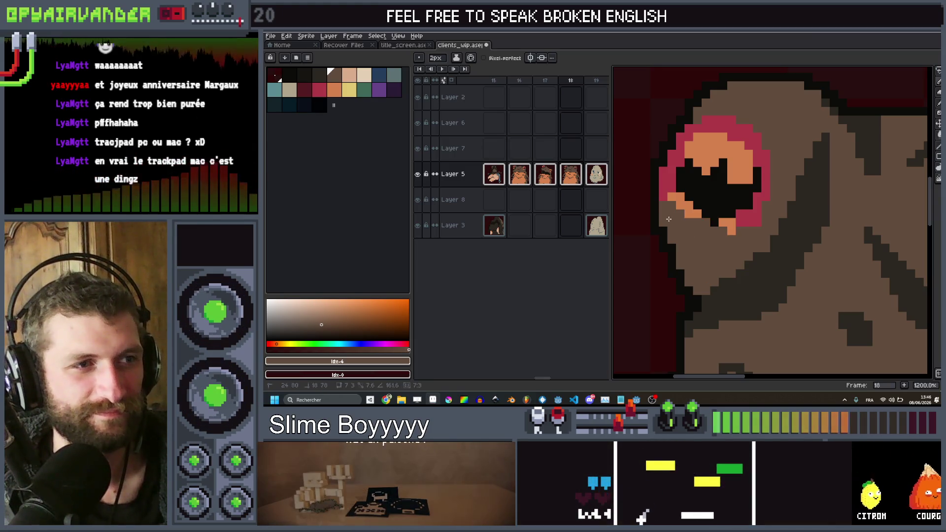
pyautogui.press('v')
pyautogui.moveTo(770, 183); pyautogui.dragTo(691, 156)
pyautogui.moveTo(683, 151); pyautogui.dragTo(707, 129)
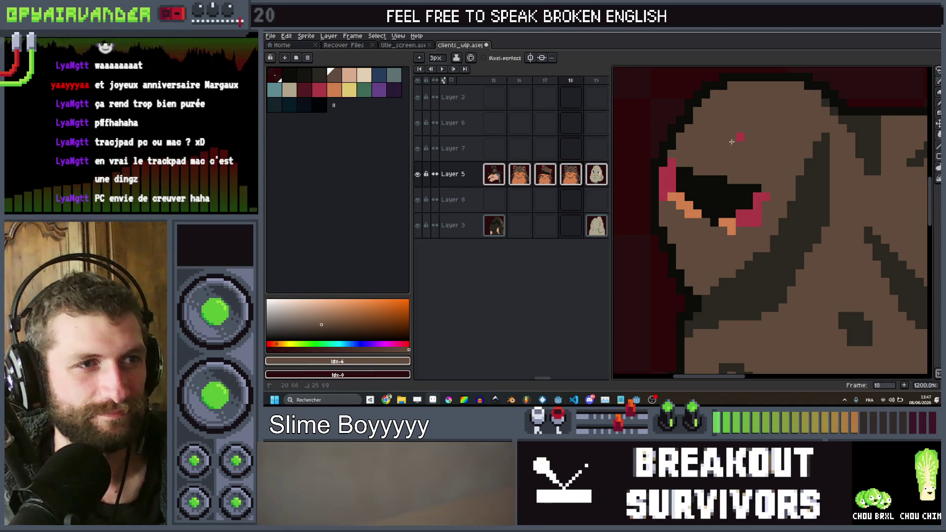
pyautogui.scroll(-7, 748, 119)
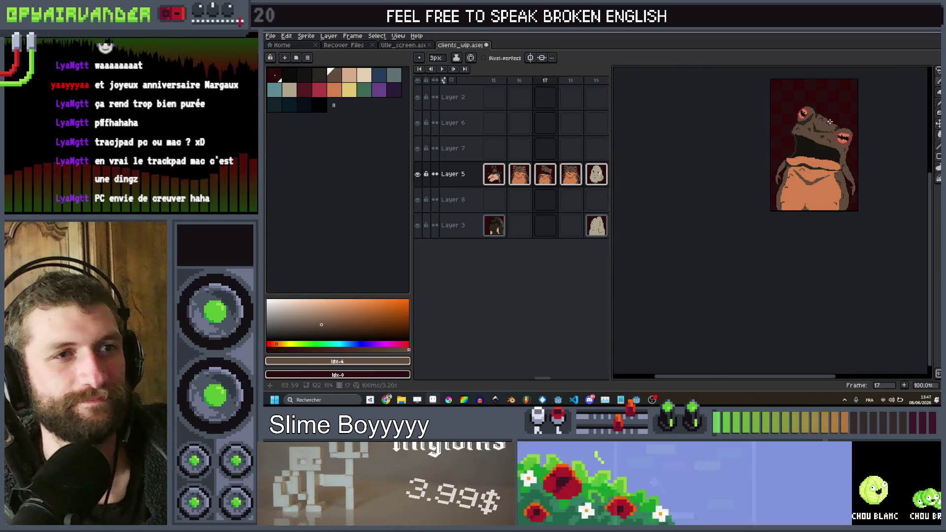
pyautogui.scroll(1, 826, 137)
pyautogui.scroll(3, 813, 212)
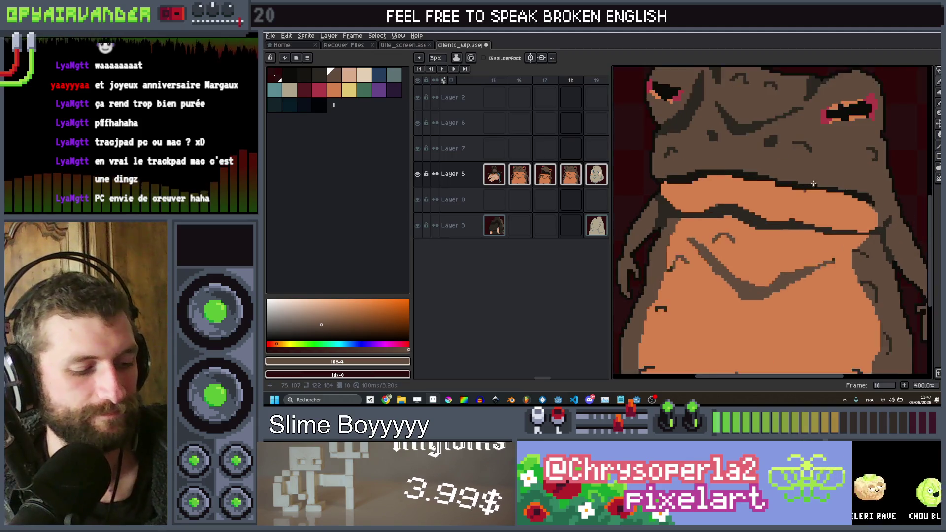
pyautogui.scroll(-3, 824, 245)
pyautogui.scroll(4, 823, 245)
pyautogui.press('g')
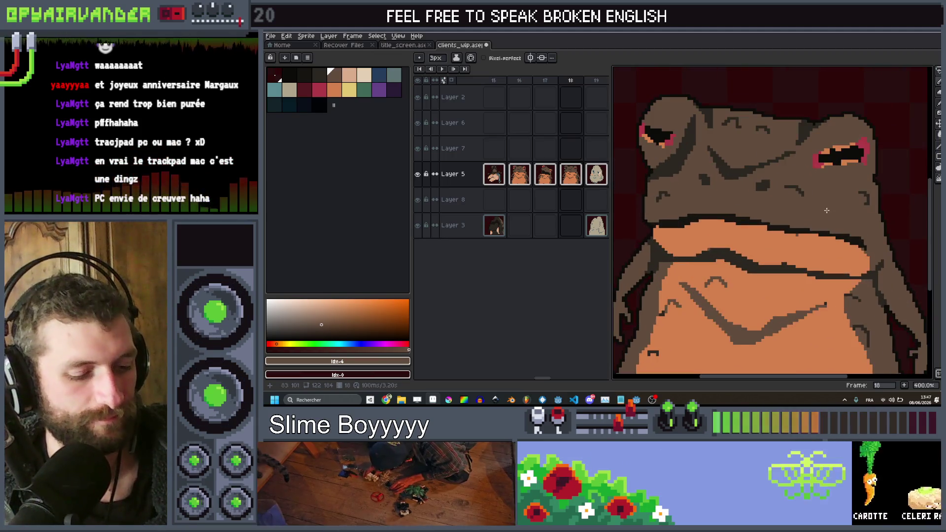
pyautogui.scroll(-3, 882, 207)
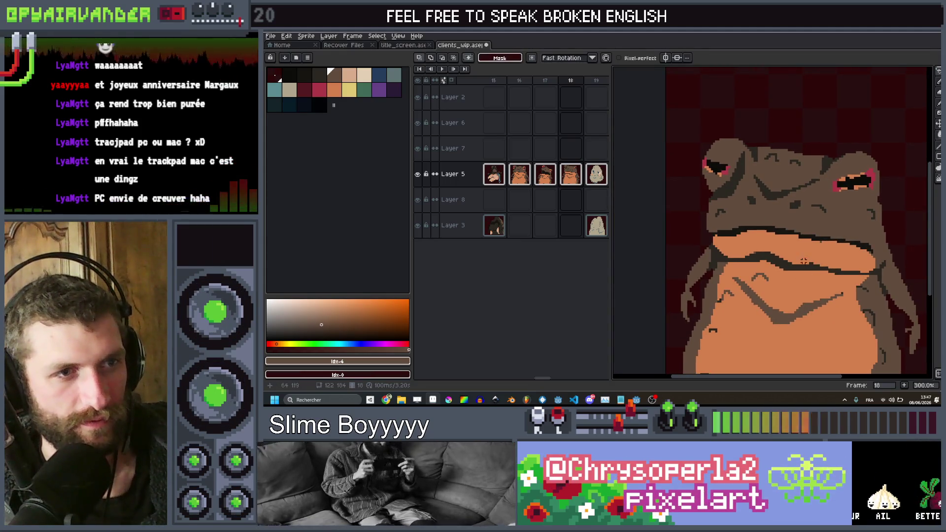
# Lasso the frog's head, lift it for transforming, then commit and drop the selection.
pyautogui.moveTo(780, 271)
pyautogui.mouseDown()
pyautogui.moveTo(848, 274)
pyautogui.moveTo(838, 91)
pyautogui.mouseUp()
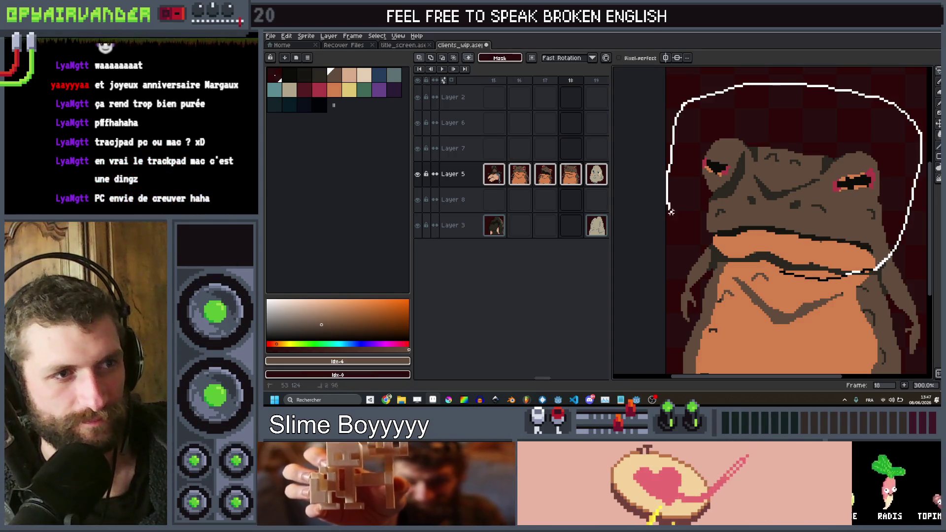
pyautogui.moveTo(671, 212); pyautogui.dragTo(717, 248)
pyautogui.moveTo(757, 273); pyautogui.dragTo(799, 286)
pyautogui.click(799, 279)
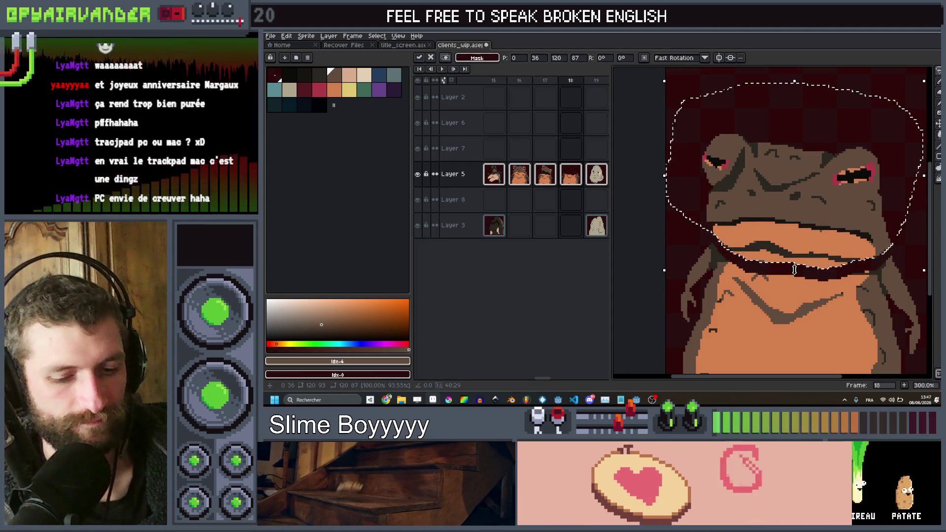
pyautogui.press('Return')
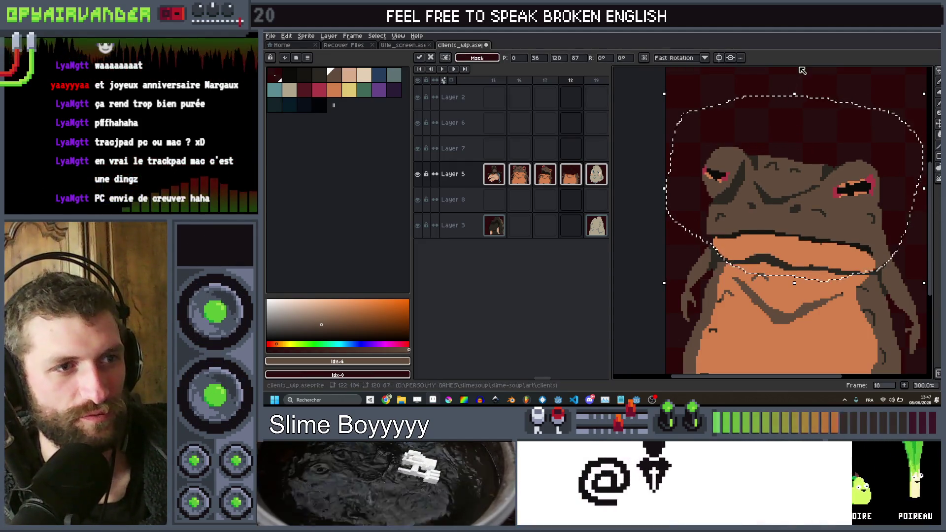
pyautogui.scroll(-2, 819, 85)
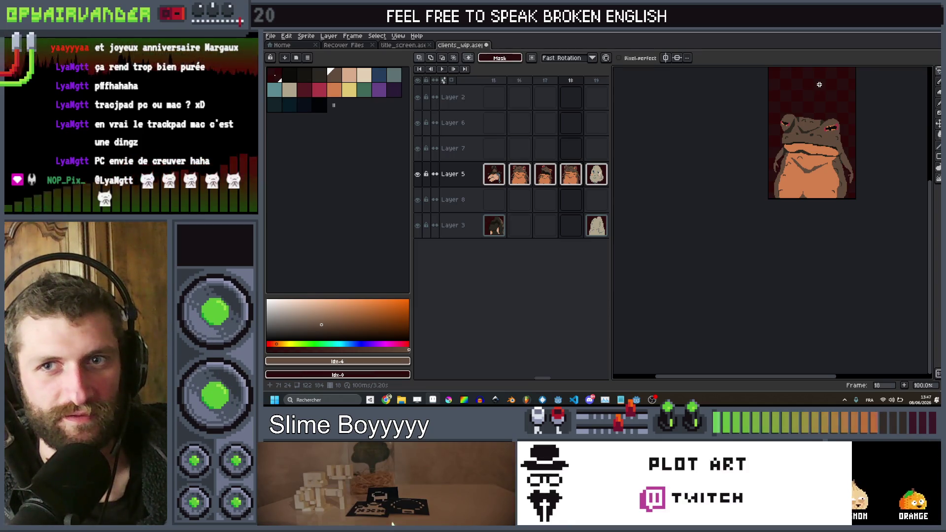
# Step back and forth through frames 16–19 comparing poses, ending on frame 17.
pyautogui.press('Right')
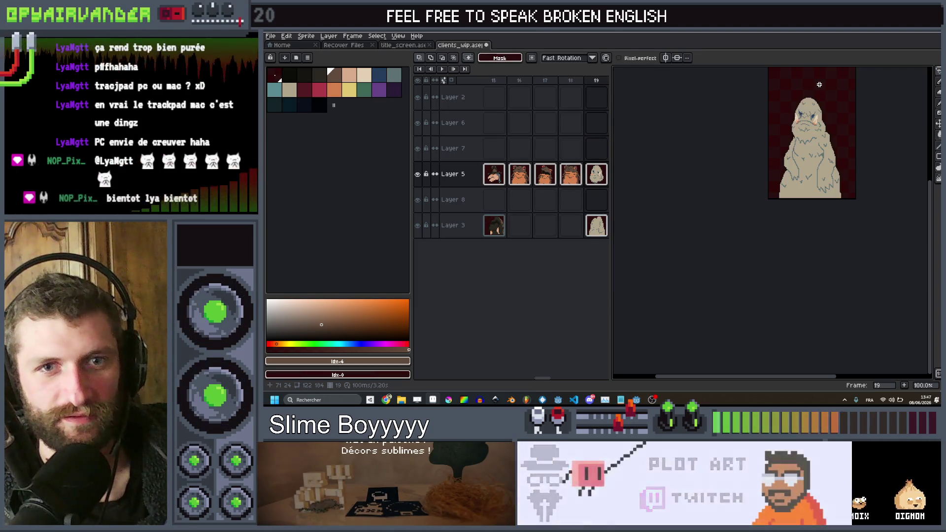
pyautogui.press('Left')
pyautogui.press('Left')
pyautogui.press('Right')
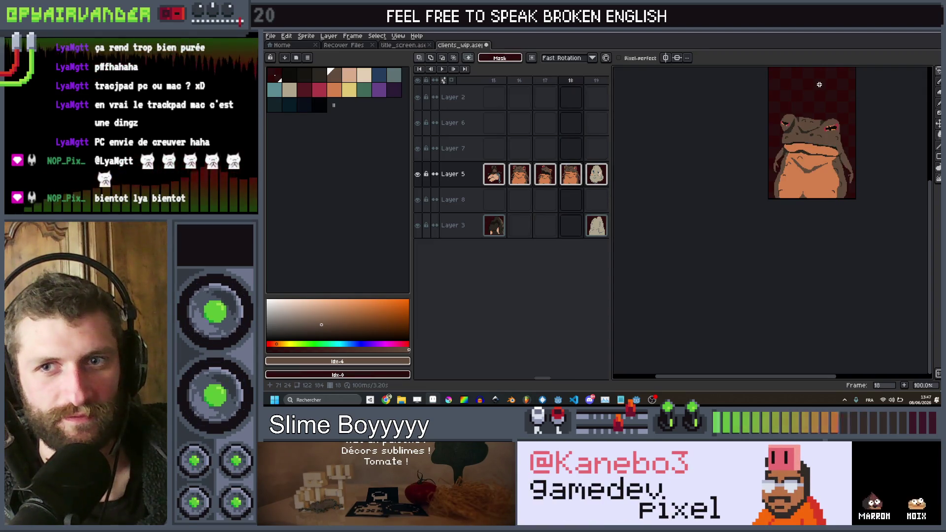
pyautogui.press('Right')
pyautogui.press('Left')
pyautogui.press('Left')
pyautogui.press('Left')
pyautogui.press('Right')
pyautogui.press('Right')
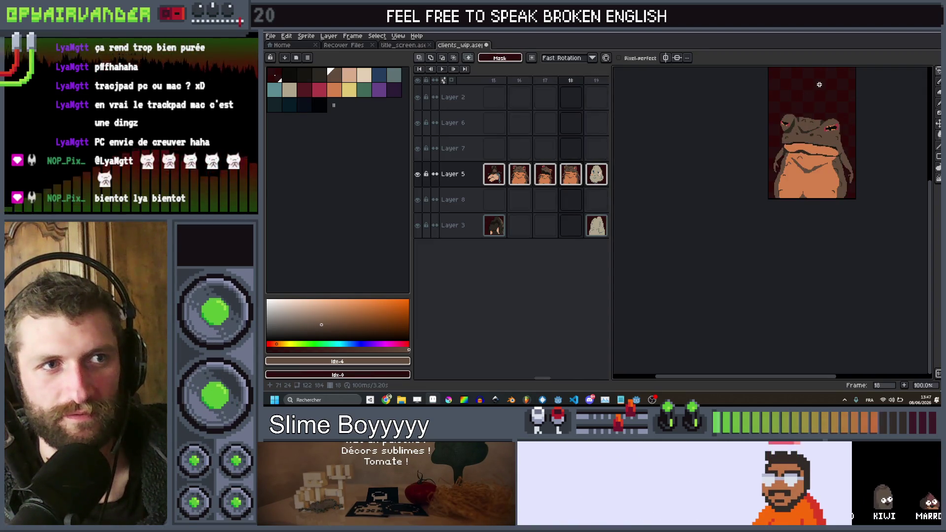
pyautogui.press('Left')
pyautogui.press('Left')
pyautogui.press('Right')
pyautogui.press('Right')
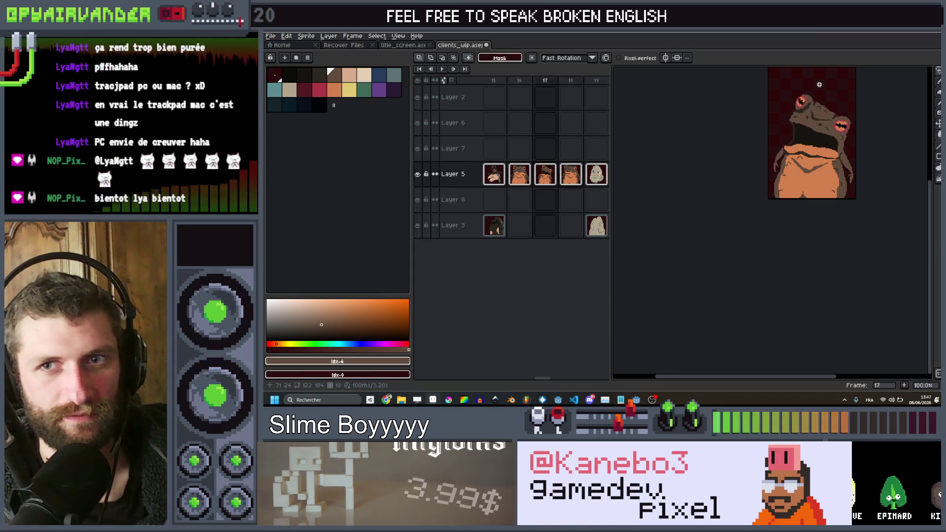
pyautogui.press('Right')
pyautogui.press('Left')
pyautogui.press('Left')
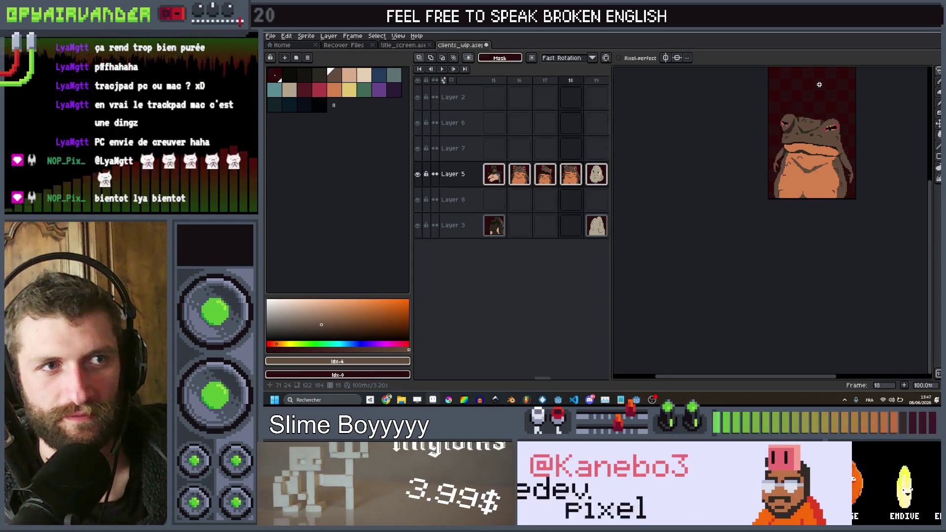
pyautogui.scroll(3, 856, 140)
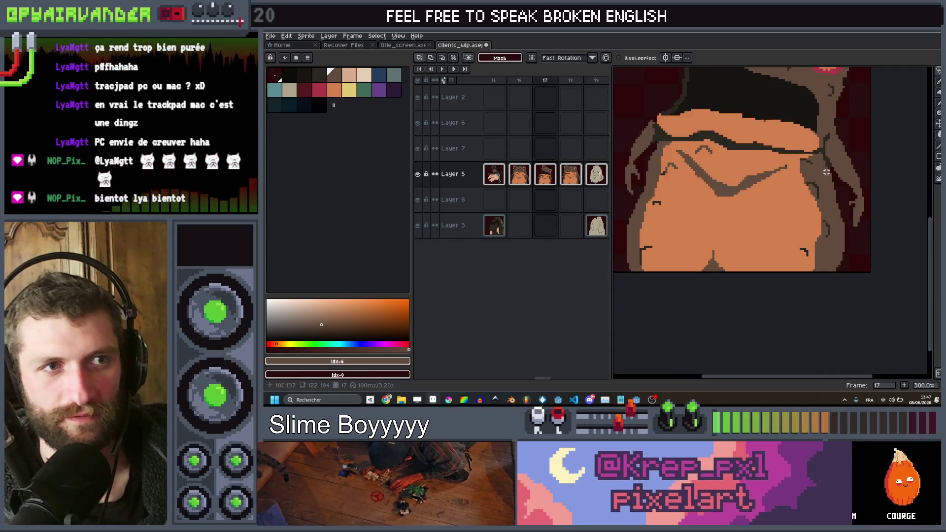
# Select the frog's right arm, rotate it about 7.4°, and commit.
pyautogui.moveTo(847, 138)
pyautogui.mouseDown()
pyautogui.moveTo(825, 169)
pyautogui.moveTo(840, 245)
pyautogui.mouseUp()
pyautogui.moveTo(880, 145); pyautogui.dragTo(883, 118)
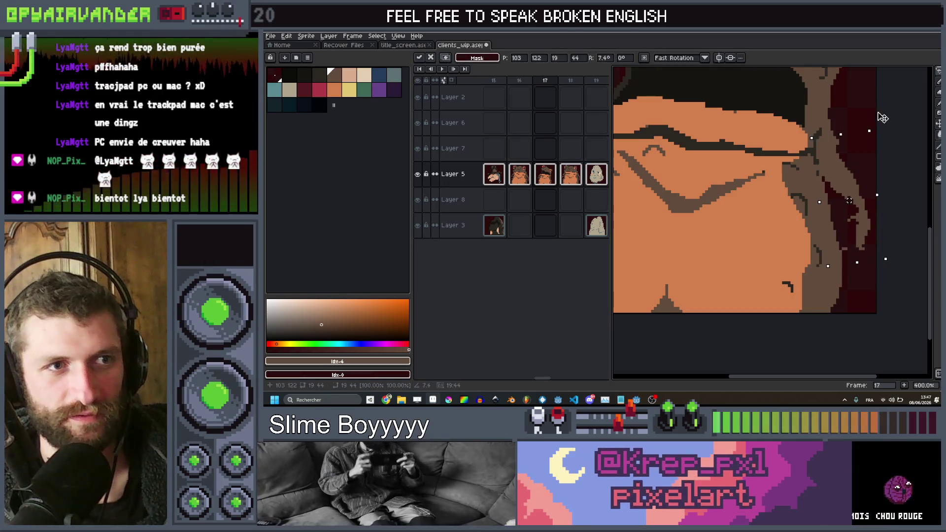
pyautogui.press('Return')
# Select the frog's left arm beside its body, tilt it slightly, and commit.
pyautogui.scroll(3, 879, 245)
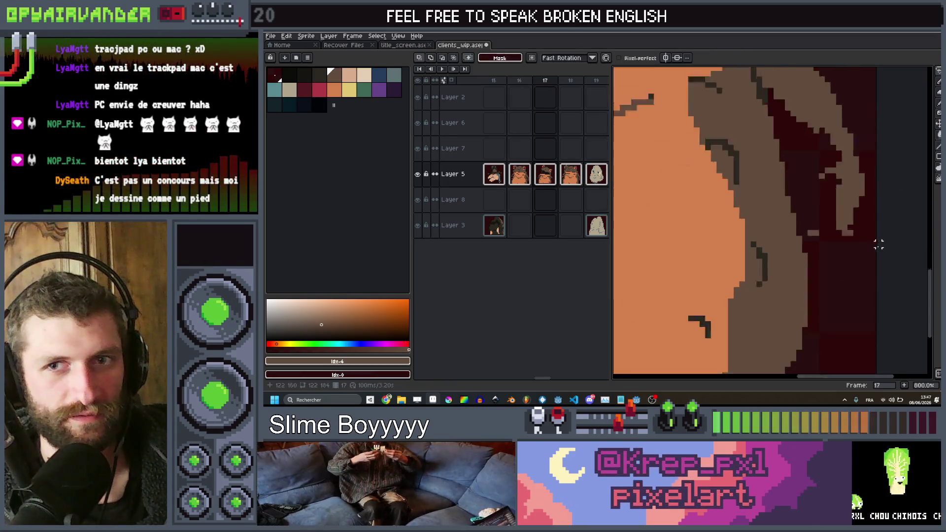
pyautogui.scroll(1, 878, 245)
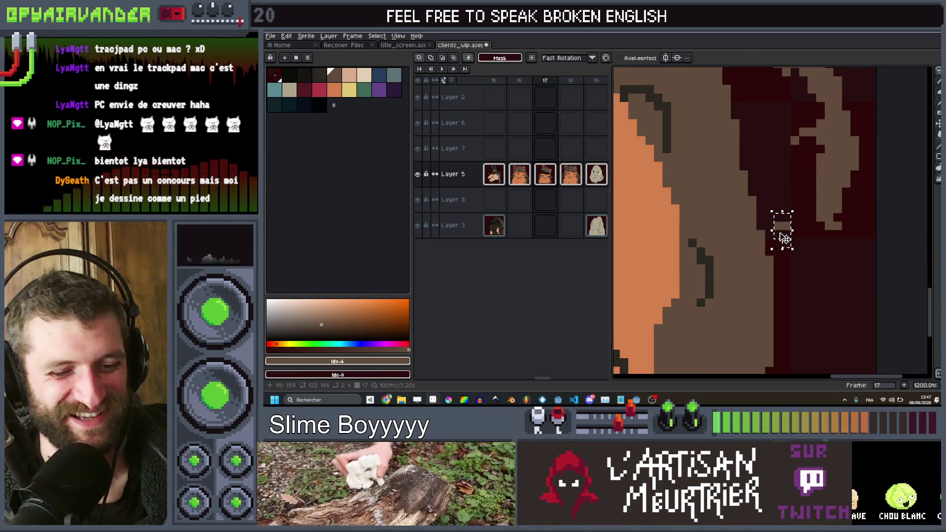
pyautogui.scroll(-3, 778, 235)
pyautogui.moveTo(777, 235)
pyautogui.mouseDown()
pyautogui.moveTo(728, 181)
pyautogui.moveTo(745, 187)
pyautogui.mouseUp()
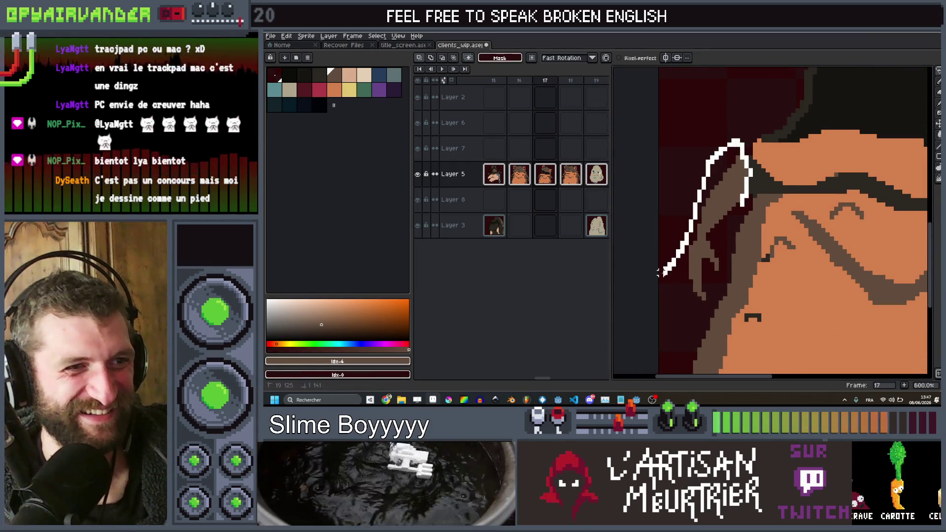
pyautogui.moveTo(704, 302); pyautogui.dragTo(720, 256)
pyautogui.moveTo(760, 137); pyautogui.dragTo(777, 144)
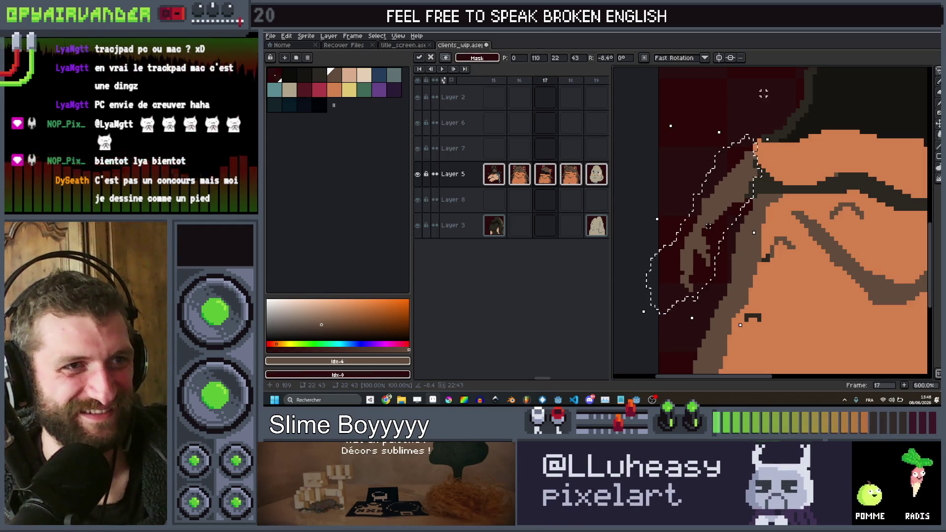
pyautogui.press('Return')
pyautogui.scroll(-6, 763, 92)
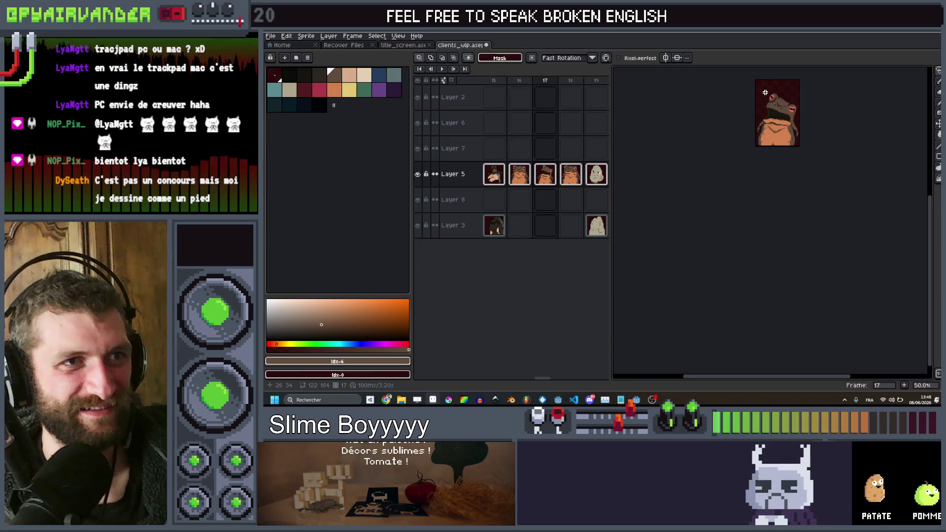
# Pick a new palette colour and apply the Outline effect.
pyautogui.scroll(4, 766, 93)
pyautogui.press('Return')
pyautogui.press('Return')
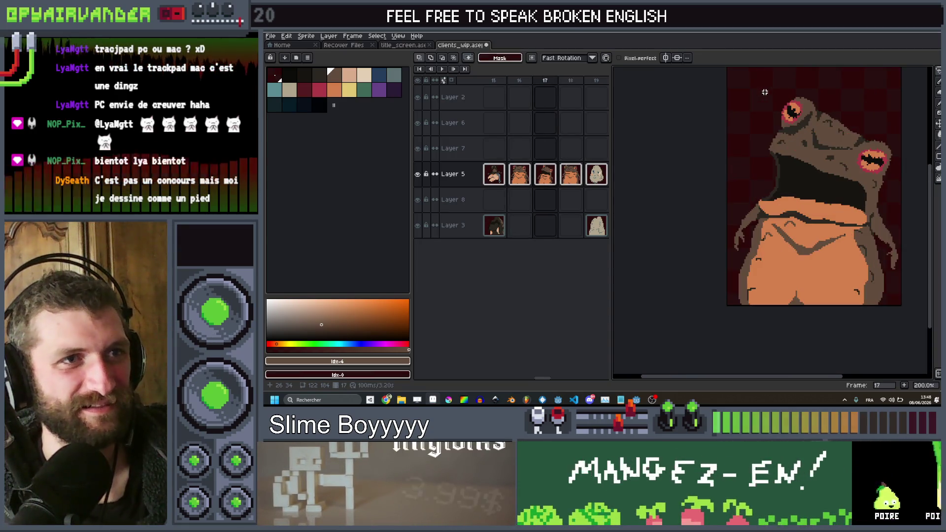
pyautogui.click(297, 82)
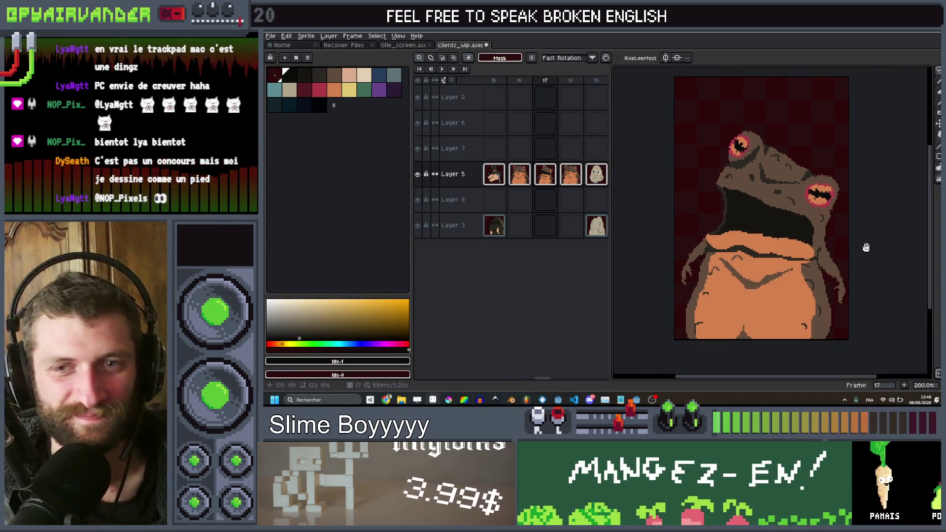
pyautogui.hotkey('shift', 'o')
pyautogui.click(924, 134)
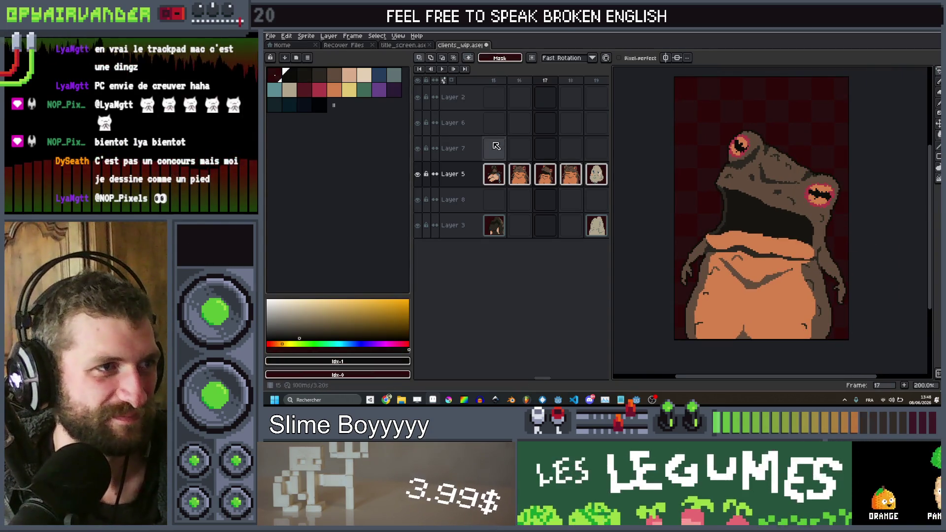
# Go to the ghost frame 19 and recentre the sprite in view.
pyautogui.click(570, 181)
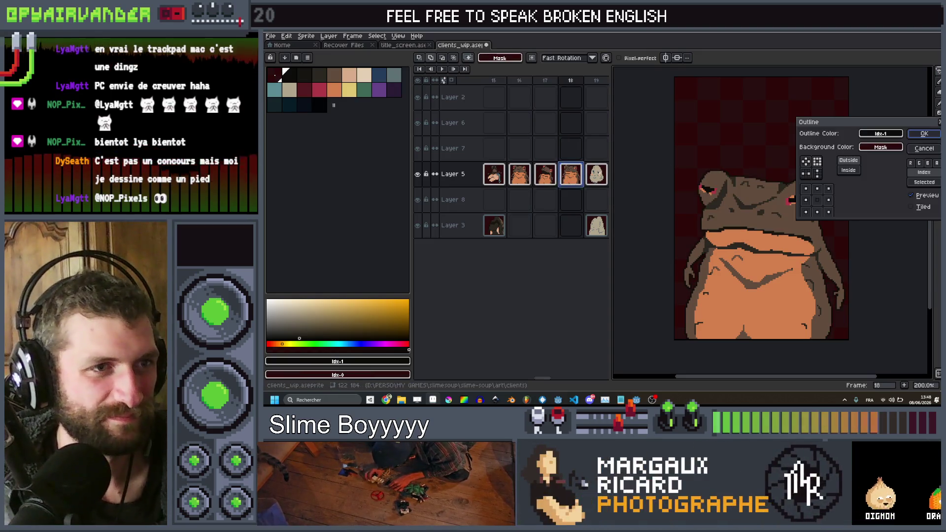
pyautogui.press('Right')
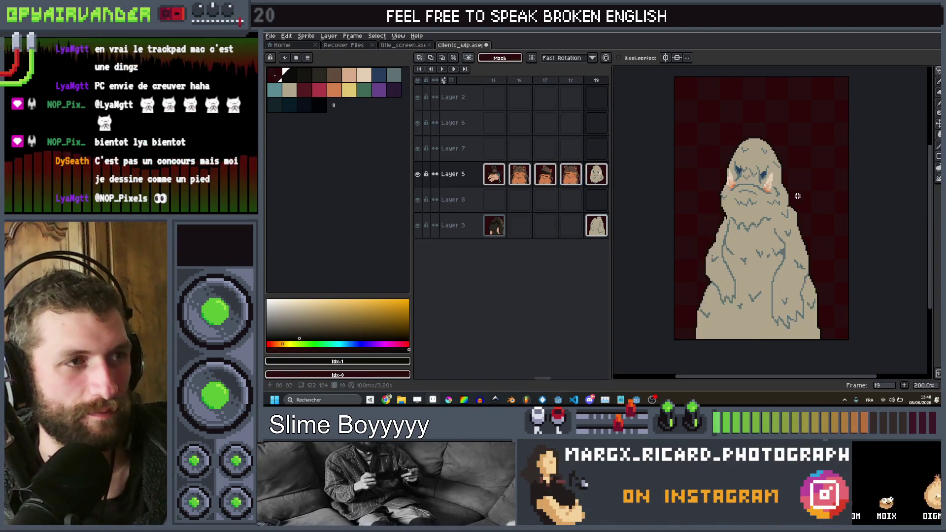
pyautogui.scroll(-1, 816, 192)
pyautogui.moveTo(807, 179); pyautogui.dragTo(793, 175)
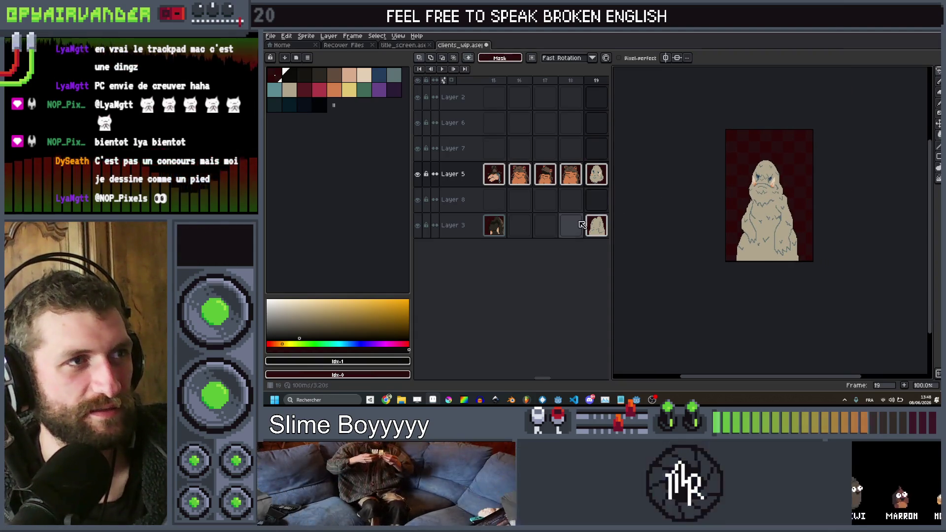
# Widen the timeline to show many more frames alongside the canvas.
pyautogui.moveTo(613, 305)
pyautogui.mouseDown()
pyautogui.moveTo(917, 315)
pyautogui.moveTo(879, 314)
pyautogui.mouseUp()
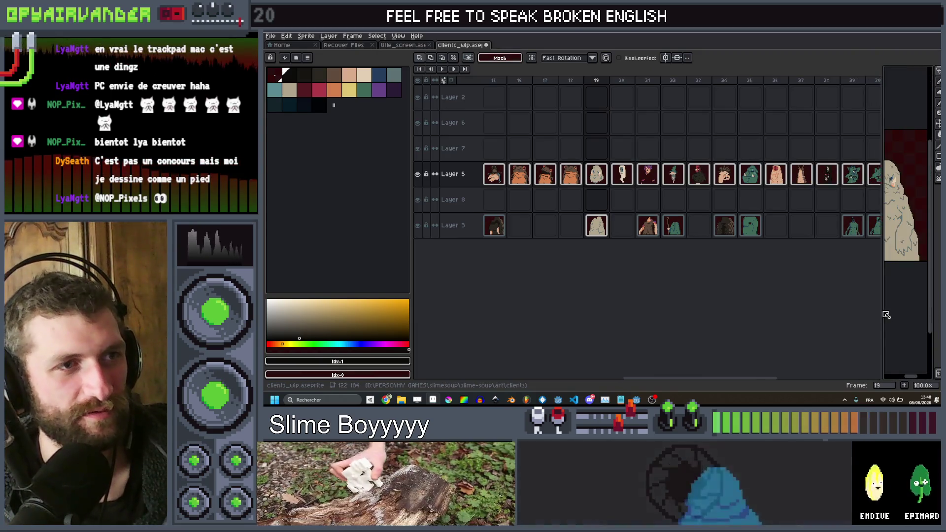
pyautogui.hscroll(-6, 641, 226)
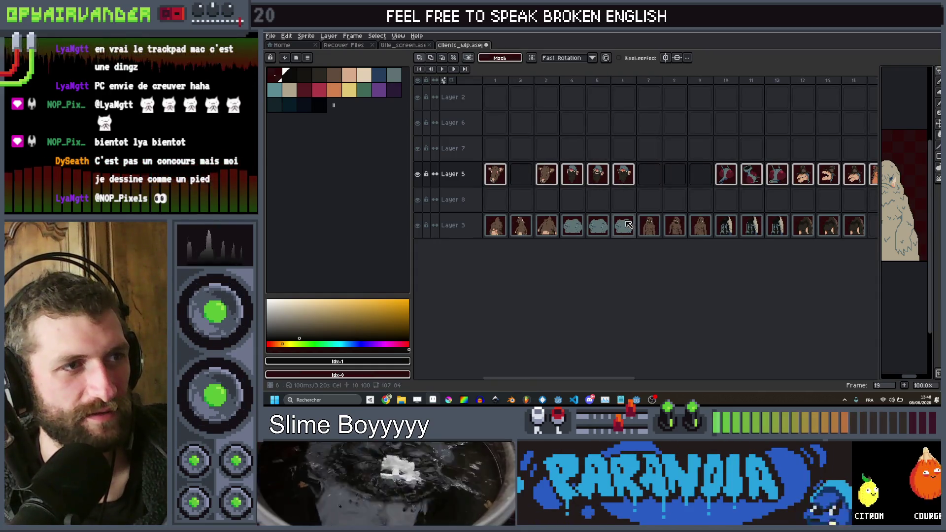
pyautogui.hscroll(7, 628, 224)
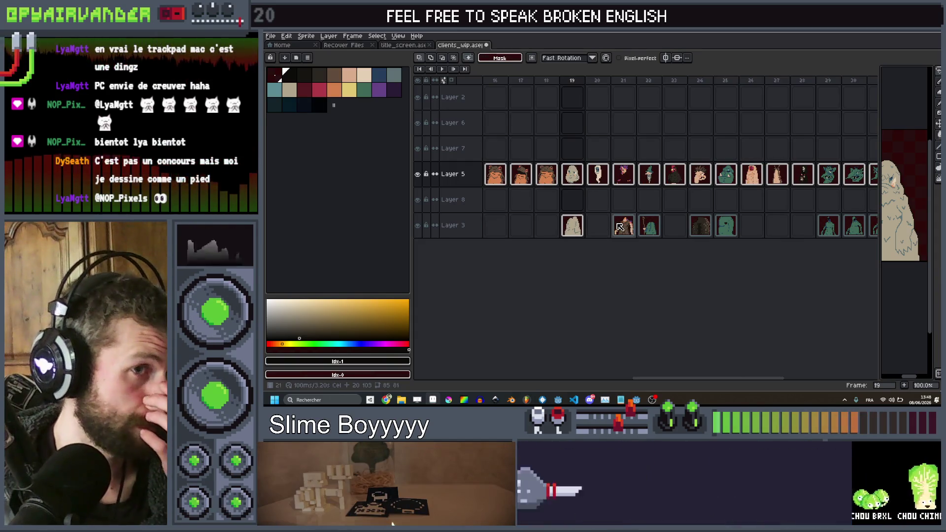
pyautogui.hscroll(2, 623, 226)
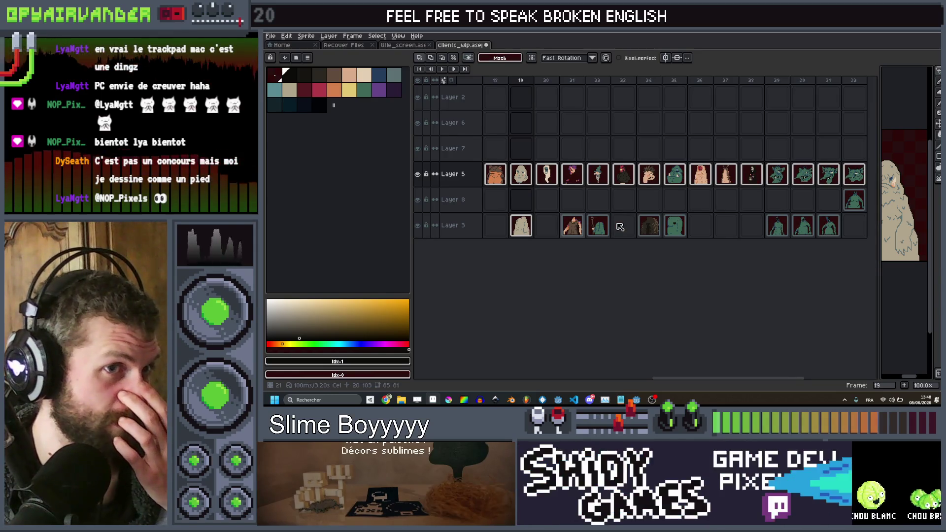
pyautogui.hscroll(-7, 620, 227)
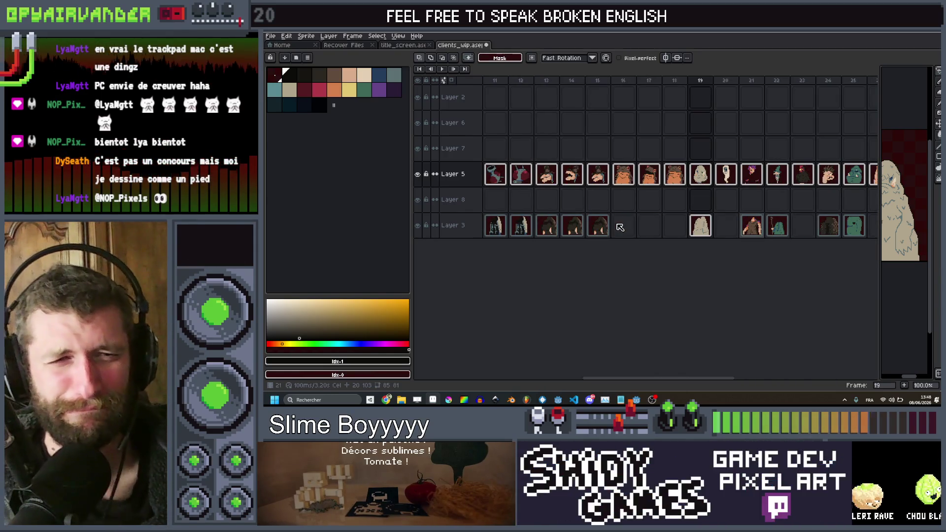
pyautogui.hscroll(-10, 620, 227)
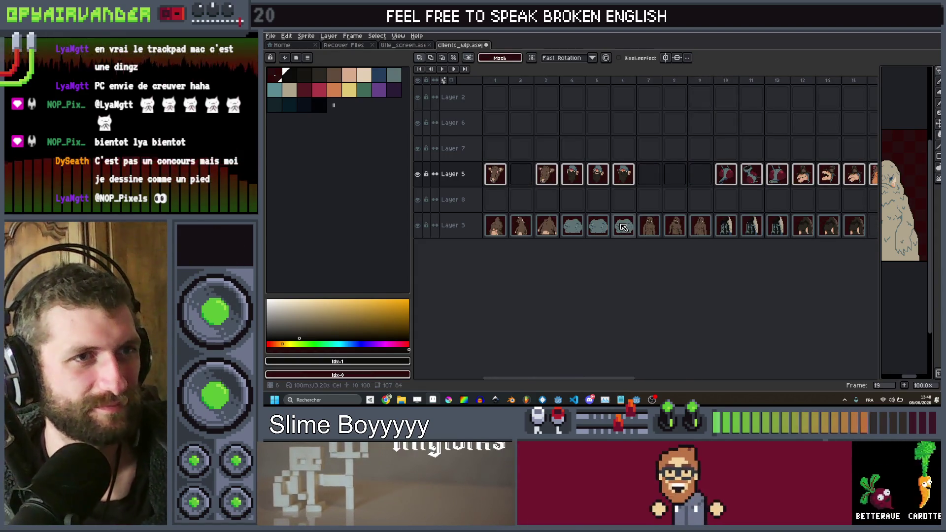
pyautogui.hscroll(10, 623, 227)
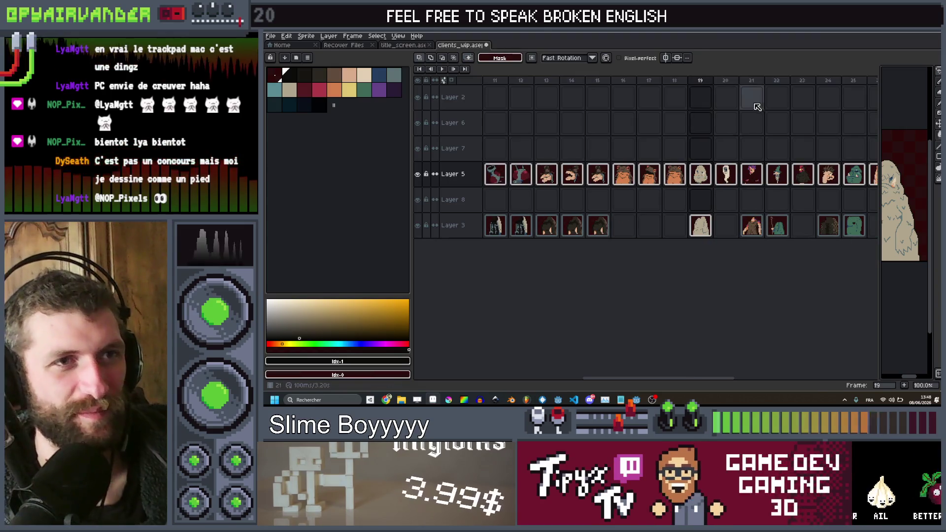
pyautogui.moveTo(870, 119)
pyautogui.mouseDown()
pyautogui.moveTo(614, 139)
pyautogui.moveTo(747, 140)
pyautogui.mouseUp()
pyautogui.moveTo(849, 196); pyautogui.dragTo(797, 197)
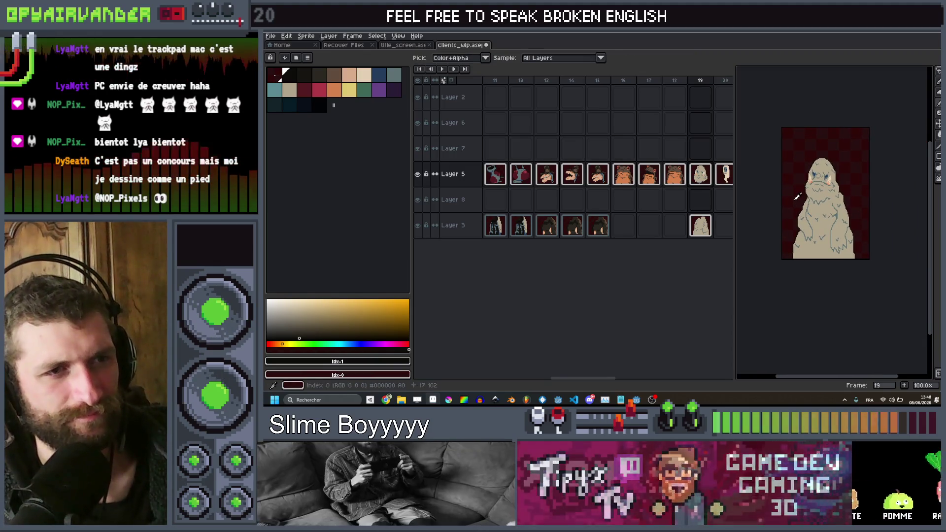
# On frame 20, rework the ghost's frowning mouth pixels with the fill tool and commit.
pyautogui.press('Right')
pyautogui.press('Right')
pyautogui.scroll(2, 799, 158)
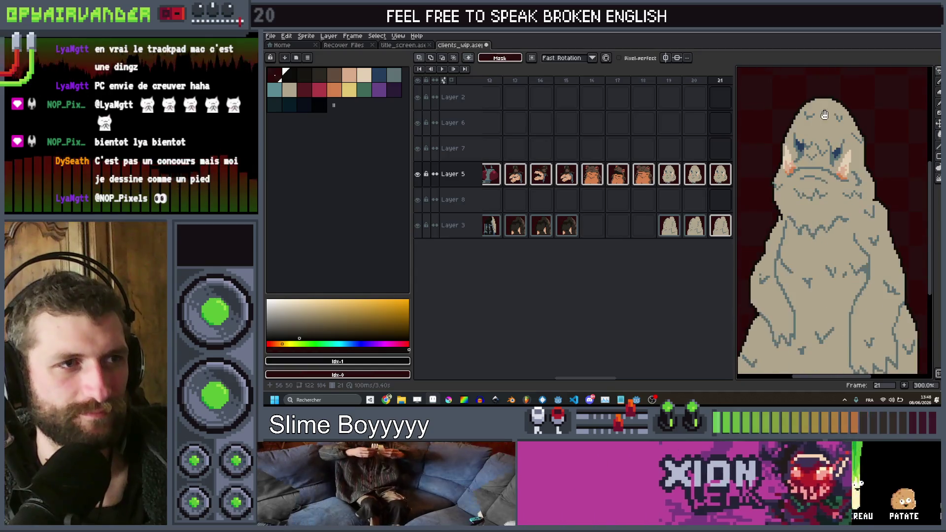
pyautogui.scroll(2, 838, 158)
pyautogui.press('Left')
pyautogui.scroll(4, 859, 158)
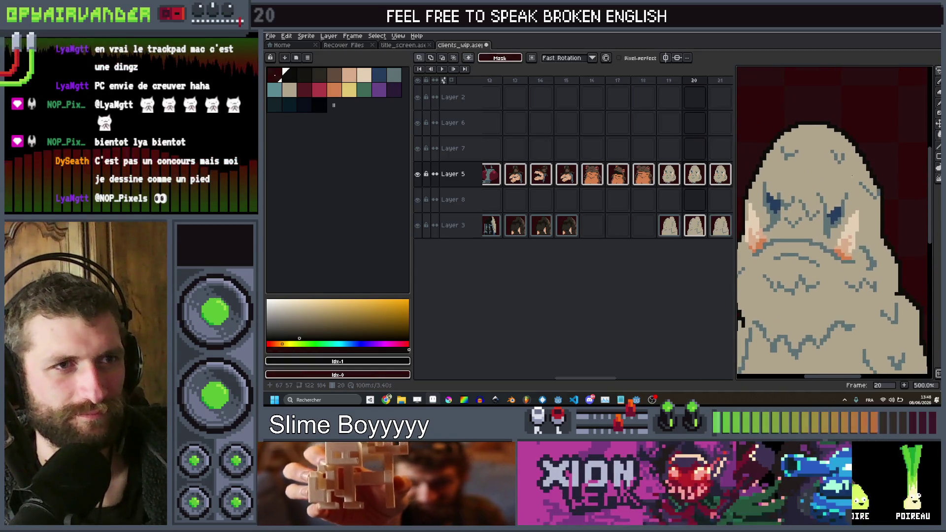
pyautogui.press('g')
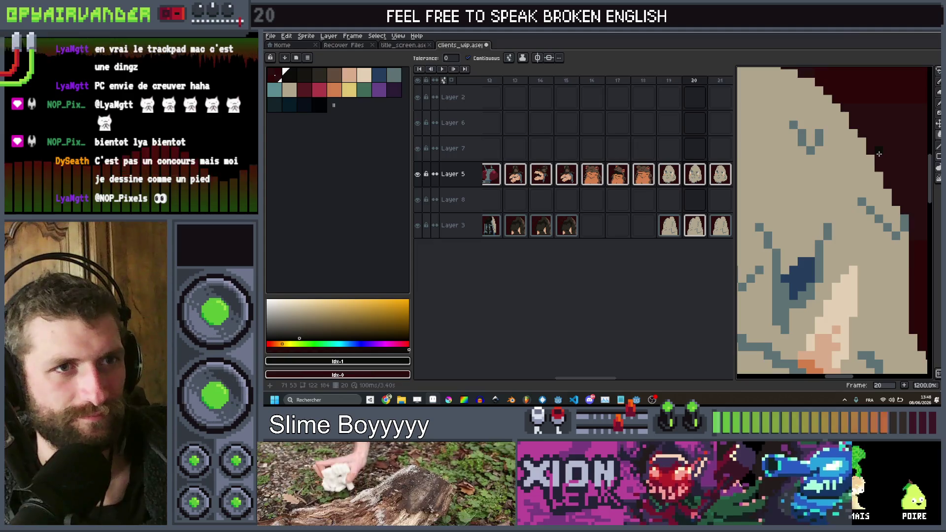
pyautogui.scroll(-8, 879, 153)
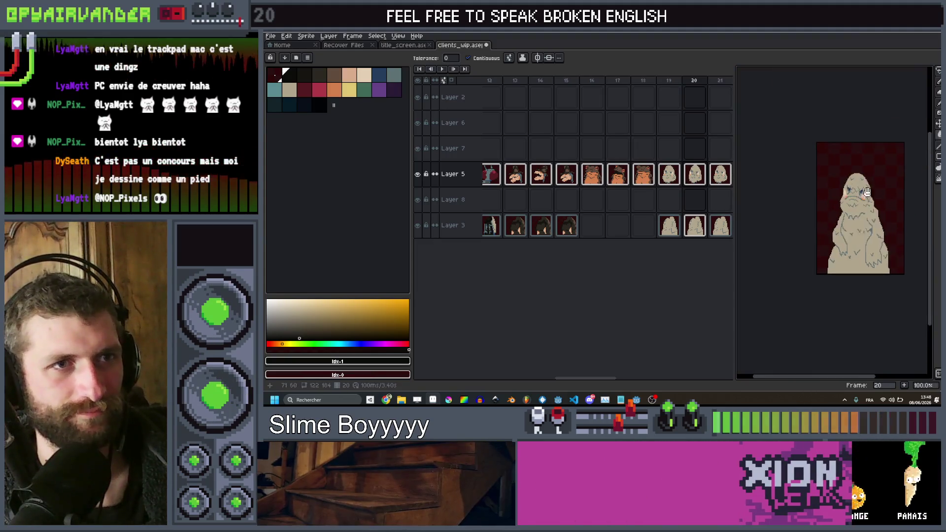
pyautogui.scroll(3, 867, 192)
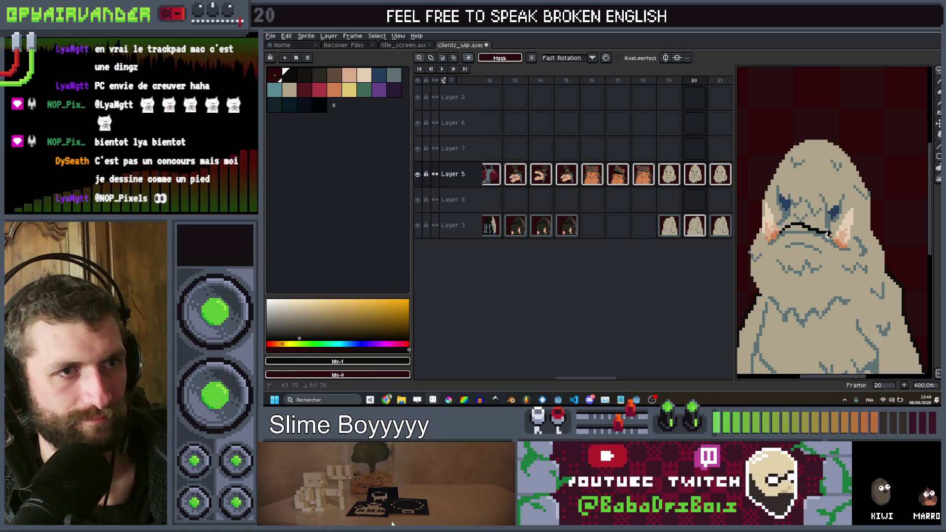
pyautogui.click(848, 244)
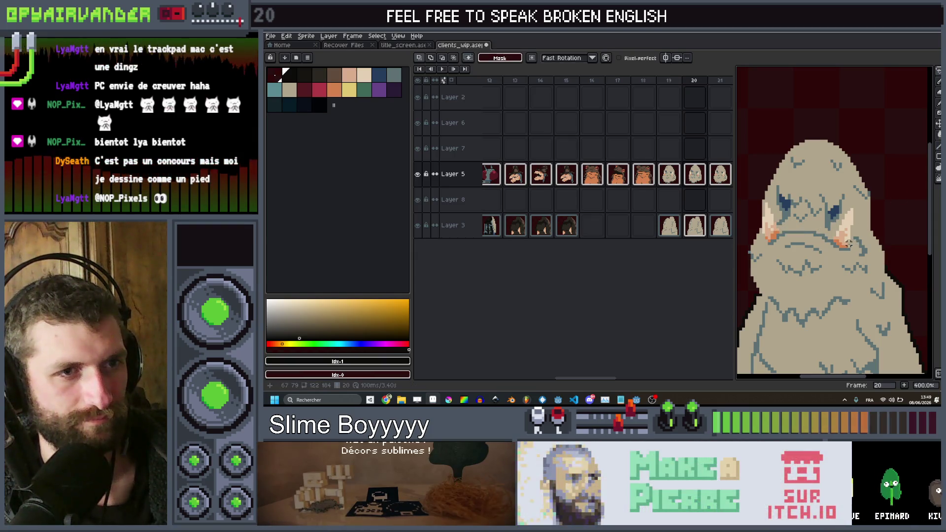
# Lasso the ghost's head and move it up and right, undoing the trial tilt.
pyautogui.moveTo(880, 238); pyautogui.dragTo(777, 110)
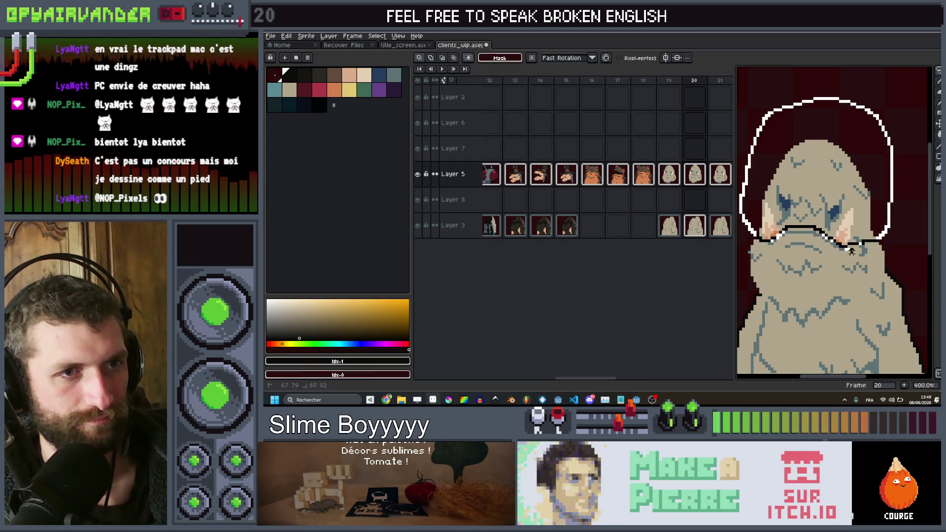
pyautogui.moveTo(875, 250)
pyautogui.mouseDown()
pyautogui.moveTo(882, 231)
pyautogui.moveTo(848, 235)
pyautogui.mouseUp()
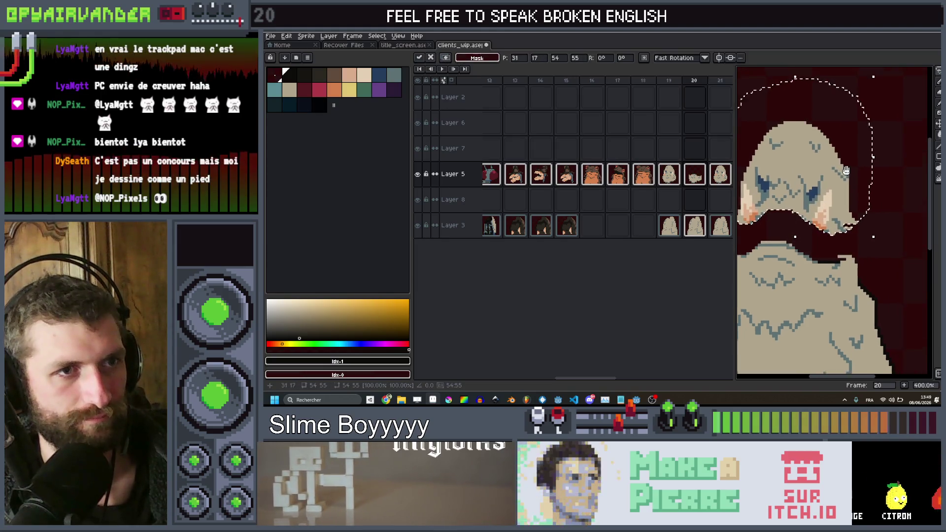
pyautogui.moveTo(872, 72); pyautogui.dragTo(885, 89)
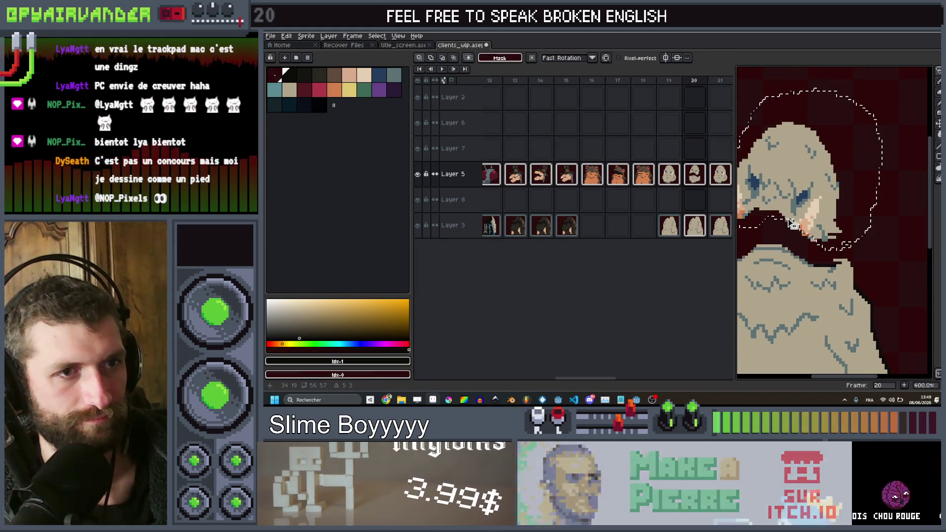
pyautogui.hotkey('ctrl', 'z')
pyautogui.hotkey('ctrl', 'z')
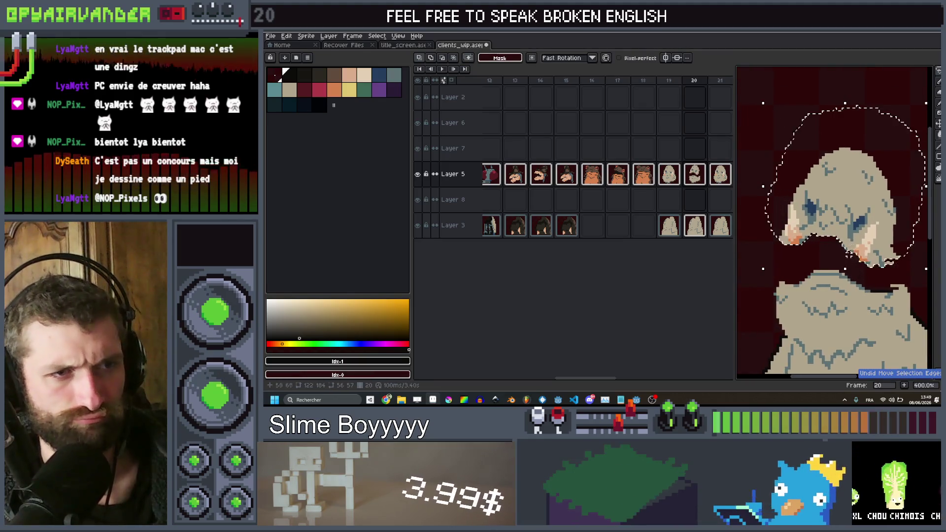
pyautogui.moveTo(885, 209); pyautogui.dragTo(894, 218)
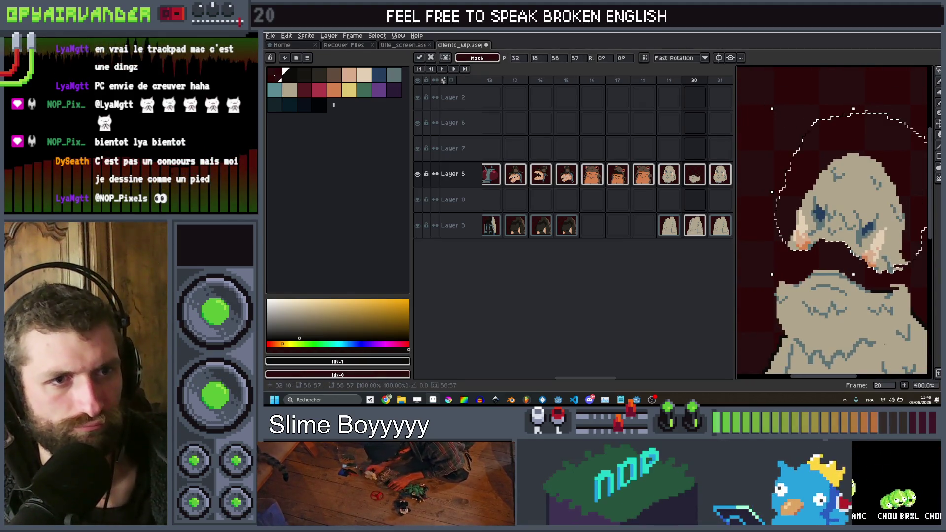
pyautogui.scroll(-2, 890, 290)
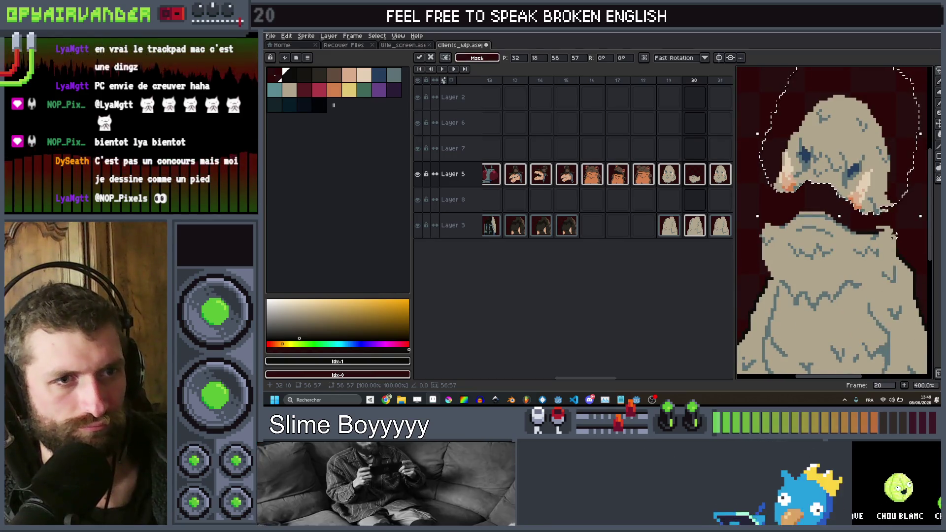
pyautogui.hotkey('ctrl', 'd')
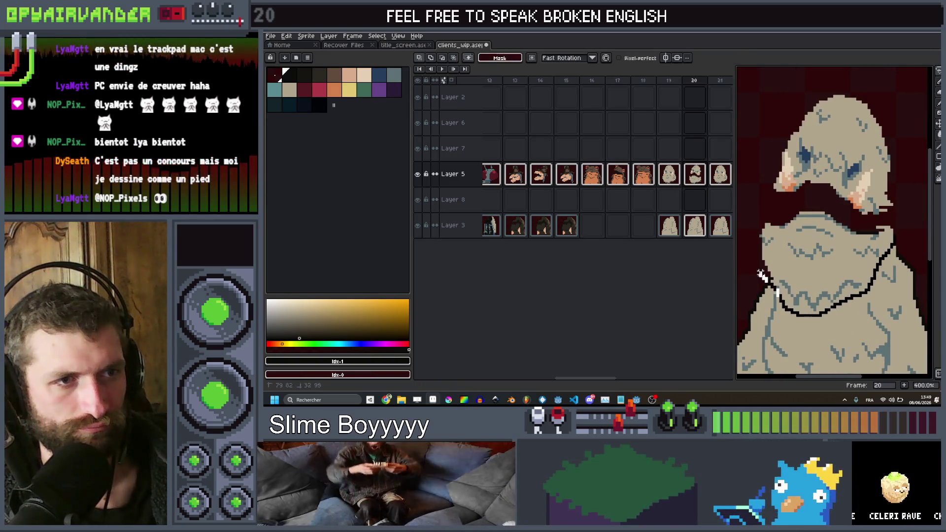
# Lasso the upper body and shift it into place below the raised head.
pyautogui.moveTo(769, 210)
pyautogui.mouseDown()
pyautogui.moveTo(870, 212)
pyautogui.moveTo(896, 237)
pyautogui.mouseUp()
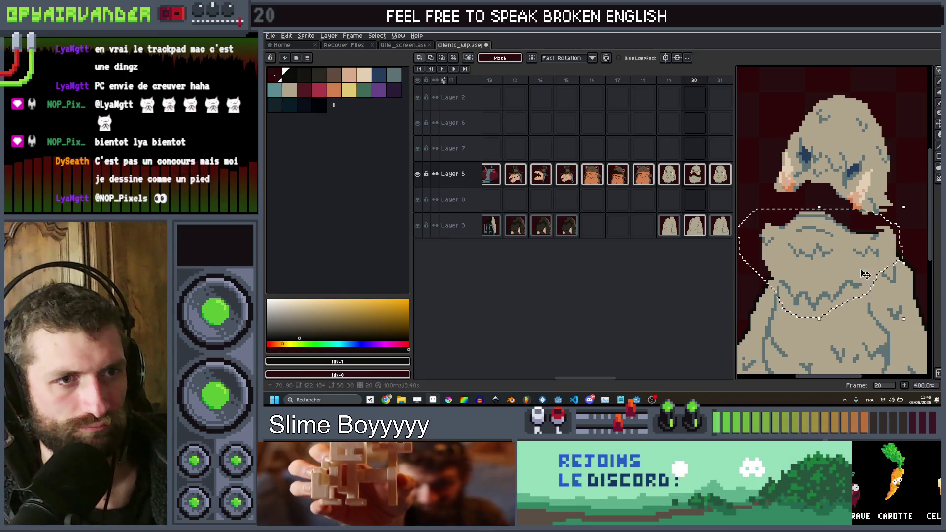
pyautogui.moveTo(864, 275); pyautogui.dragTo(861, 262)
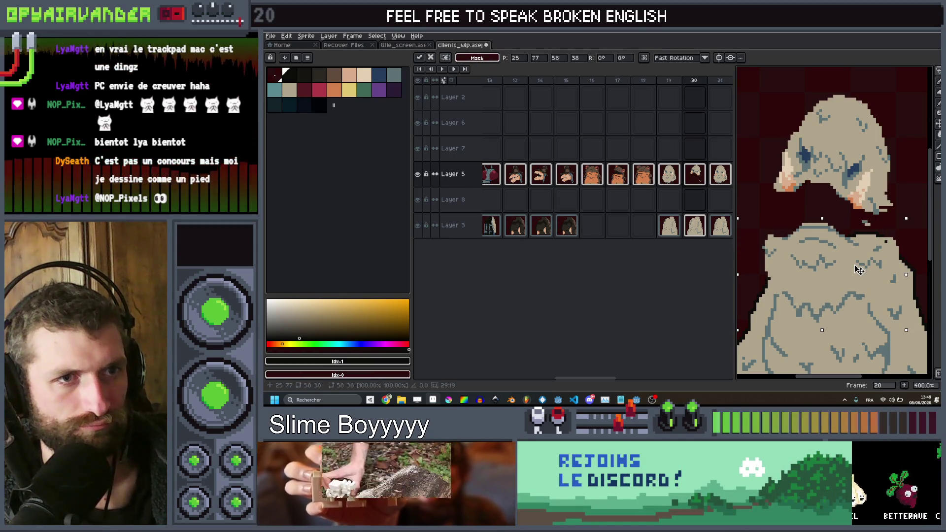
pyautogui.hotkey('ctrl', 'd')
pyautogui.scroll(2, 882, 192)
pyautogui.press('i')
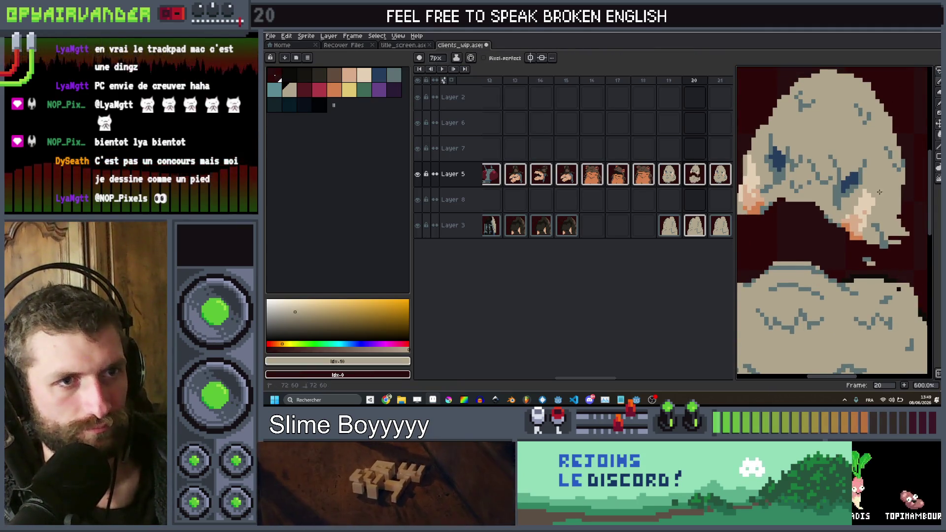
# Paint the stray pink pixel on the cheek edge beige with the Pencil.
pyautogui.press('v')
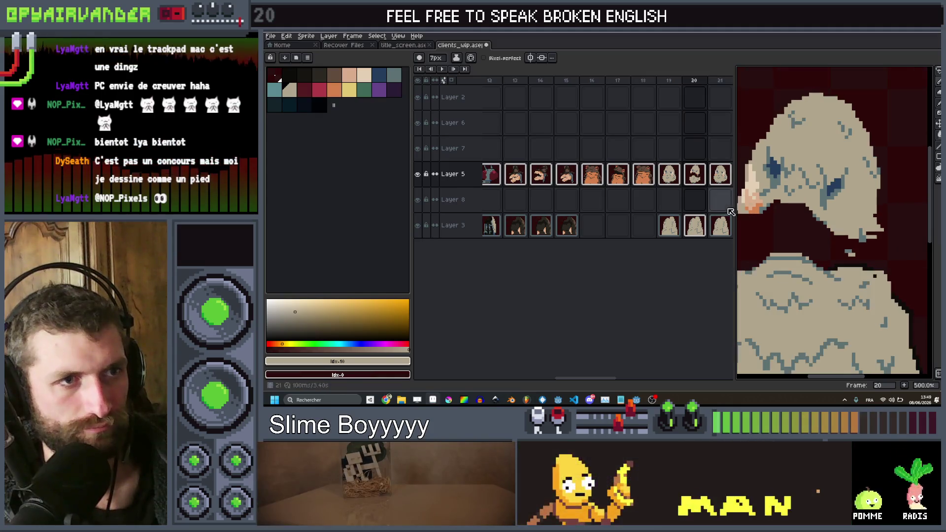
pyautogui.scroll(2, 925, 180)
pyautogui.press('b')
pyautogui.moveTo(902, 147)
pyautogui.mouseDown()
pyautogui.moveTo(853, 158)
pyautogui.moveTo(850, 234)
pyautogui.mouseUp()
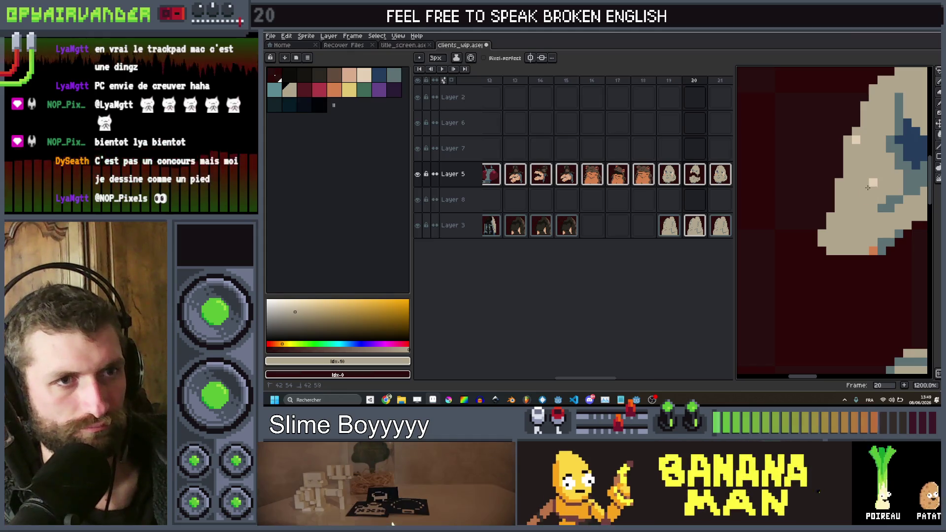
pyautogui.moveTo(865, 145); pyautogui.dragTo(858, 254)
pyautogui.scroll(-4, 863, 248)
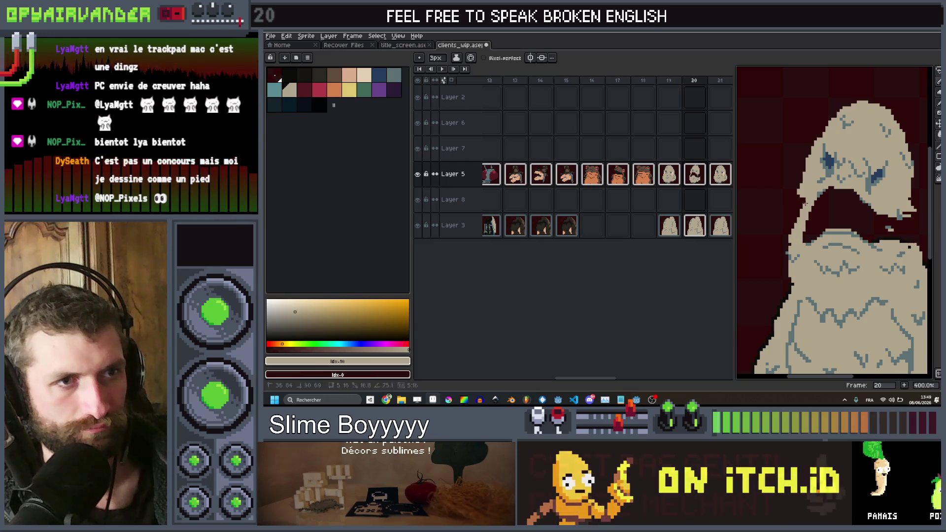
# Extend the neck down to join the body, then pick the darkest colour for the mouth.
pyautogui.scroll(1, 795, 185)
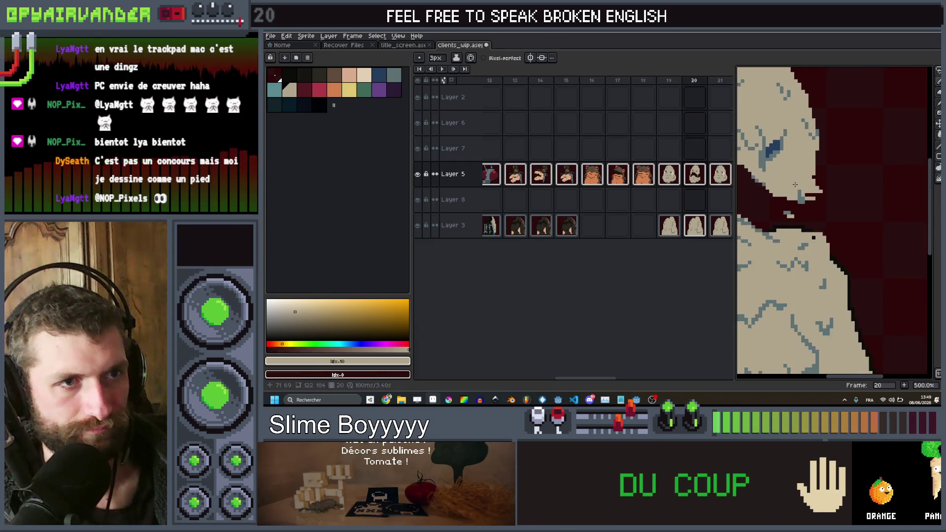
pyautogui.moveTo(786, 193); pyautogui.dragTo(793, 234)
pyautogui.hotkey('ctrl', 'd')
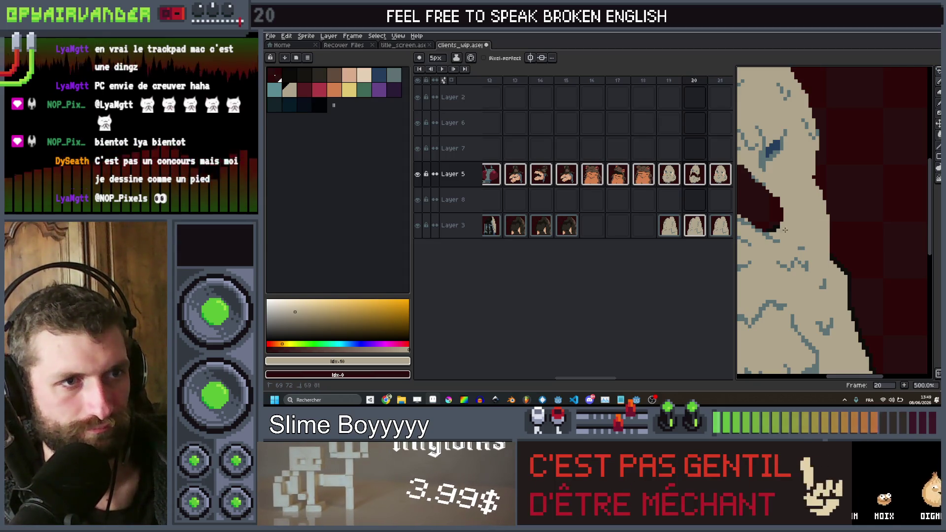
pyautogui.scroll(-3, 775, 233)
pyautogui.scroll(4, 768, 223)
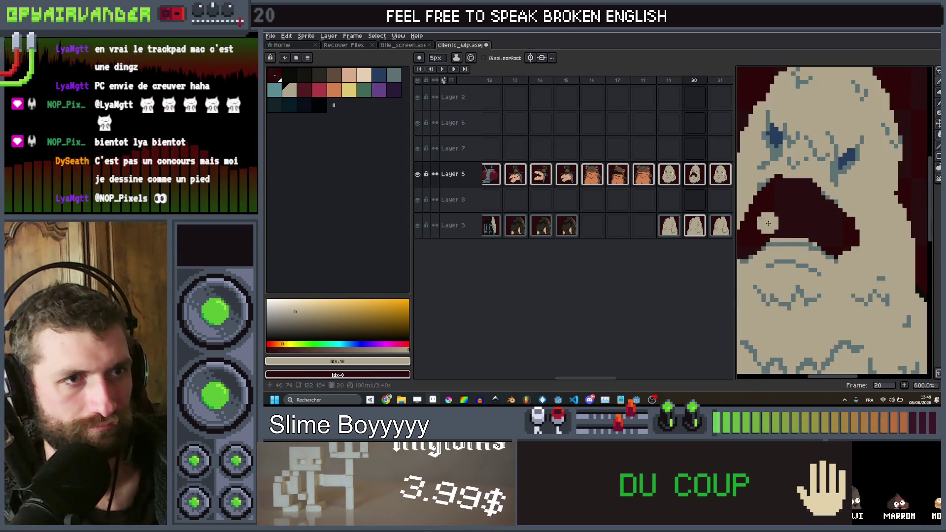
pyautogui.click(290, 74)
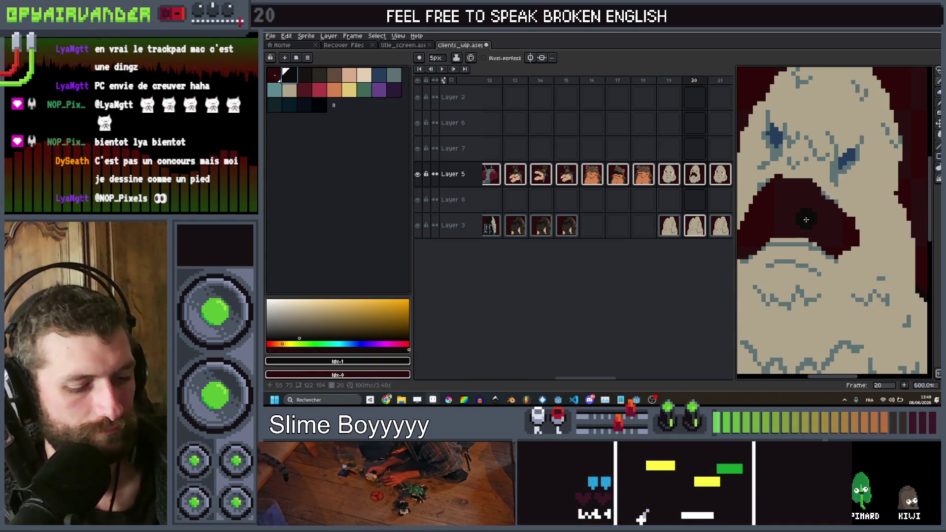
pyautogui.scroll(-5, 806, 219)
pyautogui.scroll(4, 798, 212)
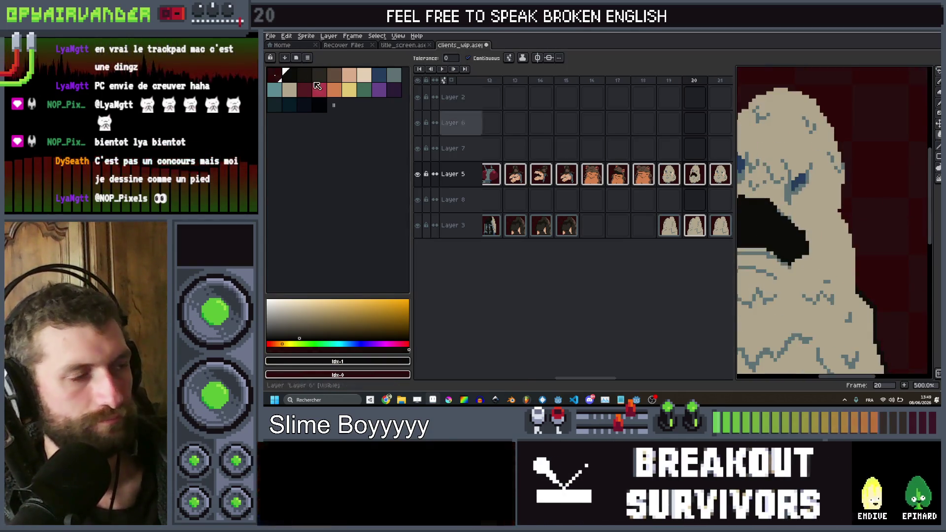
# Draw a light tan tusk along the right corner of the mouth.
pyautogui.click(360, 78)
pyautogui.press('b')
pyautogui.scroll(-3, 837, 256)
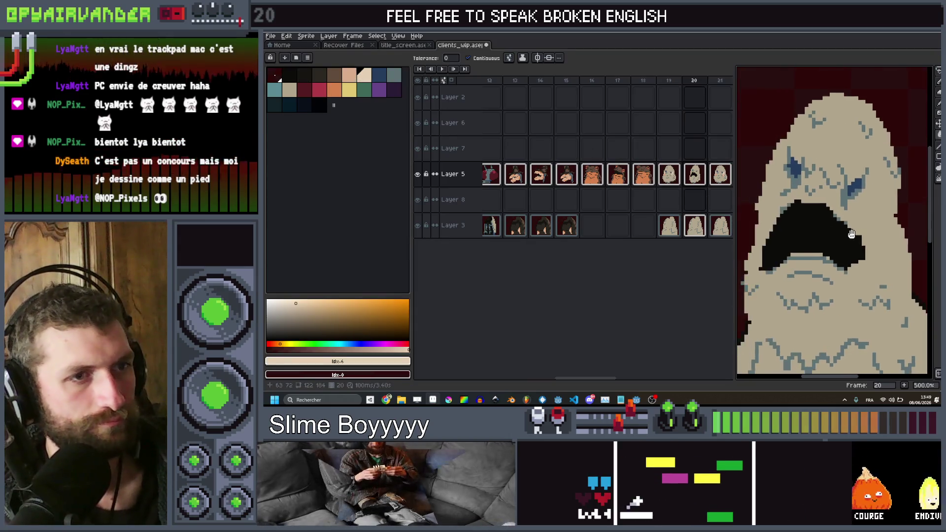
pyautogui.scroll(4, 848, 268)
pyautogui.moveTo(846, 270)
pyautogui.mouseDown()
pyautogui.moveTo(876, 223)
pyautogui.moveTo(854, 256)
pyautogui.mouseUp()
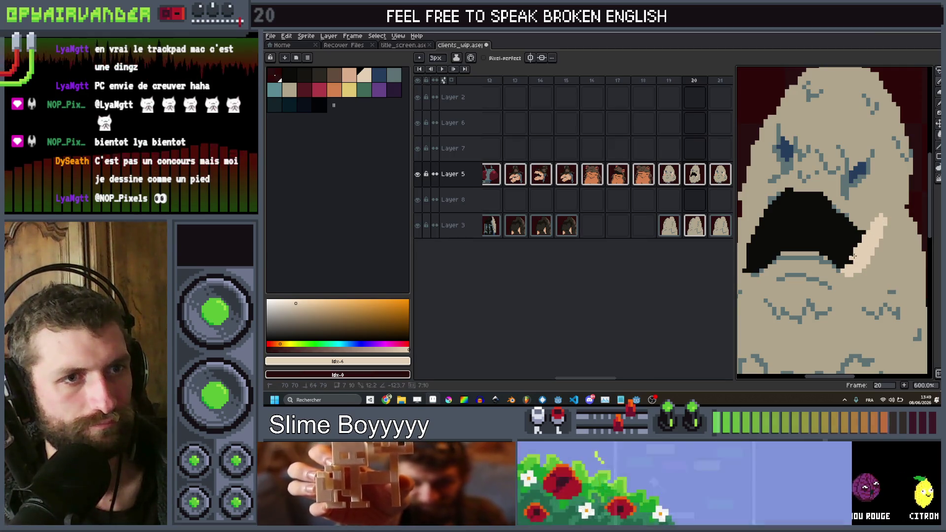
pyautogui.scroll(-3, 843, 260)
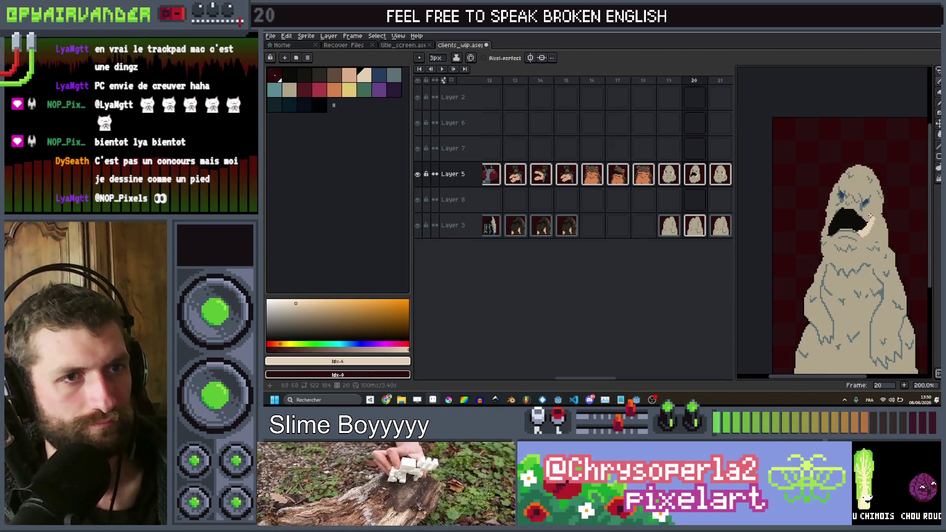
pyautogui.scroll(2, 829, 225)
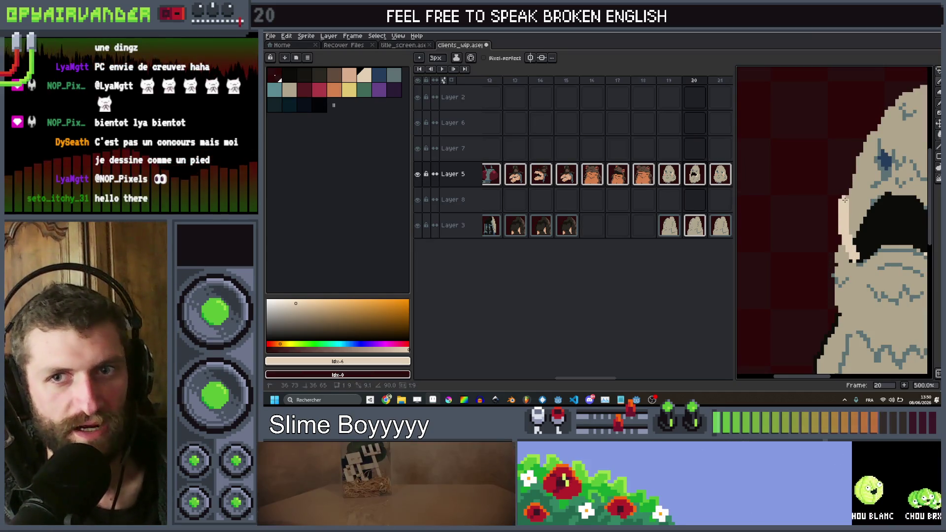
# Draw the left tusk as two straight light tan line segments.
pyautogui.keyDown('shift'); pyautogui.click(855, 237); pyautogui.keyUp('shift')
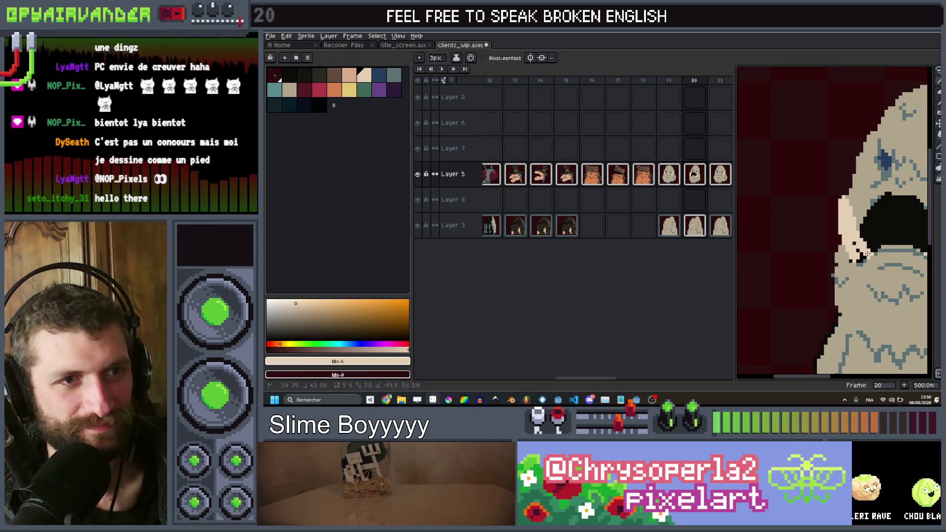
pyautogui.keyDown('shift'); pyautogui.click(864, 254); pyautogui.keyUp('shift')
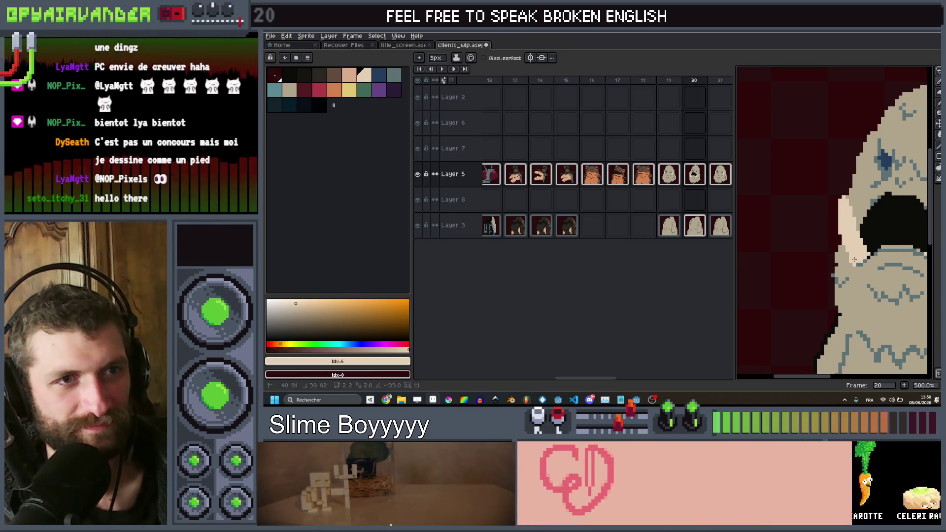
pyautogui.scroll(-4, 854, 191)
pyautogui.scroll(5, 871, 185)
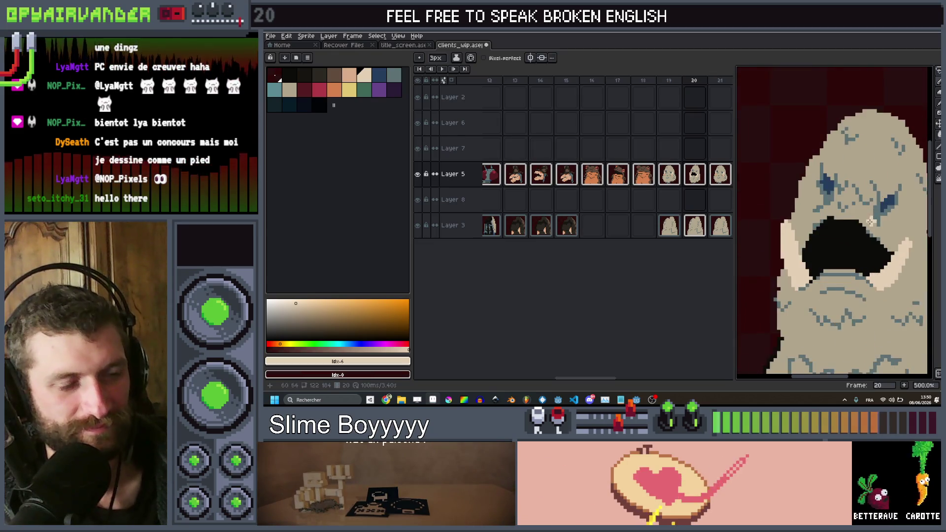
# Sample the grey-blue shading colour from the ghost's face.
pyautogui.press('alt')
pyautogui.click(872, 237)
pyautogui.scroll(1, 867, 231)
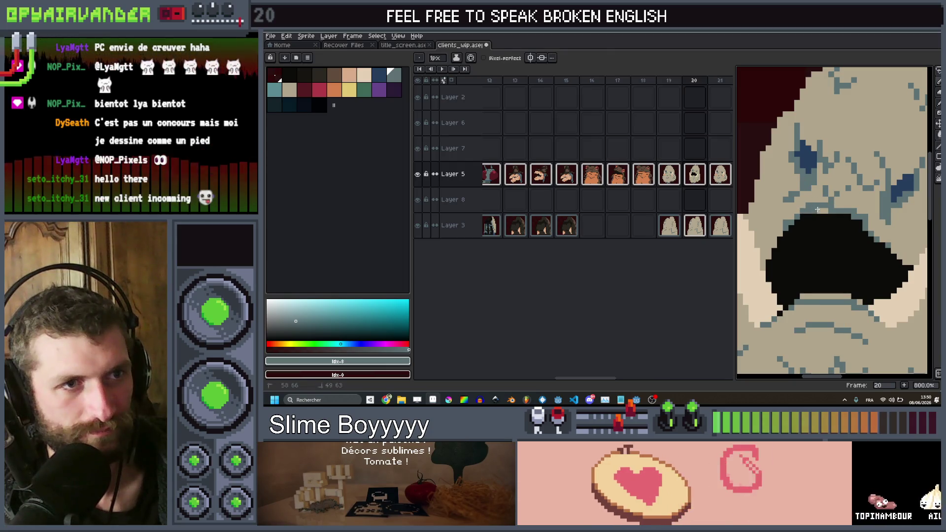
pyautogui.scroll(-4, 822, 212)
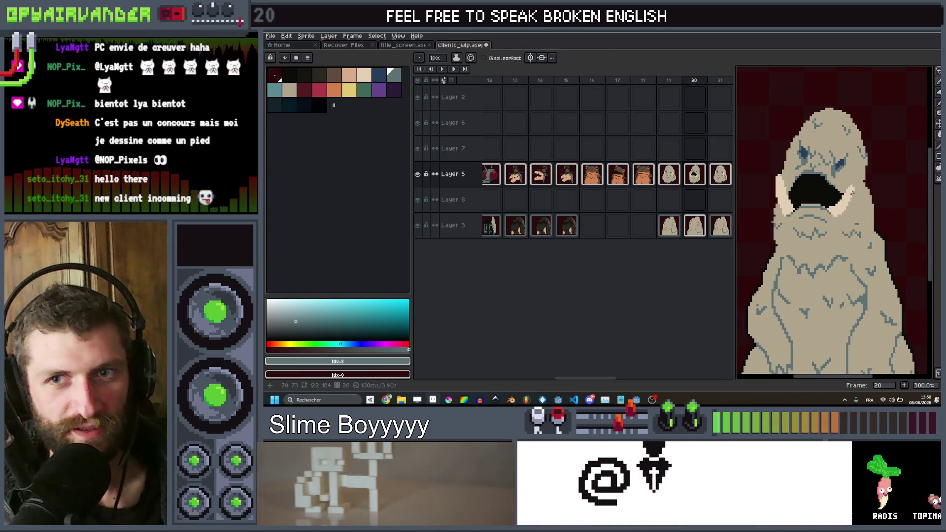
pyautogui.scroll(4, 838, 200)
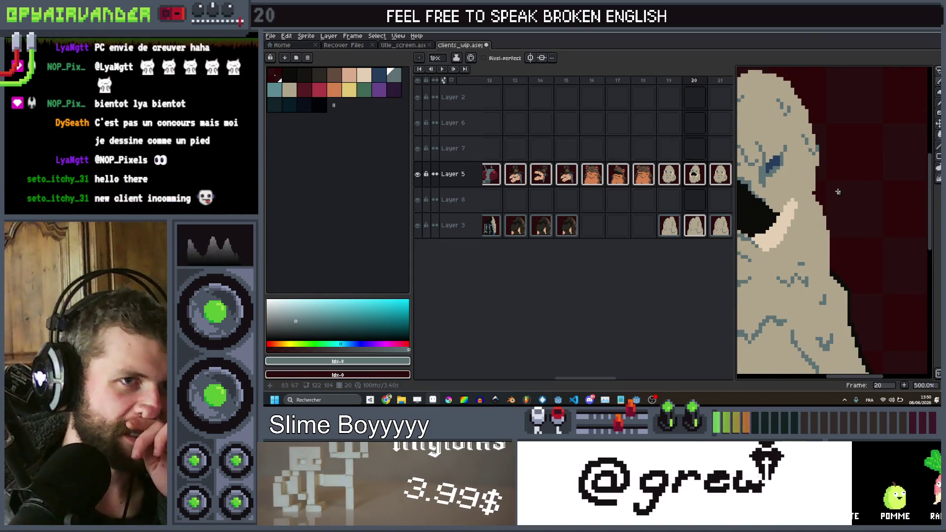
pyautogui.scroll(-1, 830, 194)
pyautogui.scroll(-1, 809, 194)
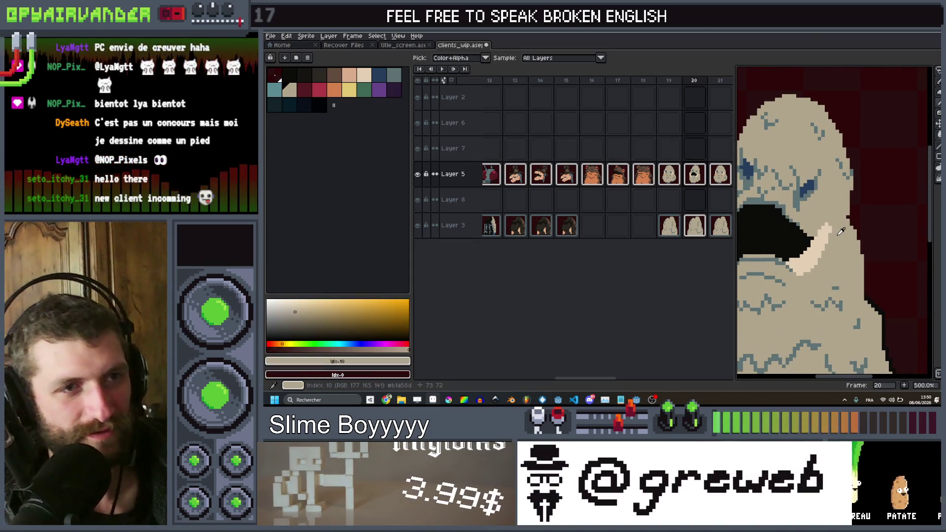
pyautogui.scroll(2, 842, 232)
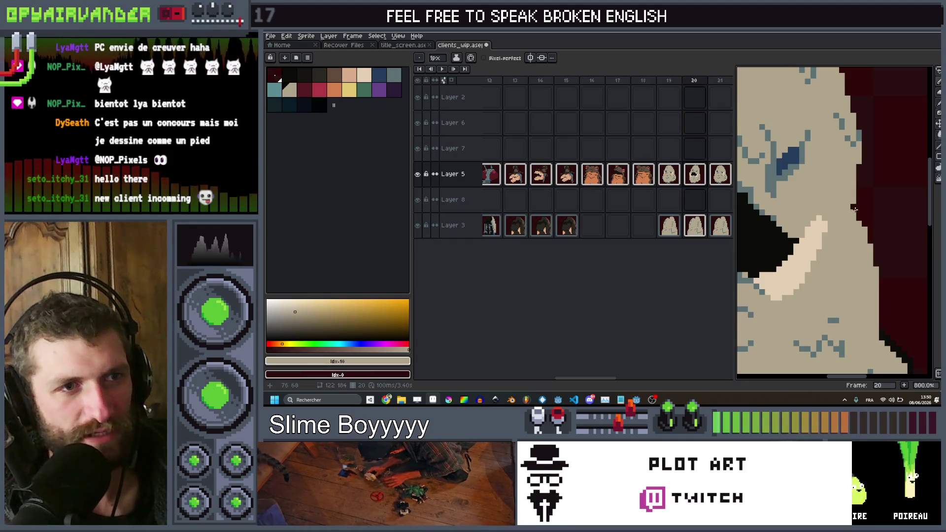
pyautogui.scroll(-5, 852, 209)
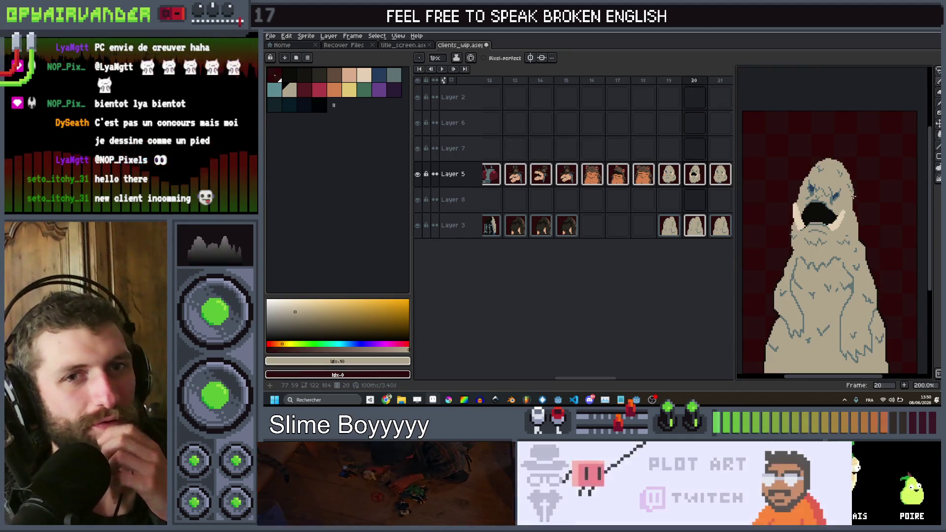
# Paint peach shading pixels along the jaw edge beside the tusk.
pyautogui.scroll(4, 852, 188)
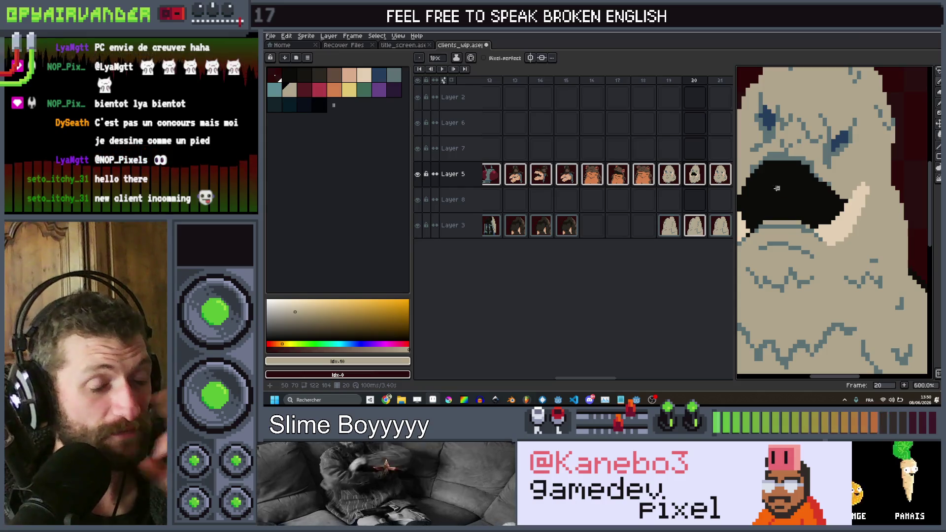
pyautogui.moveTo(777, 188); pyautogui.dragTo(893, 241)
pyautogui.click(338, 88)
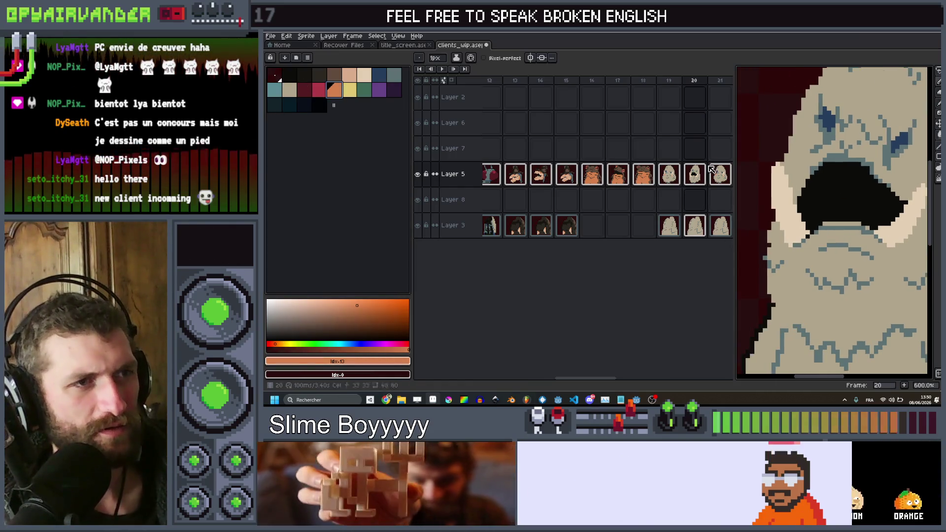
pyautogui.scroll(3, 863, 232)
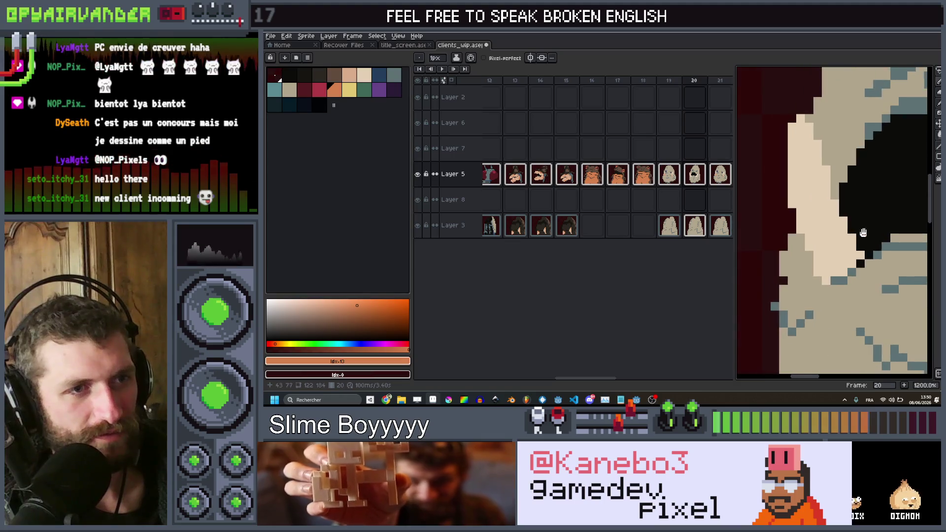
pyautogui.scroll(1, 817, 237)
pyautogui.moveTo(851, 257)
pyautogui.mouseDown()
pyautogui.moveTo(797, 211)
pyautogui.moveTo(748, 232)
pyautogui.mouseUp()
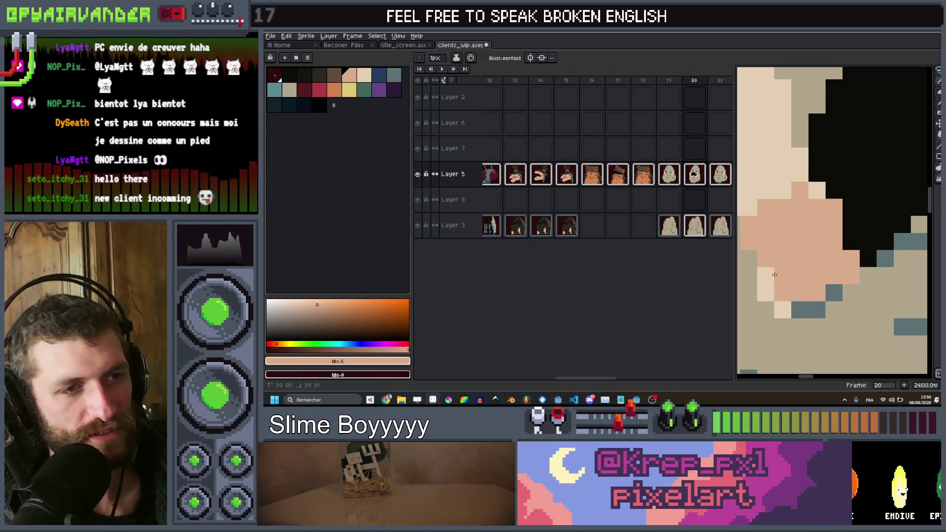
pyautogui.scroll(-5, 799, 294)
pyautogui.scroll(5, 845, 239)
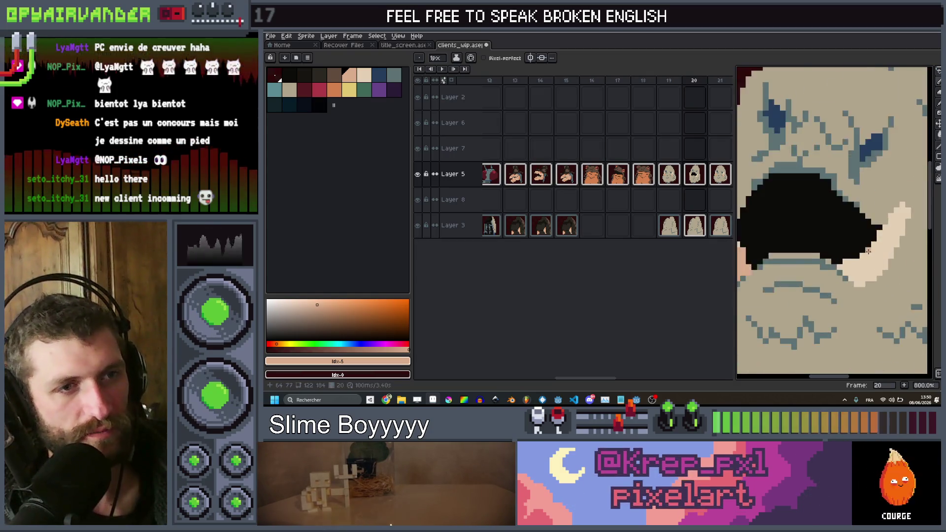
# Extend the peach stroke along the jaw, add a pixel at the tusk base, and select darker orange.
pyautogui.moveTo(845, 239)
pyautogui.mouseDown()
pyautogui.moveTo(817, 255)
pyautogui.moveTo(895, 227)
pyautogui.mouseUp()
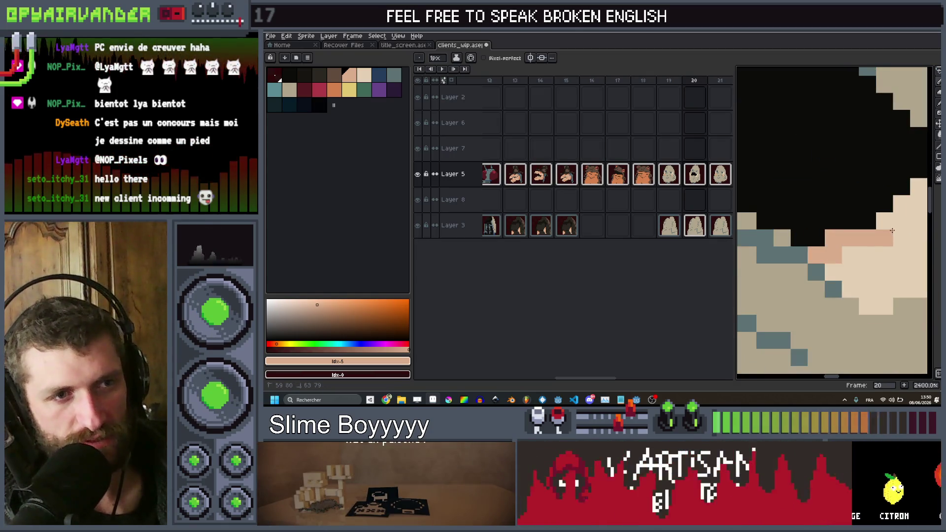
pyautogui.scroll(-2, 917, 251)
pyautogui.scroll(2, 859, 254)
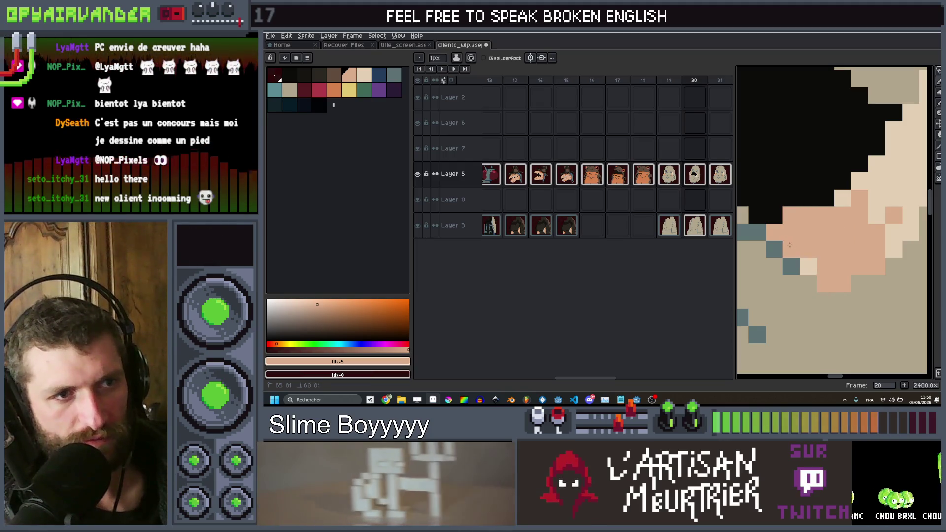
pyautogui.scroll(-5, 813, 265)
pyautogui.scroll(4, 767, 231)
pyautogui.click(751, 236)
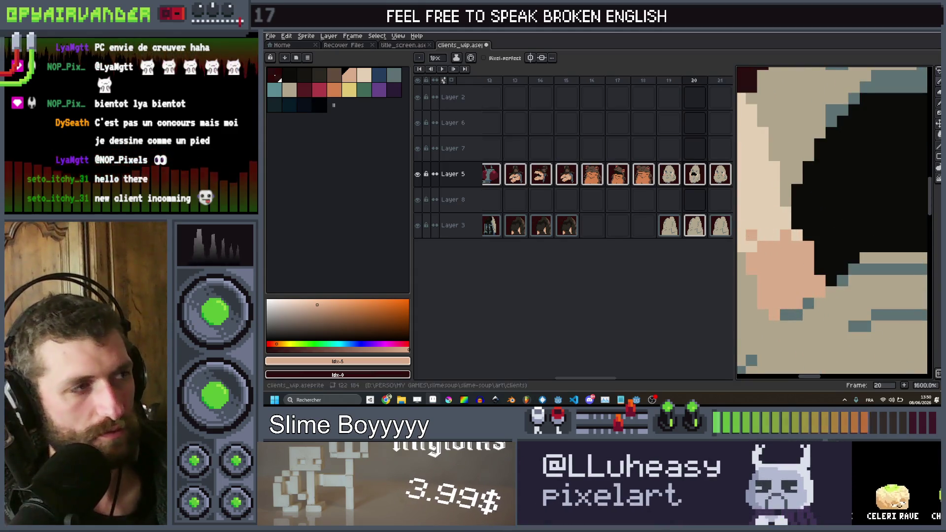
pyautogui.click(333, 88)
pyautogui.scroll(3, 810, 289)
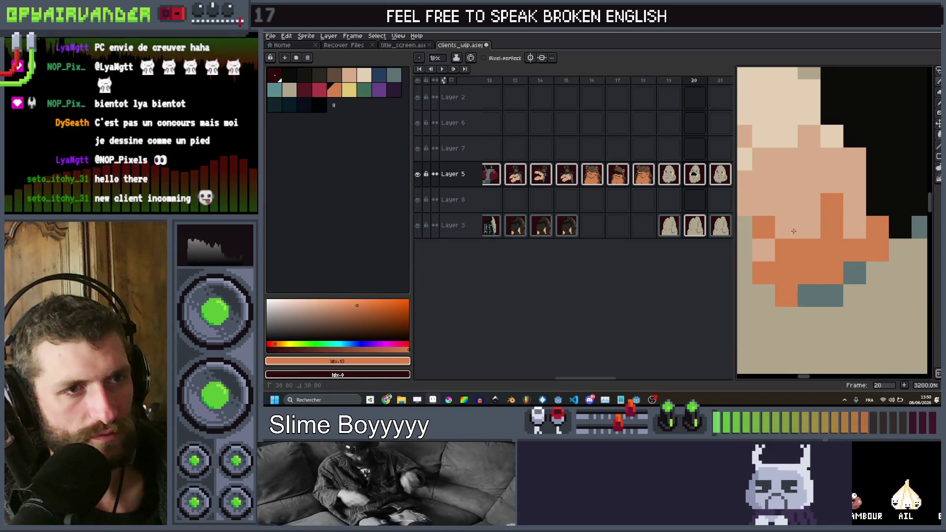
pyautogui.scroll(-5, 877, 187)
pyautogui.scroll(-2, 876, 187)
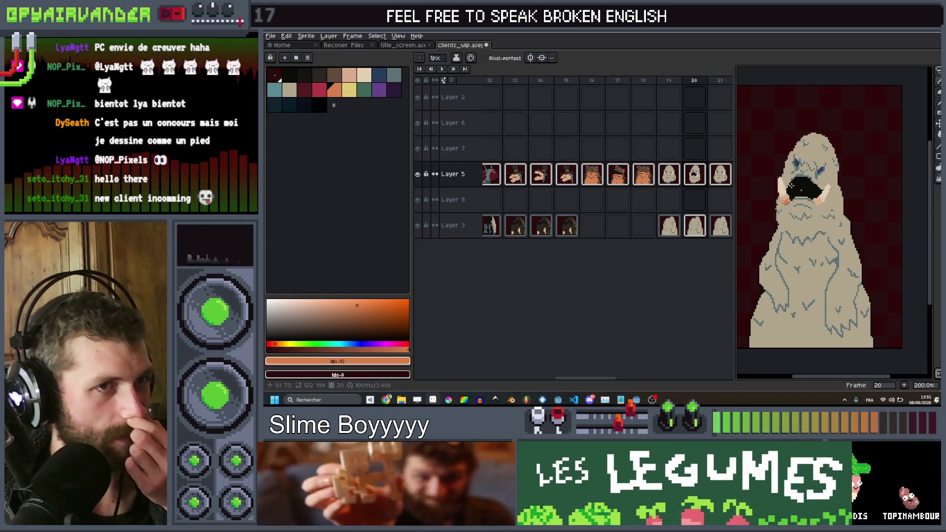
# Paint darker orange shading pixels along the base of the other tusk.
pyautogui.scroll(8, 795, 181)
pyautogui.moveTo(794, 181); pyautogui.dragTo(870, 141)
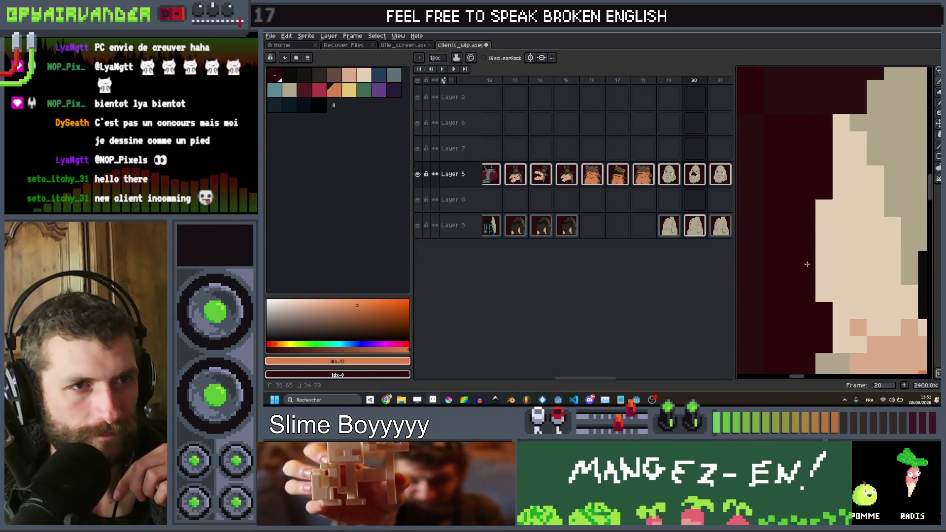
pyautogui.scroll(-5, 809, 289)
pyautogui.scroll(5, 767, 294)
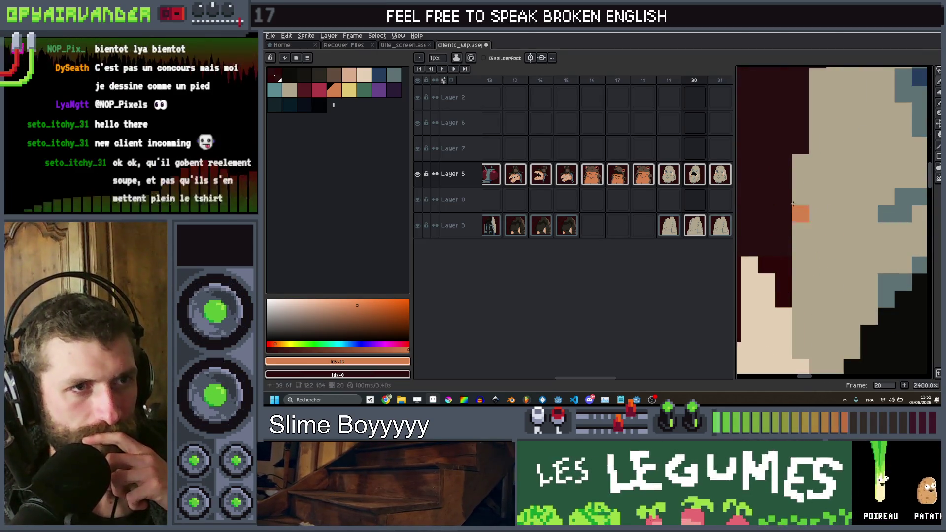
pyautogui.scroll(-5, 852, 182)
pyautogui.scroll(5, 852, 182)
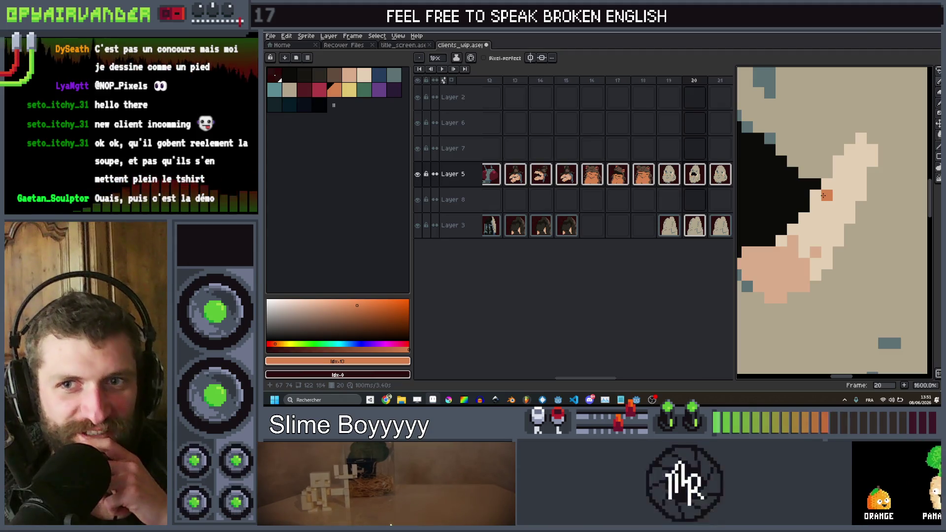
pyautogui.scroll(-2, 858, 143)
pyautogui.scroll(3, 857, 142)
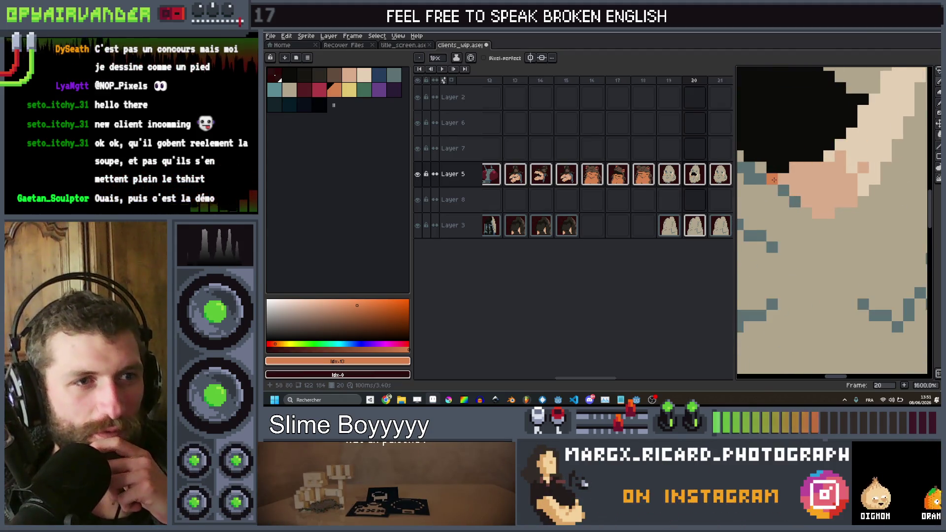
pyautogui.scroll(4, 849, 187)
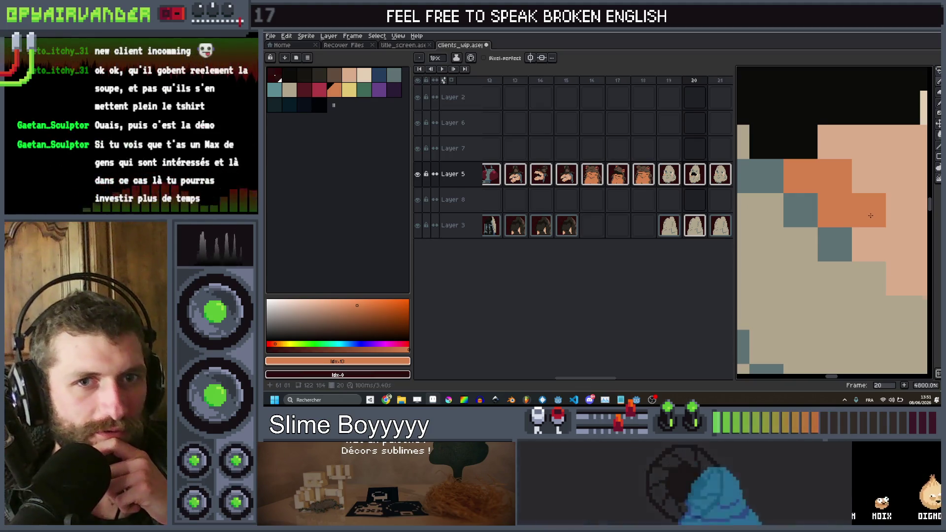
pyautogui.scroll(1, 857, 219)
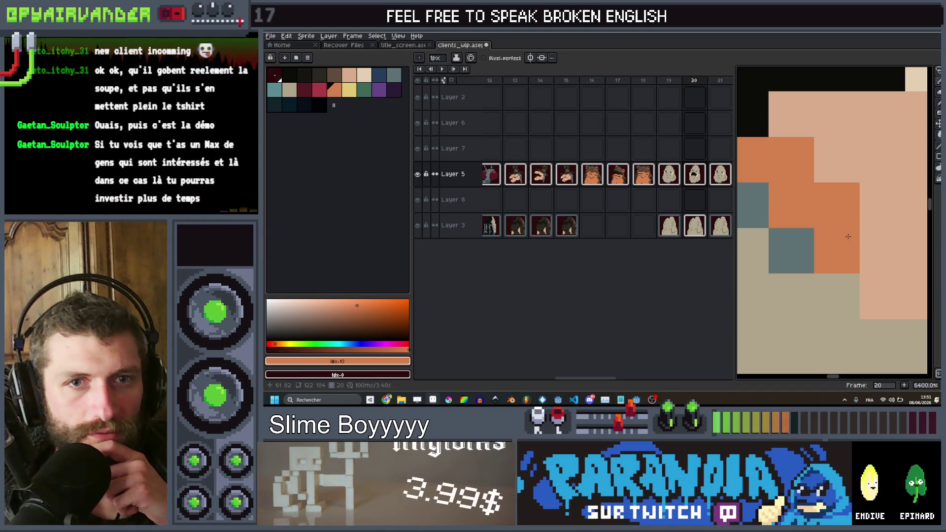
pyautogui.scroll(-1, 842, 240)
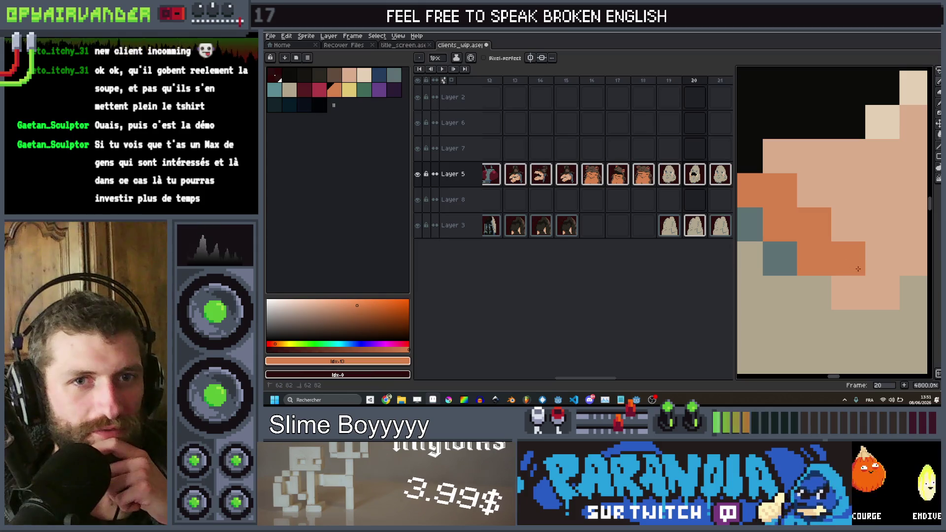
pyautogui.click(883, 259)
pyautogui.moveTo(849, 293); pyautogui.dragTo(882, 293)
pyautogui.moveTo(913, 259); pyautogui.dragTo(911, 227)
pyautogui.click(882, 227)
pyautogui.scroll(-10, 880, 152)
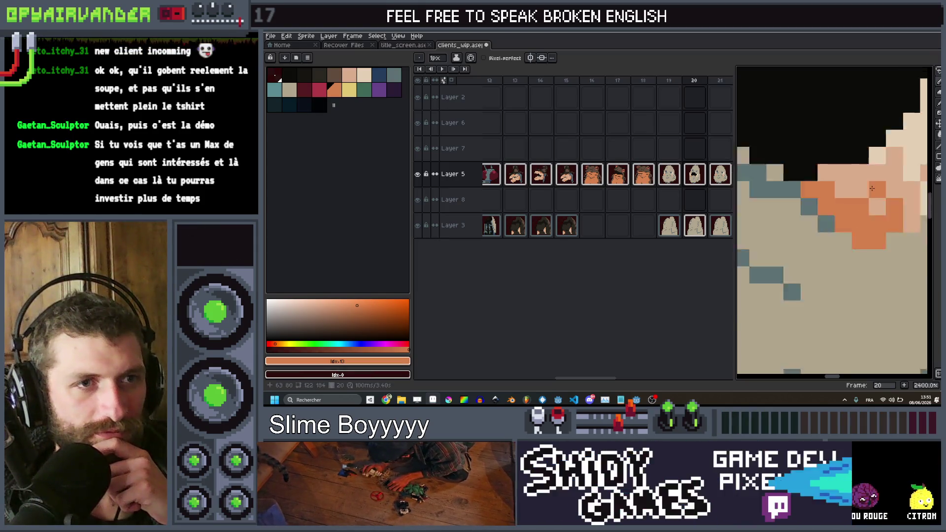
pyautogui.scroll(2, 880, 152)
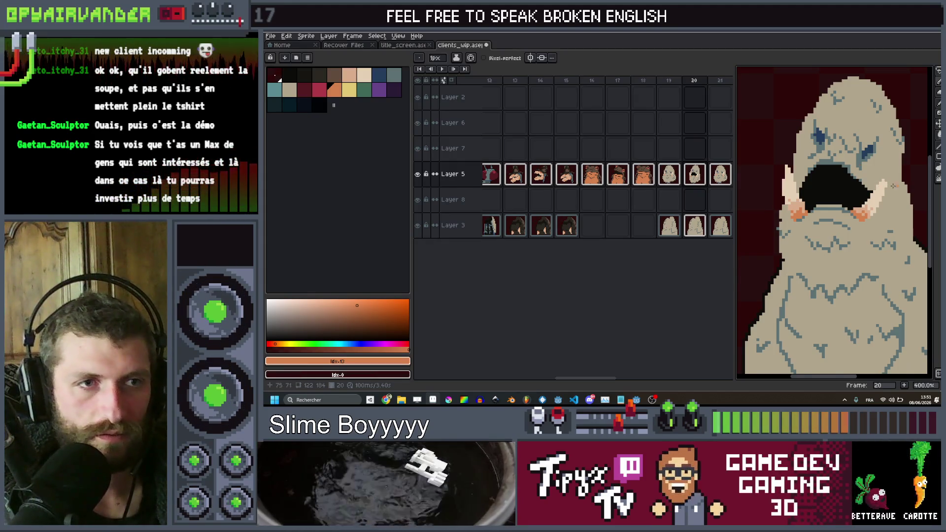
# Return to the Pencil, zoom in and out to review the shaded tusks, then pick a dark colour.
pyautogui.scroll(2, 893, 186)
pyautogui.scroll(3, 892, 187)
pyautogui.press('b')
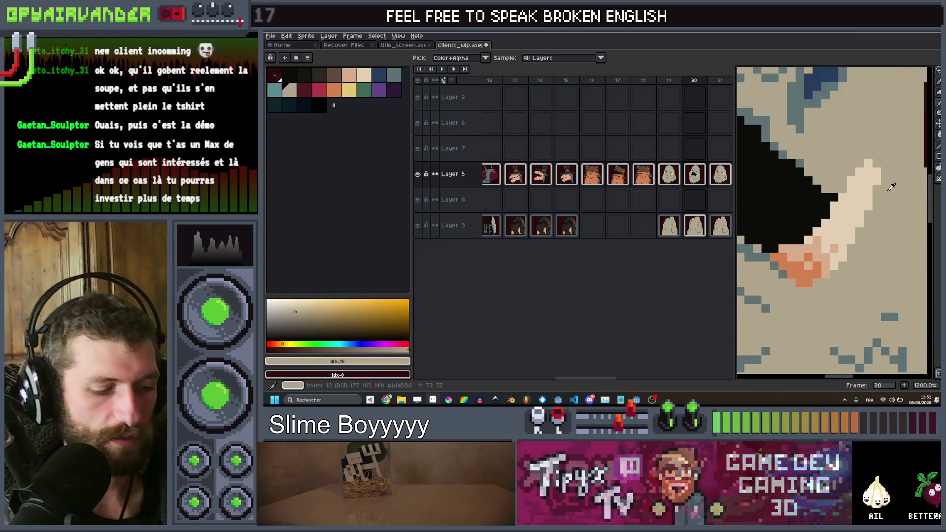
pyautogui.scroll(-6, 879, 153)
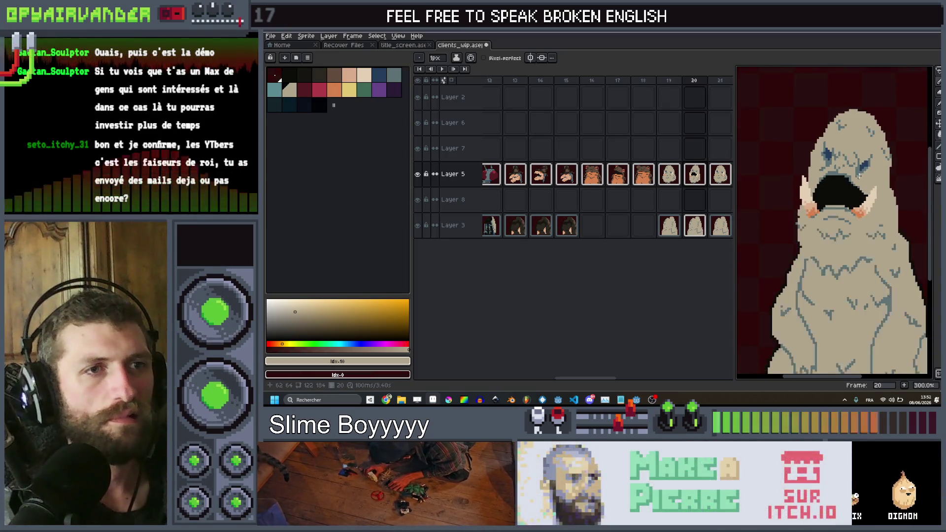
pyautogui.scroll(-3, 860, 172)
pyautogui.scroll(1, 866, 161)
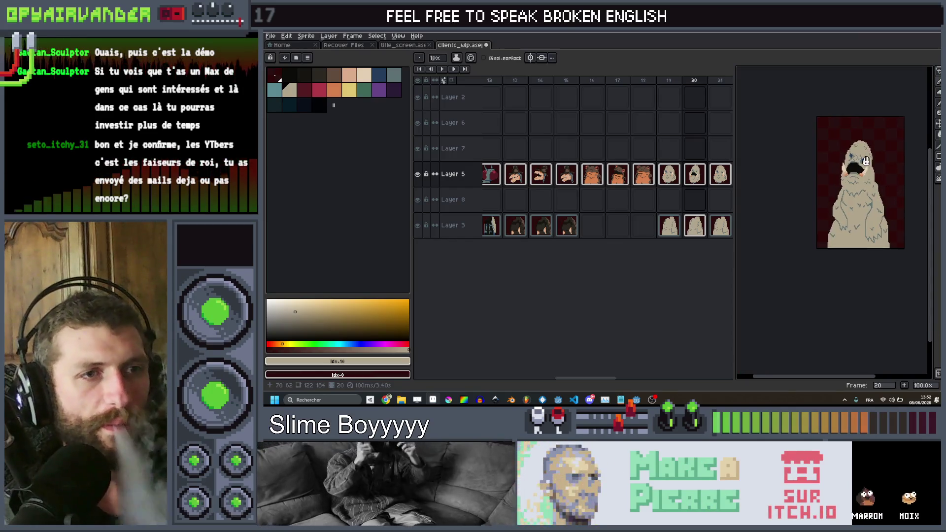
pyautogui.scroll(2, 865, 161)
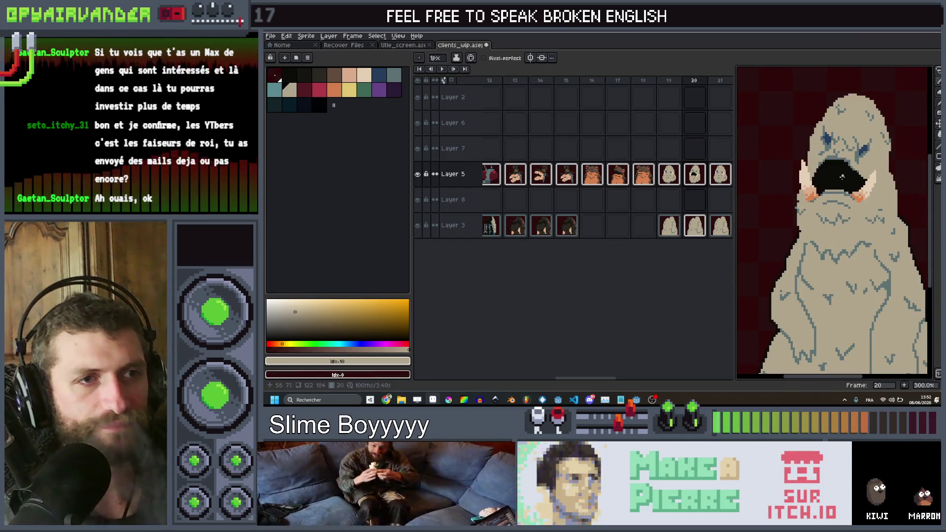
pyautogui.scroll(7, 810, 187)
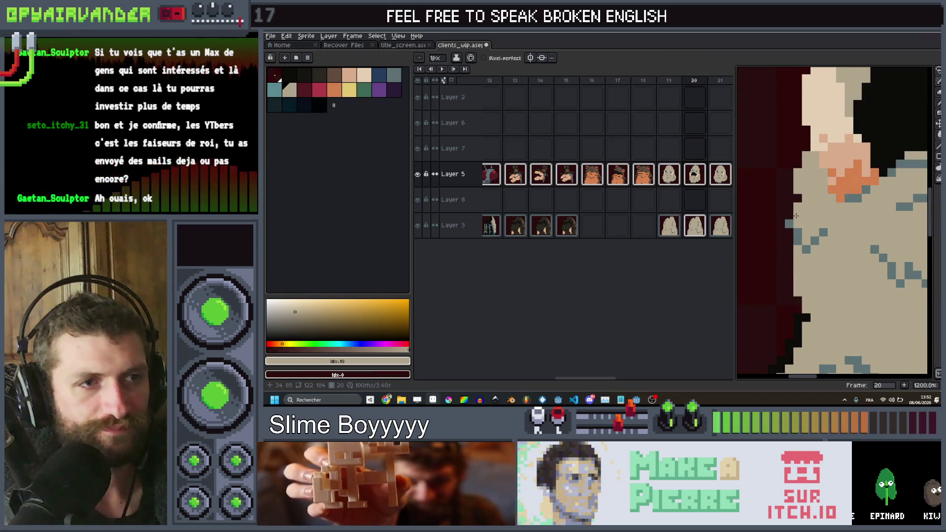
pyautogui.scroll(-8, 795, 207)
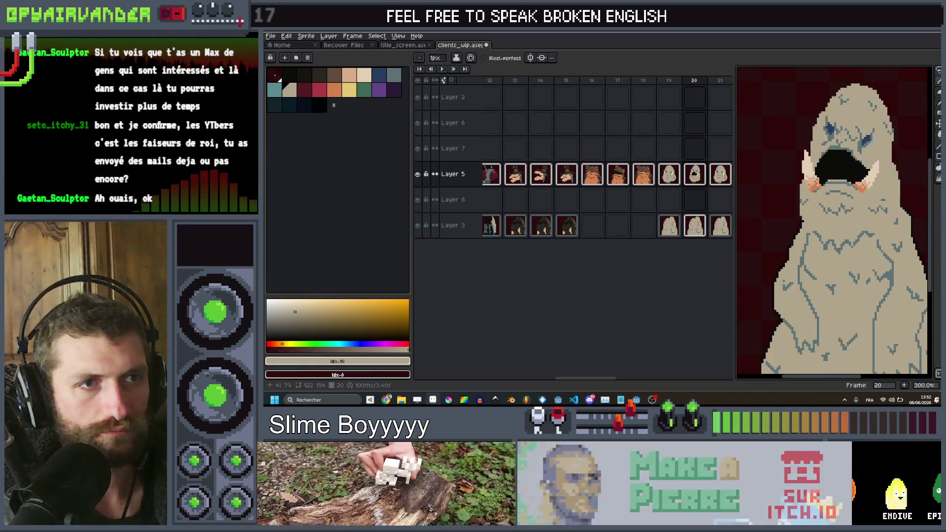
pyautogui.scroll(5, 846, 178)
pyautogui.scroll(-3, 846, 179)
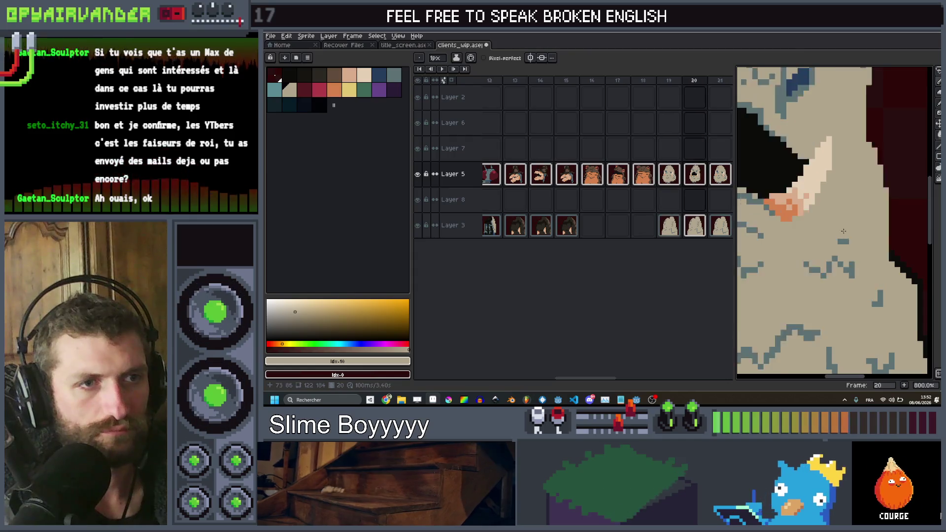
pyautogui.scroll(-1, 872, 213)
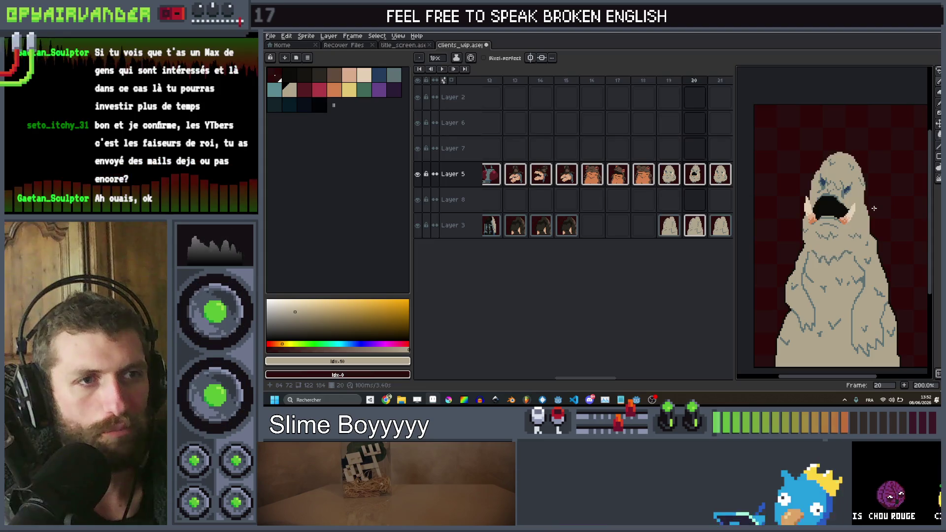
pyautogui.scroll(4, 812, 208)
pyautogui.scroll(1, 785, 168)
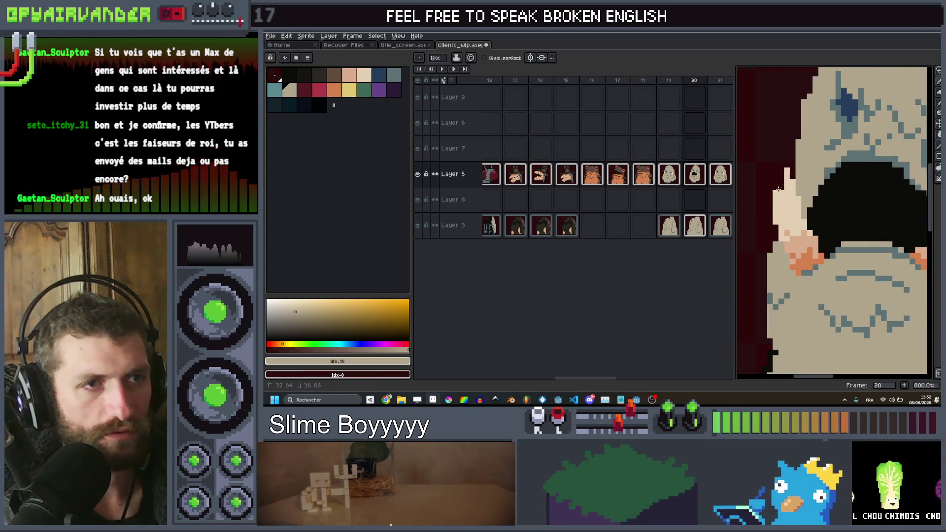
pyautogui.scroll(-5, 863, 184)
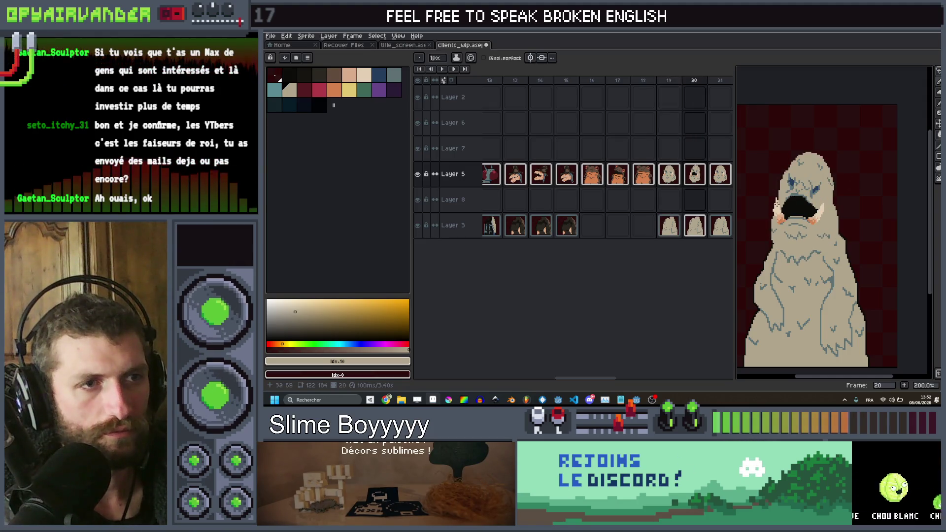
pyautogui.scroll(5, 776, 202)
pyautogui.scroll(-4, 852, 186)
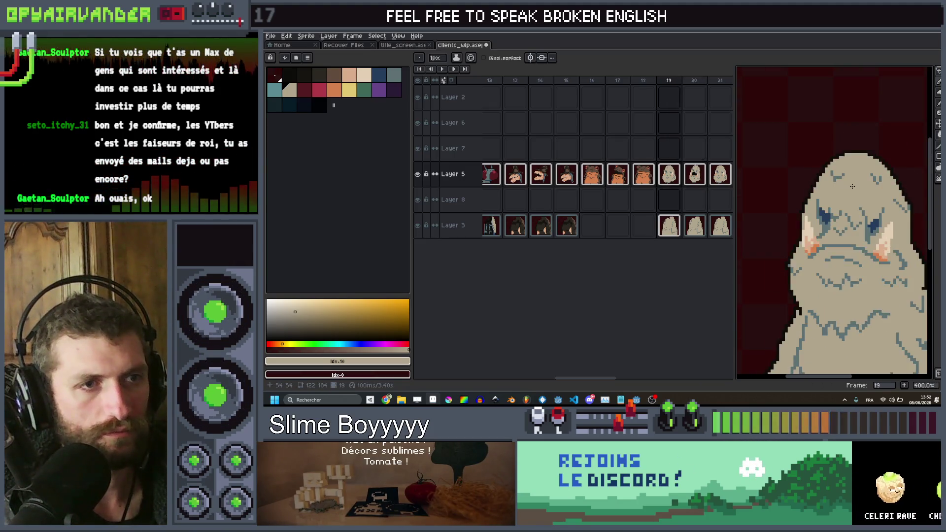
pyautogui.scroll(-2, 853, 186)
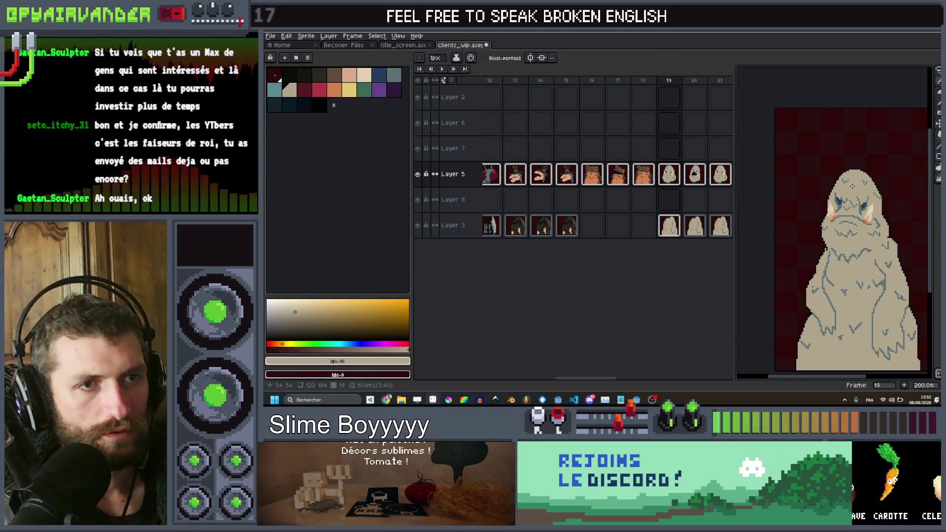
pyautogui.scroll(4, 853, 186)
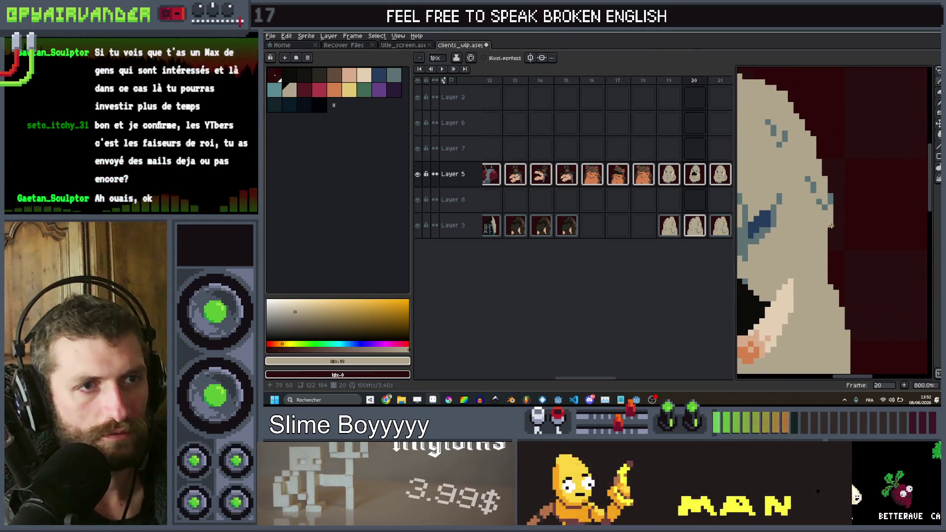
pyautogui.scroll(-4, 866, 179)
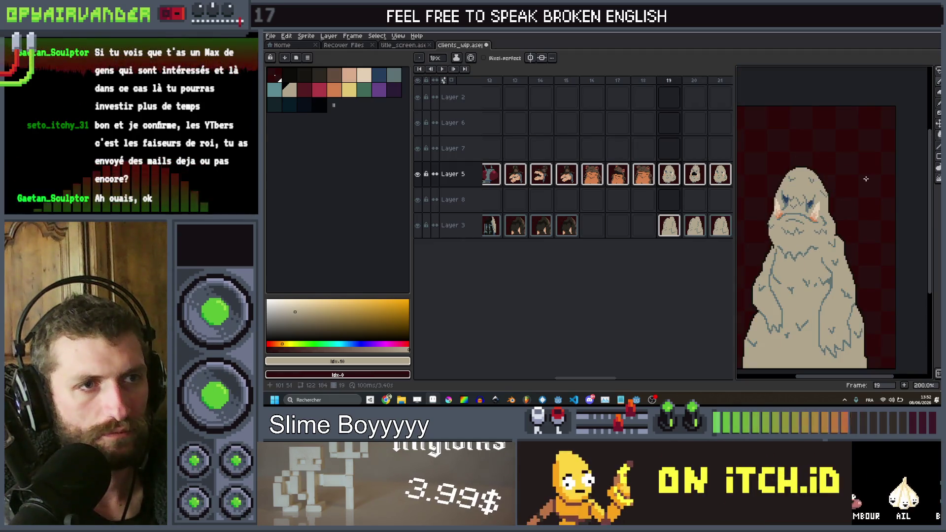
pyautogui.keyDown('alt'); pyautogui.click(823, 208); pyautogui.keyUp('alt')
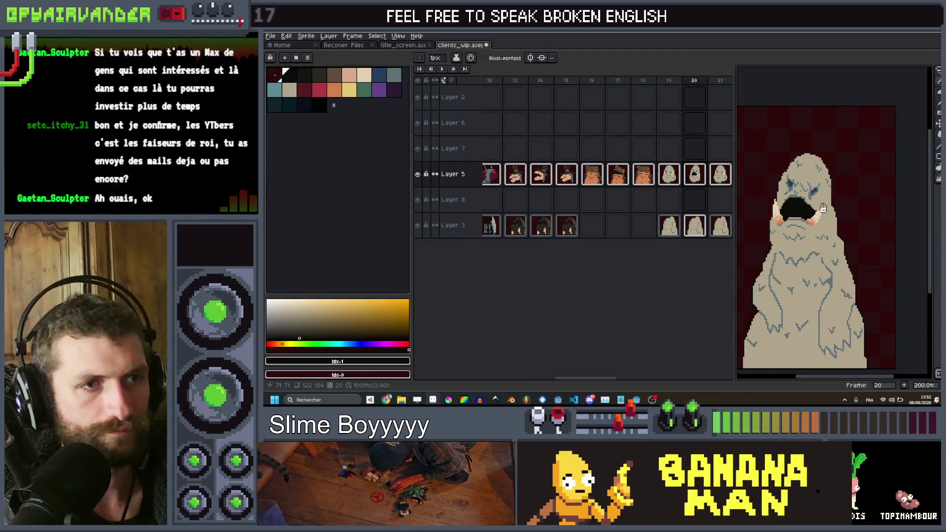
# Paint over the stray black blocks on the ghost's pale body in tan.
pyautogui.hotkey('shift', 'o')
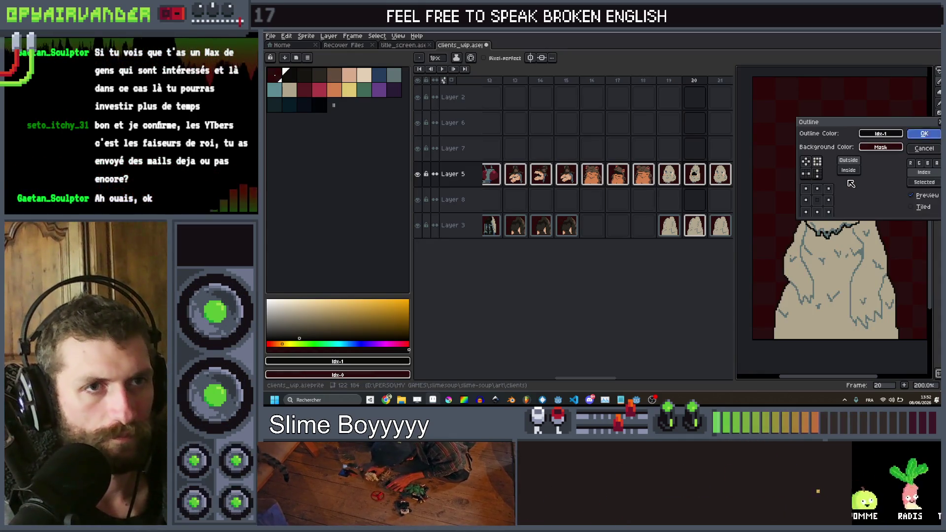
pyautogui.press('Return')
pyautogui.scroll(8, 856, 259)
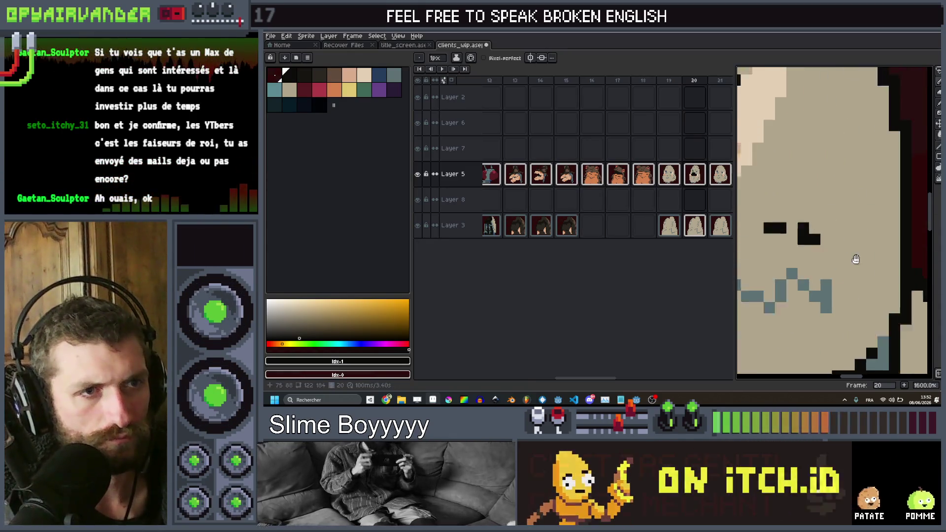
pyautogui.moveTo(856, 259); pyautogui.dragTo(874, 274)
pyautogui.keyDown('alt'); pyautogui.click(838, 266); pyautogui.keyUp('alt')
pyautogui.moveTo(820, 244); pyautogui.dragTo(839, 259)
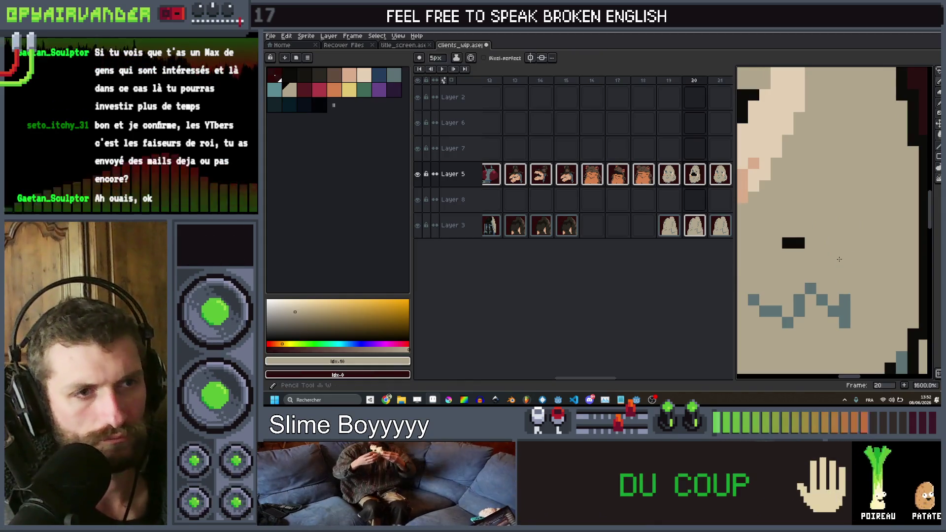
pyautogui.click(793, 242)
pyautogui.scroll(-6, 835, 238)
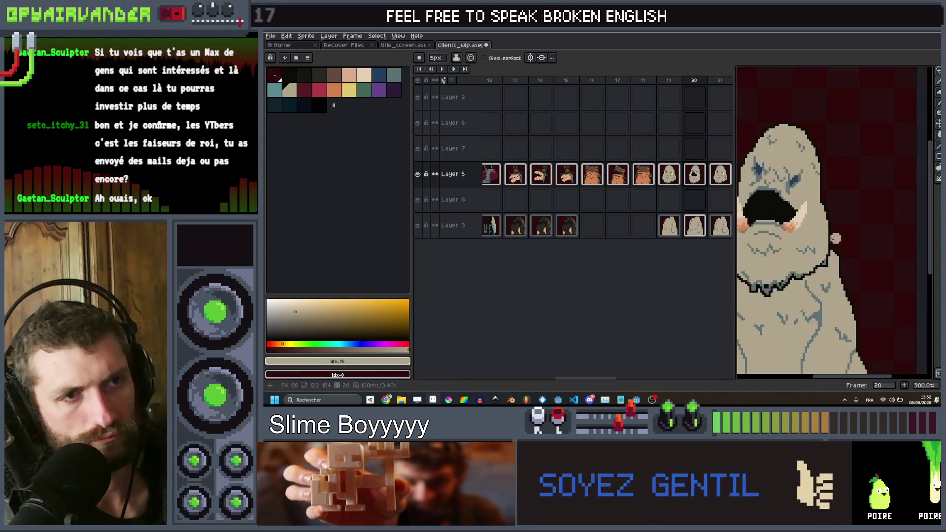
pyautogui.scroll(3, 835, 238)
# Shrink the pencil brush back to single-pixel size.
pyautogui.press('-')
pyautogui.press('-')
pyautogui.press('-')
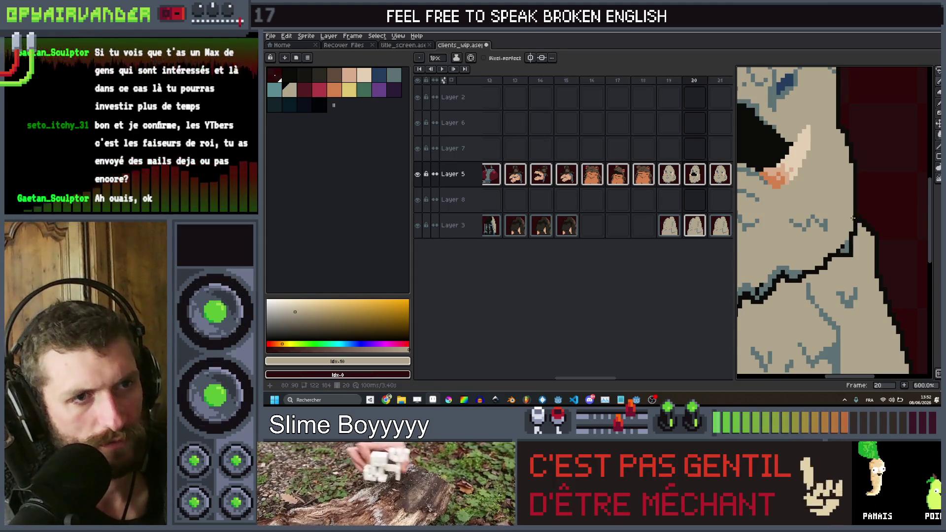
pyautogui.scroll(3, 852, 218)
pyautogui.scroll(-7, 854, 219)
pyautogui.scroll(2, 854, 221)
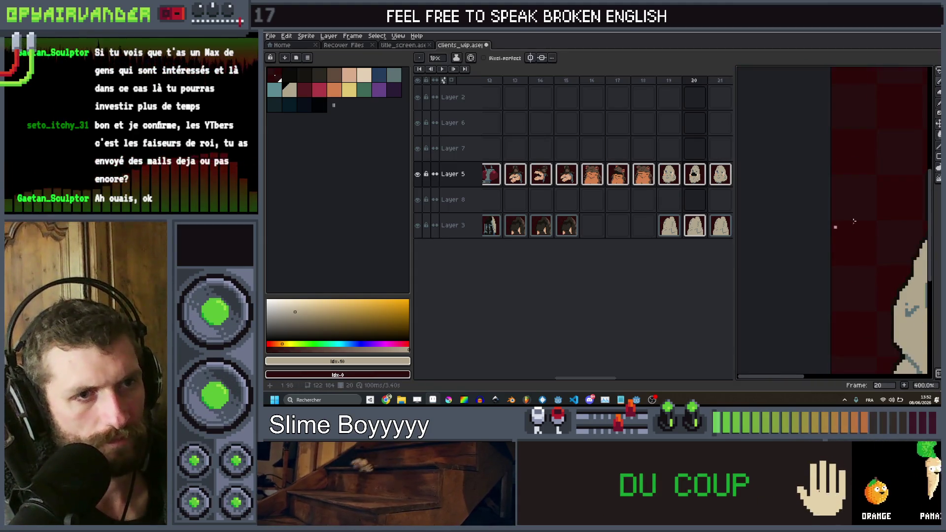
pyautogui.scroll(-2, 854, 221)
pyautogui.scroll(6, 858, 232)
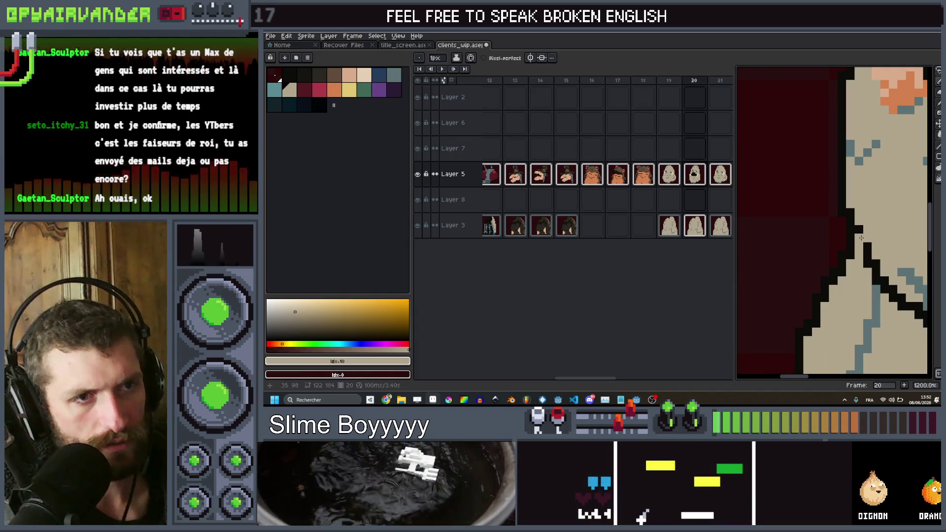
pyautogui.press('g')
pyautogui.scroll(-7, 857, 239)
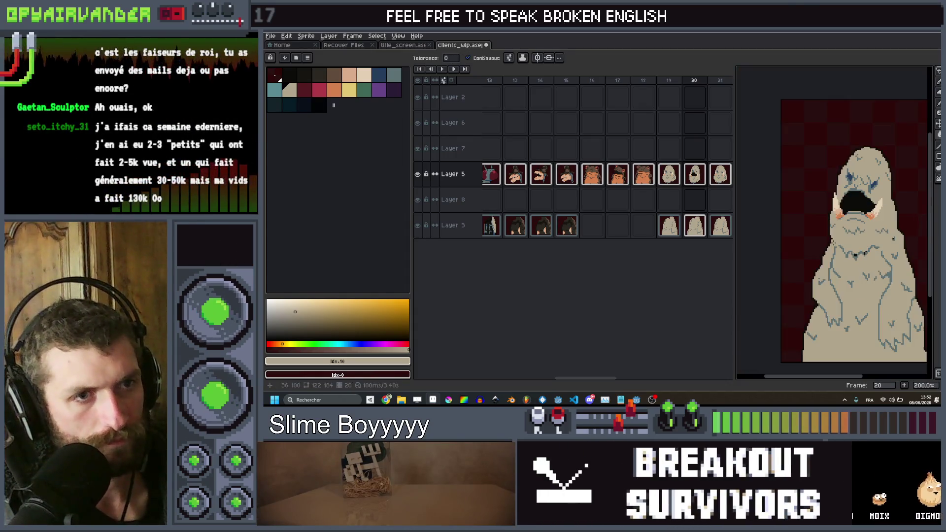
# Zoom around the ghost and flip between frames 19 and 20 to compare, ending on frame 20.
pyautogui.scroll(3, 839, 232)
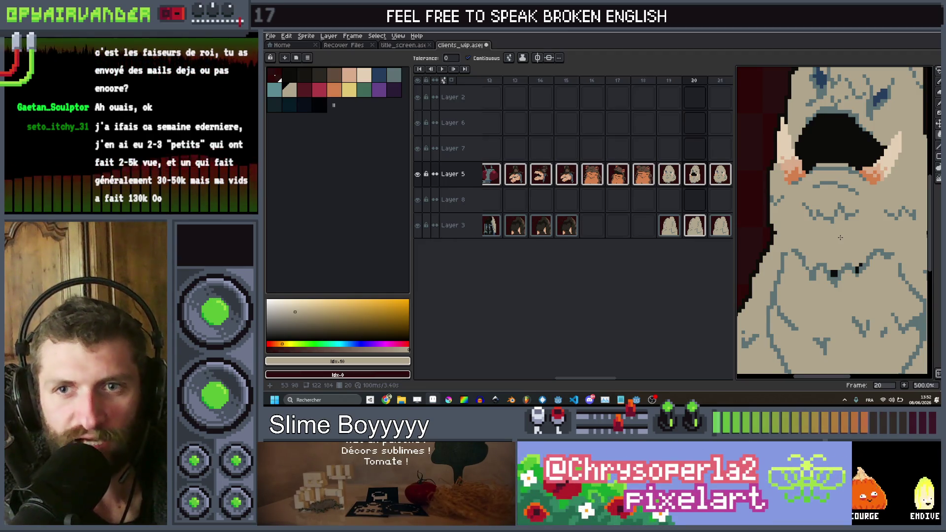
pyautogui.scroll(1, 840, 238)
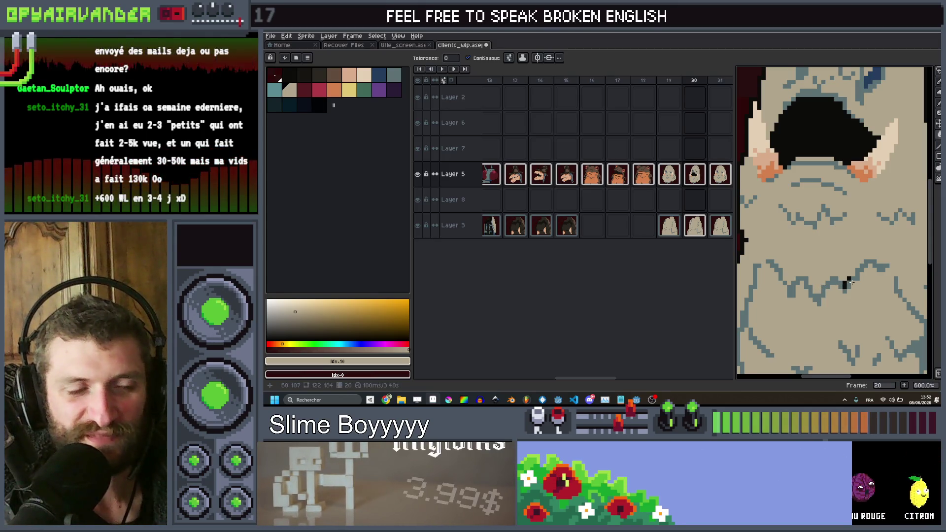
pyautogui.scroll(3, 845, 282)
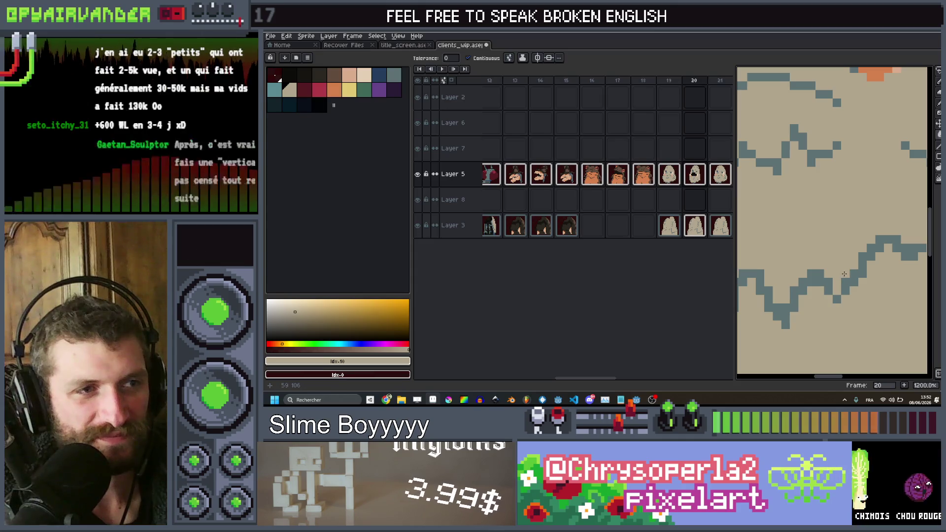
pyautogui.scroll(-3, 844, 274)
pyautogui.scroll(4, 871, 260)
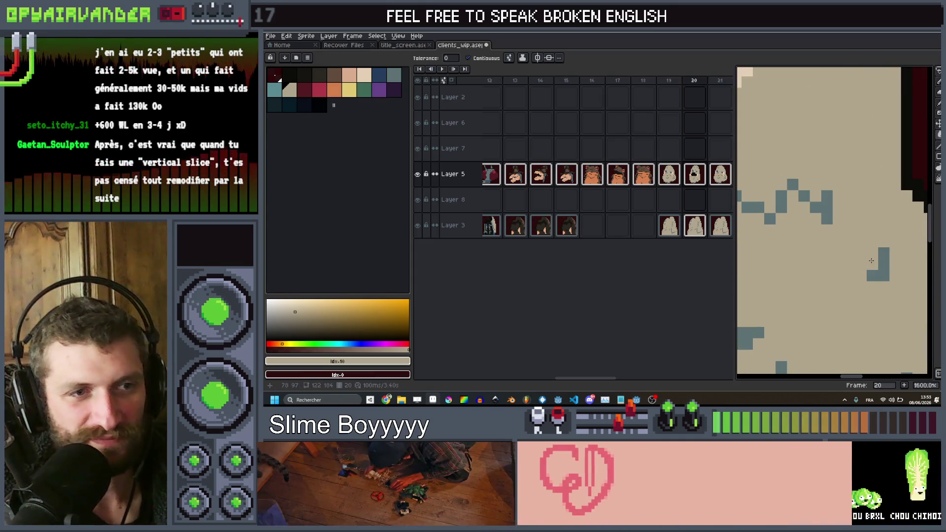
pyautogui.scroll(-4, 871, 260)
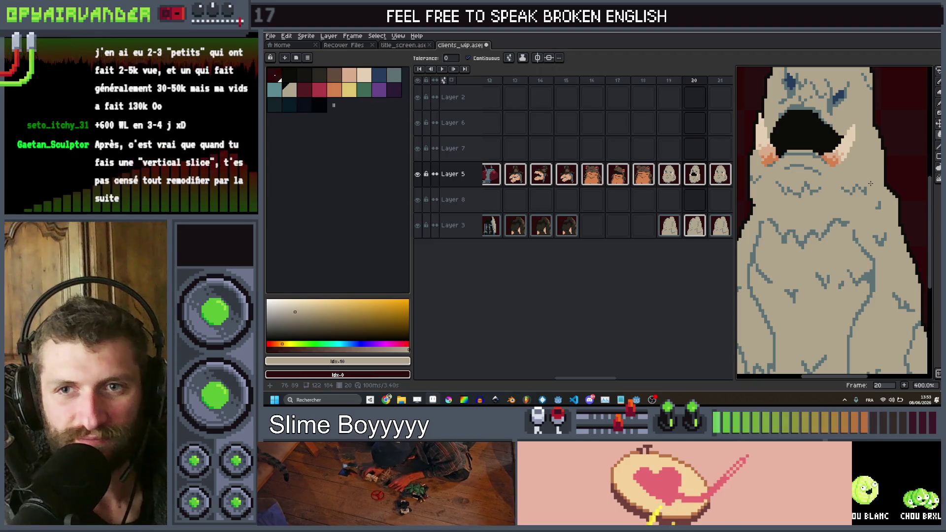
pyautogui.press('Return')
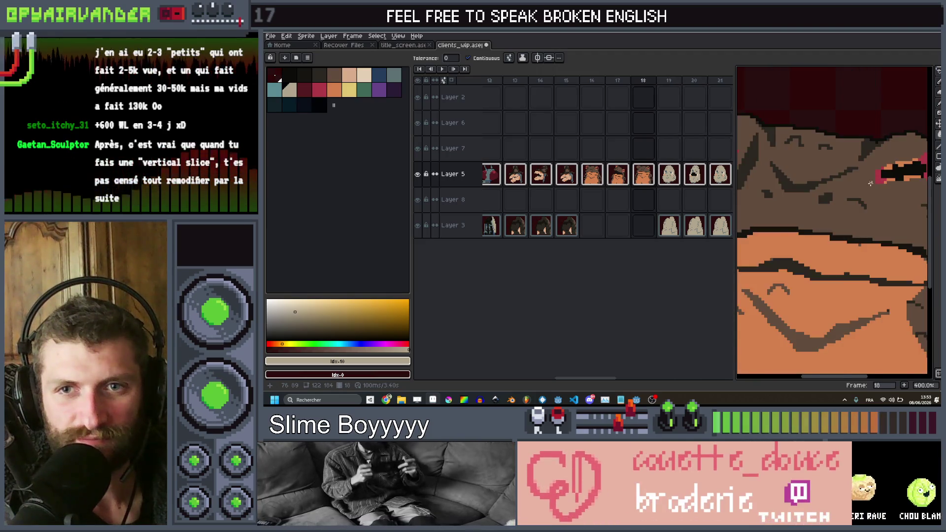
pyautogui.press('Return')
pyautogui.scroll(-1, 870, 183)
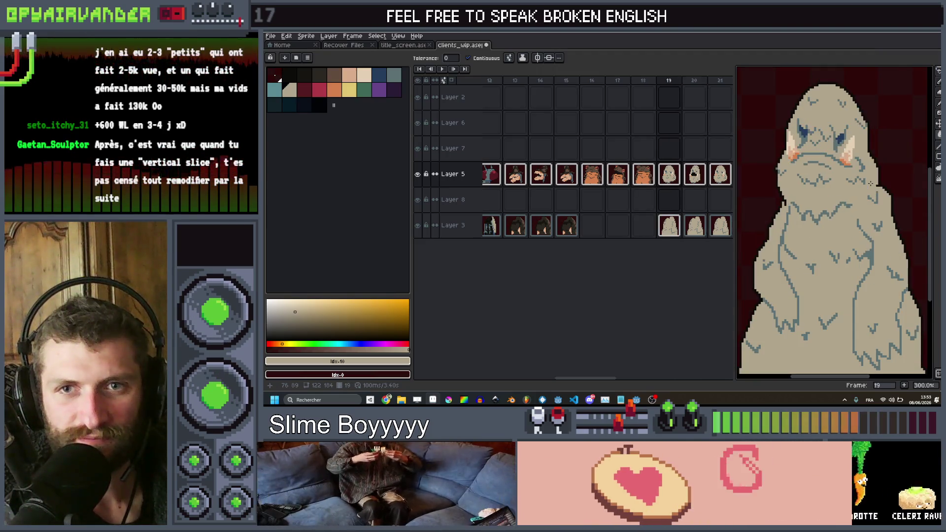
pyautogui.press('Return')
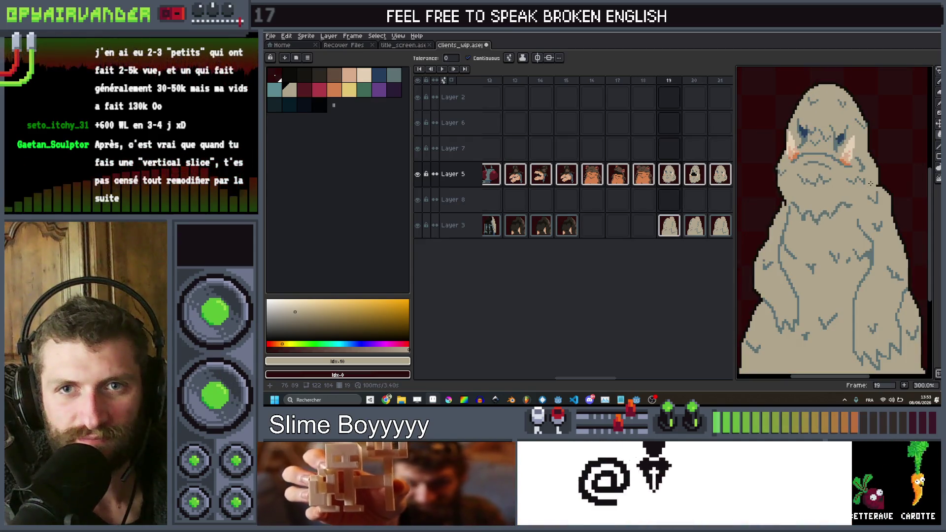
pyautogui.press('Return')
pyautogui.press('Return')
pyautogui.press('Return')
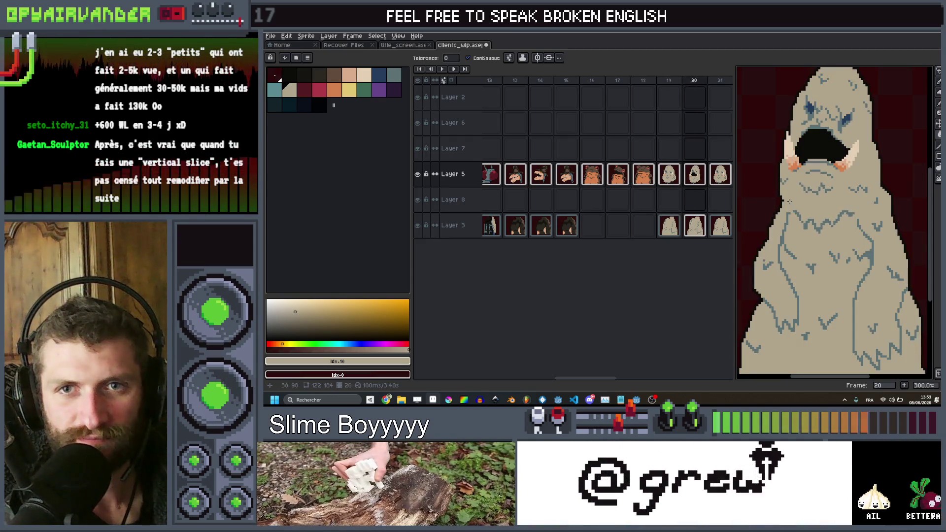
pyautogui.press('Left')
pyautogui.press('Right')
pyautogui.press('Left')
pyautogui.press('Right')
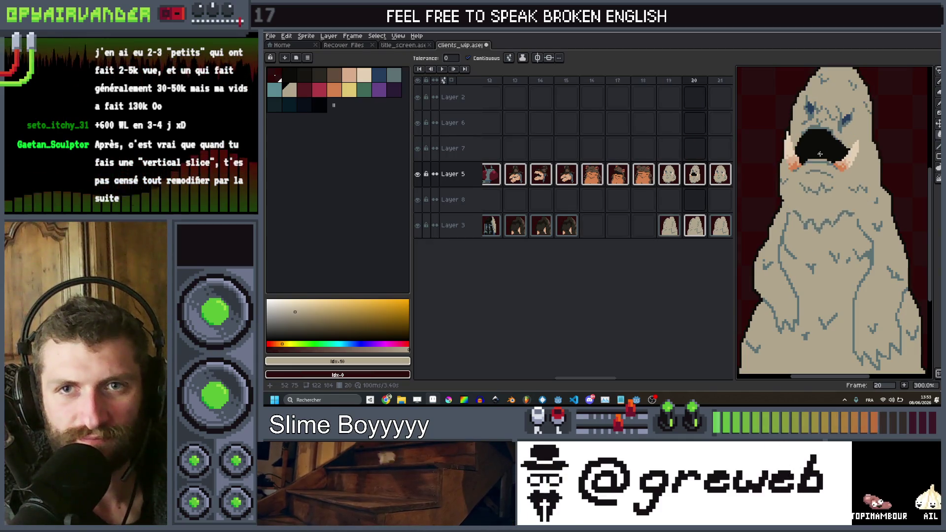
pyautogui.press('Left')
pyautogui.press('Right')
# Pick the blue-grey fur-line swatch from the palette as the drawing colour.
pyautogui.scroll(8, 815, 157)
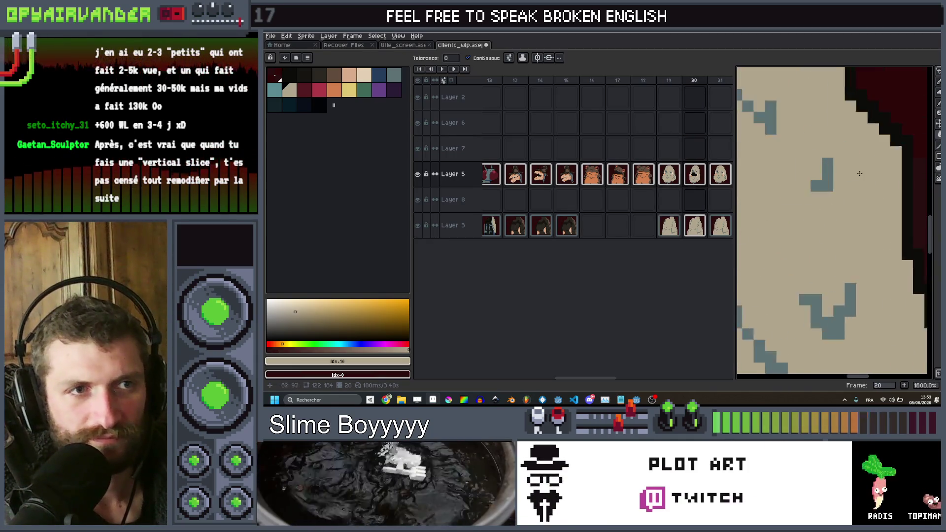
pyautogui.scroll(-9, 789, 206)
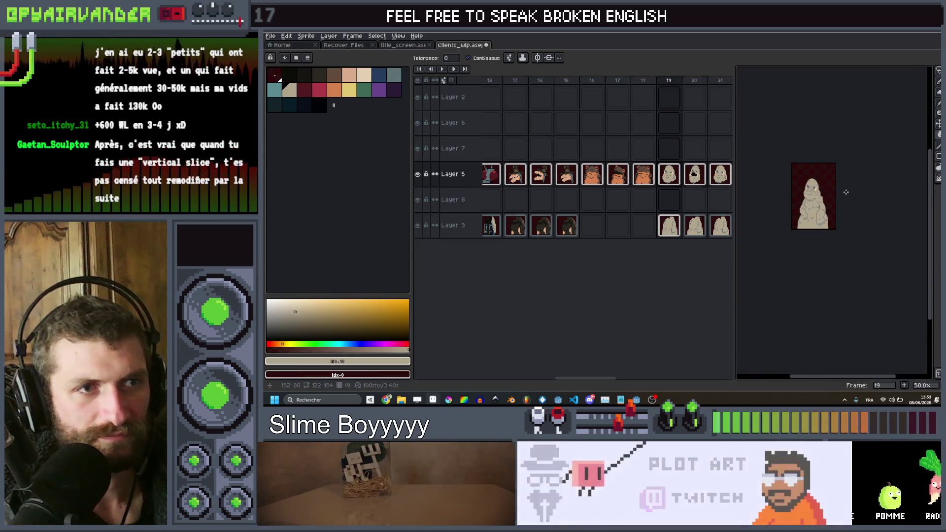
pyautogui.scroll(3, 817, 196)
pyautogui.hscroll(-2, 817, 197)
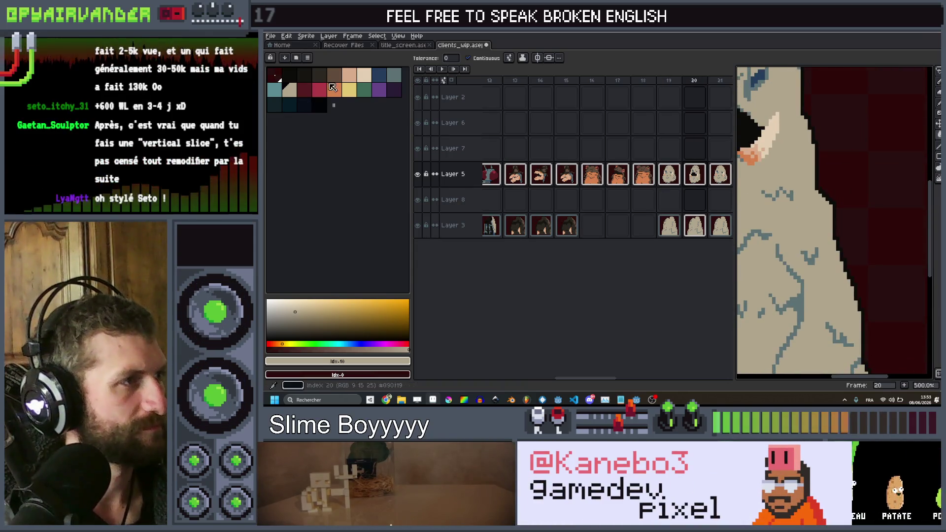
pyautogui.click(399, 78)
pyautogui.scroll(4, 800, 221)
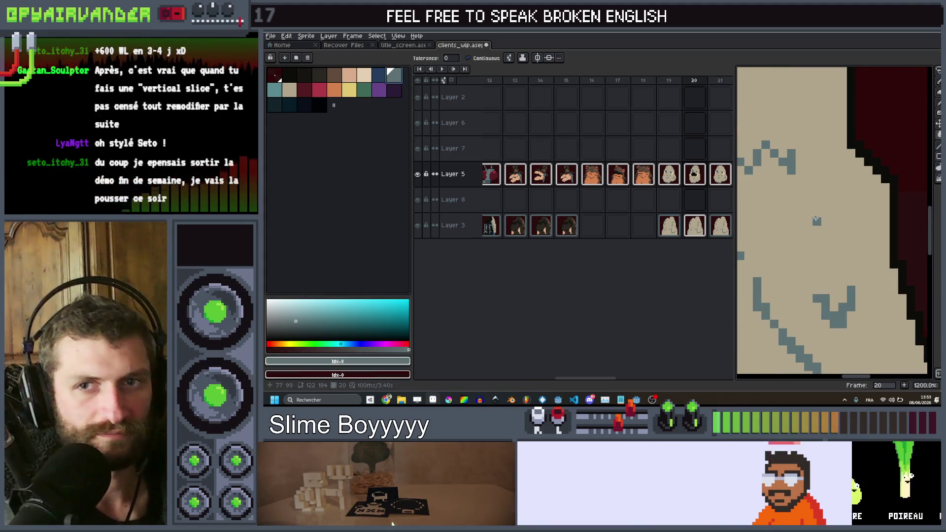
# Draw a short stepped blue-grey fur line on the ghost's right side with the Pencil.
pyautogui.press('b')
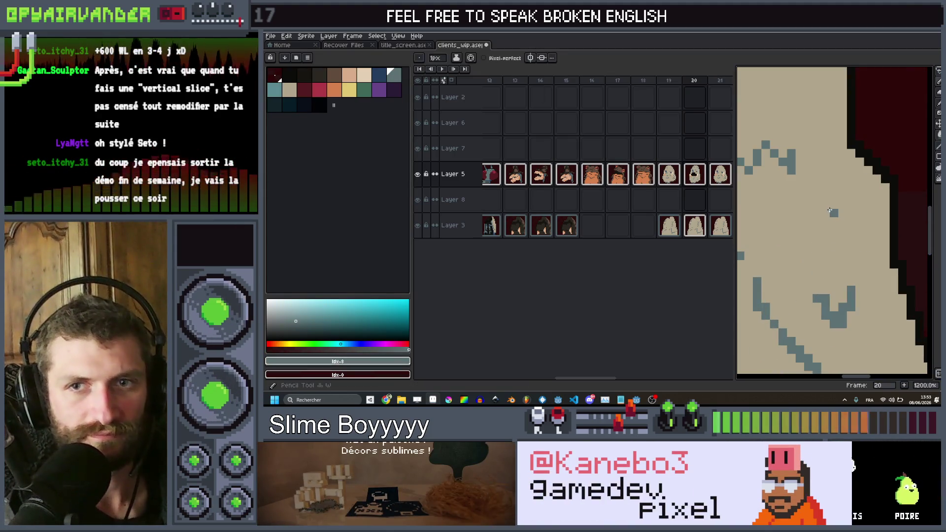
pyautogui.press('ctrl')
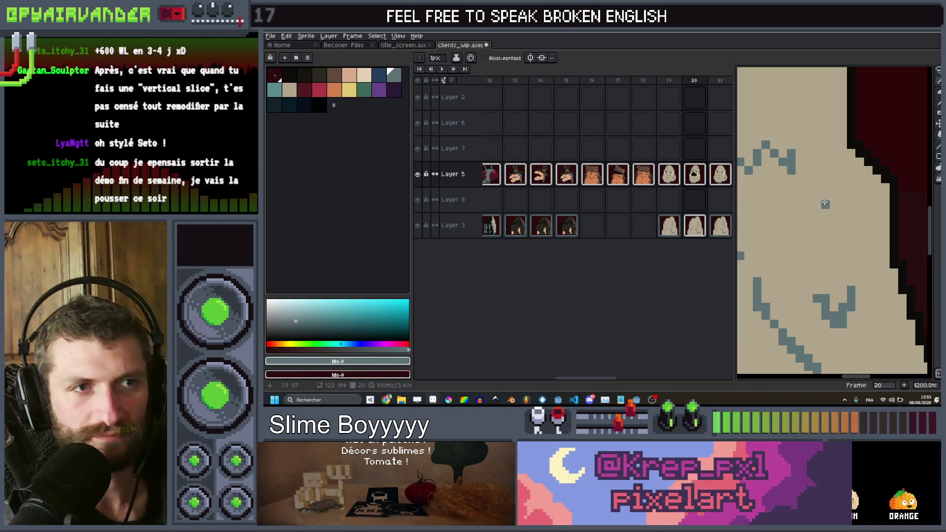
pyautogui.moveTo(816, 204); pyautogui.dragTo(850, 221)
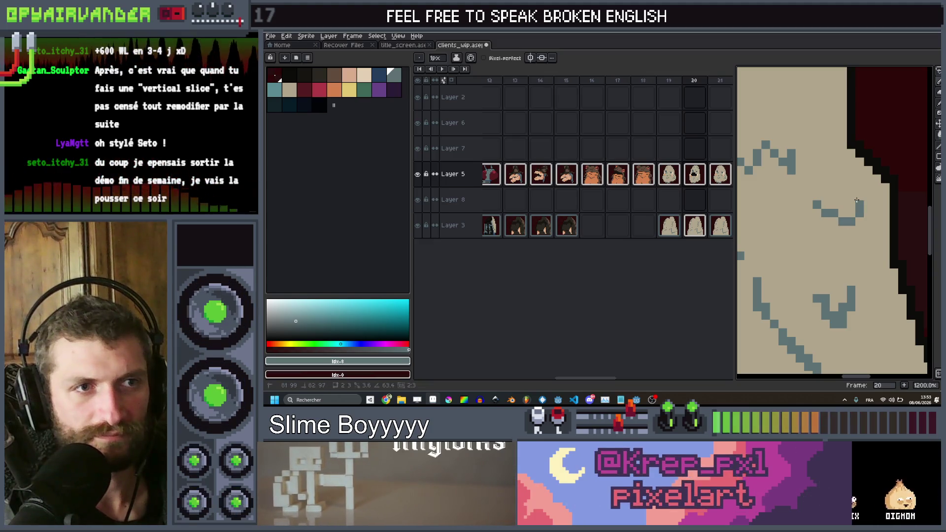
pyautogui.scroll(-8, 851, 220)
pyautogui.scroll(1, 886, 182)
# Flip between frames 19 and 20 to compare, then advance to frame 21.
pyautogui.press('Left')
pyautogui.press('Right')
pyautogui.press('Left')
pyautogui.press('Right')
pyautogui.press('Left')
pyautogui.press('Right')
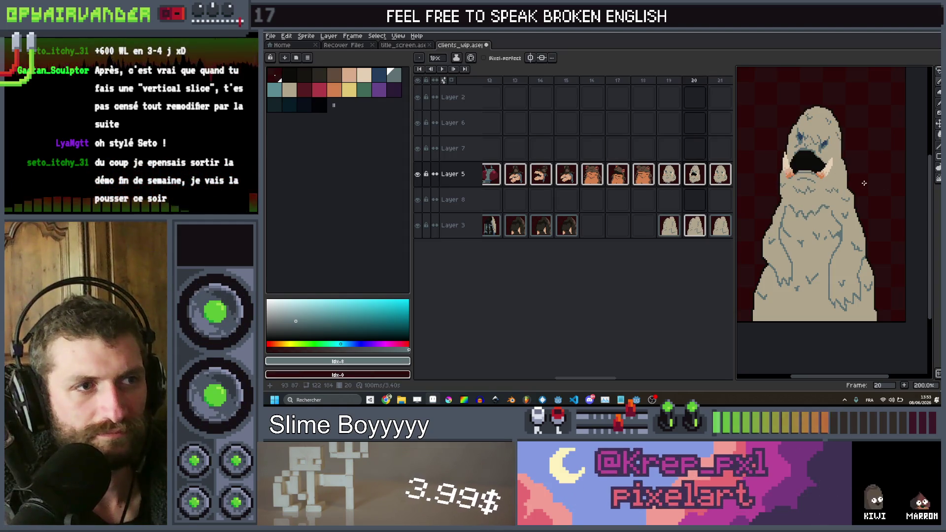
pyautogui.press('Left')
pyautogui.press('Right')
pyautogui.press('Left')
pyautogui.press('Right')
pyautogui.press('Right')
pyautogui.press('Left')
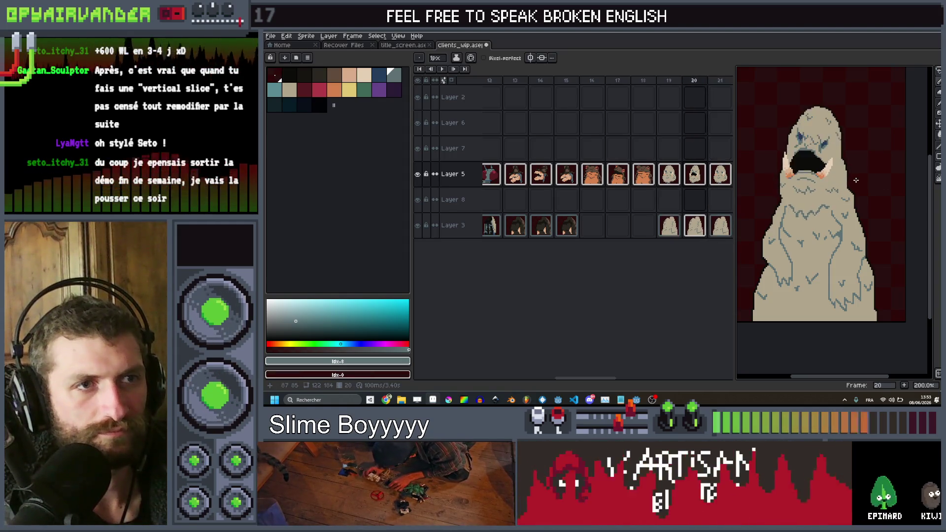
pyautogui.press('Right')
pyautogui.scroll(2, 841, 216)
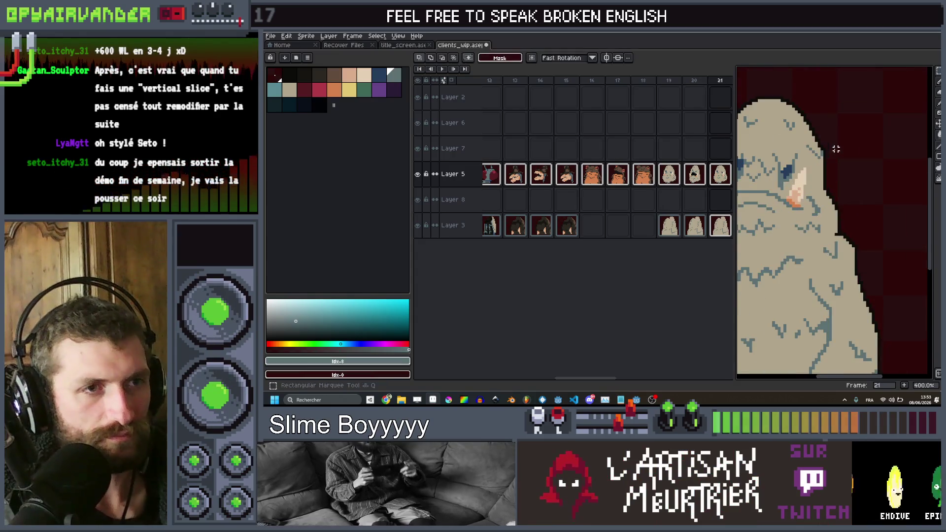
# Select the ghost figure on frame 21, stretch it about 118% wider and apply it.
pyautogui.scroll(-2, 836, 149)
pyautogui.press('g')
pyautogui.scroll(4, 839, 220)
pyautogui.scroll(-4, 838, 219)
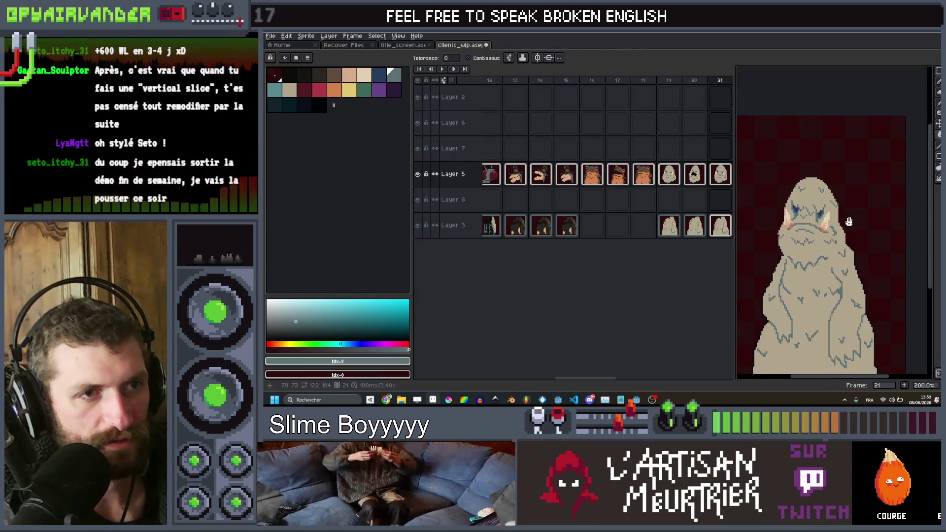
pyautogui.press('q')
pyautogui.moveTo(784, 291); pyautogui.dragTo(784, 293)
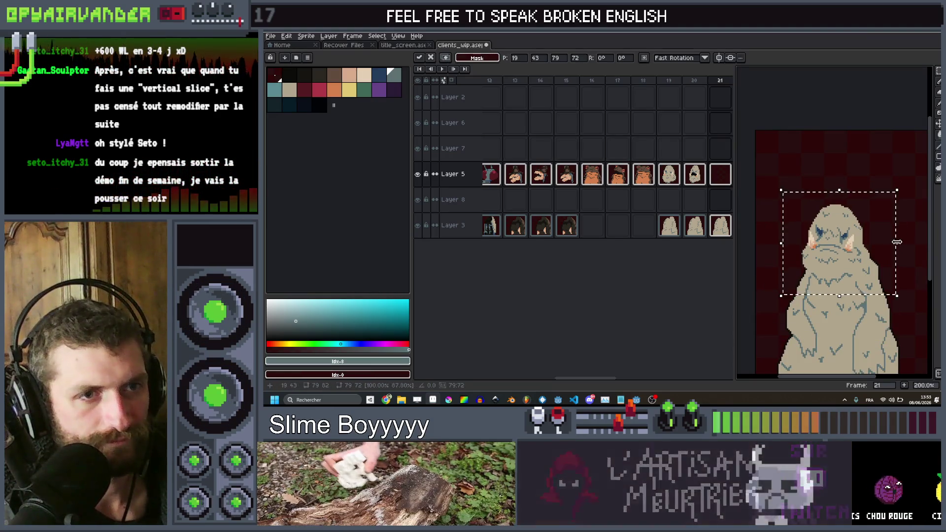
pyautogui.moveTo(897, 243); pyautogui.dragTo(907, 244)
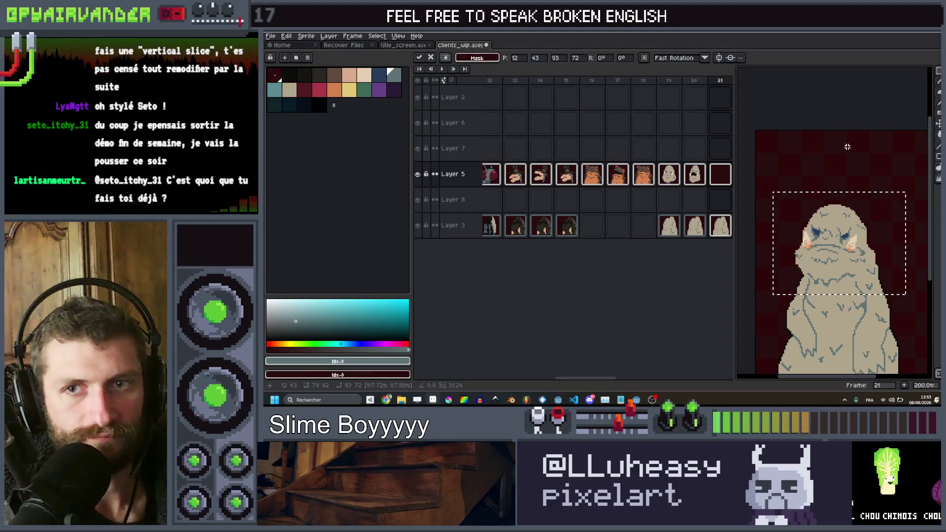
pyautogui.press('Return')
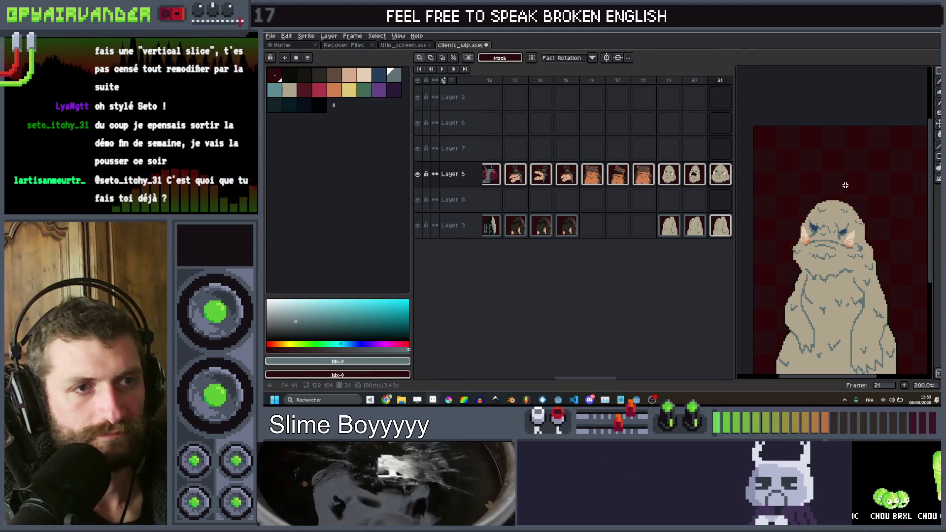
# Flip between open-mouth frame 20 and frame 21 to preview the motion.
pyautogui.scroll(2, 845, 185)
pyautogui.scroll(3, 760, 267)
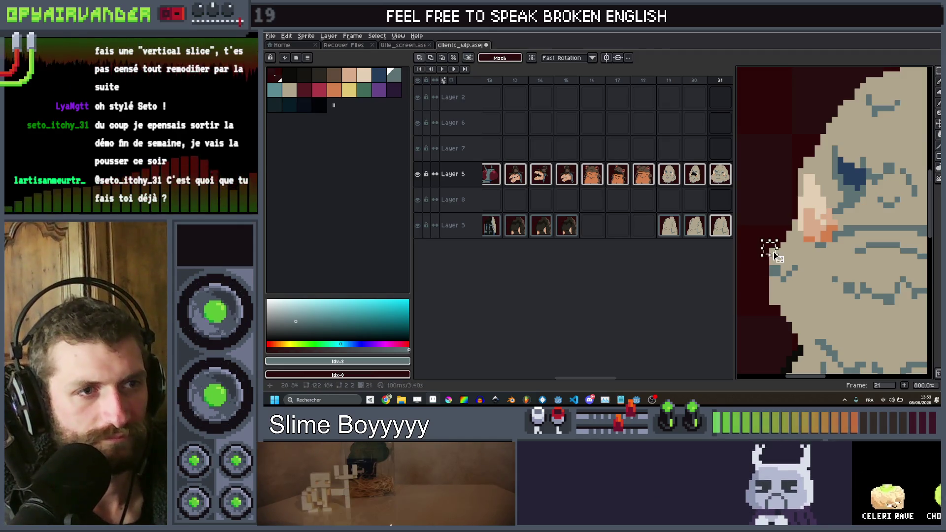
pyautogui.scroll(-4, 773, 254)
pyautogui.press('Left')
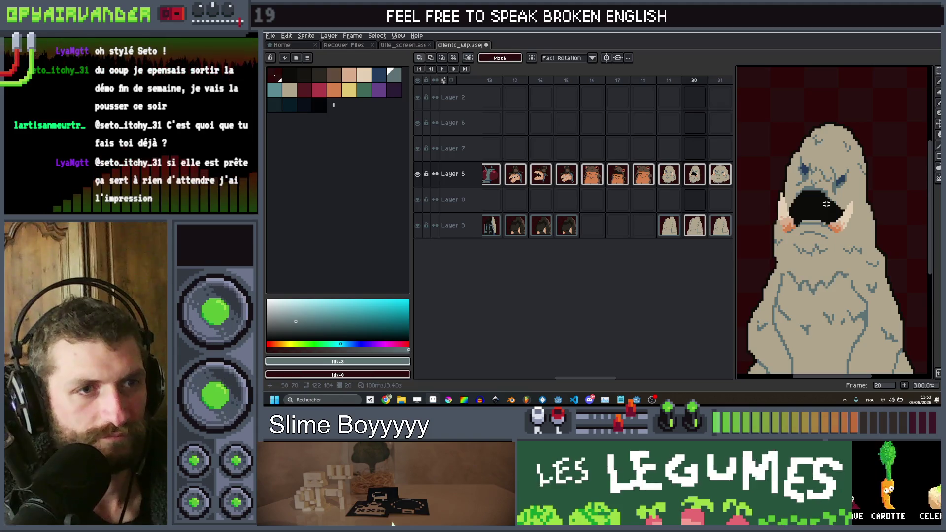
pyautogui.press('Right')
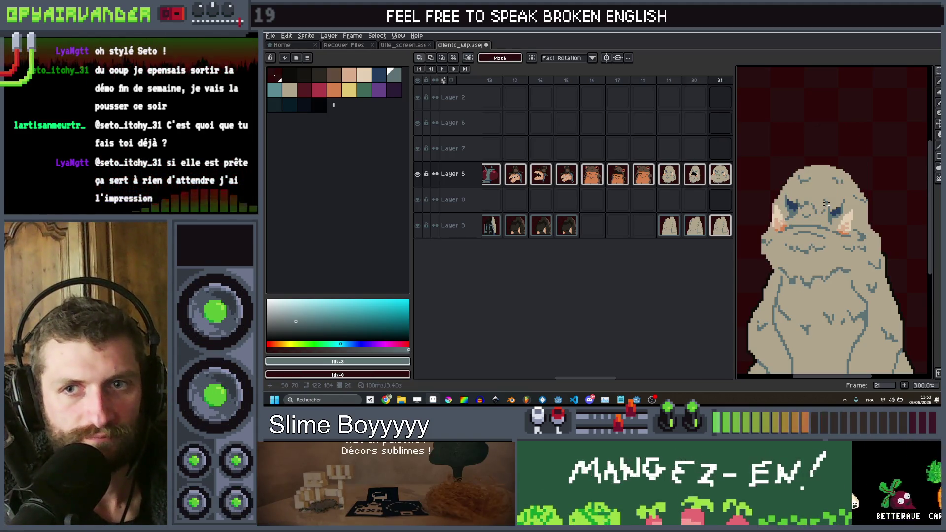
pyautogui.press('Left')
pyautogui.press('Left')
pyautogui.press('Right')
pyautogui.press('Left')
pyautogui.press('Right')
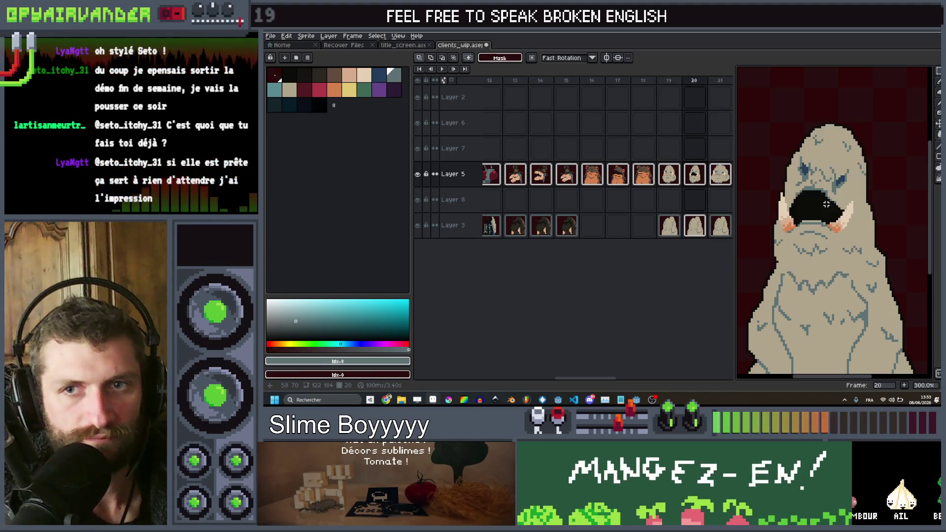
pyautogui.press('Left')
pyautogui.press('Right')
pyautogui.press('Left')
pyautogui.press('Right')
# On closed-mouth frame 21, marquee-select the blob's head and upper body.
pyautogui.press('Left')
pyautogui.press('Right')
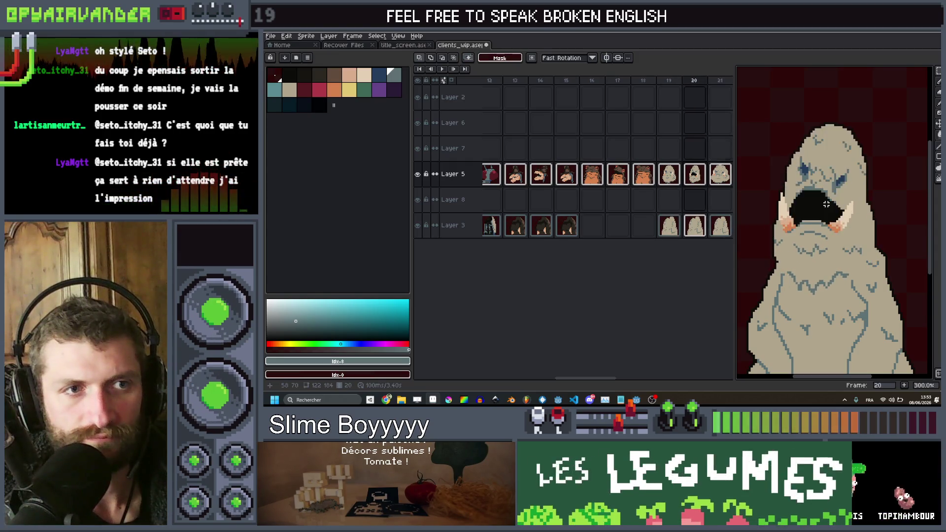
pyautogui.press('Right')
pyautogui.moveTo(902, 154)
pyautogui.mouseDown()
pyautogui.moveTo(742, 298)
pyautogui.moveTo(751, 300)
pyautogui.mouseUp()
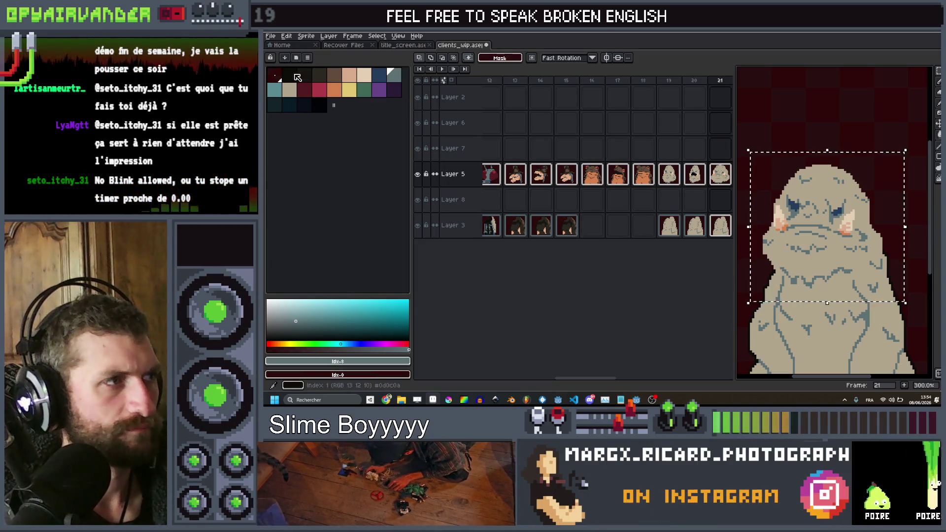
# Apply a dark outline inside the selection, then set the drawing colour to palette index 0.
pyautogui.hotkey('shift', 'o')
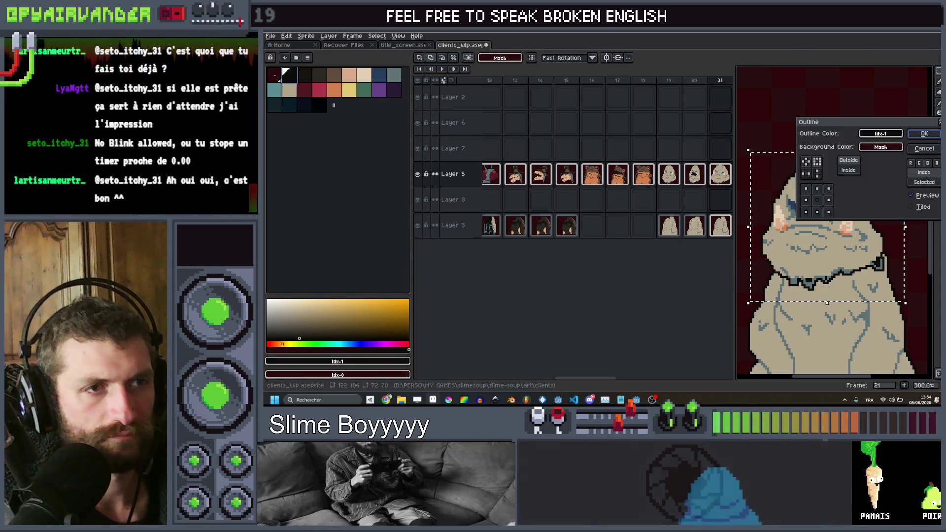
pyautogui.press('Return')
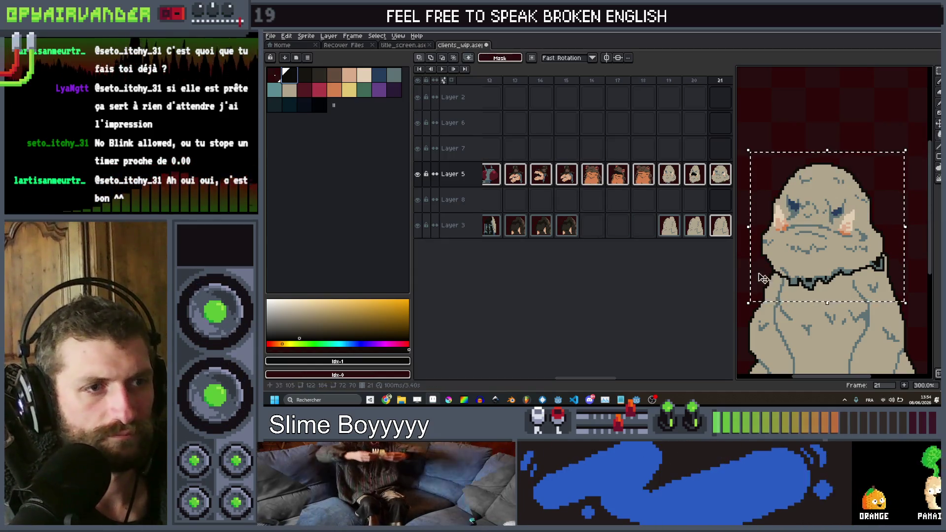
pyautogui.click(271, 74)
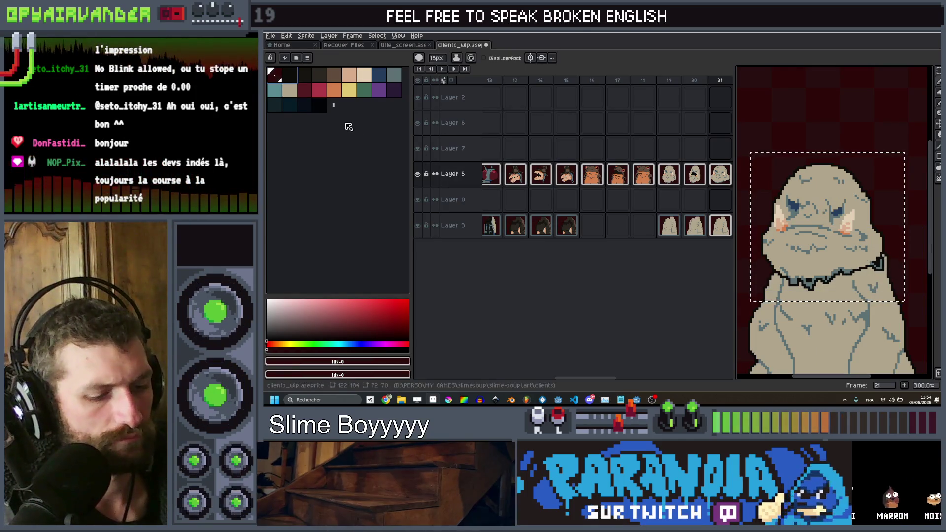
# Erase the dark collar across the blob's neck on frame 21.
pyautogui.press('e')
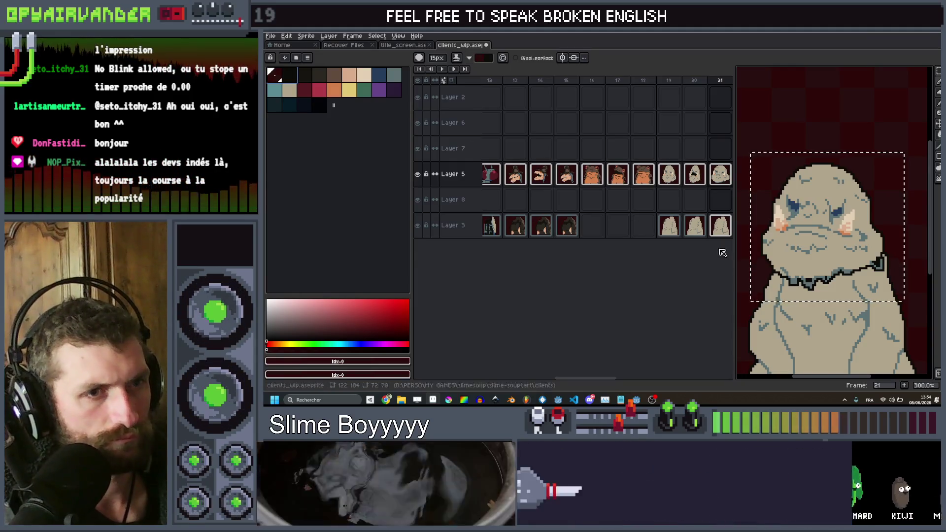
pyautogui.click(878, 265)
pyautogui.moveTo(878, 265); pyautogui.dragTo(794, 279)
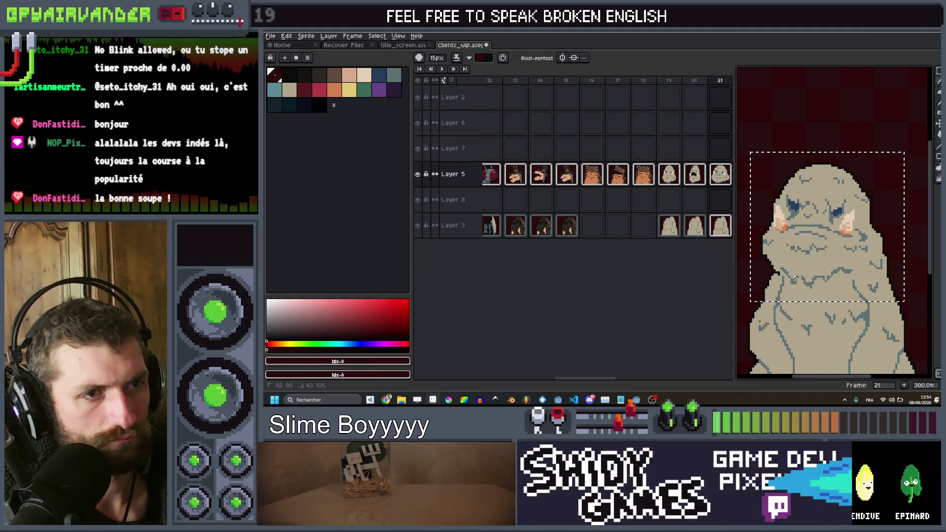
pyautogui.scroll(-2, 820, 248)
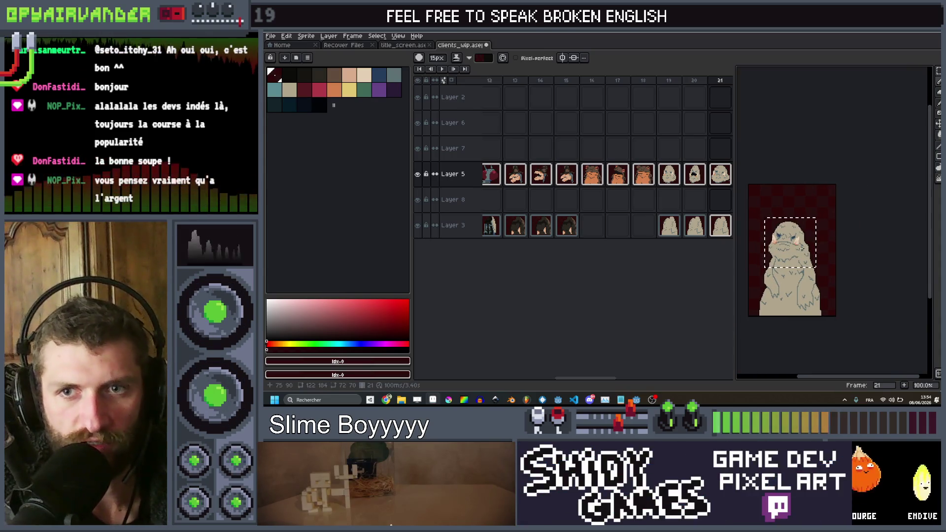
# Step through frames 20 to 22 to review the transition, ending on frame 21.
pyautogui.press('Right')
pyautogui.press('Left')
pyautogui.press('Left')
pyautogui.press('Left')
pyautogui.press('Right')
pyautogui.press('Right')
pyautogui.press('Right')
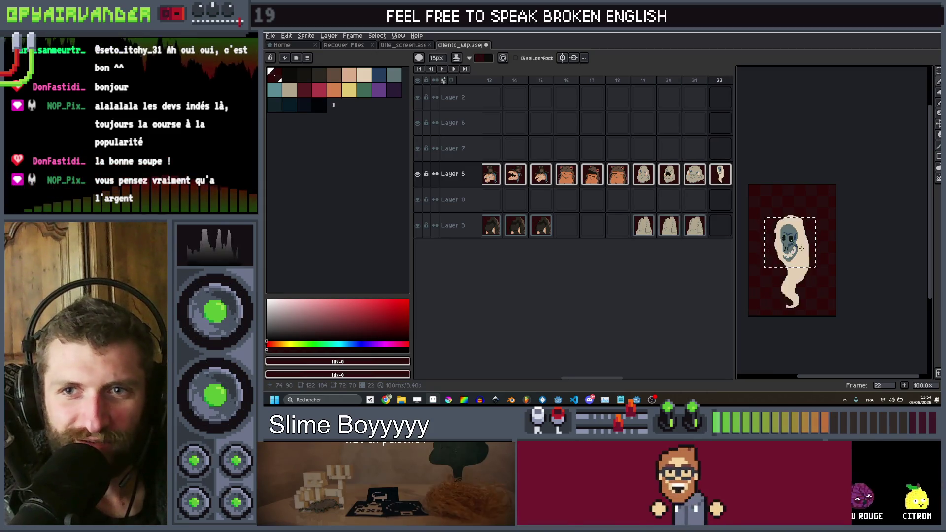
pyautogui.press('Left')
pyautogui.press('Left')
pyautogui.press('Left')
pyautogui.press('Right')
pyautogui.press('Right')
pyautogui.press('Right')
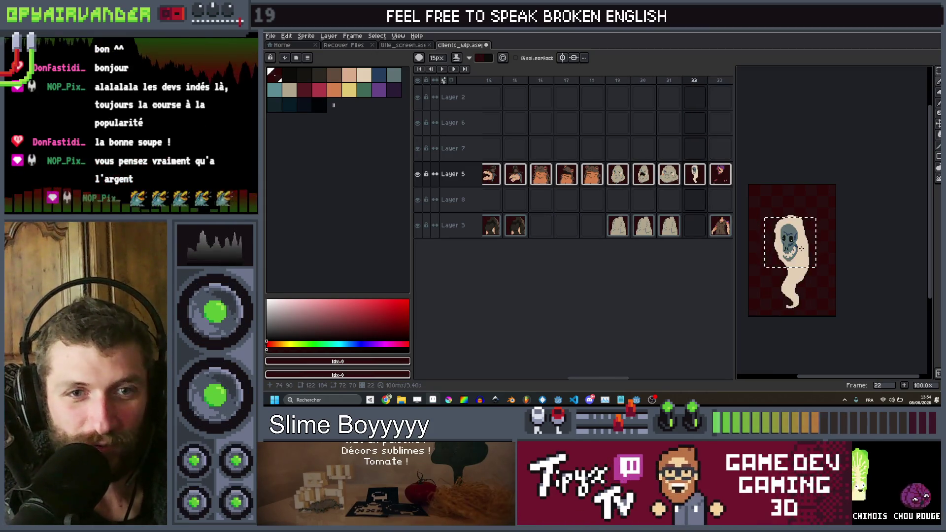
pyautogui.press('Left')
pyautogui.press('Left')
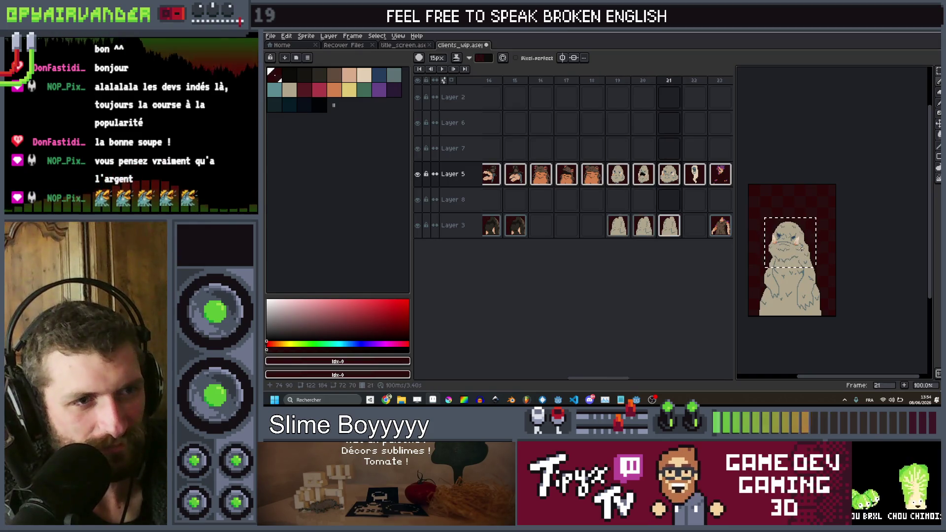
pyautogui.press('Left')
pyautogui.press('Right')
# Review the transition from toad frame 17 through the ghost frame 22.
pyautogui.scroll(5, 788, 246)
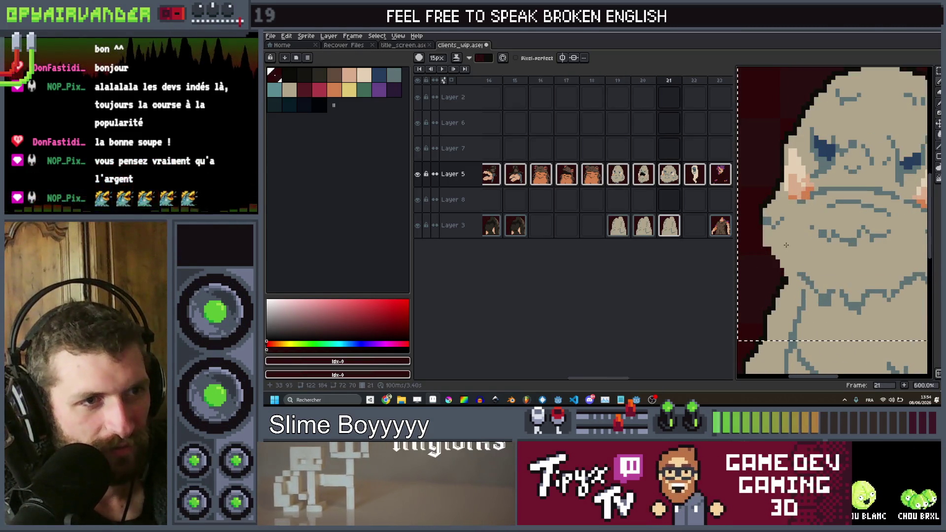
pyautogui.scroll(-3, 786, 245)
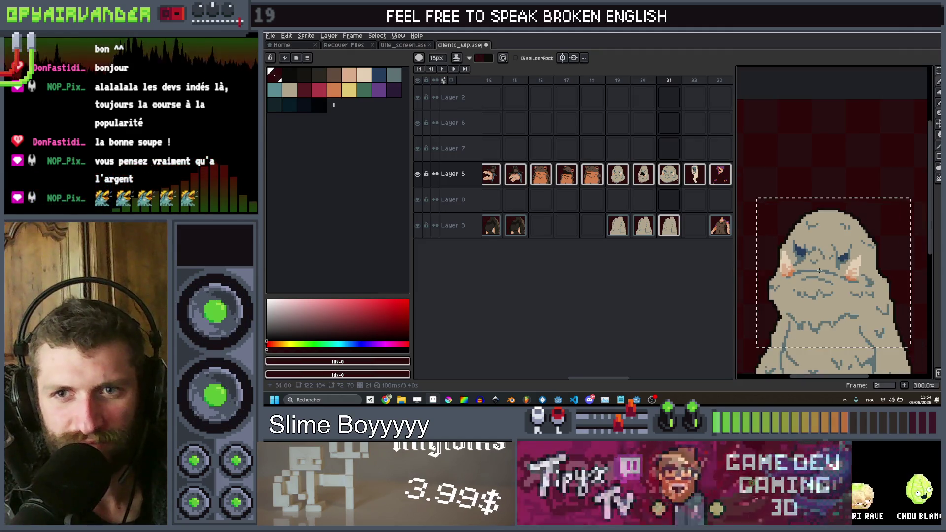
pyautogui.press('Left')
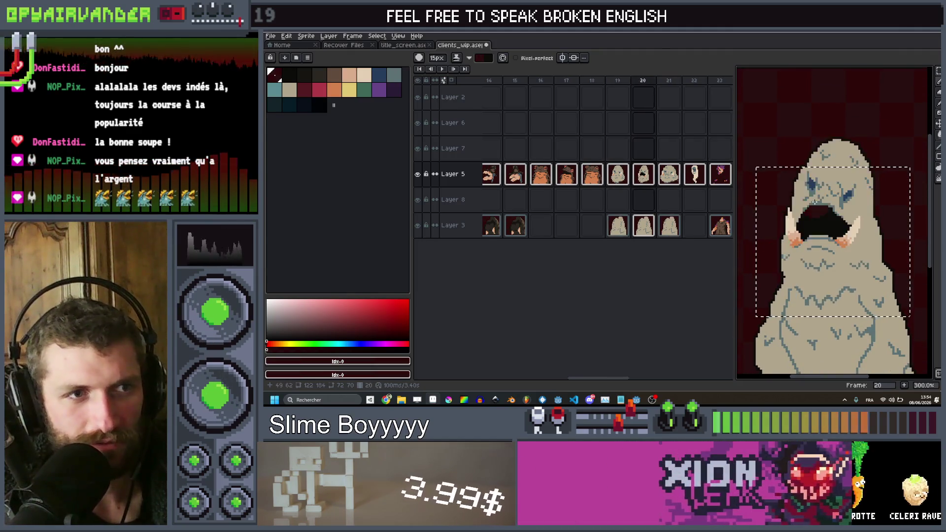
pyautogui.press('Right')
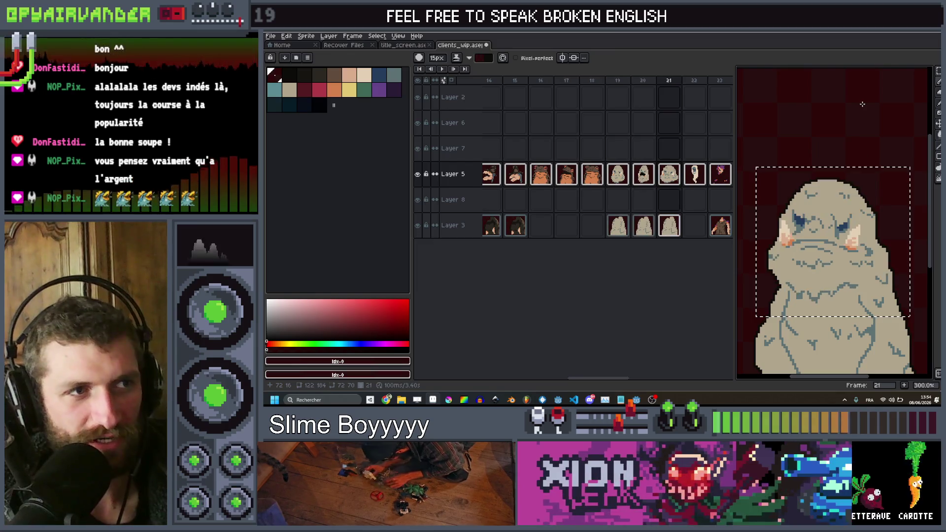
pyautogui.press('Right')
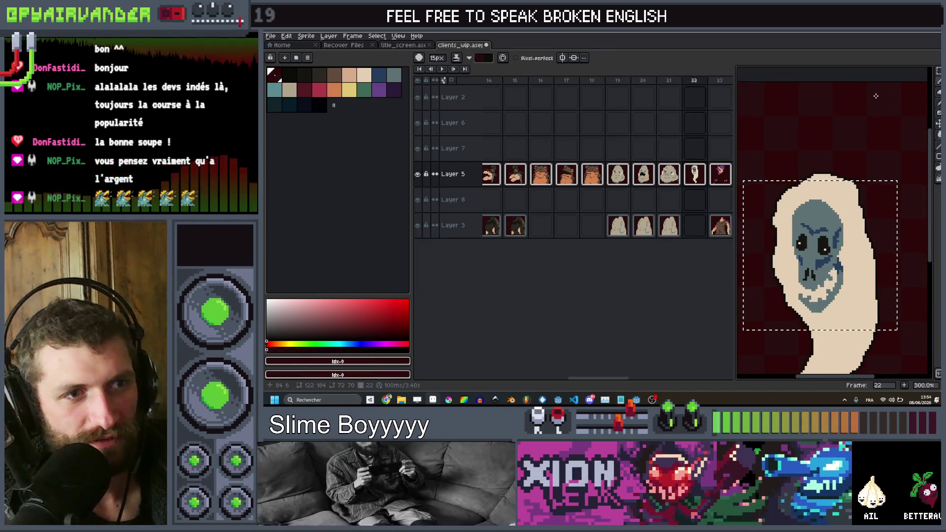
pyautogui.scroll(-1, 869, 90)
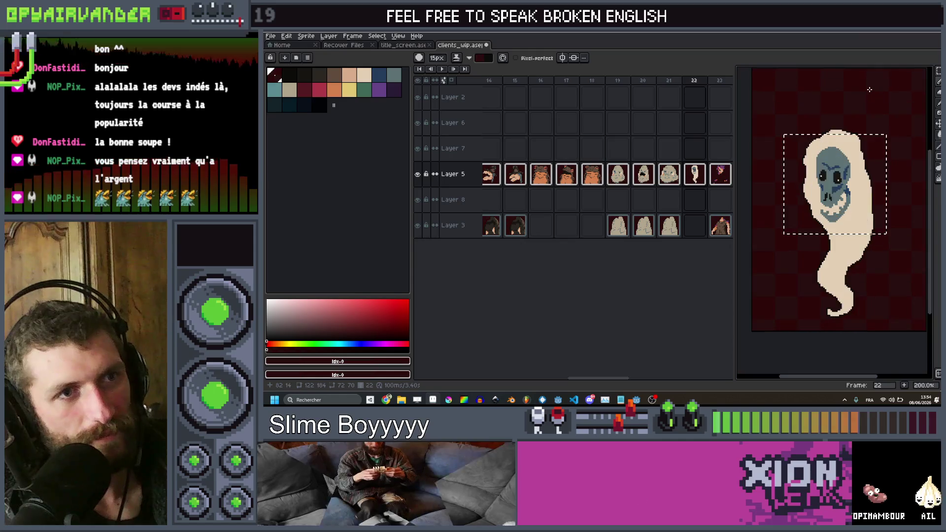
pyautogui.press('Left')
pyautogui.press('Right')
pyautogui.press('Left')
pyautogui.press('Left')
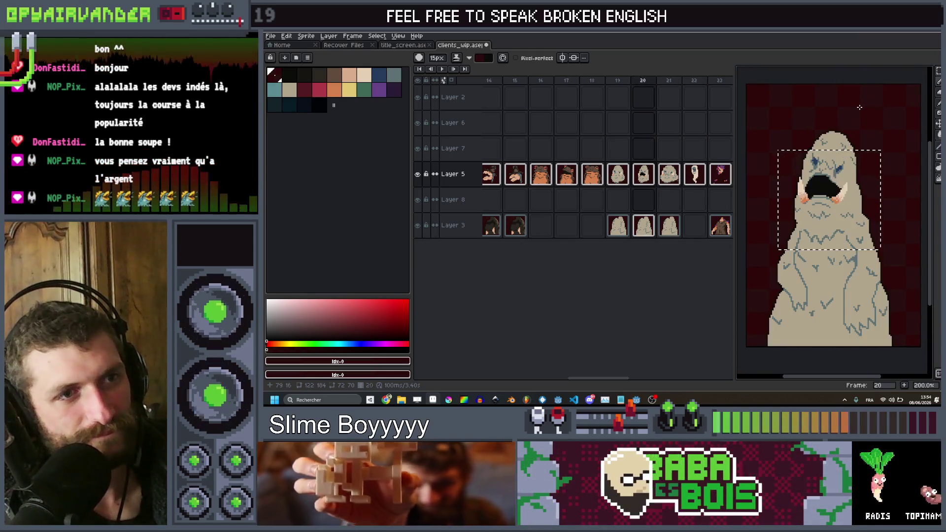
pyautogui.press('Left')
pyautogui.press('Left')
pyautogui.press('Left')
pyautogui.press('Right')
pyautogui.press('Right')
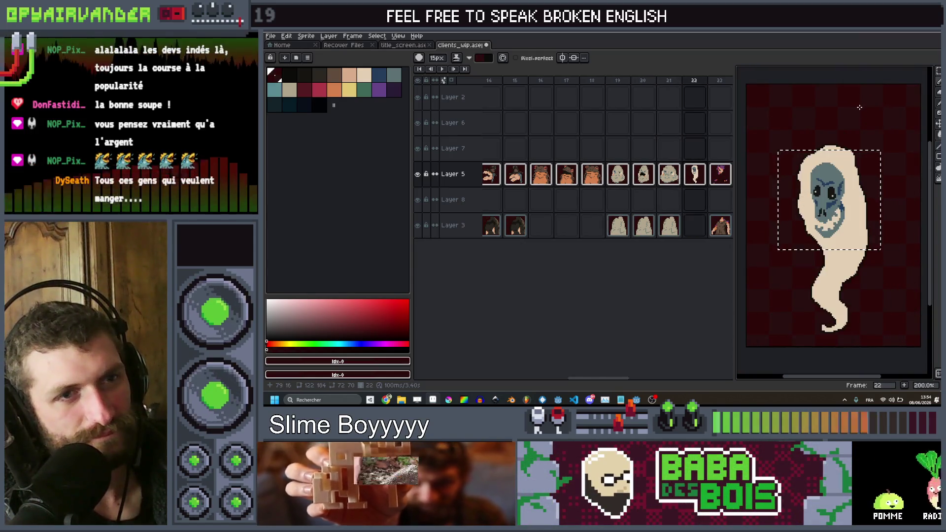
pyautogui.press('Left')
pyautogui.press('Right')
pyautogui.moveTo(858, 99); pyautogui.dragTo(848, 144)
pyautogui.scroll(3, 848, 144)
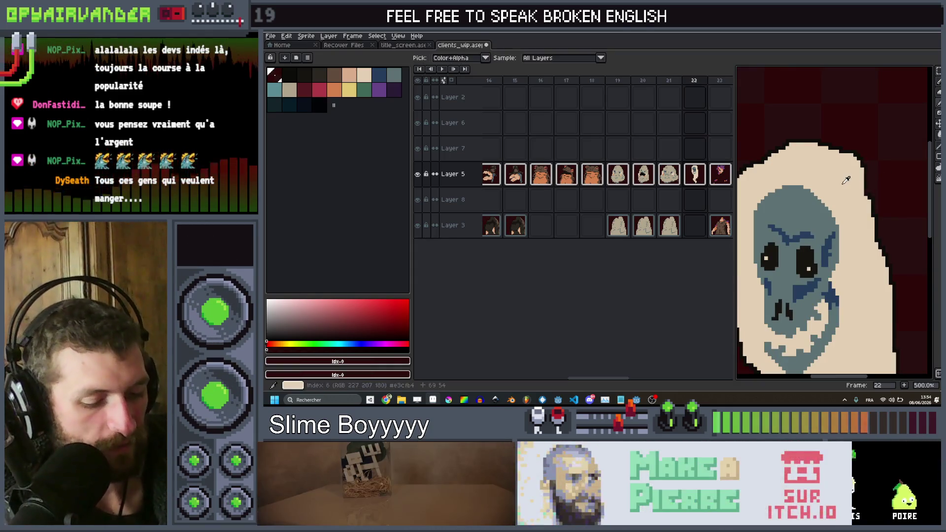
# Duplicate the ghost frame twice to create frames 23 and 24, then return to frame 23.
pyautogui.hotkey('alt', 'n')
pyautogui.hotkey('ctrl', 'z')
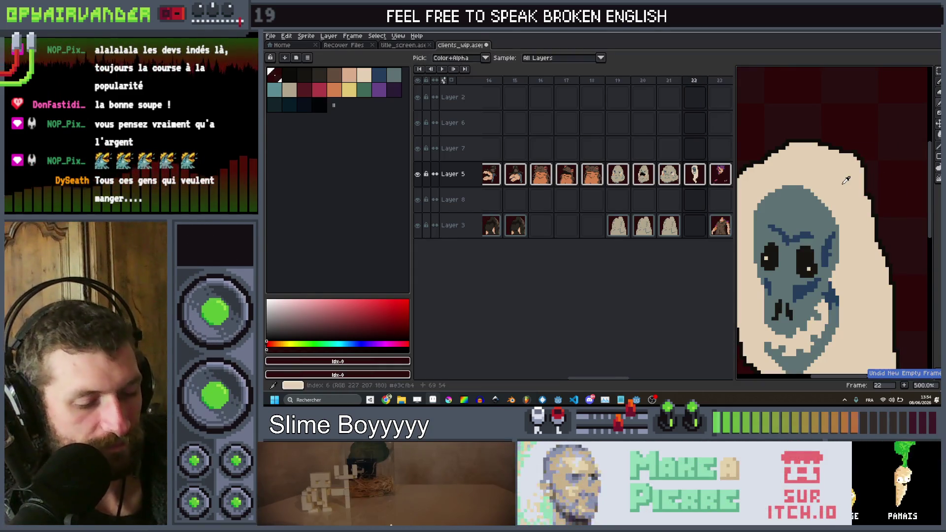
pyautogui.press('b')
pyautogui.scroll(-3, 842, 177)
pyautogui.hotkey('alt', 'n')
pyautogui.hotkey('alt', 'n')
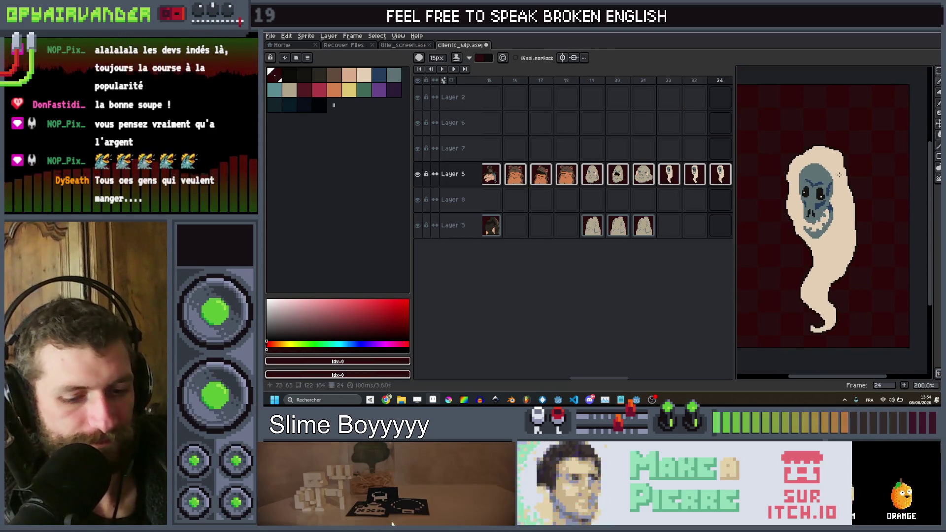
pyautogui.press('Left')
pyautogui.scroll(2, 842, 207)
pyautogui.scroll(-1, 844, 236)
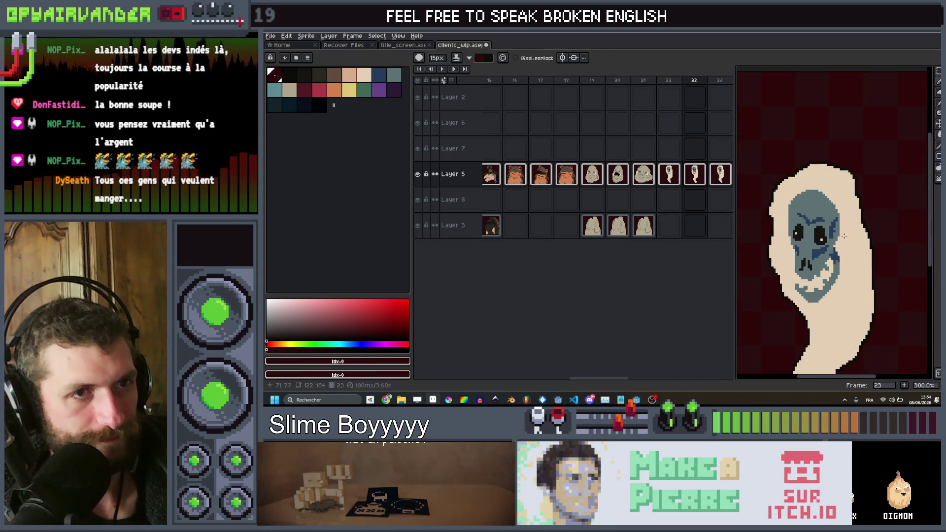
pyautogui.scroll(1, 844, 236)
pyautogui.press('q')
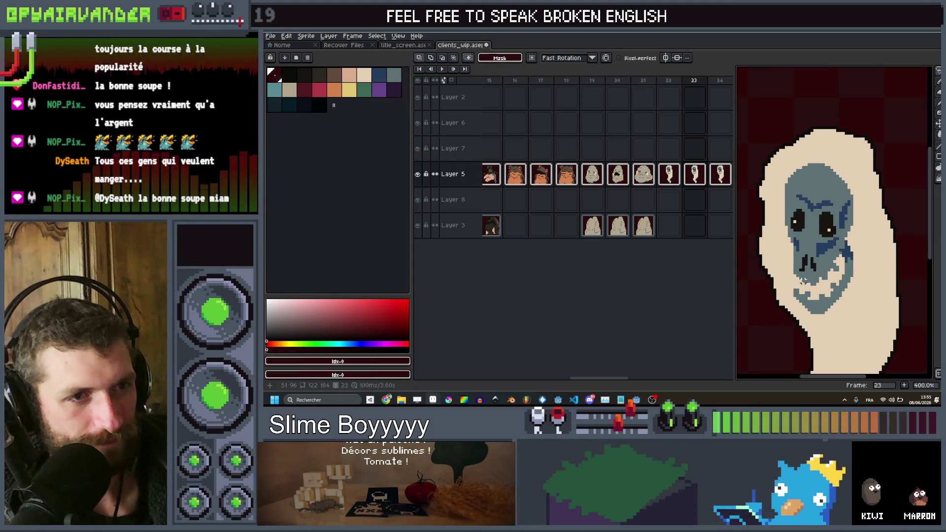
# Lasso-select the skull face on frame 23, tilt it and shift it up and right.
pyautogui.moveTo(792, 281)
pyautogui.mouseDown()
pyautogui.moveTo(827, 279)
pyautogui.moveTo(841, 250)
pyautogui.mouseUp()
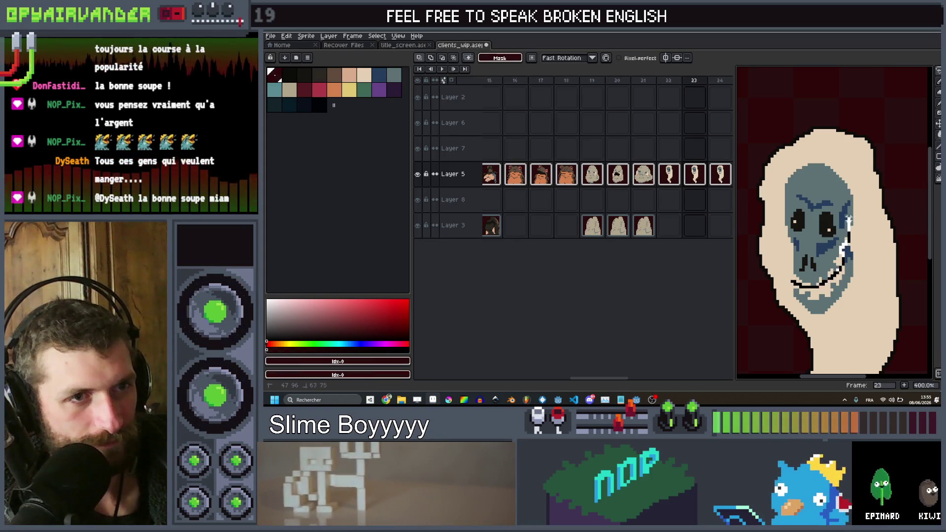
pyautogui.moveTo(779, 196); pyautogui.dragTo(780, 197)
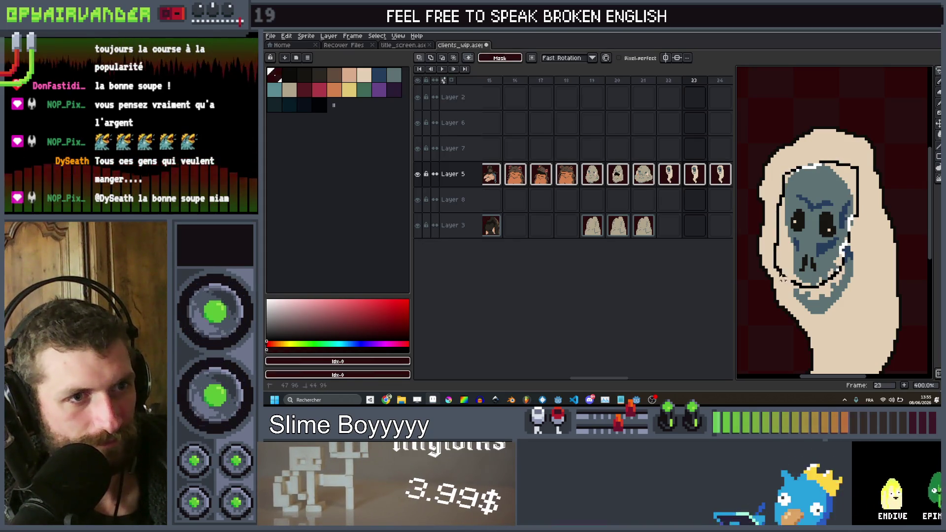
pyautogui.moveTo(875, 162); pyautogui.dragTo(892, 183)
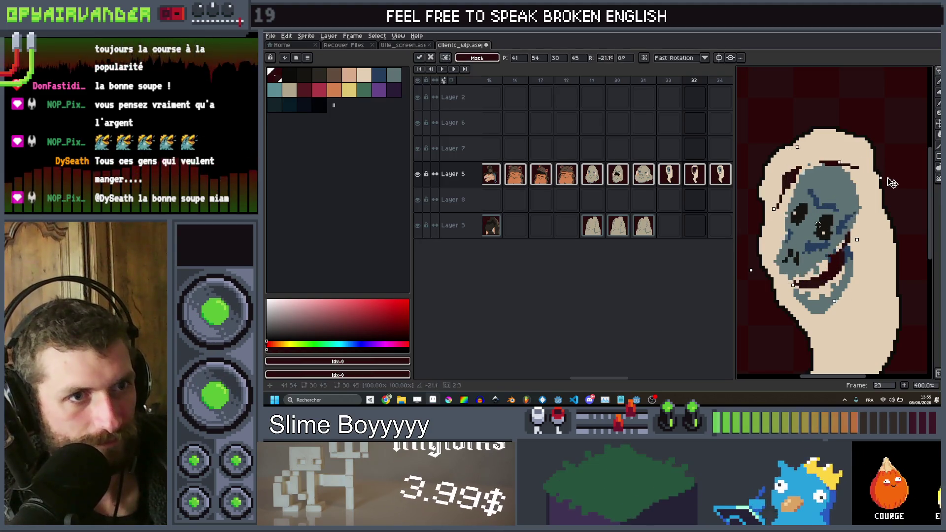
pyautogui.moveTo(810, 228)
pyautogui.mouseDown()
pyautogui.moveTo(841, 188)
pyautogui.moveTo(832, 194)
pyautogui.mouseUp()
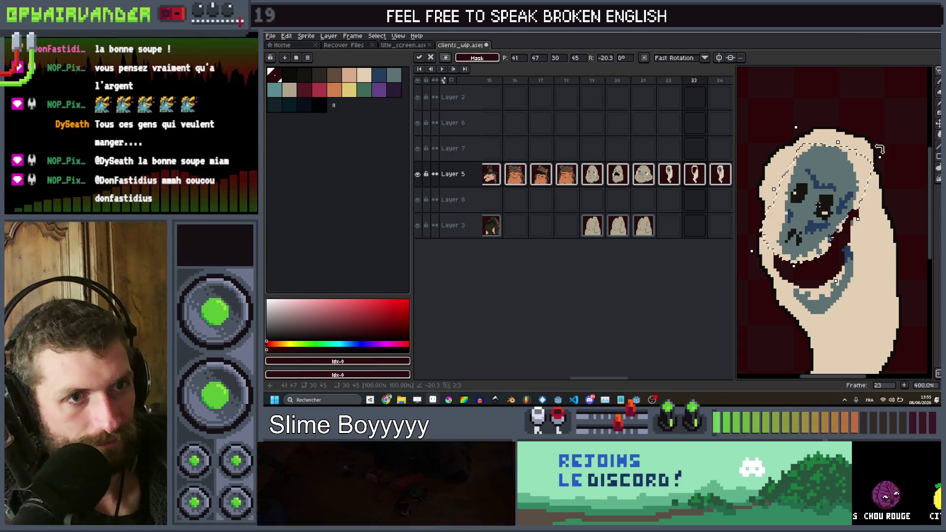
# Select the skull's jaw and mouth area and commit its rotation.
pyautogui.scroll(-3, 894, 148)
pyautogui.scroll(5, 875, 155)
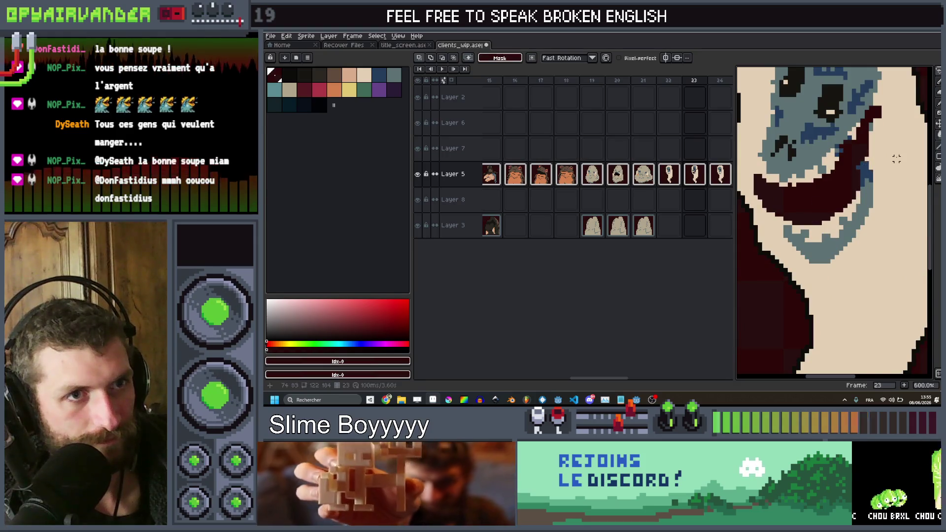
pyautogui.moveTo(785, 223)
pyautogui.mouseDown()
pyautogui.moveTo(805, 270)
pyautogui.moveTo(891, 209)
pyautogui.moveTo(893, 132)
pyautogui.mouseUp()
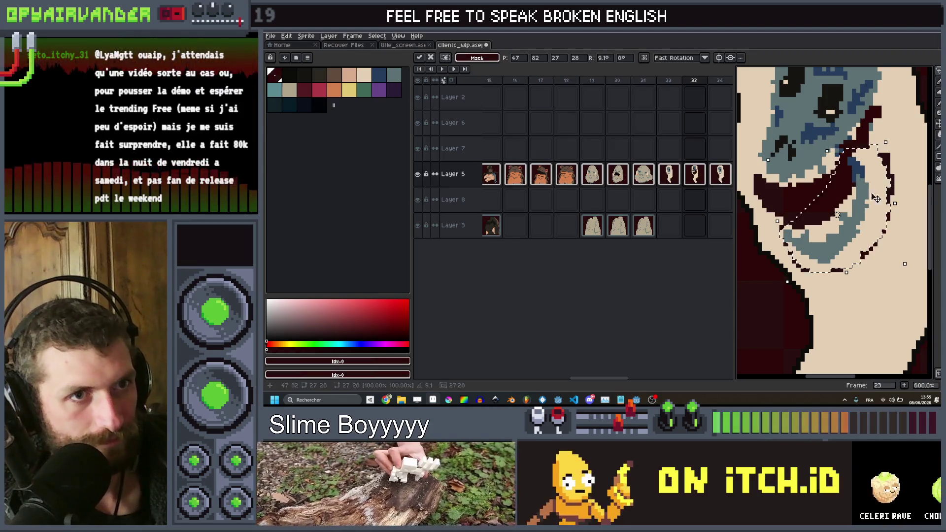
pyautogui.press('Return')
pyautogui.scroll(-5, 891, 162)
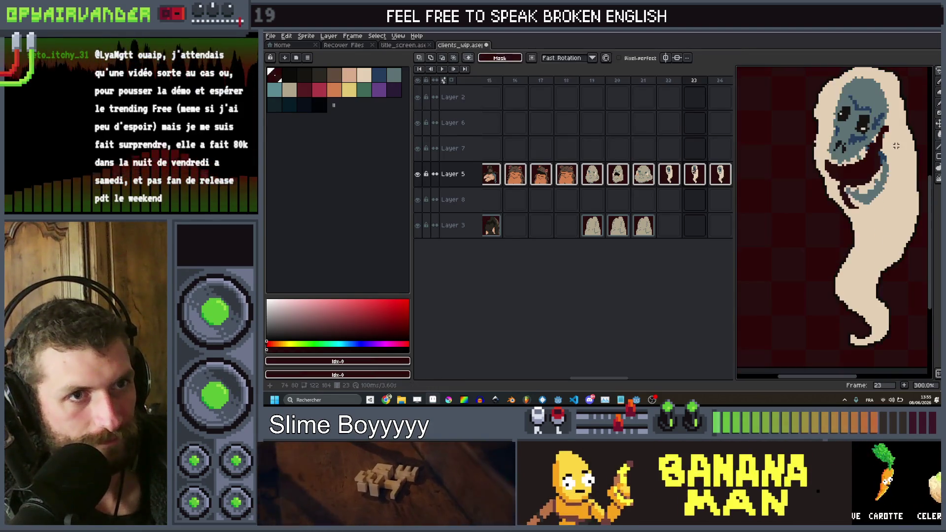
pyautogui.scroll(5, 898, 145)
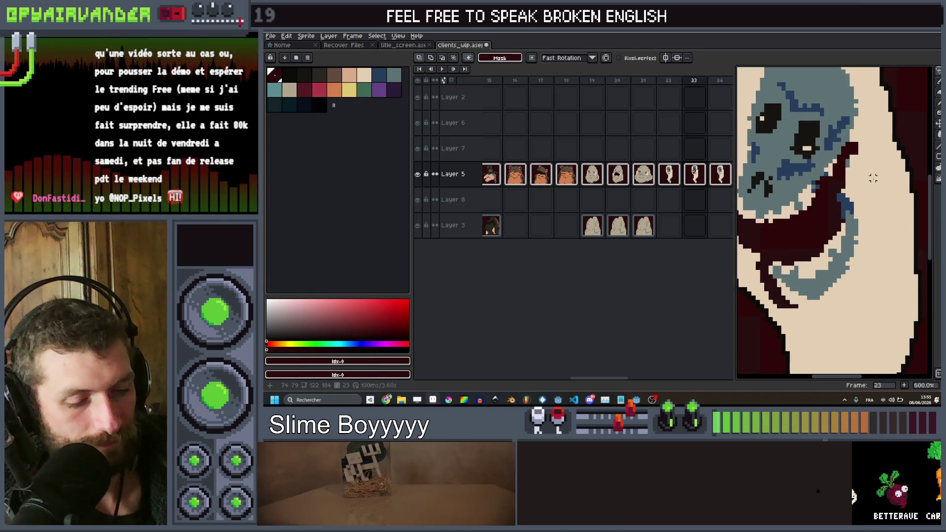
pyautogui.keyDown('alt'); pyautogui.click(861, 175); pyautogui.keyUp('alt')
# Paint over the dark red grin on frame 23 with the sampled beige.
pyautogui.scroll(-5, 806, 196)
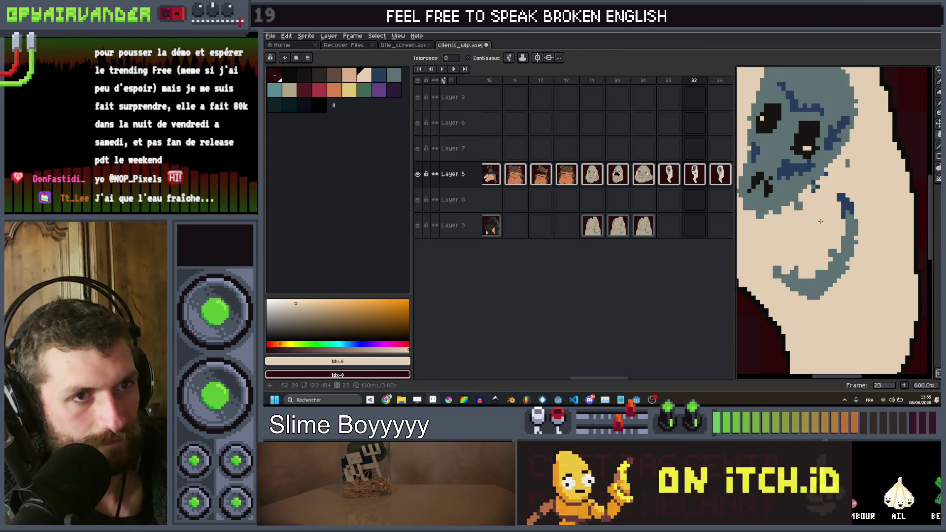
pyautogui.scroll(6, 816, 206)
pyautogui.press('b')
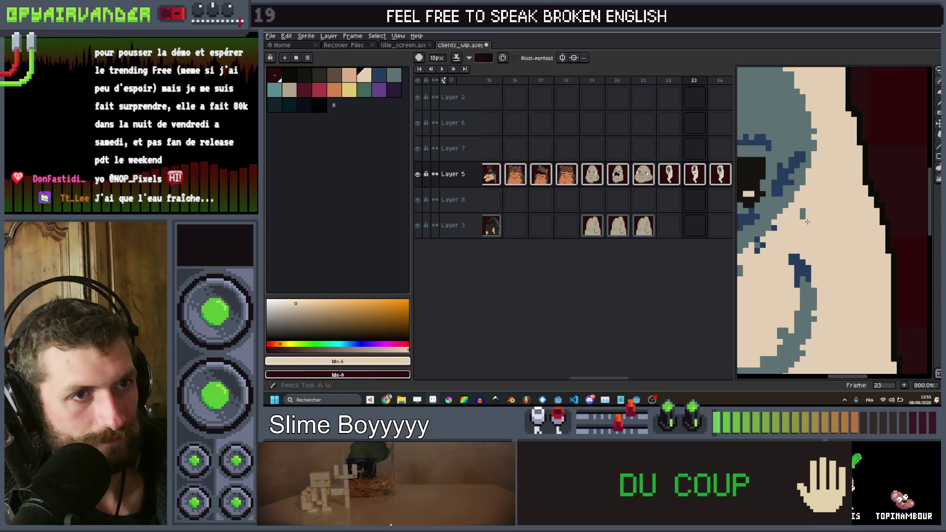
pyautogui.press('ctrl')
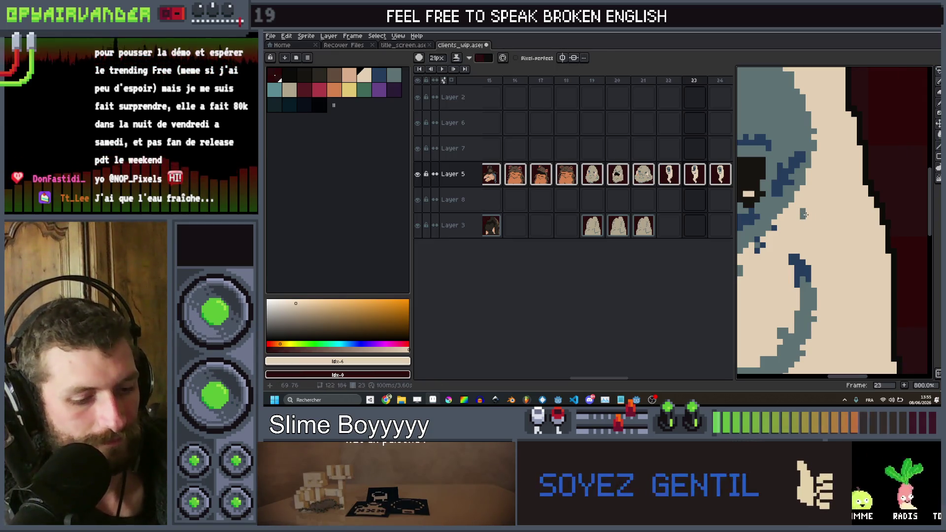
pyautogui.press('alt')
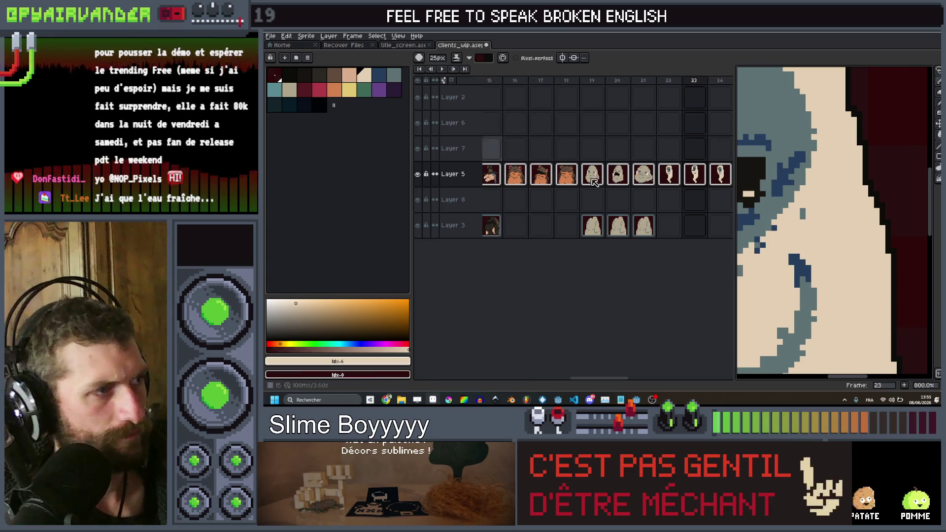
pyautogui.press('e')
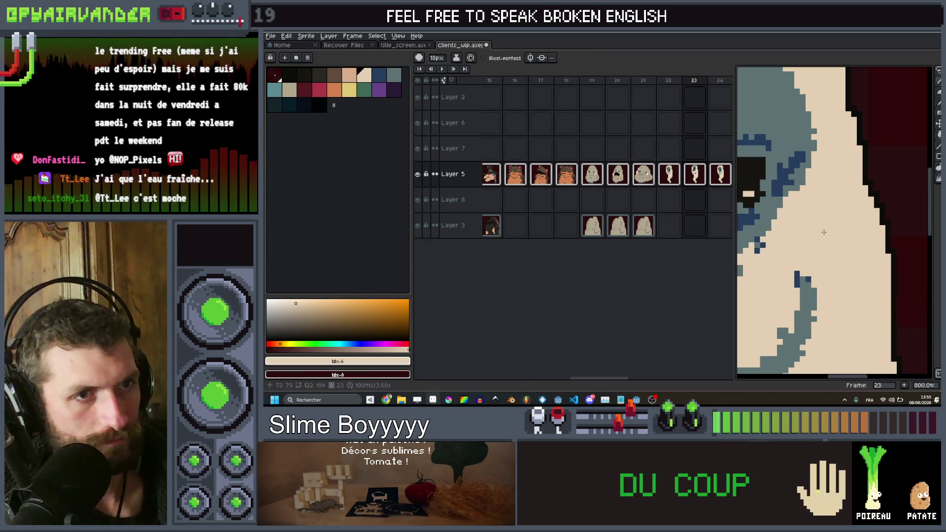
pyautogui.scroll(-2, 815, 217)
pyautogui.scroll(5, 802, 236)
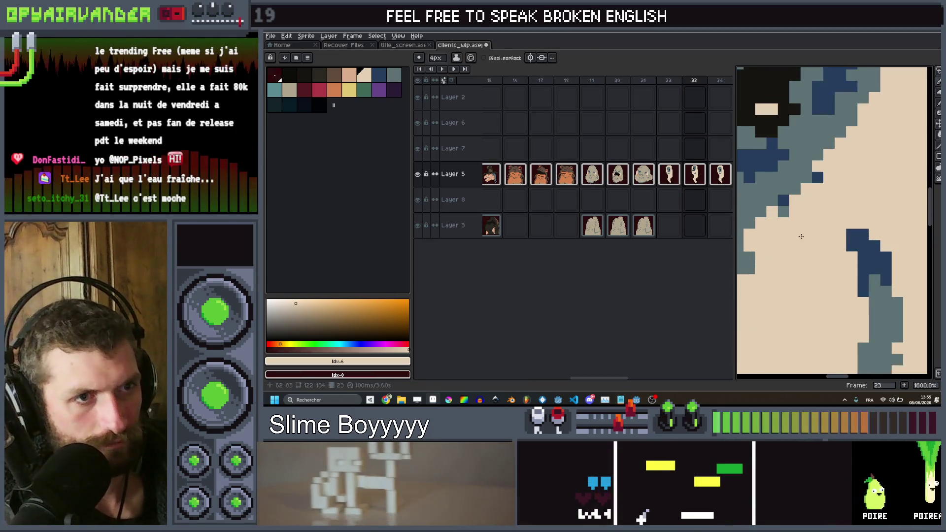
# Add dark blue pixels below the skull, check against the previous frame, then shrink the brush to 1px.
pyautogui.moveTo(831, 192)
pyautogui.mouseDown()
pyautogui.moveTo(845, 226)
pyautogui.moveTo(831, 212)
pyautogui.mouseUp()
pyautogui.click(850, 244)
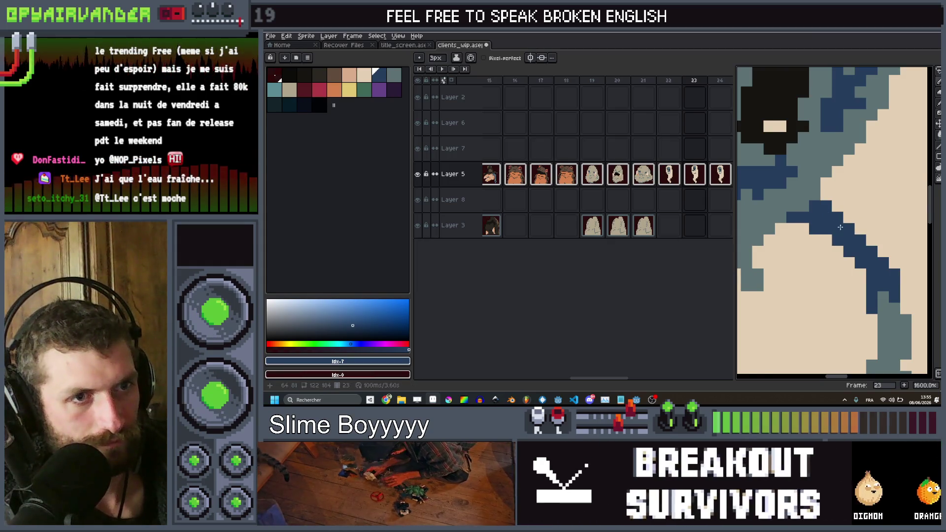
pyautogui.scroll(-7, 886, 209)
pyautogui.press('Left')
pyautogui.scroll(3, 830, 207)
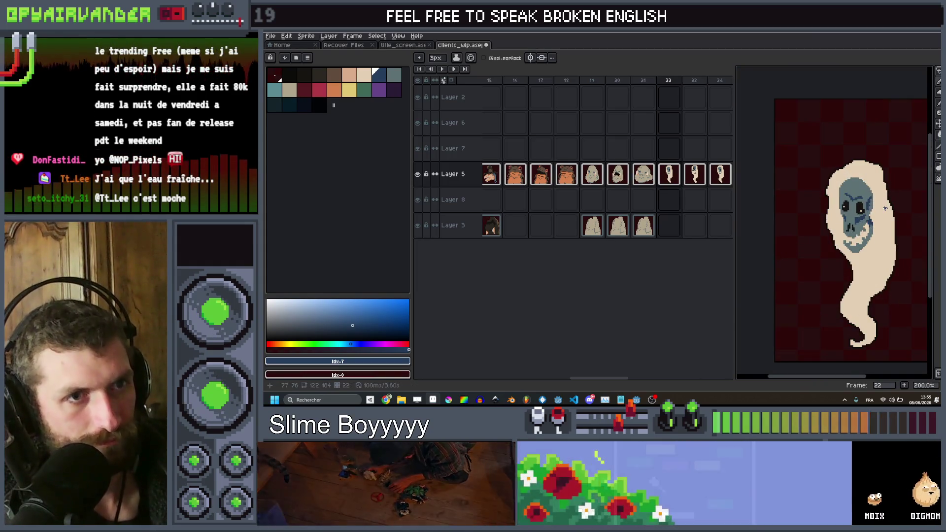
pyautogui.press('Right')
pyautogui.scroll(5, 830, 207)
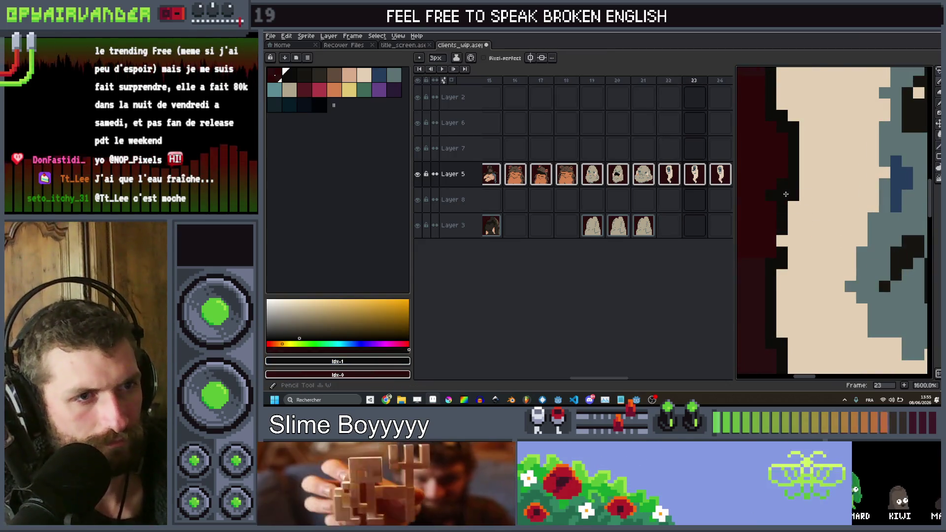
pyautogui.press('-')
pyautogui.press('-')
pyautogui.scroll(-8, 778, 240)
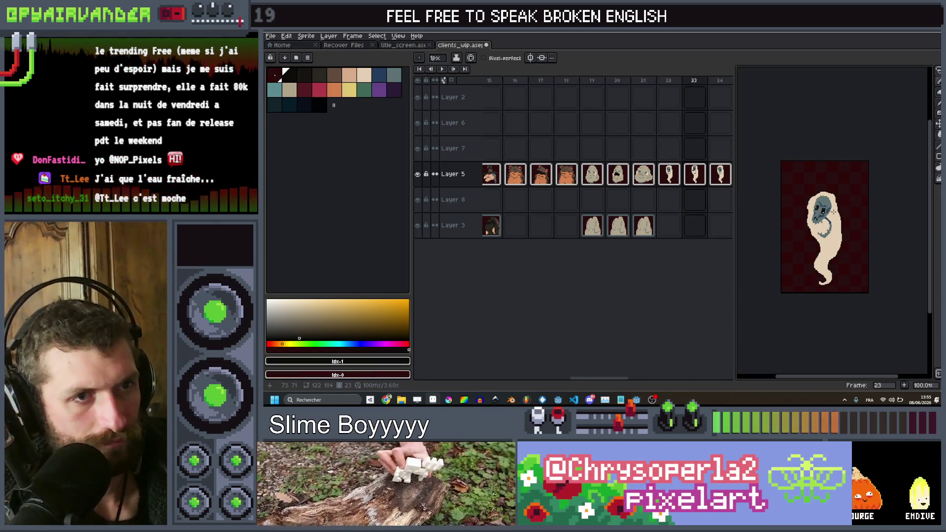
# Sample the ghost's beige and paint along the head's right edge and top to widen it.
pyautogui.scroll(3, 836, 209)
pyautogui.scroll(-2, 835, 209)
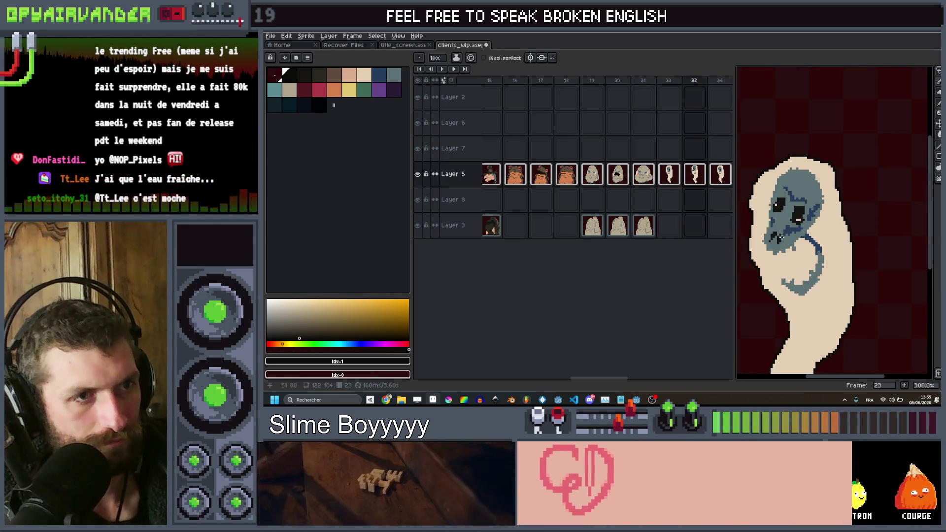
pyautogui.scroll(4, 791, 226)
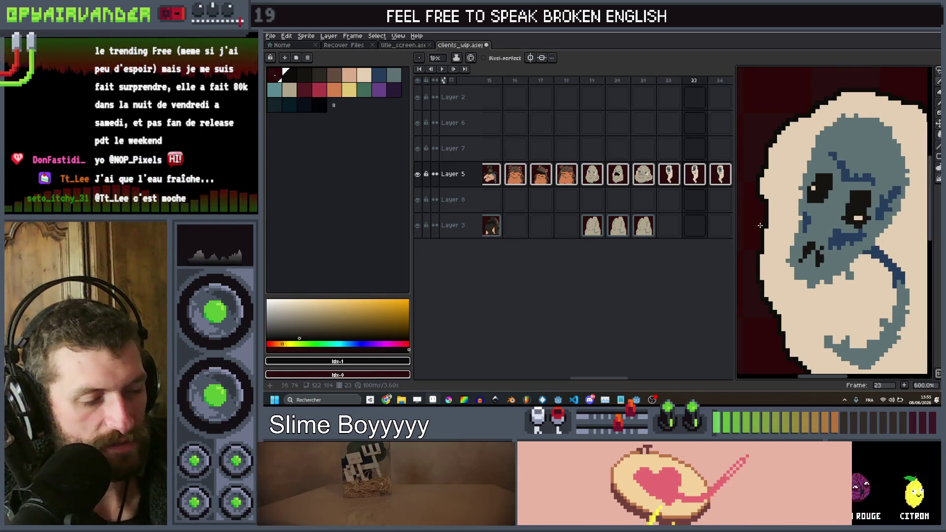
pyautogui.scroll(2, 760, 226)
pyautogui.scroll(-3, 769, 216)
pyautogui.press('g')
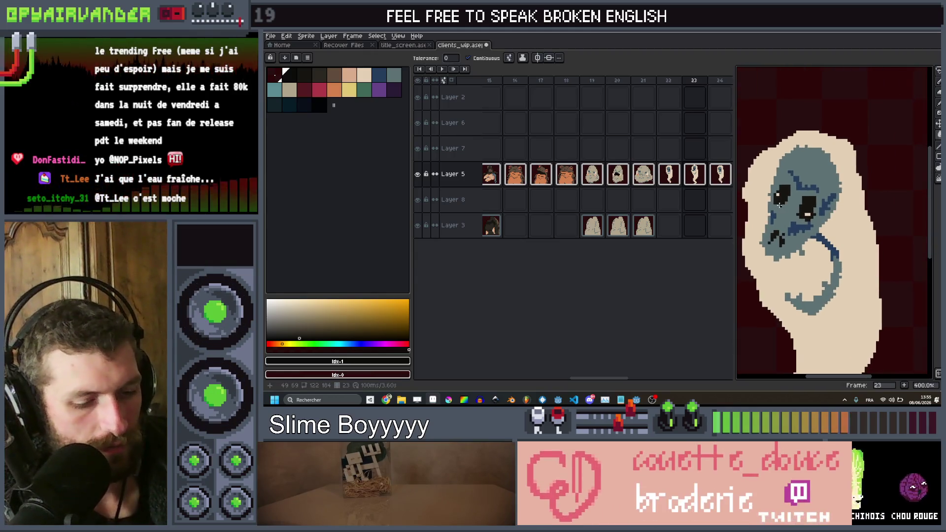
pyautogui.click(830, 220)
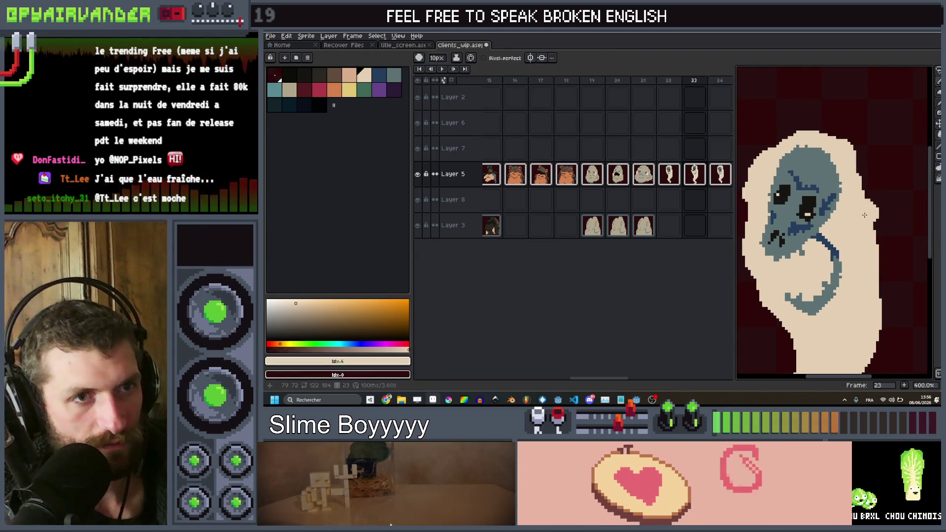
pyautogui.moveTo(869, 215)
pyautogui.mouseDown()
pyautogui.moveTo(872, 148)
pyautogui.moveTo(806, 125)
pyautogui.mouseUp()
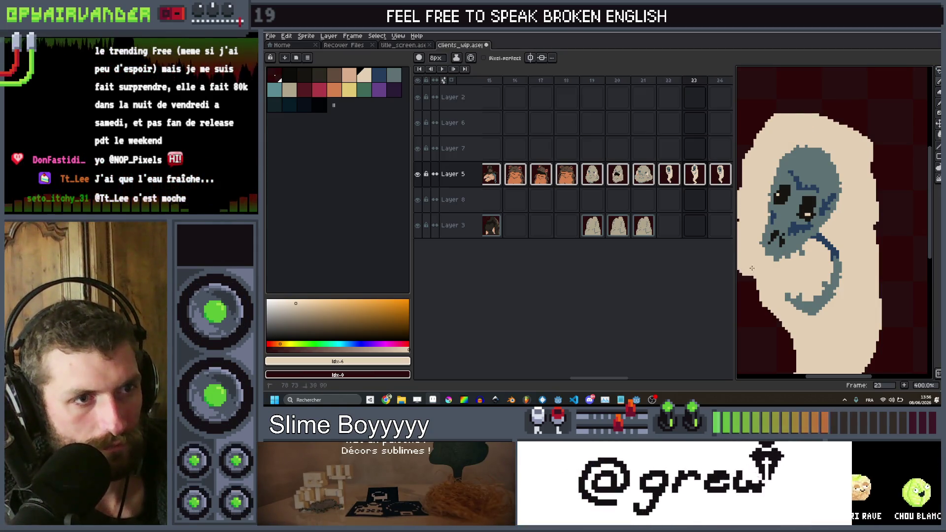
pyautogui.scroll(-4, 789, 290)
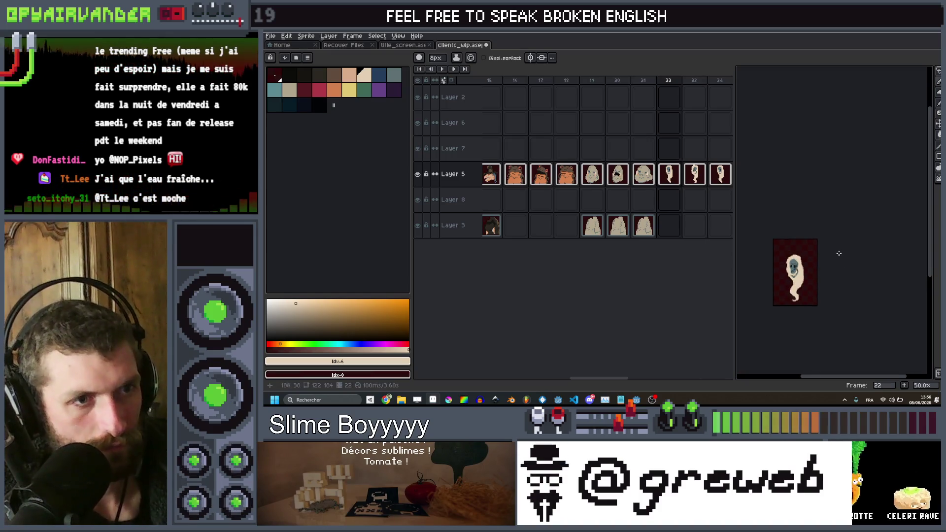
pyautogui.scroll(5, 794, 281)
pyautogui.scroll(-2, 794, 281)
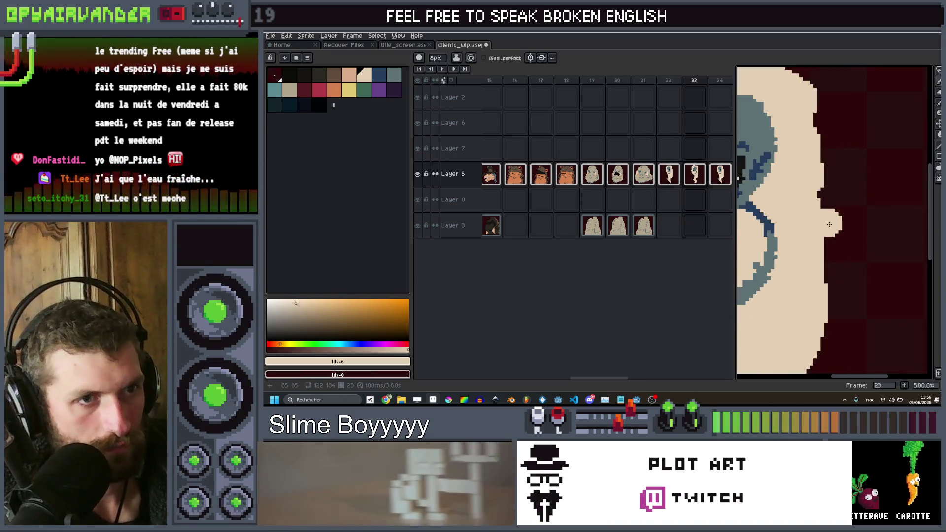
pyautogui.scroll(-1, 838, 147)
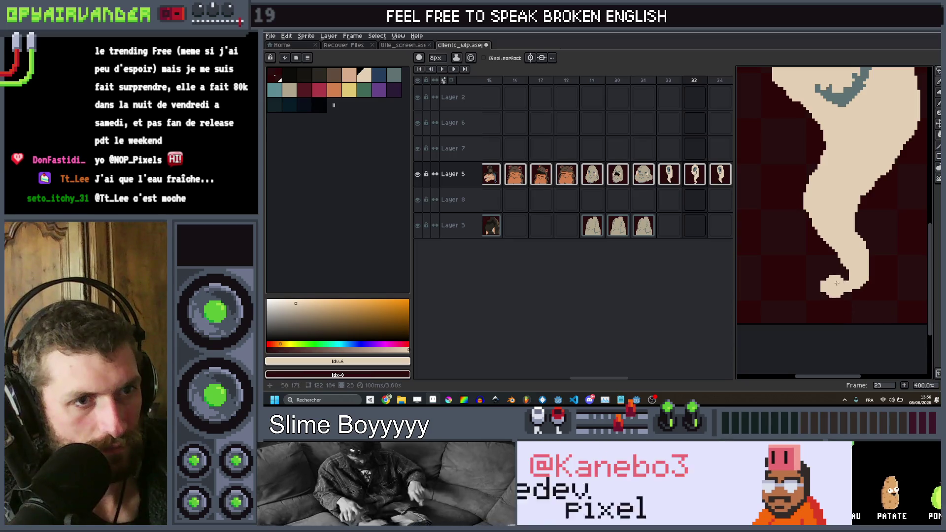
# Undo the old tail tip and redraw it as a thin curl hooking left.
pyautogui.hotkey('ctrl', 'z')
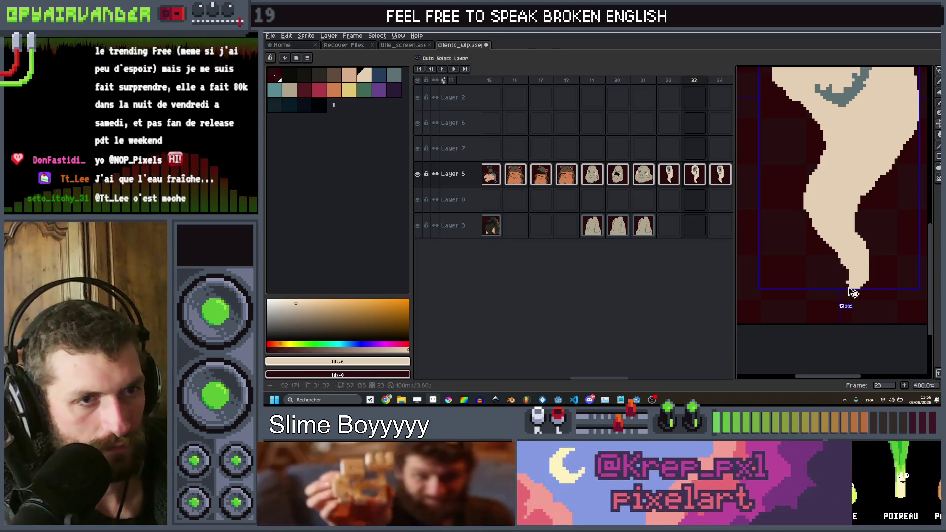
pyautogui.moveTo(860, 287); pyautogui.dragTo(828, 275)
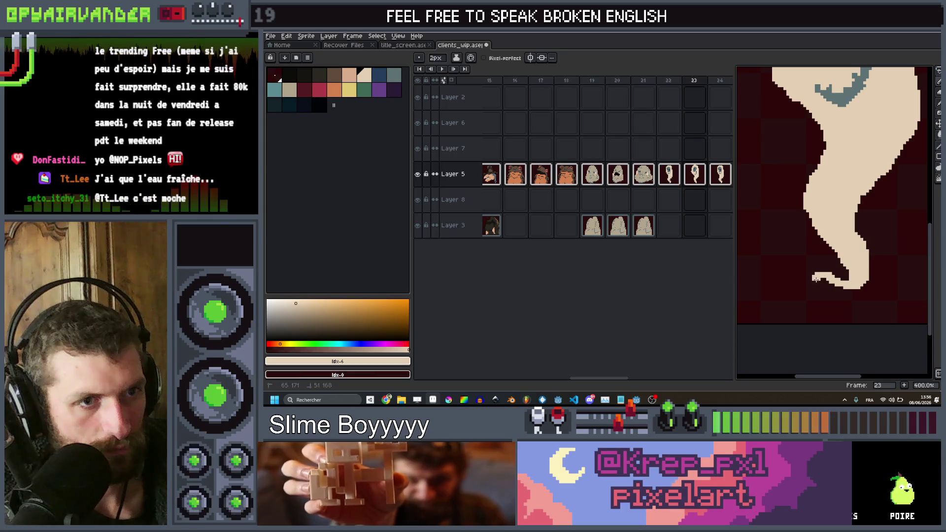
pyautogui.scroll(-4, 816, 279)
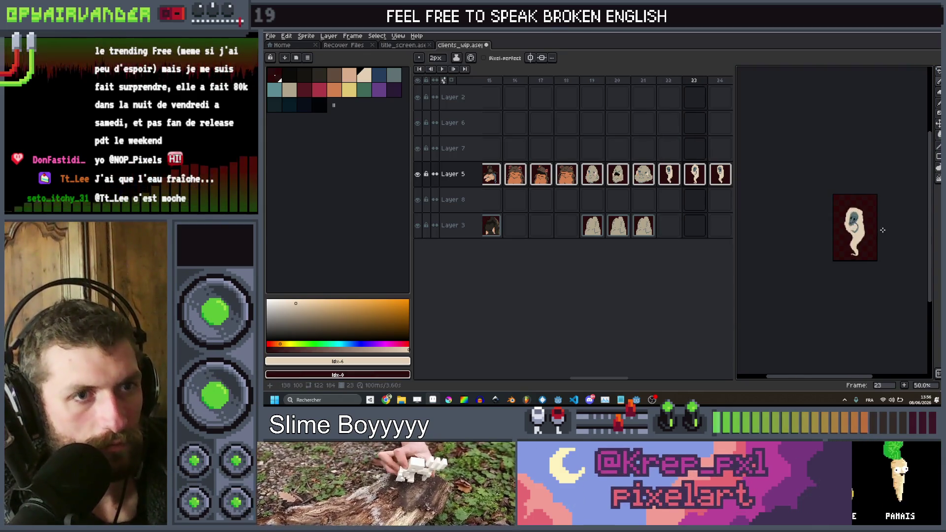
pyautogui.scroll(2, 882, 230)
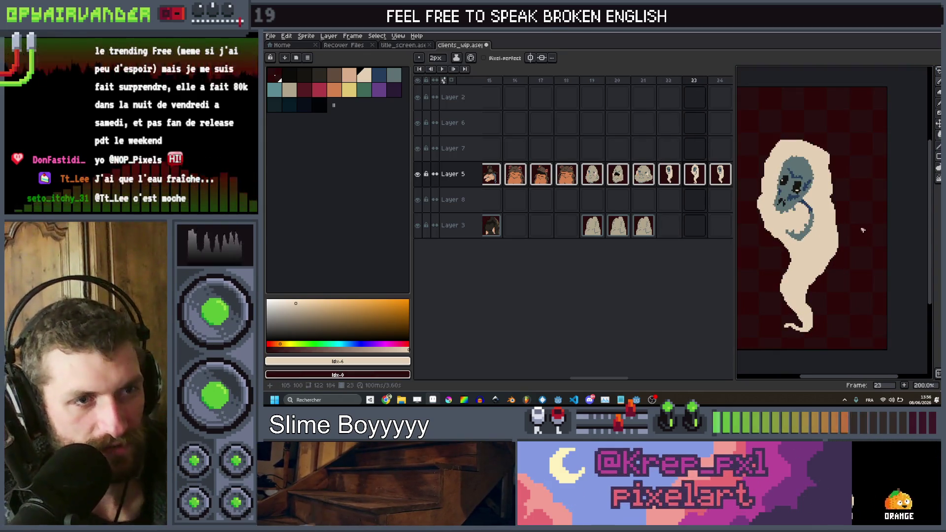
pyautogui.scroll(-1, 863, 230)
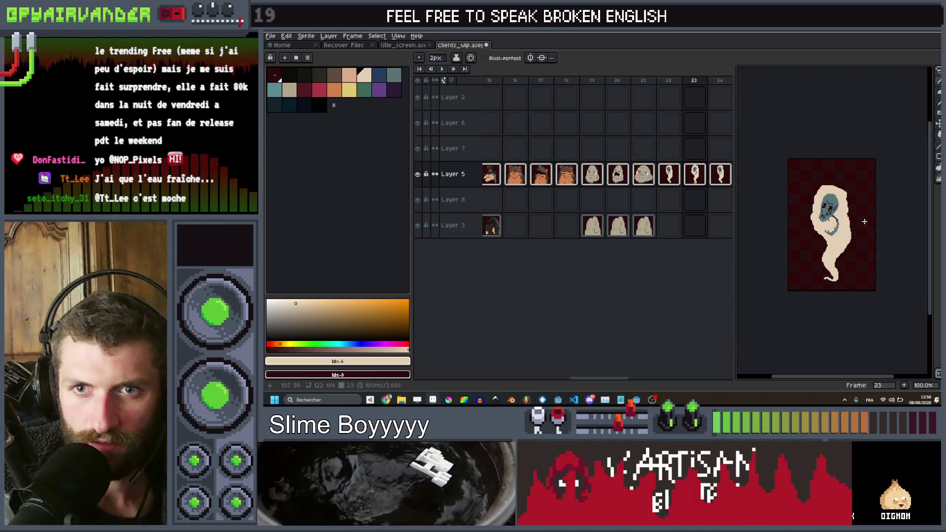
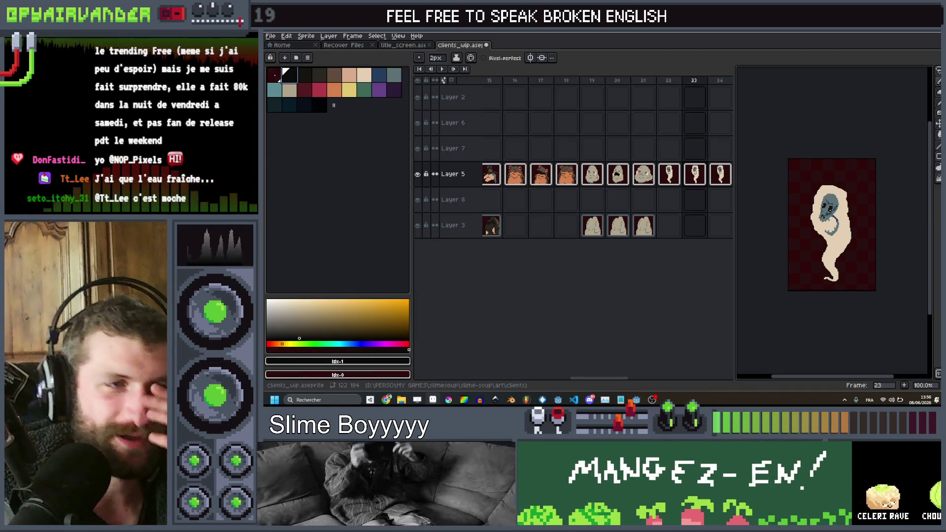
# Sample the blue-grey skull colour and paint a cream highlight into the skull's left eye on frame 23.
pyautogui.scroll(3, 854, 247)
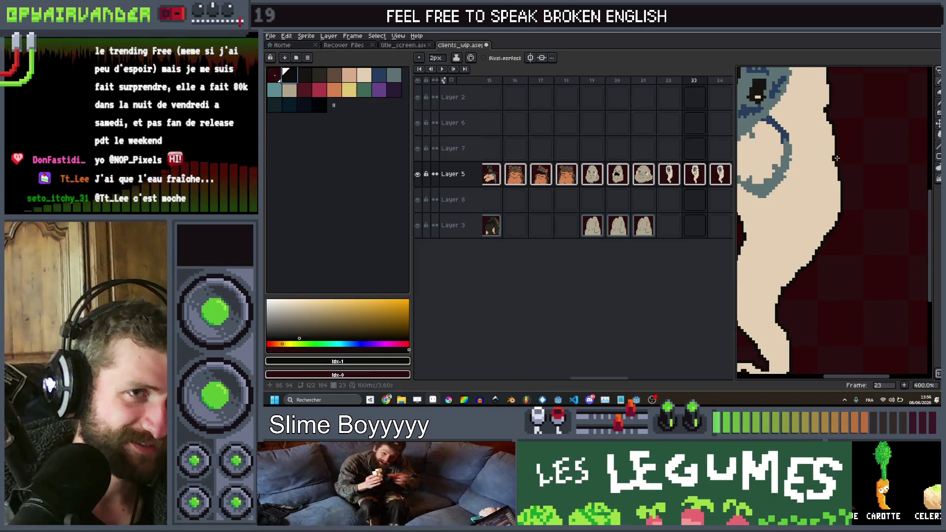
pyautogui.scroll(2, 837, 158)
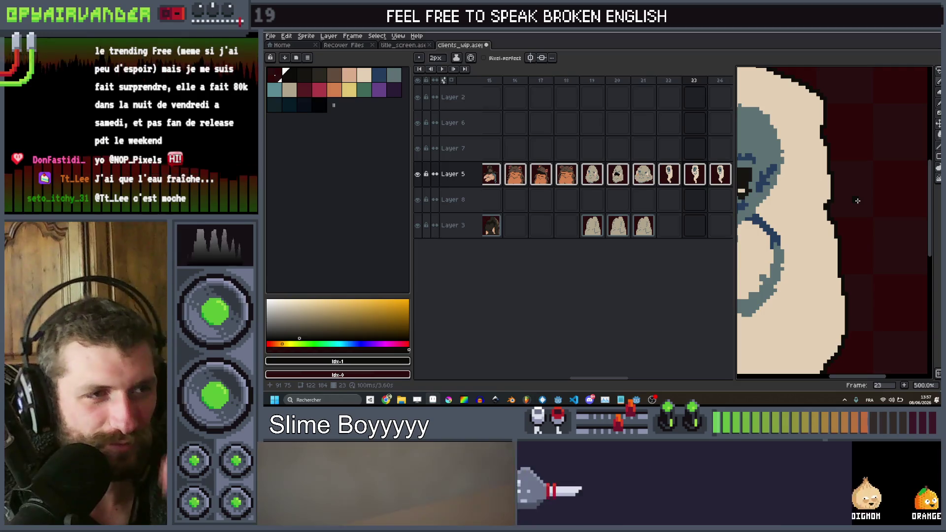
pyautogui.scroll(-2, 852, 203)
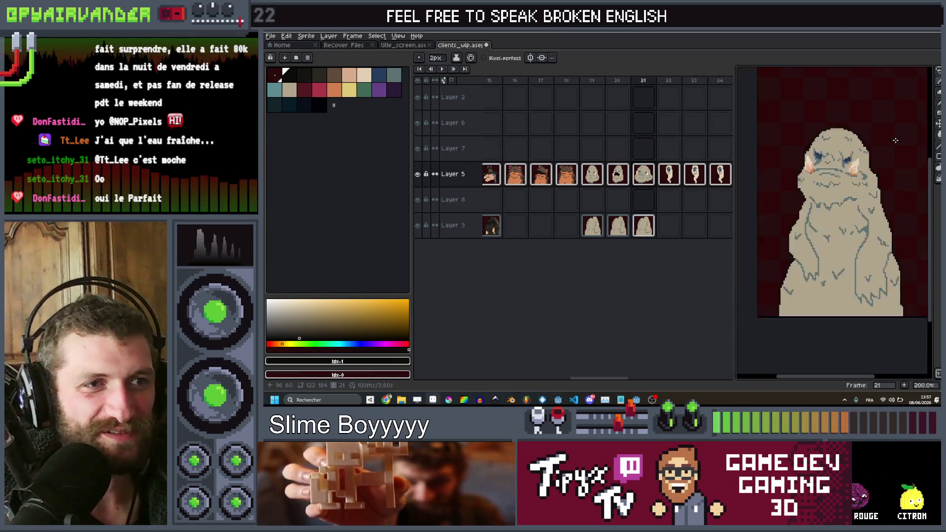
pyautogui.scroll(-1, 895, 140)
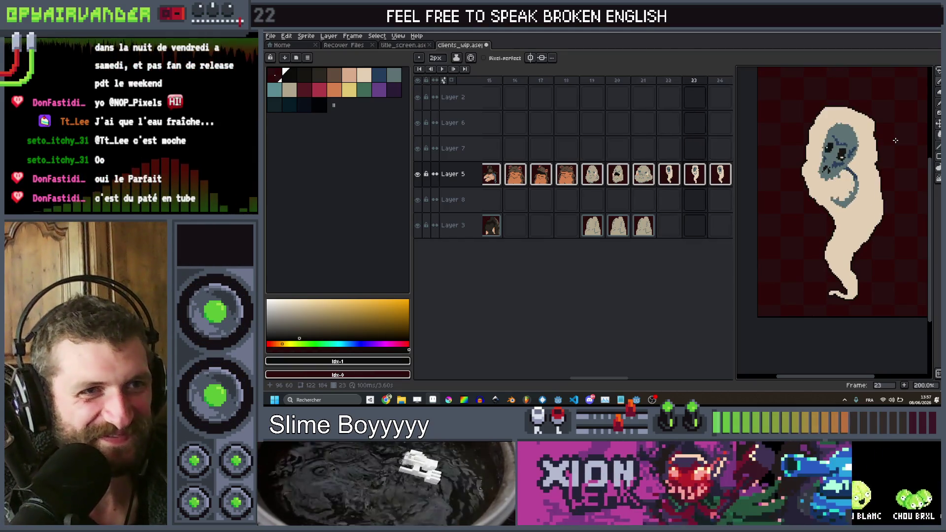
pyautogui.scroll(3, 895, 140)
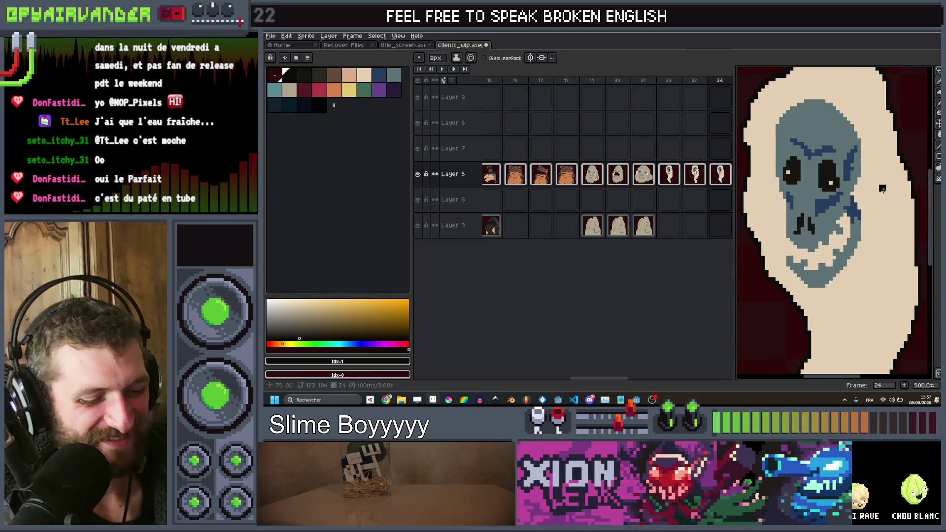
pyautogui.scroll(4, 882, 189)
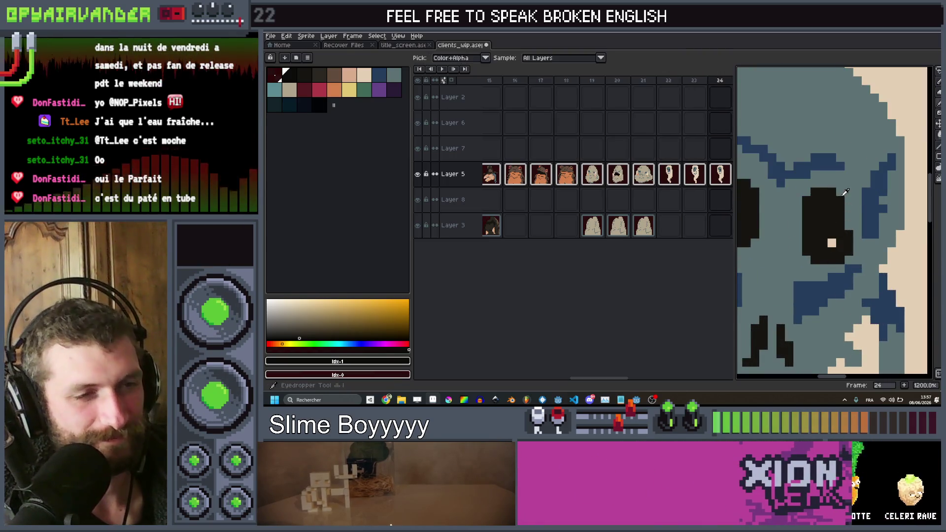
pyautogui.keyDown('alt'); pyautogui.click(843, 195); pyautogui.keyUp('alt')
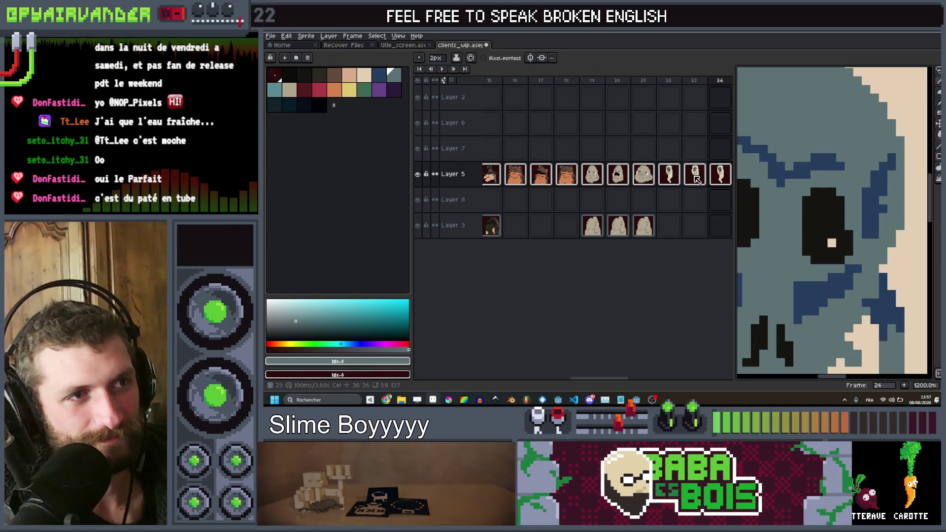
pyautogui.click(696, 179)
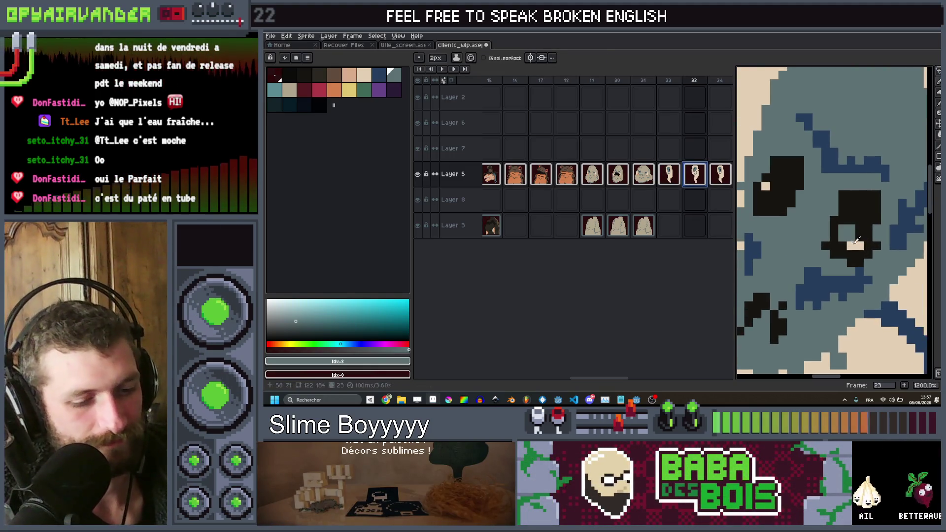
pyautogui.click(778, 201)
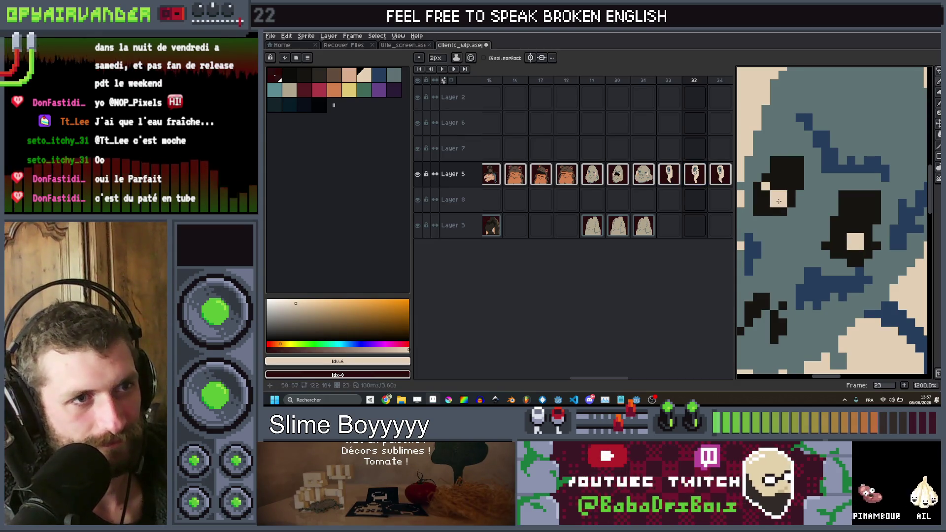
# On frame 24, sample the dark eye colour and the beige ghost body colour from the canvas.
pyautogui.scroll(-8, 823, 148)
pyautogui.scroll(3, 756, 197)
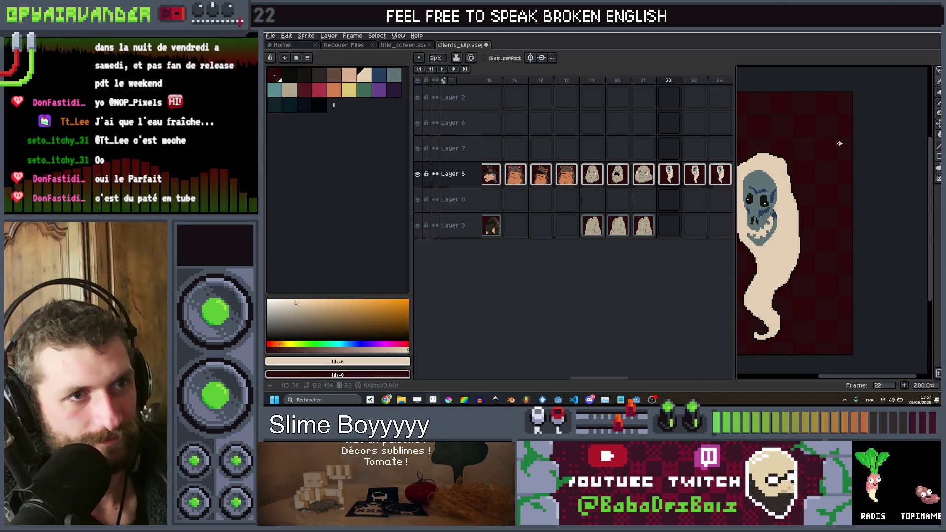
pyautogui.press('Right')
pyautogui.scroll(1, 757, 198)
pyautogui.scroll(-2, 756, 197)
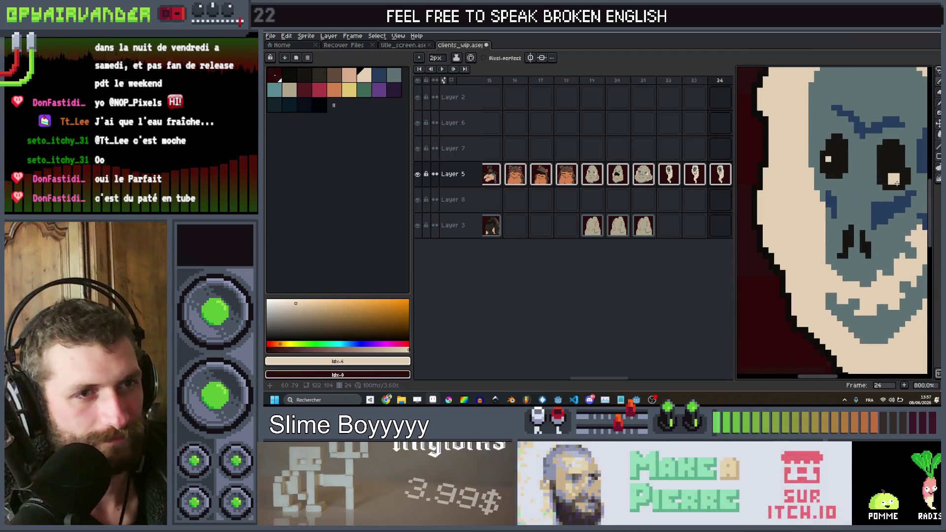
pyautogui.scroll(5, 890, 184)
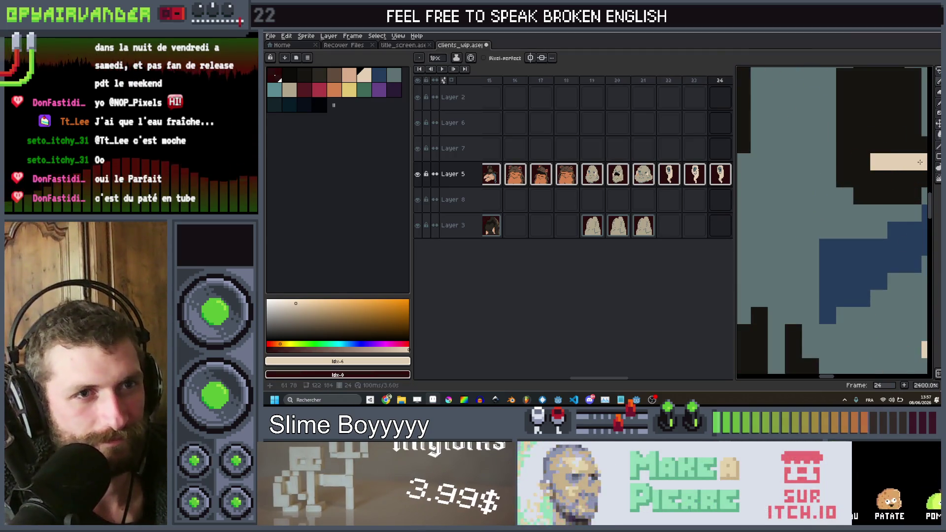
pyautogui.scroll(-6, 910, 162)
pyautogui.scroll(4, 804, 135)
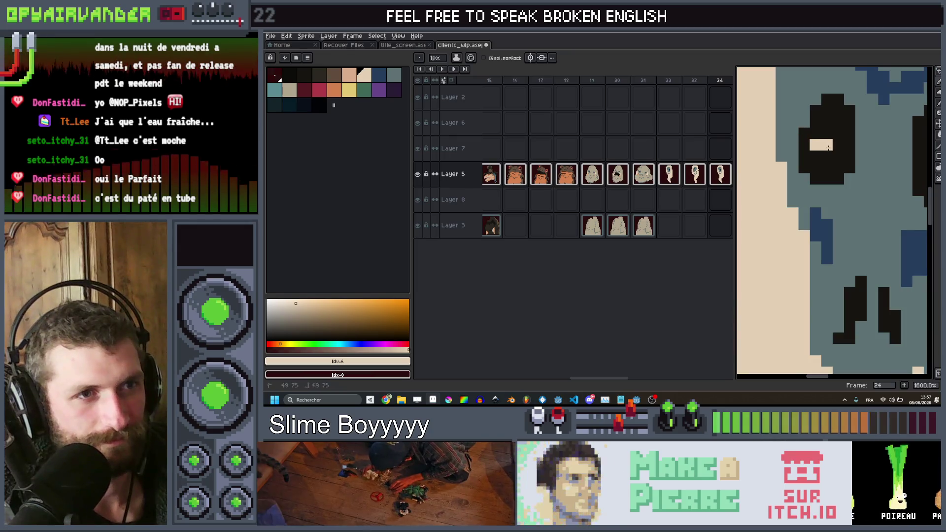
pyautogui.scroll(-4, 835, 148)
pyautogui.scroll(3, 782, 132)
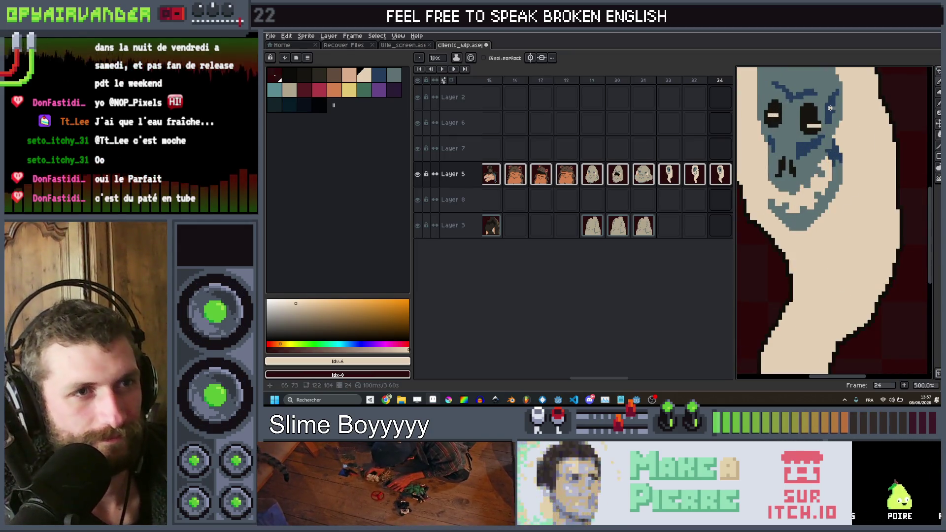
pyautogui.keyDown('alt'); pyautogui.click(800, 134); pyautogui.keyUp('alt')
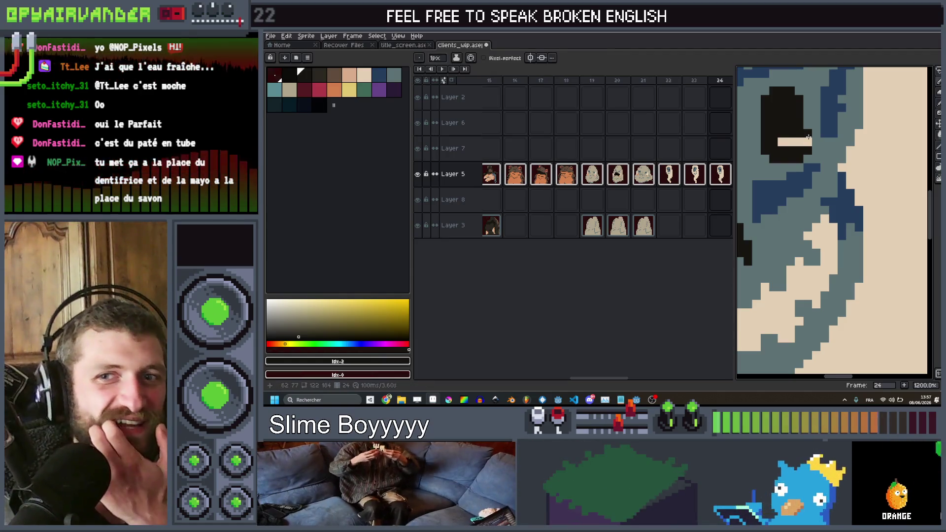
pyautogui.scroll(-6, 810, 139)
pyautogui.scroll(2, 834, 195)
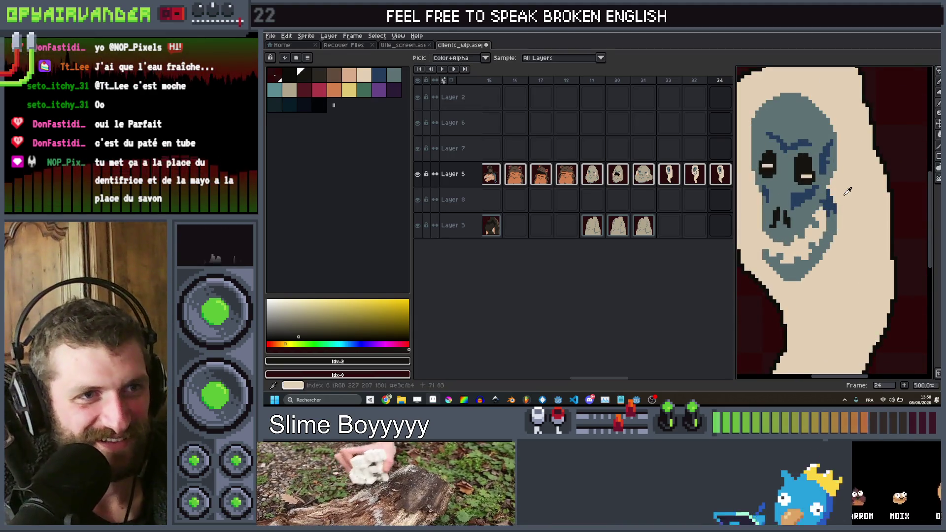
pyautogui.keyDown('alt'); pyautogui.click(848, 191); pyautogui.keyUp('alt')
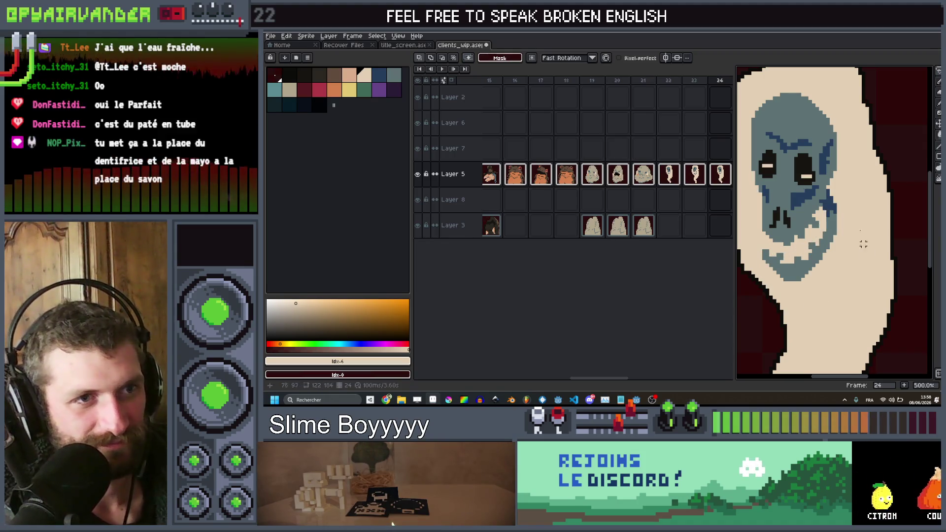
# Draw a dark mouth curve along the skull's jaw, then paste and commit a mouth shape.
pyautogui.scroll(1, 836, 204)
pyautogui.moveTo(818, 217); pyautogui.dragTo(795, 266)
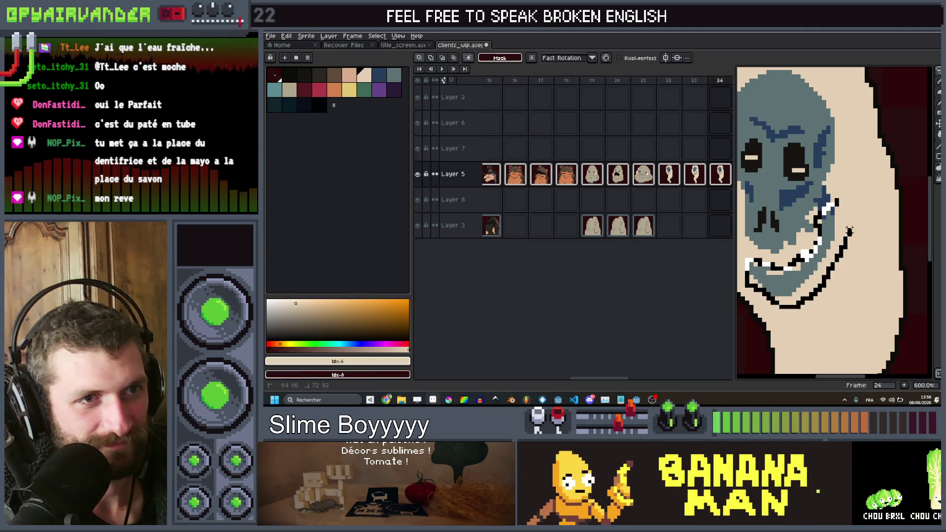
pyautogui.hotkey('ctrl', 'v')
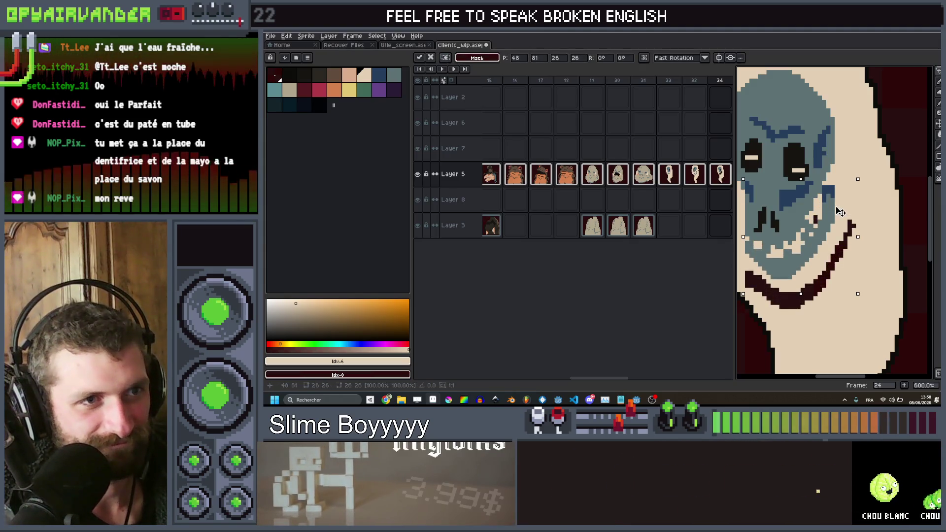
pyautogui.press('Return')
pyautogui.scroll(-2, 854, 286)
pyautogui.scroll(3, 843, 279)
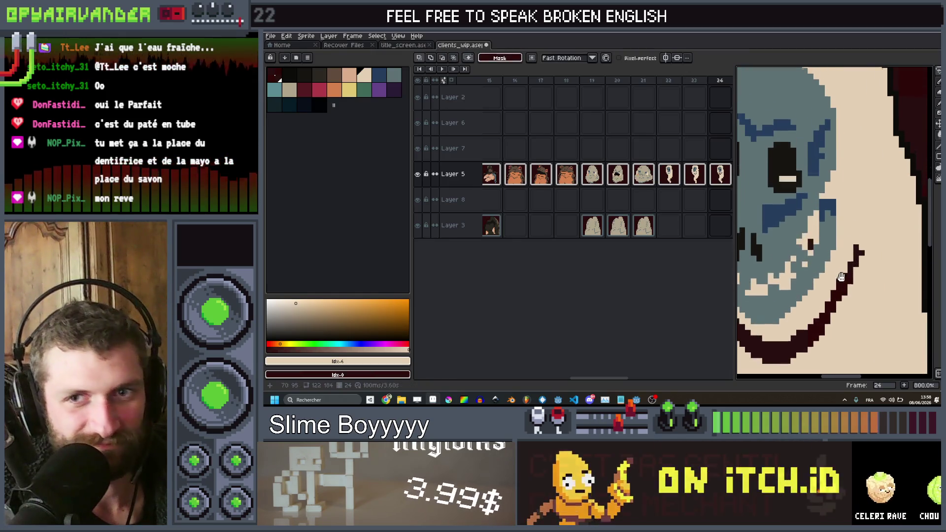
# Trim the mouth curve's upper right end with a 5 px beige brush, then return to 1 px.
pyautogui.moveTo(839, 278); pyautogui.dragTo(837, 241)
pyautogui.press('i')
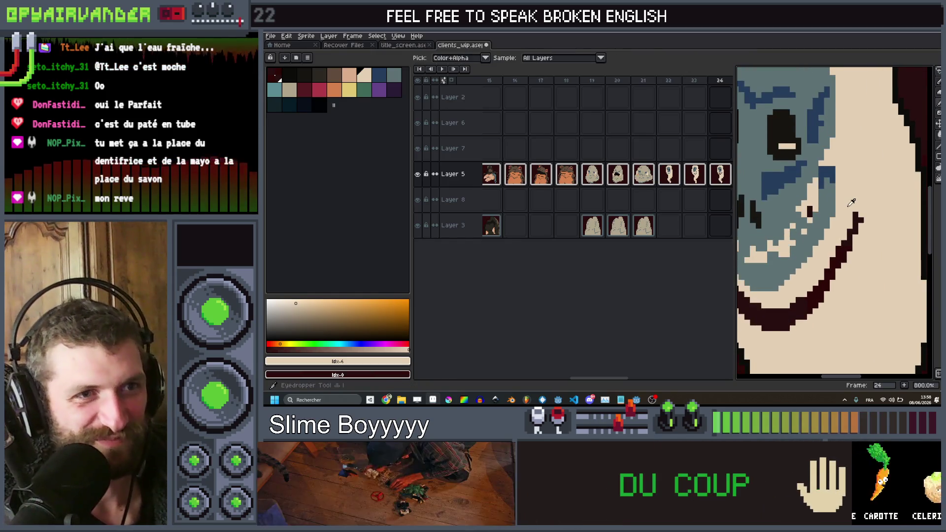
pyautogui.press('+')
pyautogui.press('+')
pyautogui.press('+')
pyautogui.moveTo(836, 291); pyautogui.dragTo(826, 284)
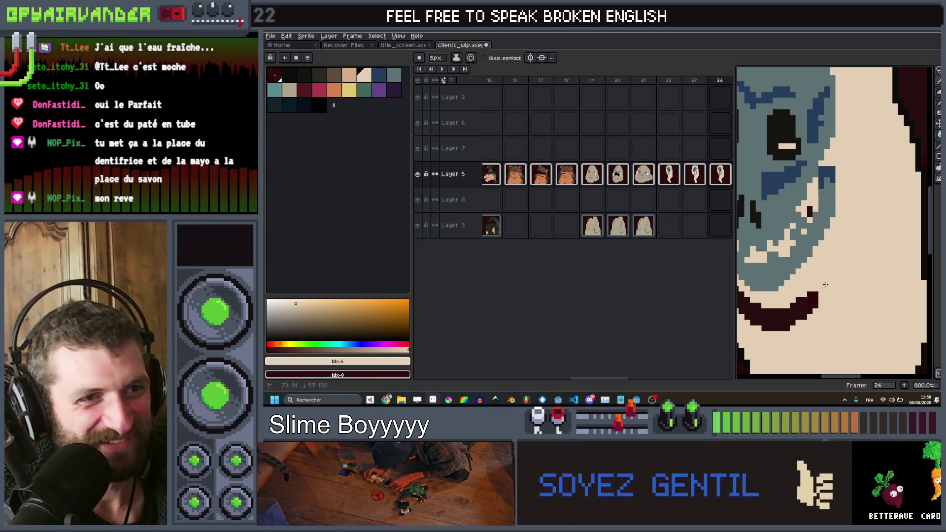
pyautogui.moveTo(773, 319); pyautogui.dragTo(826, 307)
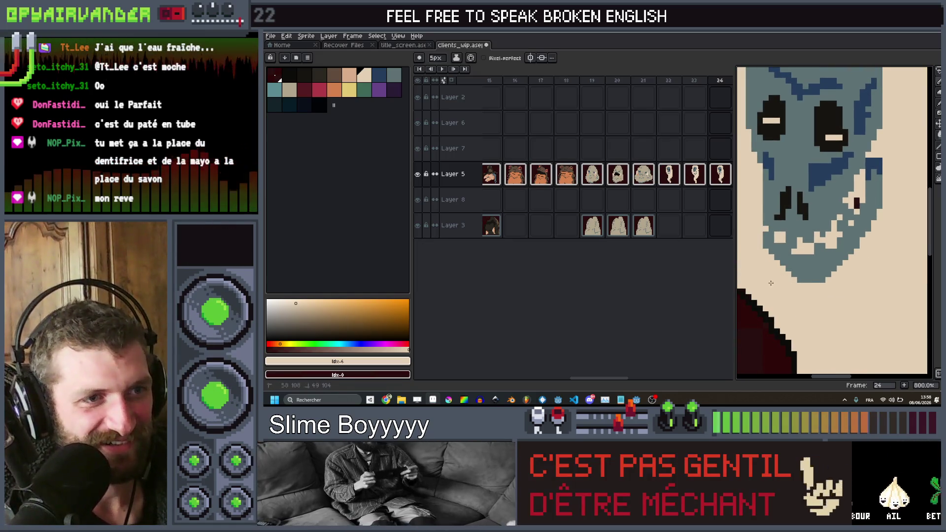
pyautogui.press('-')
pyautogui.press('-')
pyautogui.press('-')
# Sample the dark blue from the skull and advance to the next animation frame.
pyautogui.scroll(2, 856, 200)
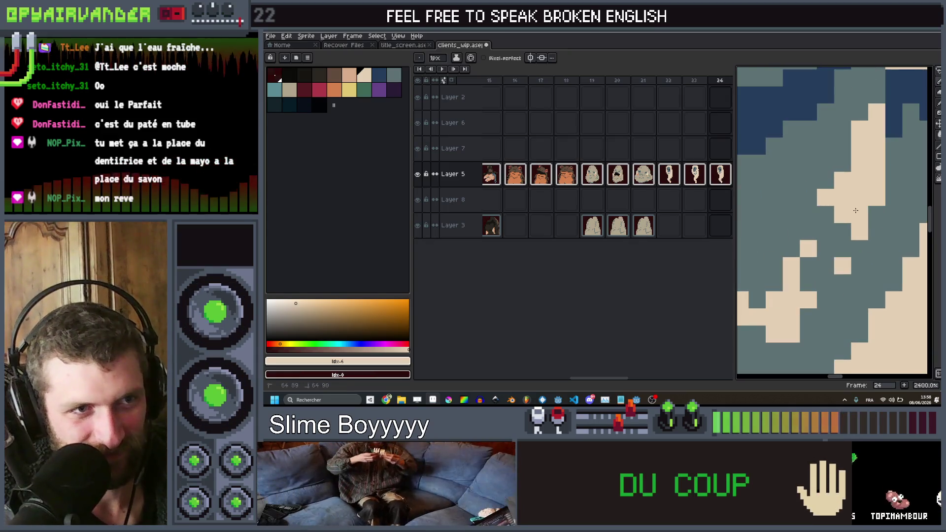
pyautogui.scroll(-3, 848, 211)
pyautogui.scroll(1, 830, 232)
pyautogui.press('alt')
pyautogui.keyDown('alt'); pyautogui.click(830, 231); pyautogui.keyUp('alt')
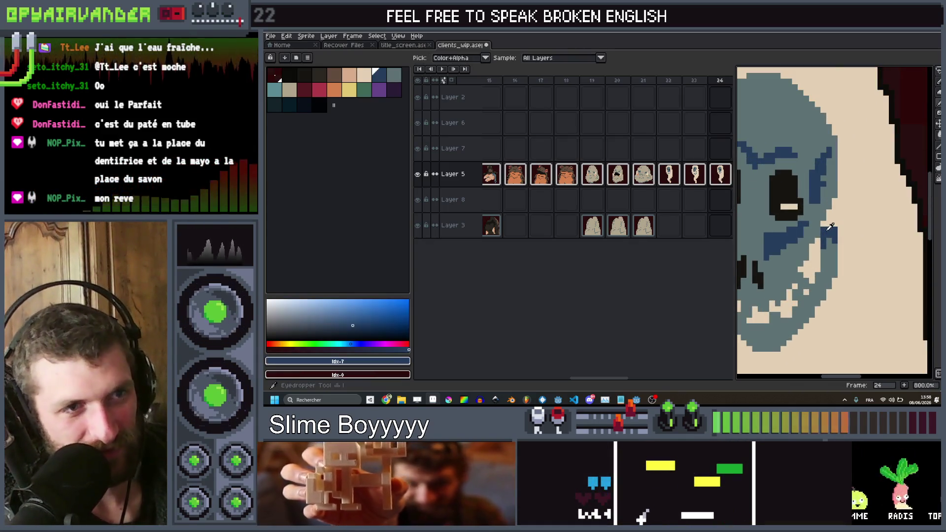
pyautogui.scroll(3, 838, 246)
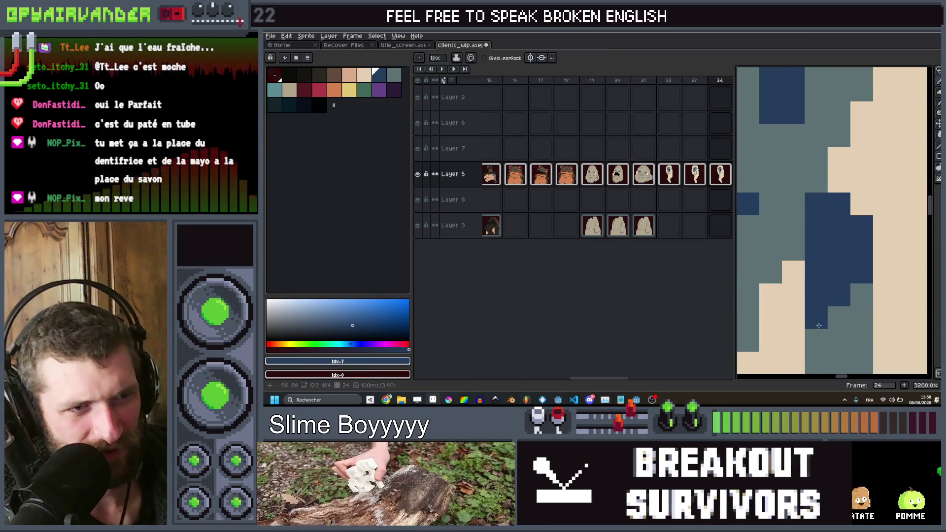
pyautogui.scroll(-8, 862, 221)
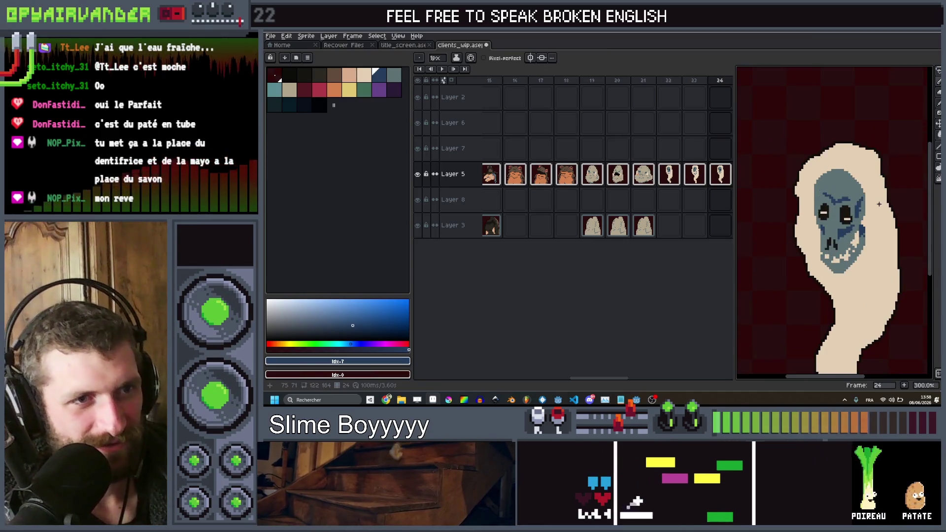
pyautogui.scroll(-2, 870, 206)
pyautogui.press('Right')
# Step through frames 22–24 to review the portraits and centre the skull ghost.
pyautogui.press('Left')
pyautogui.press('Left')
pyautogui.press('Right')
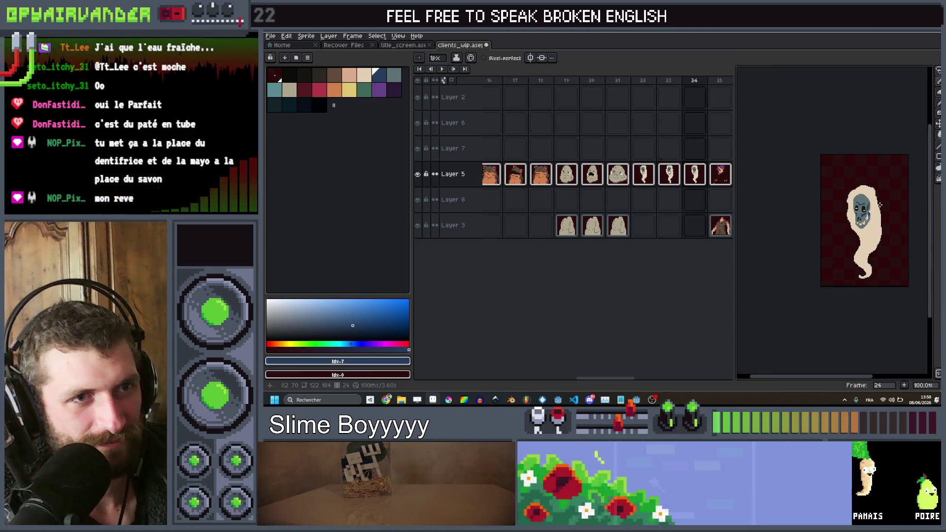
pyautogui.scroll(1, 879, 205)
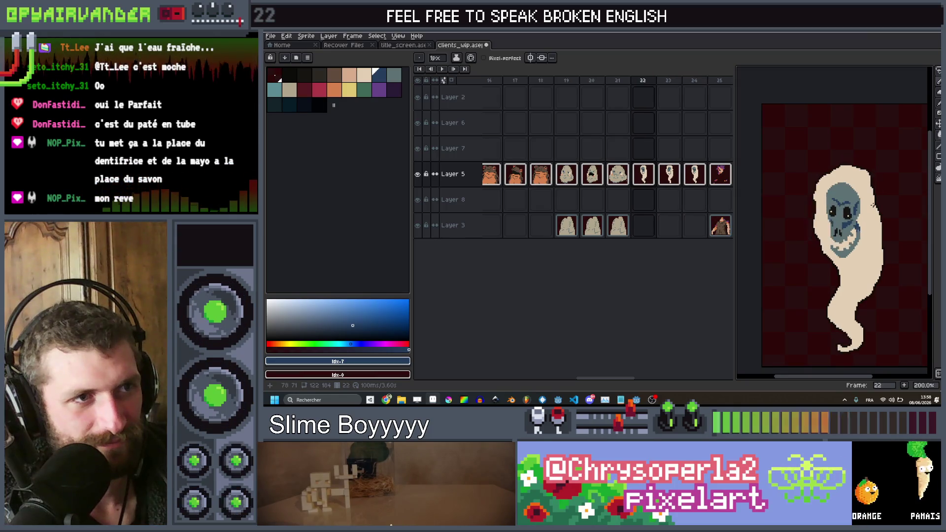
pyautogui.press('Right')
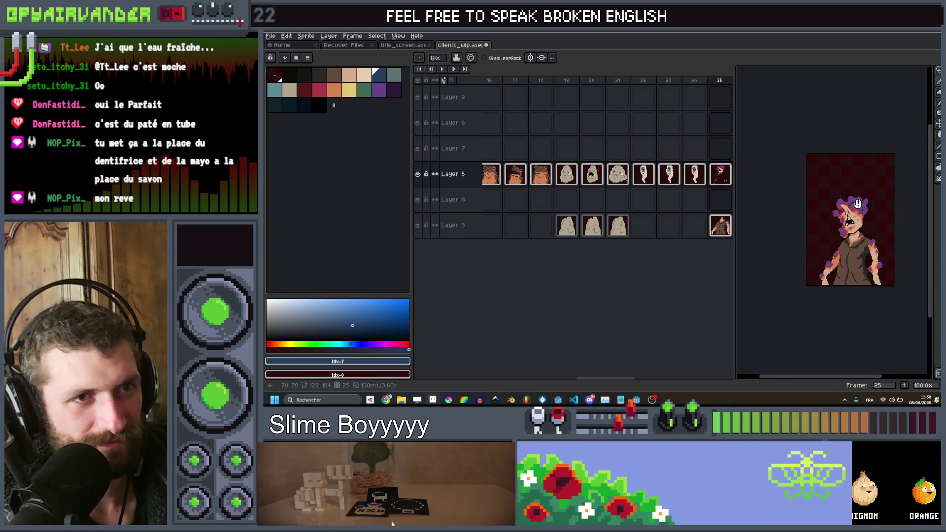
pyautogui.press('Right')
pyautogui.press('Left')
pyautogui.scroll(-1, 826, 199)
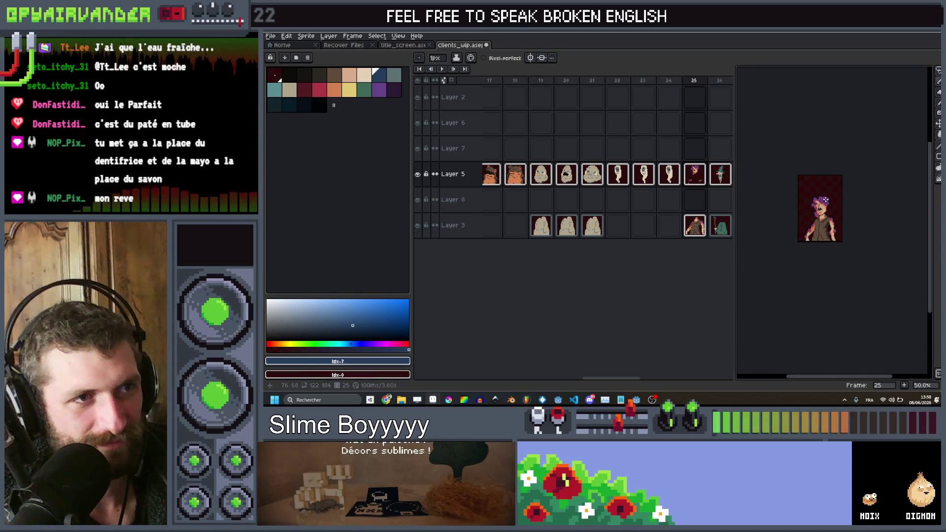
pyautogui.press('Left')
pyautogui.press('Left')
pyautogui.press('Left')
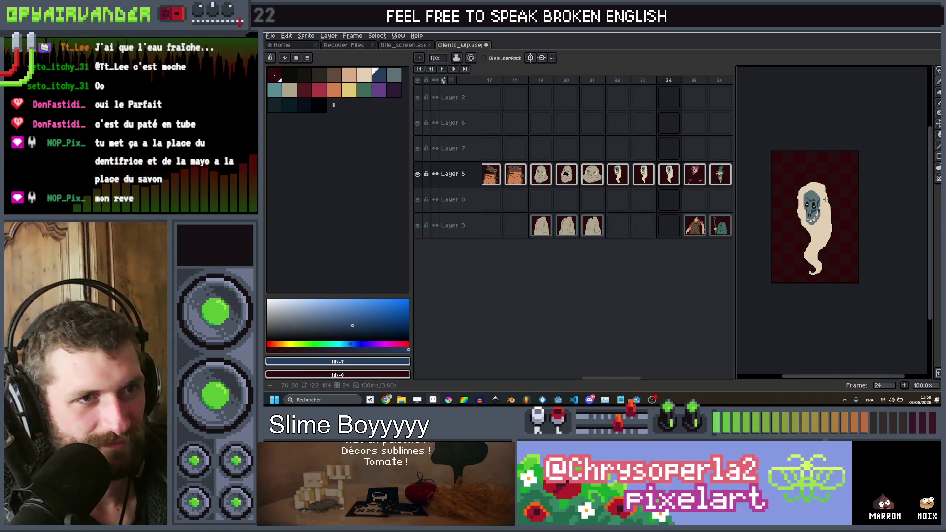
pyautogui.scroll(3, 825, 199)
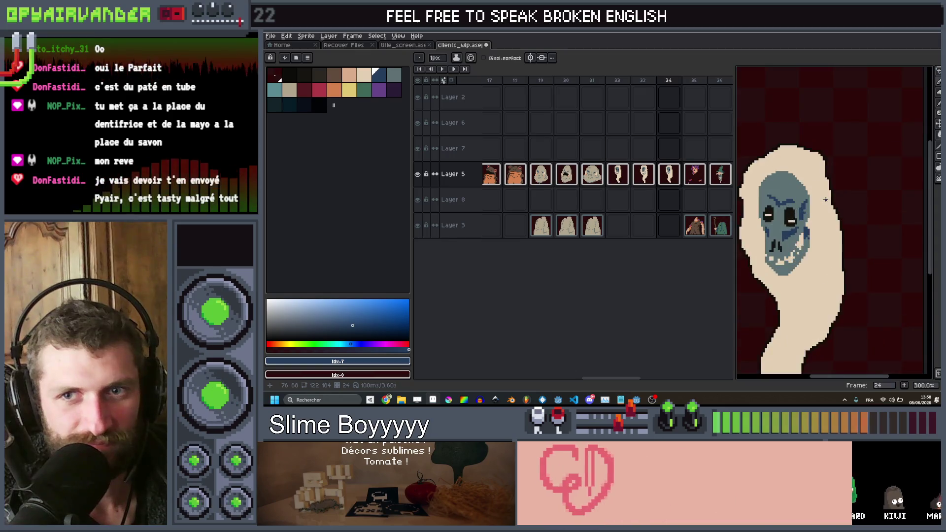
pyautogui.scroll(-2, 825, 199)
pyautogui.press('Right')
pyautogui.press('Right')
pyautogui.moveTo(826, 199); pyautogui.dragTo(867, 193)
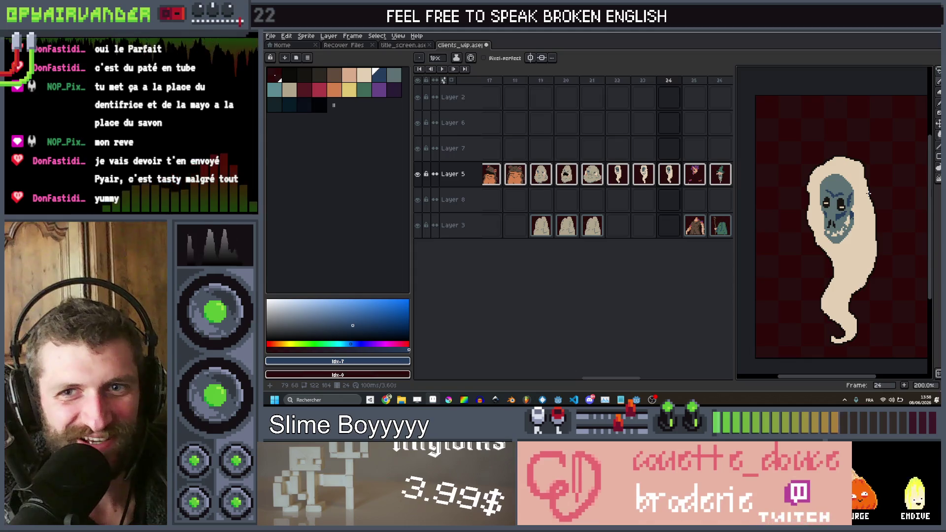
# Flip between the ghost, girl and flower-headed frames, then sample the dark outline colour from an eye.
pyautogui.press('Right')
pyautogui.press('Left')
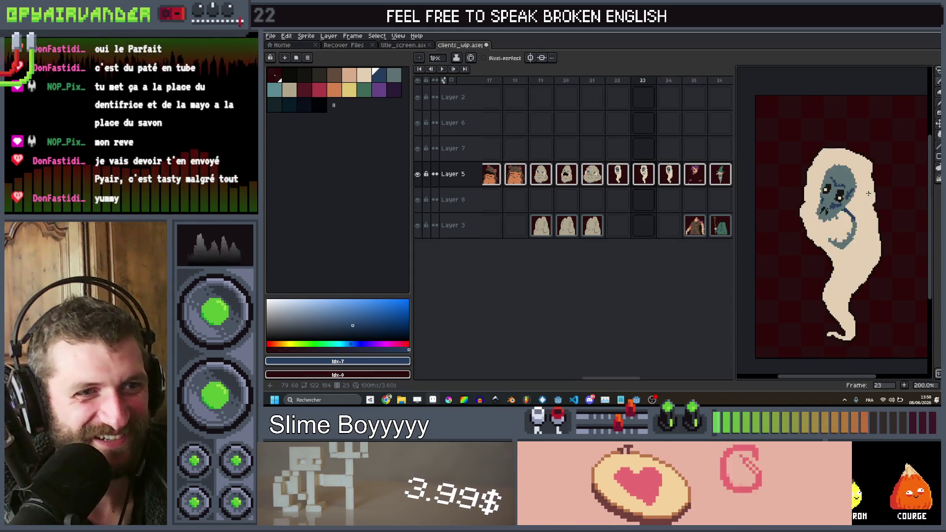
pyautogui.press('Right')
pyautogui.press('Left')
pyautogui.press('Left')
pyautogui.press('Left')
pyautogui.press('Right')
pyautogui.press('Right')
pyautogui.press('Right')
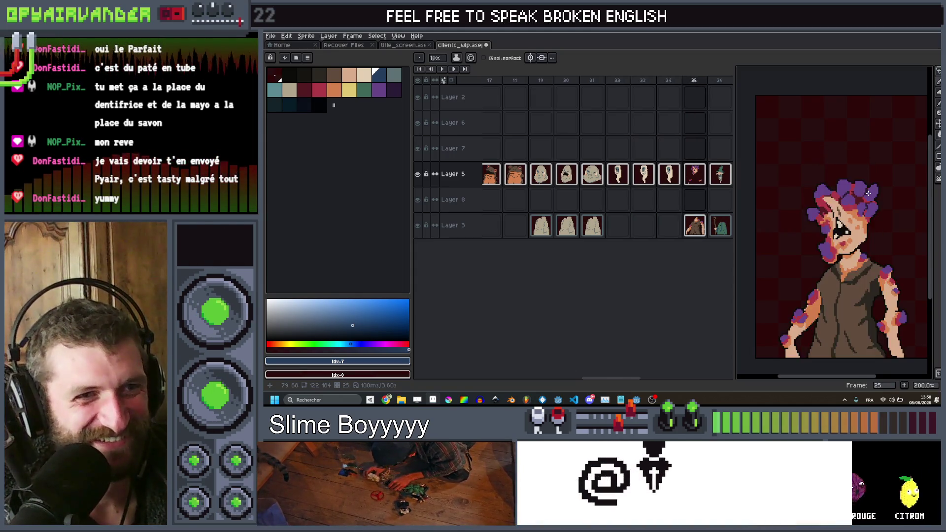
pyautogui.press('Left')
pyautogui.press('Left')
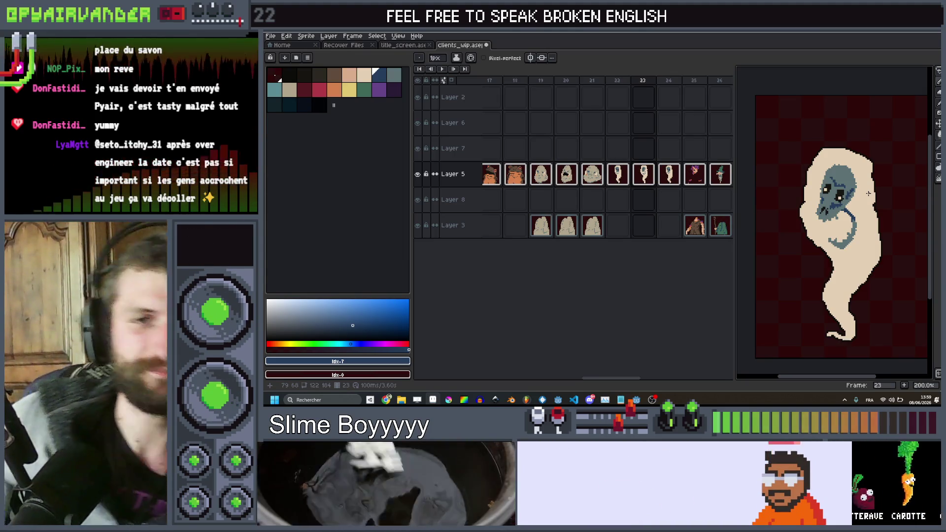
pyautogui.press('Right')
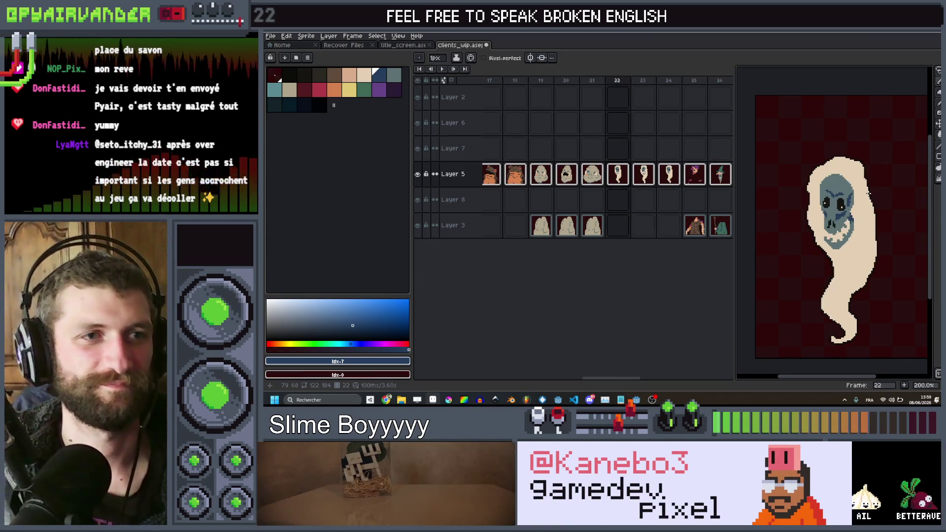
pyautogui.press('Left')
pyautogui.press('Right')
pyautogui.press('Right')
pyautogui.scroll(1, 860, 129)
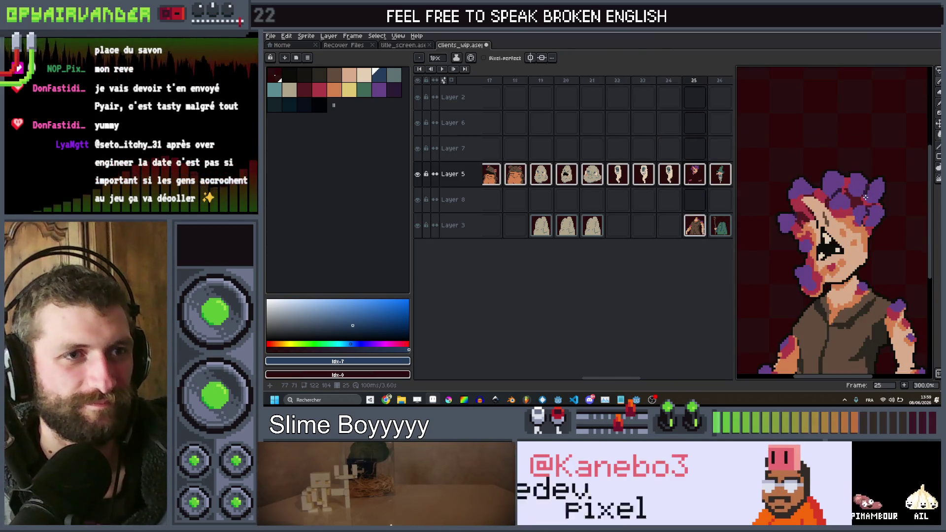
pyautogui.press('Right')
pyautogui.scroll(-1, 860, 129)
pyautogui.press('Left')
pyautogui.press('Left')
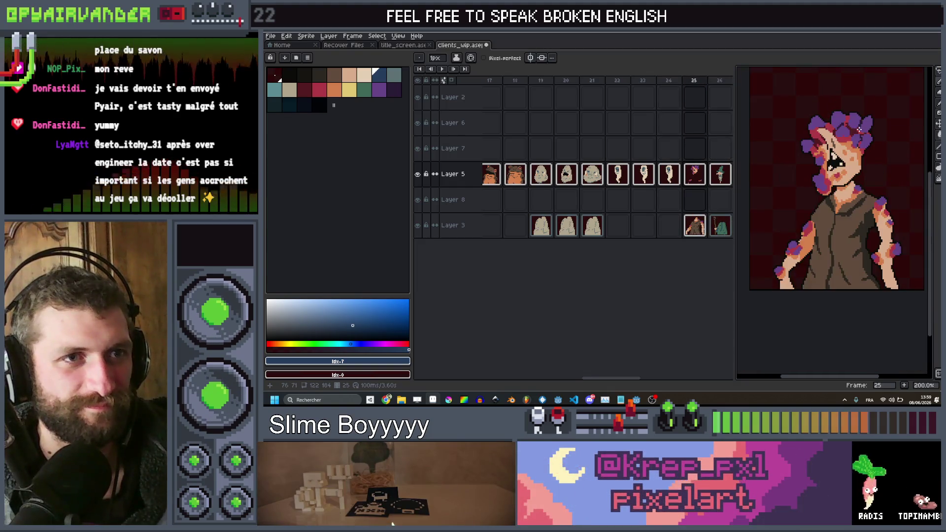
pyautogui.press('Right')
pyautogui.scroll(1, 859, 129)
pyautogui.press('Right')
pyautogui.press('Left')
pyautogui.scroll(3, 825, 170)
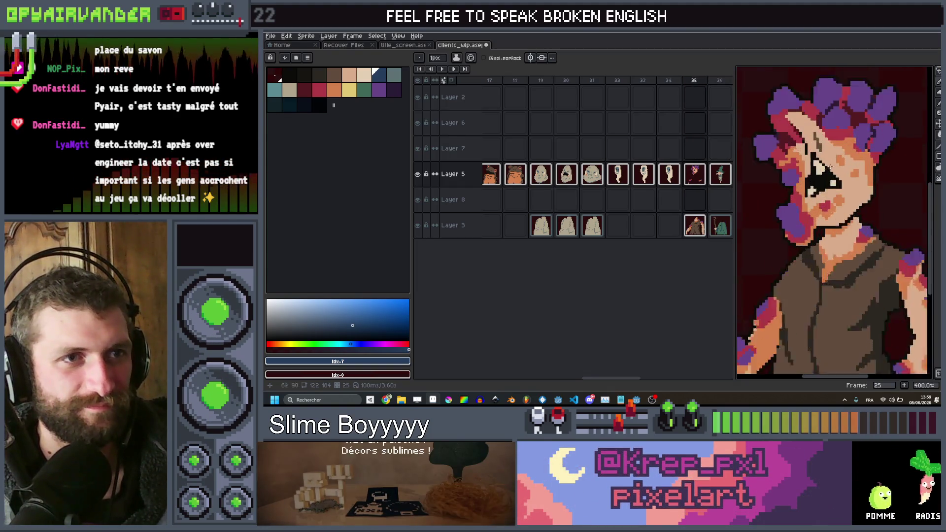
pyautogui.scroll(4, 825, 170)
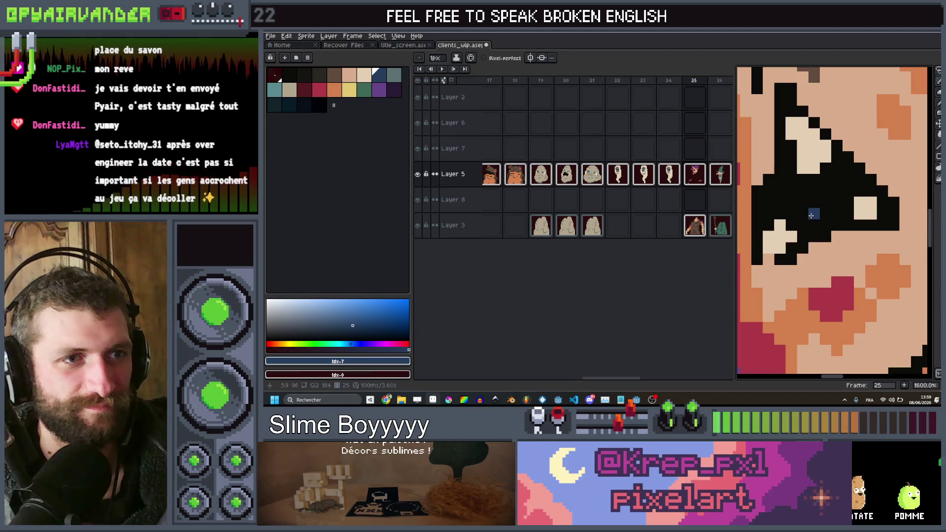
pyautogui.keyDown('alt'); pyautogui.click(777, 257); pyautogui.keyUp('alt')
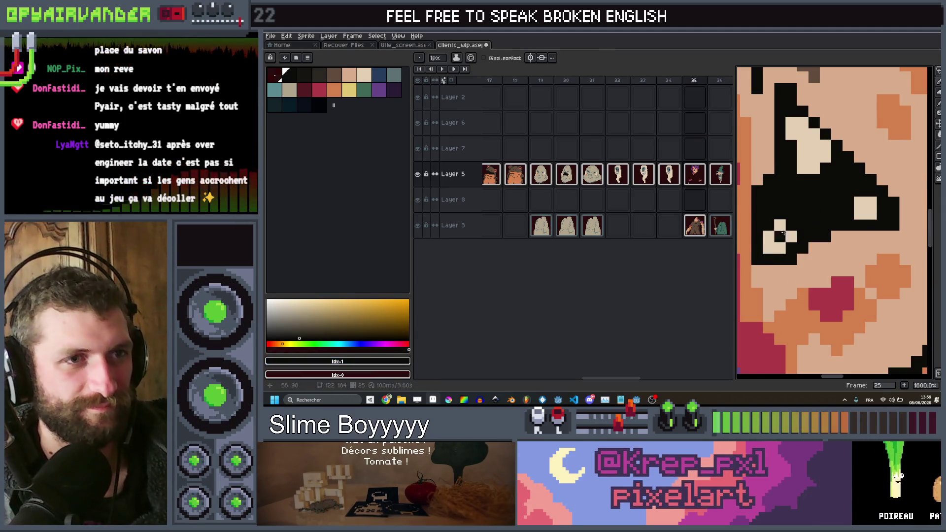
# Return to the flower-headed character's frame 25 and duplicate it twice.
pyautogui.scroll(-8, 838, 184)
pyautogui.press('Right')
pyautogui.press('Left')
pyautogui.press('Right')
pyautogui.press('Left')
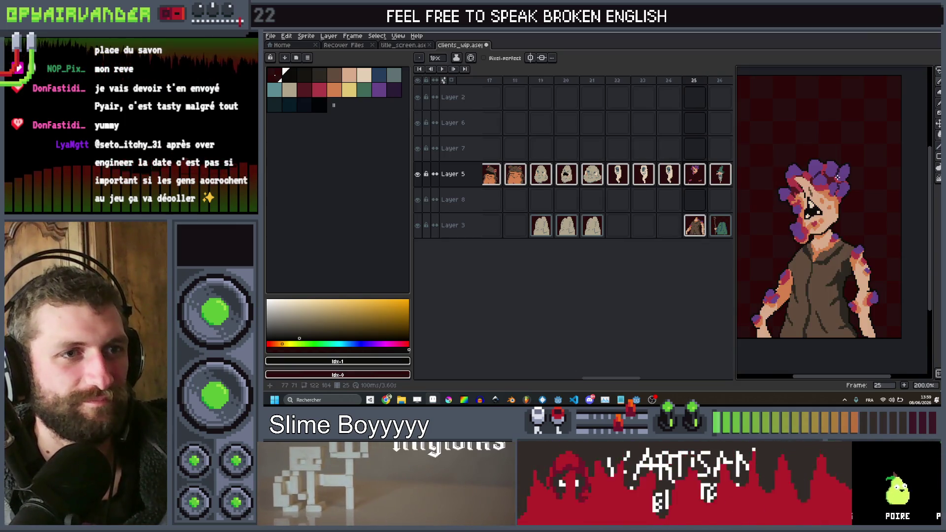
pyautogui.press('Right')
pyautogui.press('Left')
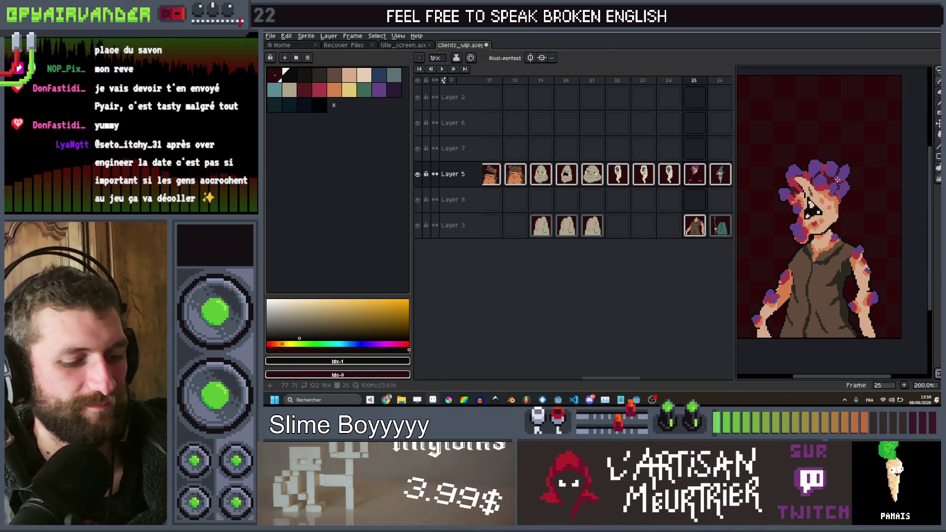
pyautogui.hotkey('alt', 'n')
pyautogui.hotkey('alt', 'n')
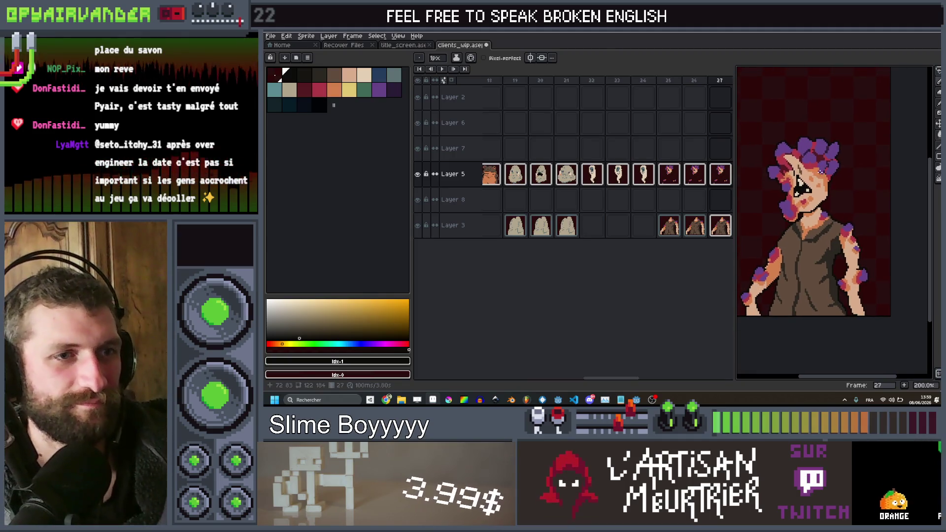
# Rotate the head with a rectangular marquee selection, then undo the rotation.
pyautogui.press('m')
pyautogui.moveTo(847, 139)
pyautogui.mouseDown()
pyautogui.moveTo(864, 207)
pyautogui.moveTo(905, 237)
pyautogui.mouseUp()
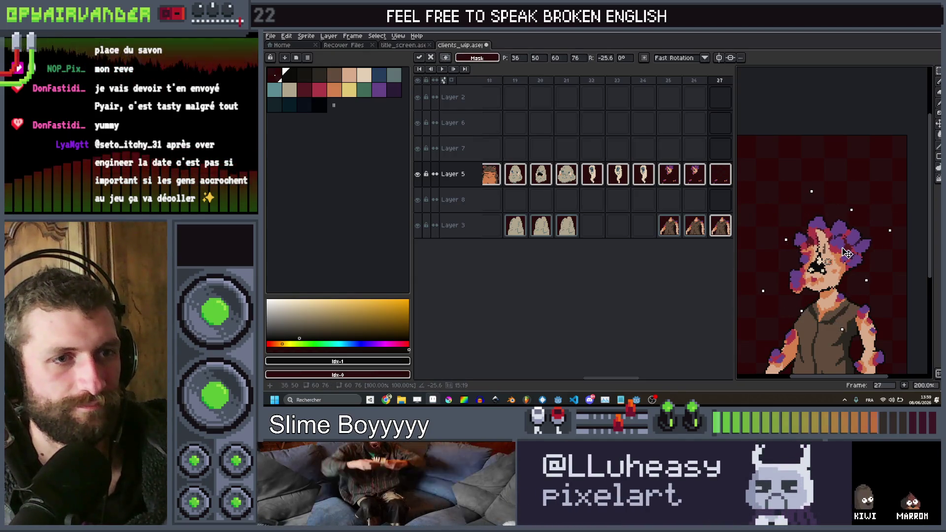
pyautogui.press('Return')
pyautogui.scroll(2, 850, 261)
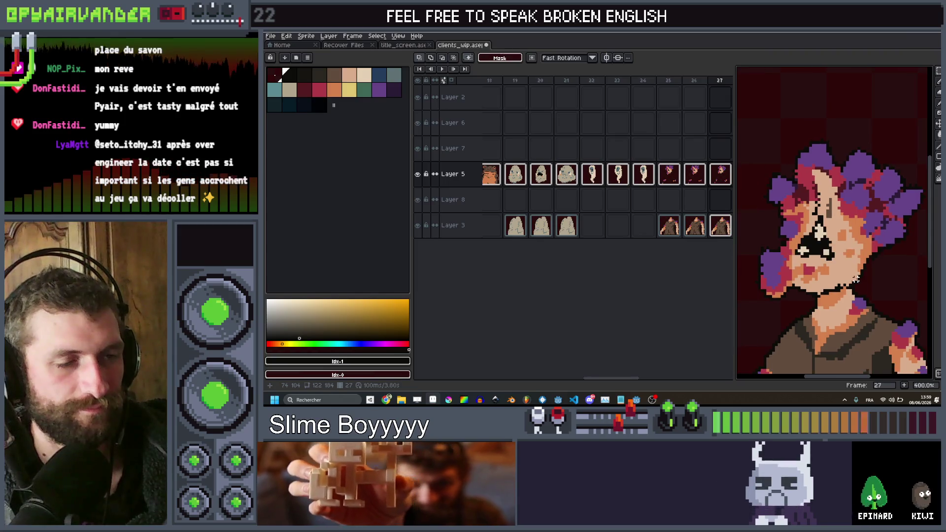
pyautogui.hotkey('ctrl', 'z')
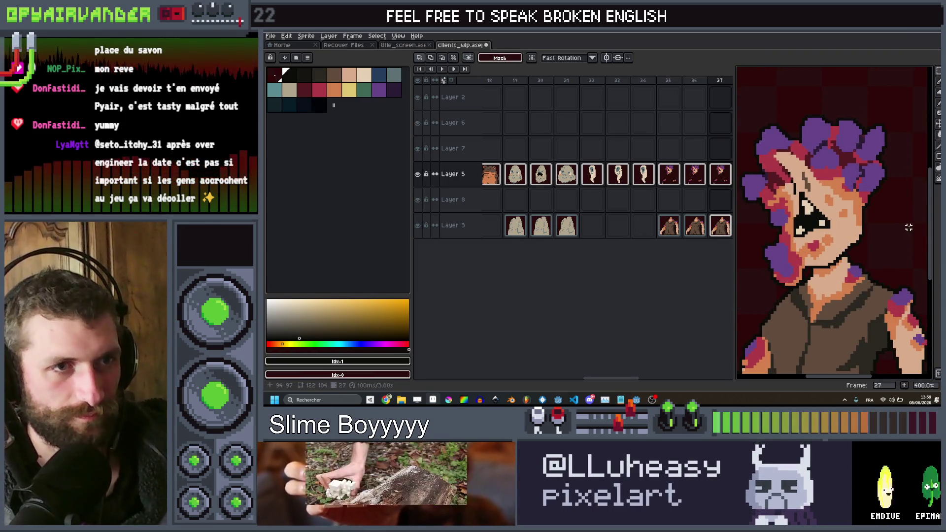
pyautogui.scroll(1, 908, 227)
# Marquee-select a square around the head and pick frame 27 across the layers.
pyautogui.press('g')
pyautogui.scroll(-4, 848, 237)
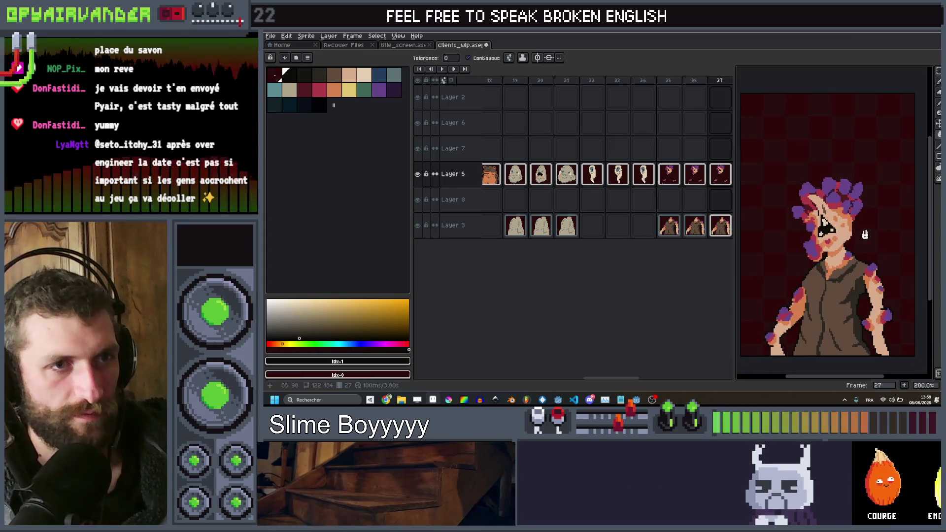
pyautogui.scroll(1, 838, 246)
pyautogui.press('v')
pyautogui.moveTo(739, 324); pyautogui.dragTo(767, 324)
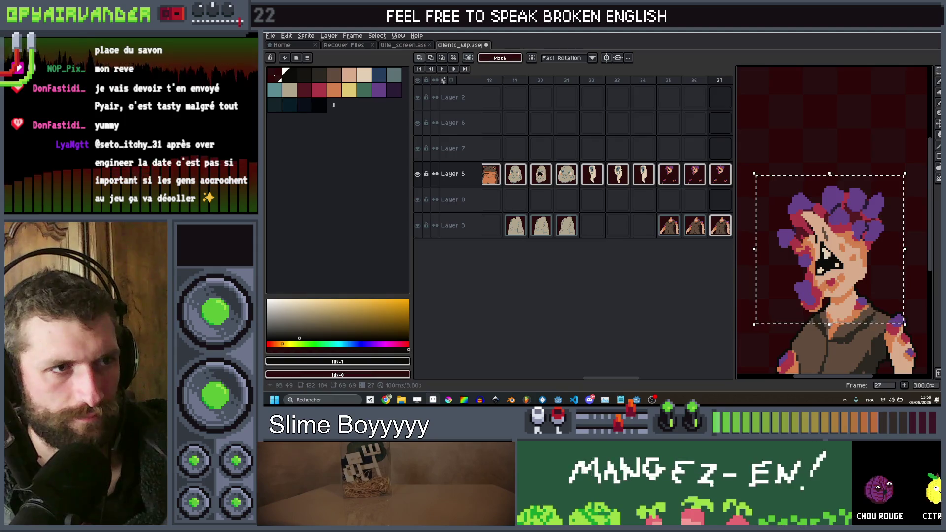
pyautogui.click(723, 91)
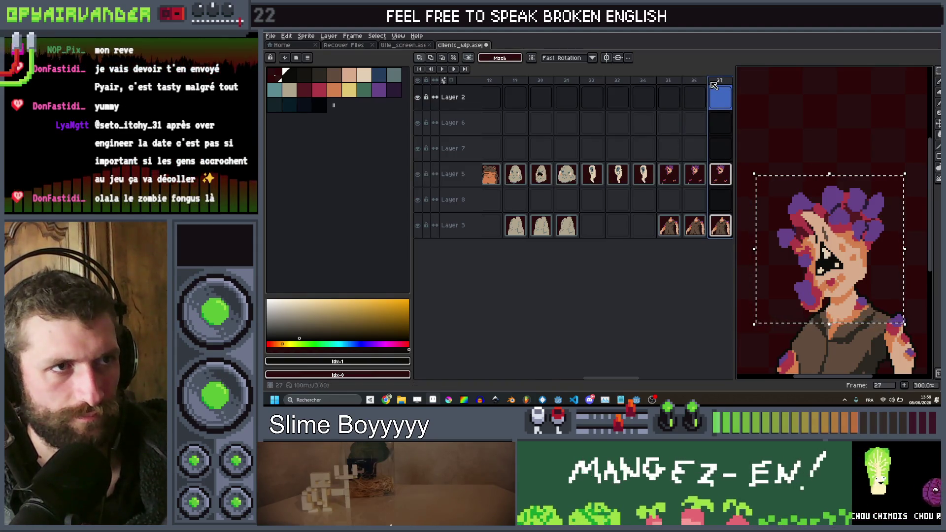
# On frame 26, select the zombie's head and tilt it about 26 degrees.
pyautogui.moveTo(693, 86); pyautogui.dragTo(694, 88)
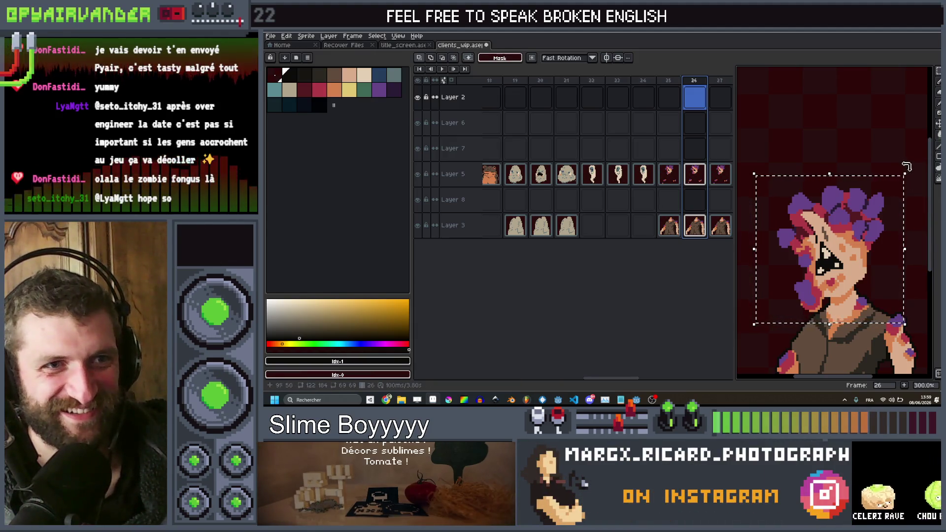
pyautogui.moveTo(894, 174); pyautogui.dragTo(762, 319)
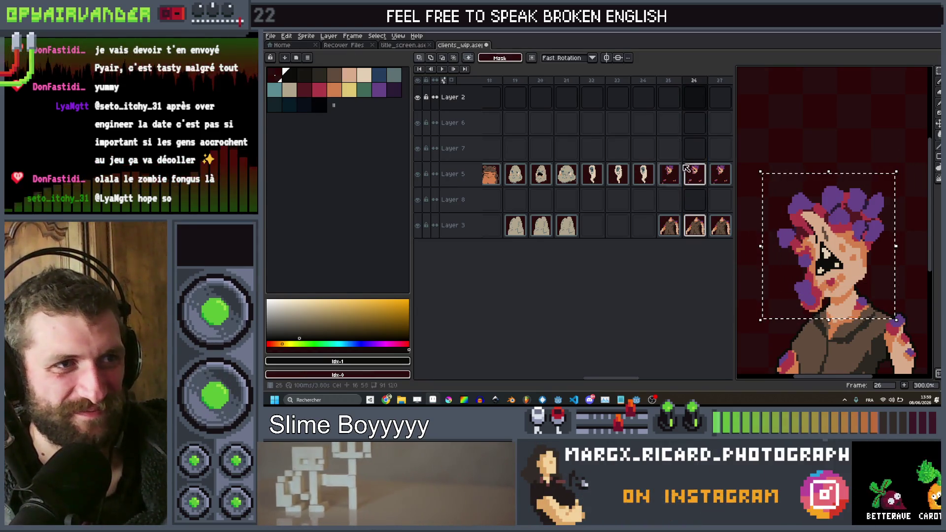
pyautogui.moveTo(902, 169)
pyautogui.mouseDown()
pyautogui.moveTo(914, 215)
pyautogui.moveTo(866, 239)
pyautogui.mouseUp()
pyautogui.press('Return')
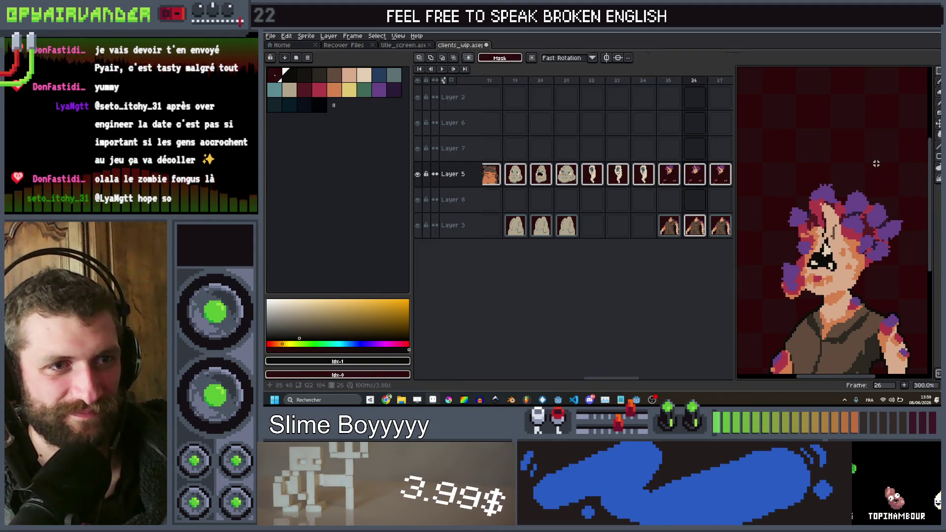
pyautogui.scroll(2, 852, 239)
# Lasso the face and try shifting it, then undo the move and deselect.
pyautogui.press('l')
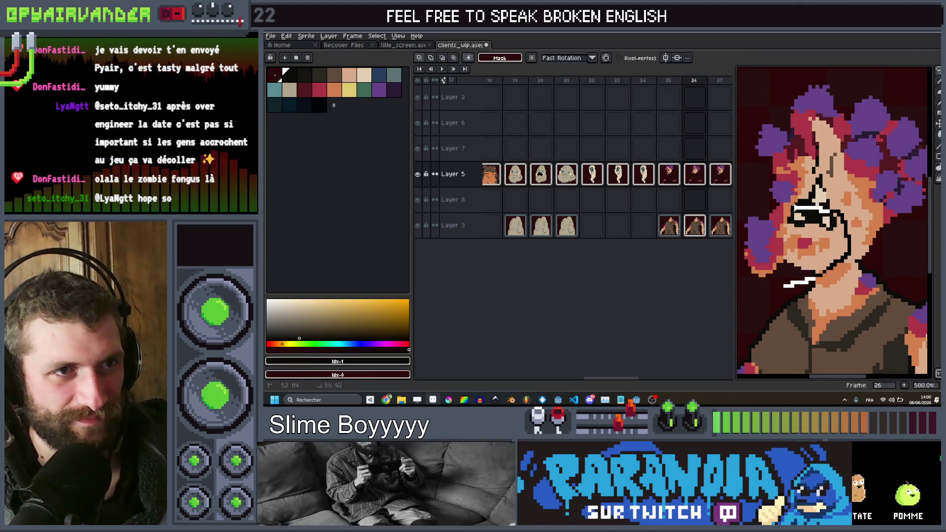
pyautogui.moveTo(761, 200); pyautogui.dragTo(759, 293)
pyautogui.moveTo(844, 249); pyautogui.dragTo(855, 259)
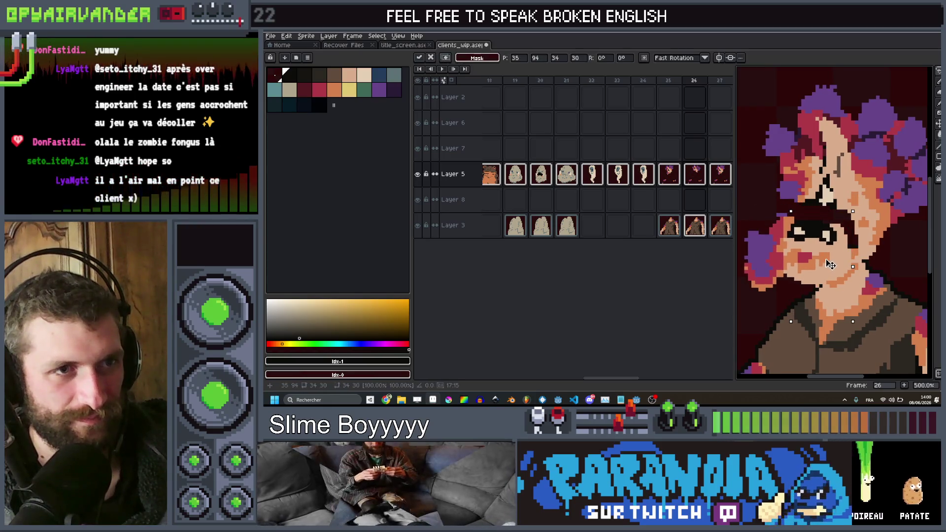
pyautogui.hotkey('ctrl', 'z')
pyautogui.hotkey('ctrl', 'd')
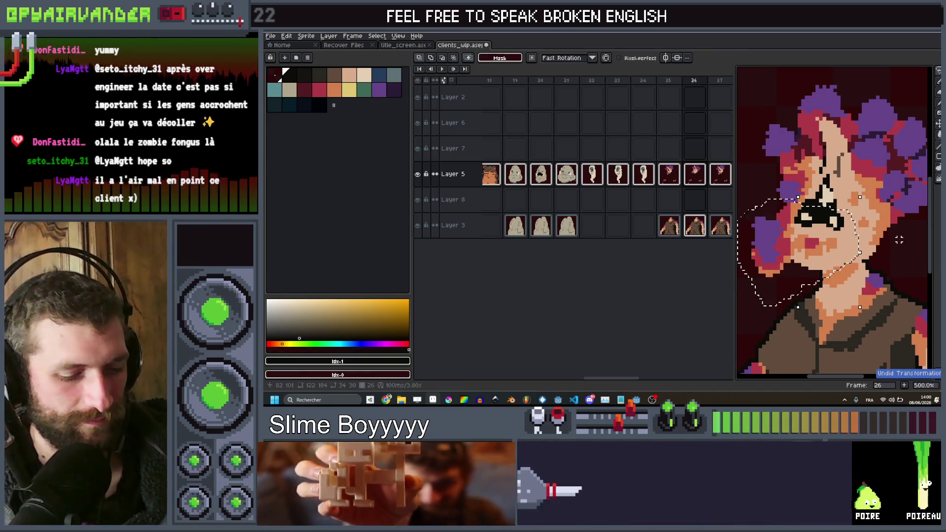
# Lasso the jaw and pull it down to open the mouth, then sample the orange skin tone.
pyautogui.moveTo(828, 275)
pyautogui.mouseDown()
pyautogui.moveTo(843, 241)
pyautogui.moveTo(837, 215)
pyautogui.moveTo(796, 209)
pyautogui.moveTo(738, 281)
pyautogui.mouseUp()
pyautogui.moveTo(853, 271); pyautogui.dragTo(853, 272)
pyautogui.moveTo(801, 247); pyautogui.dragTo(801, 275)
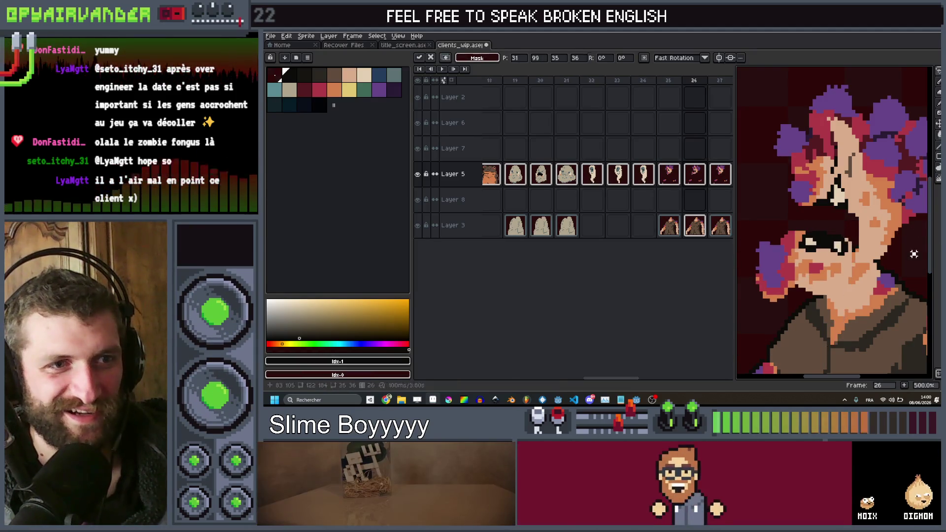
pyautogui.scroll(4, 818, 211)
pyautogui.press('i')
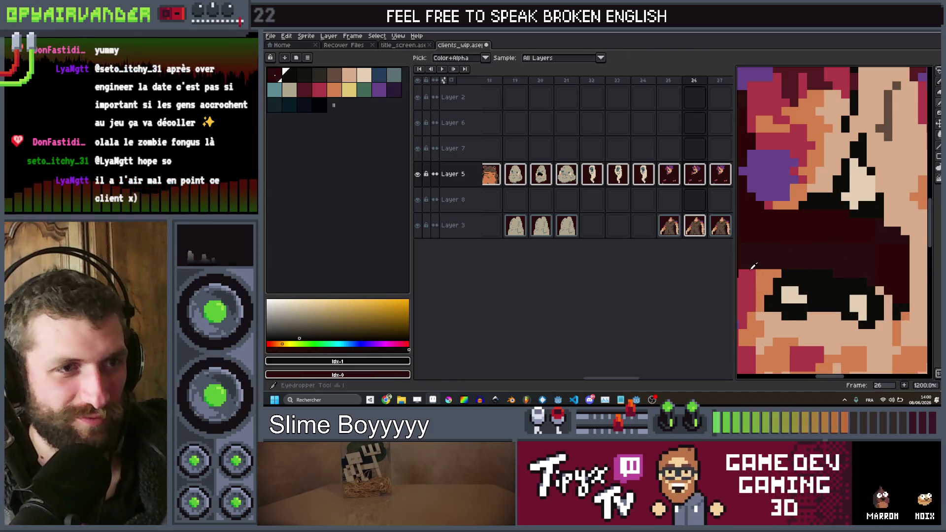
pyautogui.keyDown('alt'); pyautogui.click(759, 270); pyautogui.keyUp('alt')
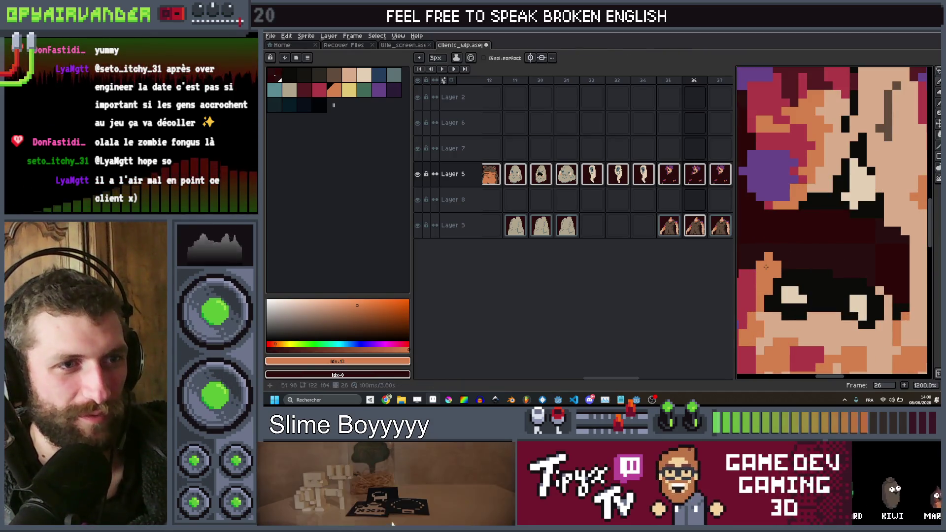
# Paint orange skin over part of the dark mouth edge with a 3 px brush.
pyautogui.scroll(-4, 786, 209)
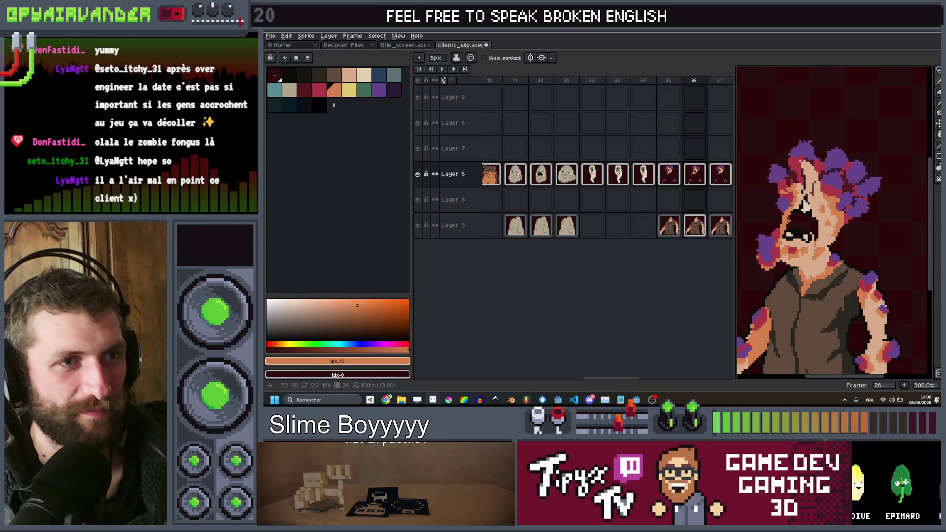
pyautogui.scroll(2, 787, 213)
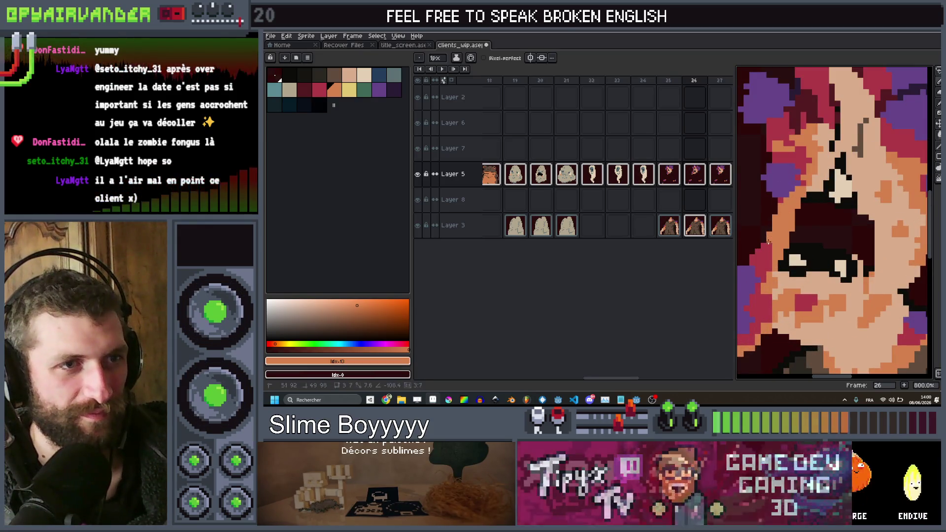
pyautogui.scroll(-3, 781, 201)
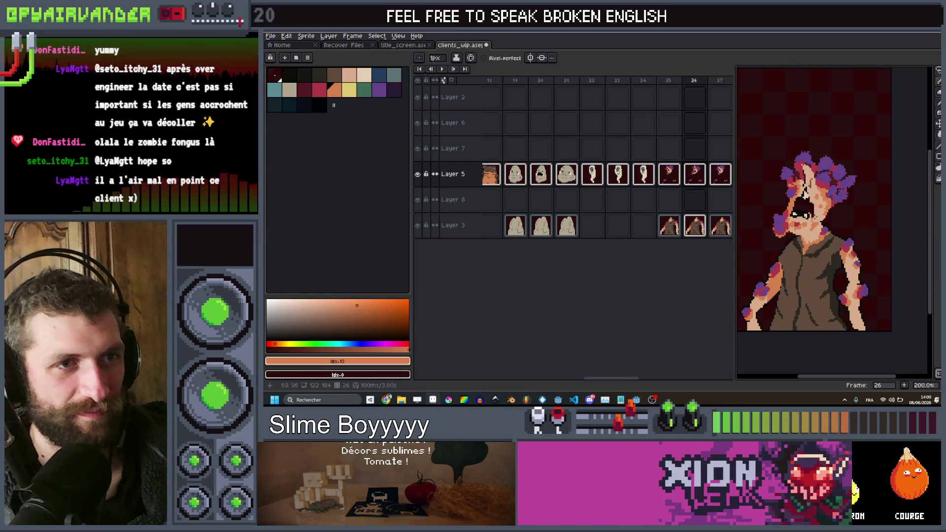
pyautogui.scroll(3, 798, 236)
pyautogui.press('+')
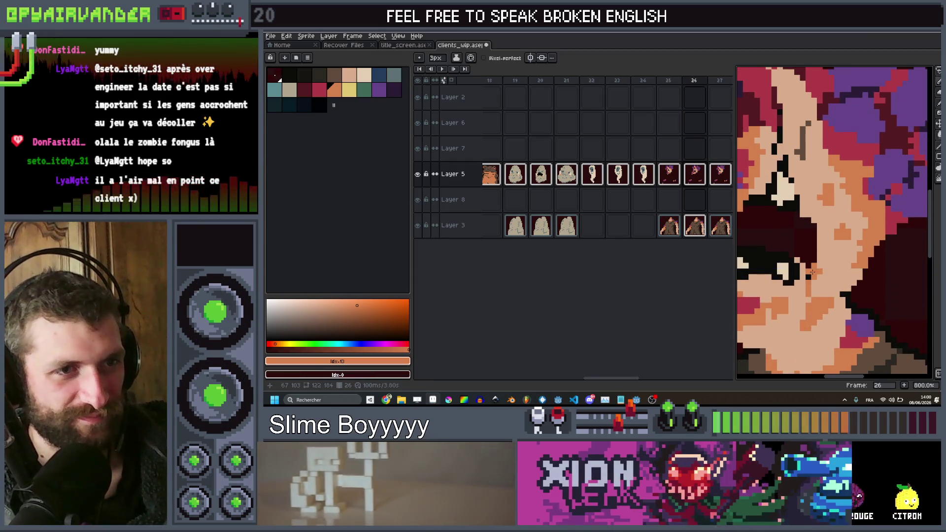
pyautogui.moveTo(812, 272); pyautogui.dragTo(817, 221)
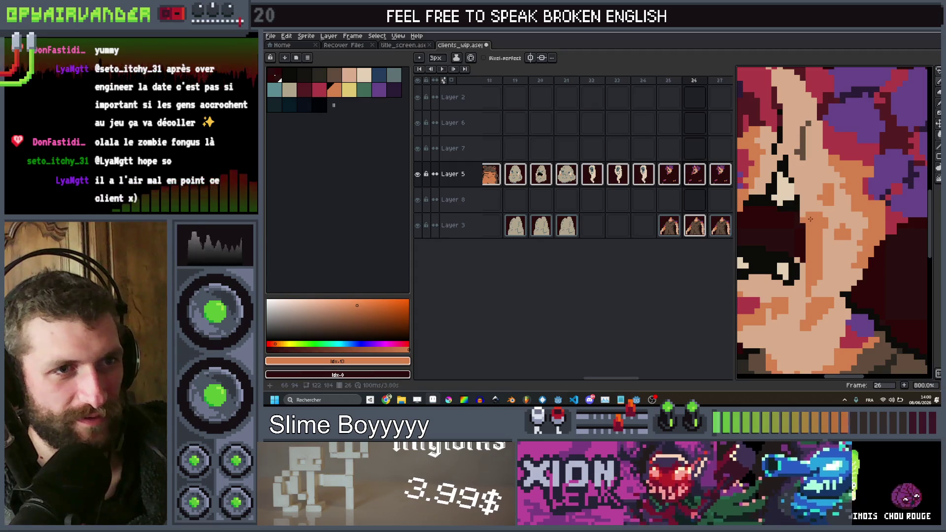
pyautogui.scroll(-3, 810, 219)
pyautogui.scroll(3, 830, 253)
# Sample the dark mouth colour and set the pencil brush to 2 px.
pyautogui.press('i')
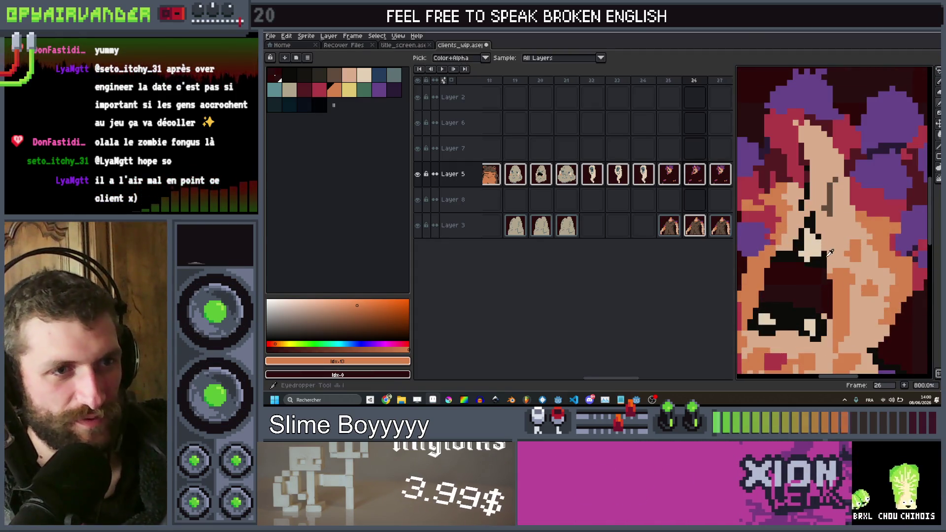
pyautogui.click(831, 253)
pyautogui.press('g')
pyautogui.scroll(-3, 812, 262)
pyautogui.scroll(4, 797, 273)
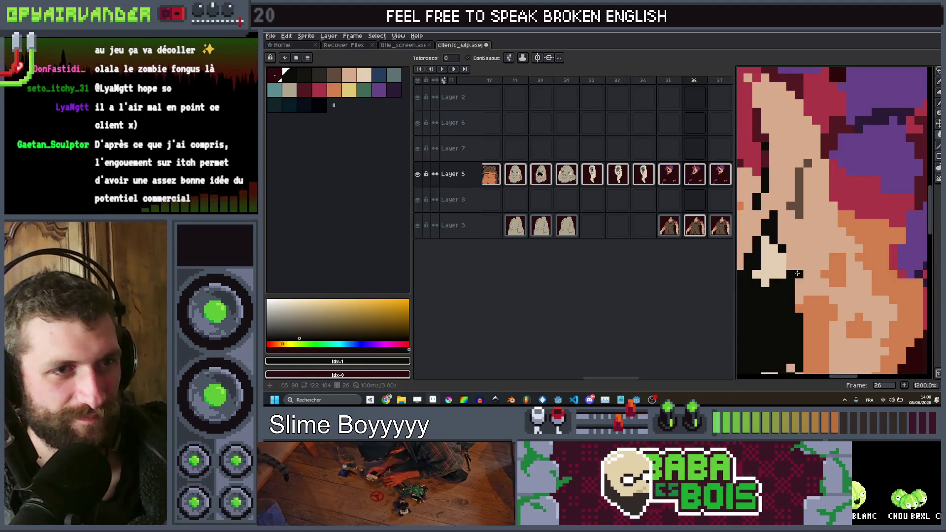
pyautogui.scroll(-6, 798, 273)
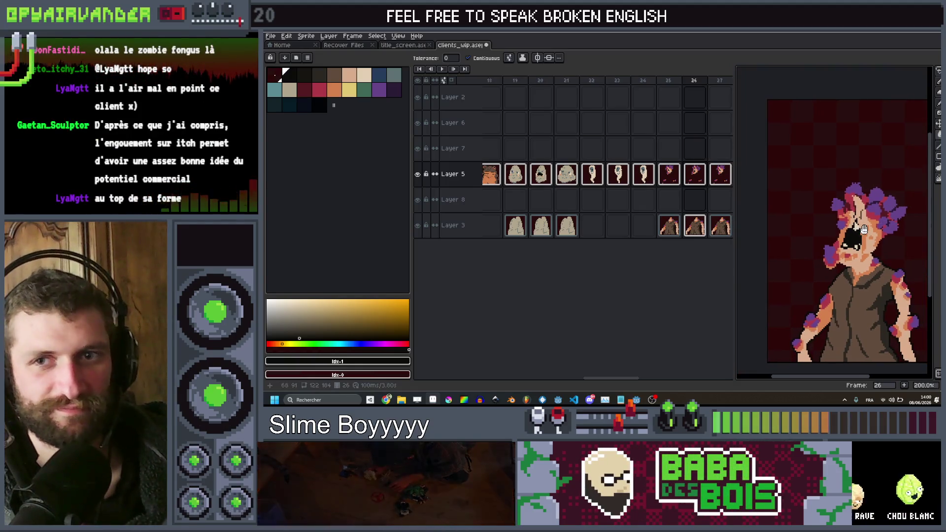
pyautogui.scroll(2, 864, 229)
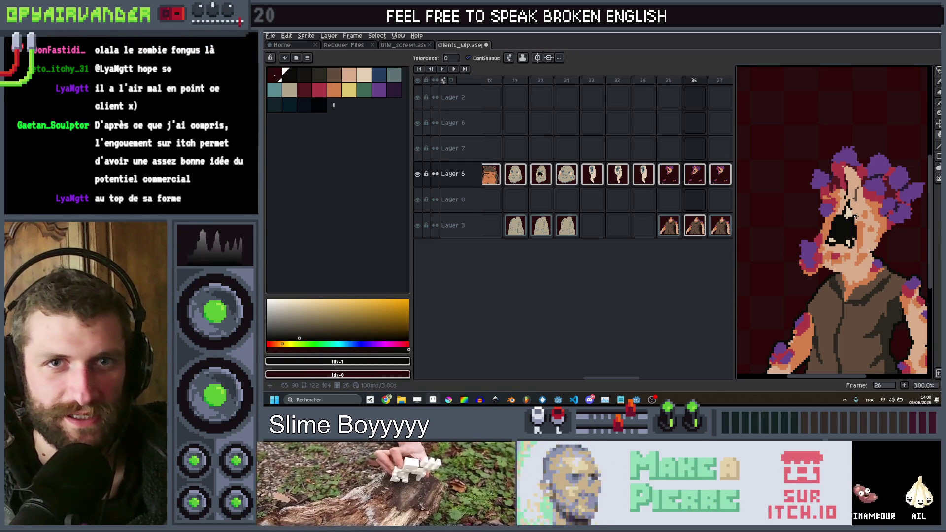
pyautogui.press('b')
pyautogui.scroll(7, 856, 216)
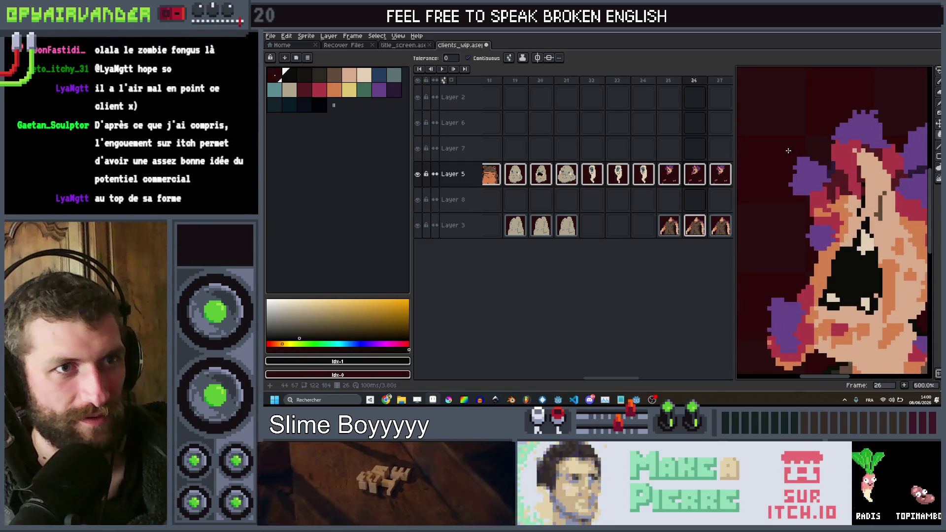
pyautogui.press('-')
pyautogui.press('-')
pyautogui.press('-')
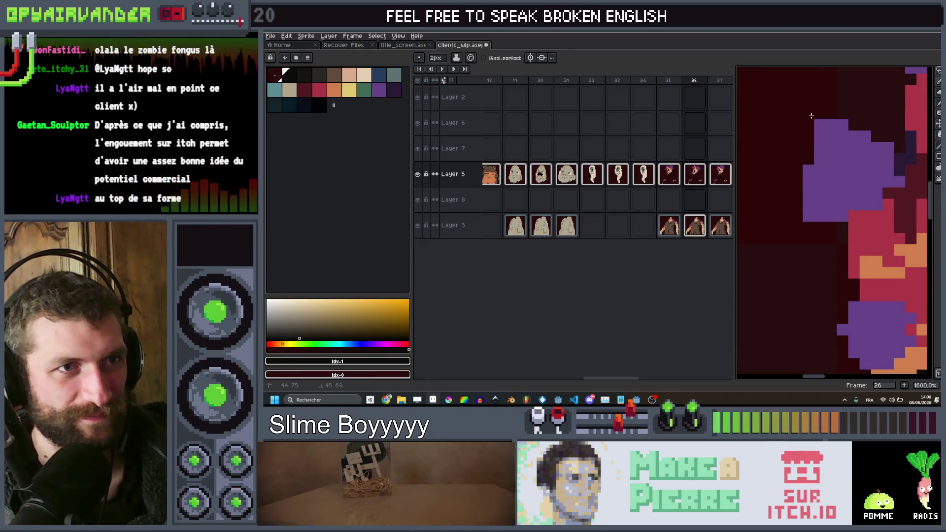
pyautogui.scroll(-5, 817, 120)
pyautogui.scroll(5, 828, 123)
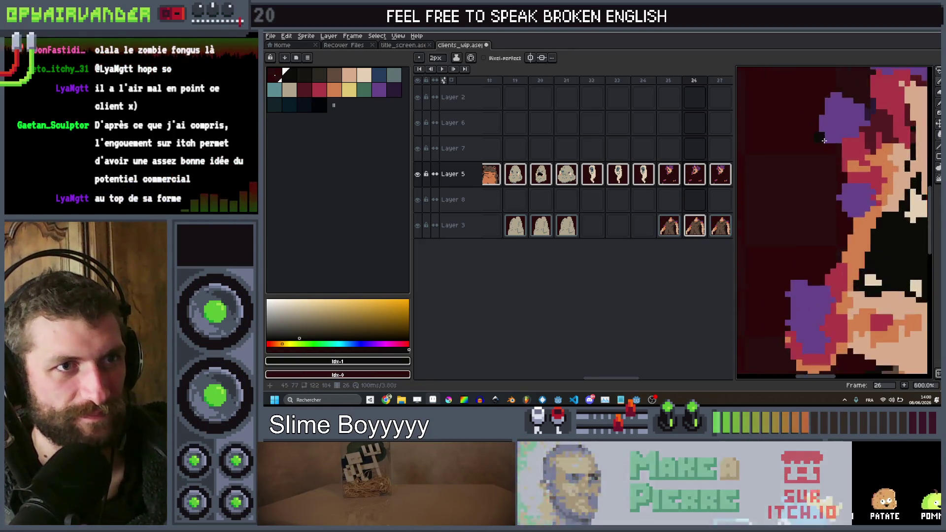
pyautogui.scroll(-5, 842, 127)
pyautogui.scroll(5, 840, 133)
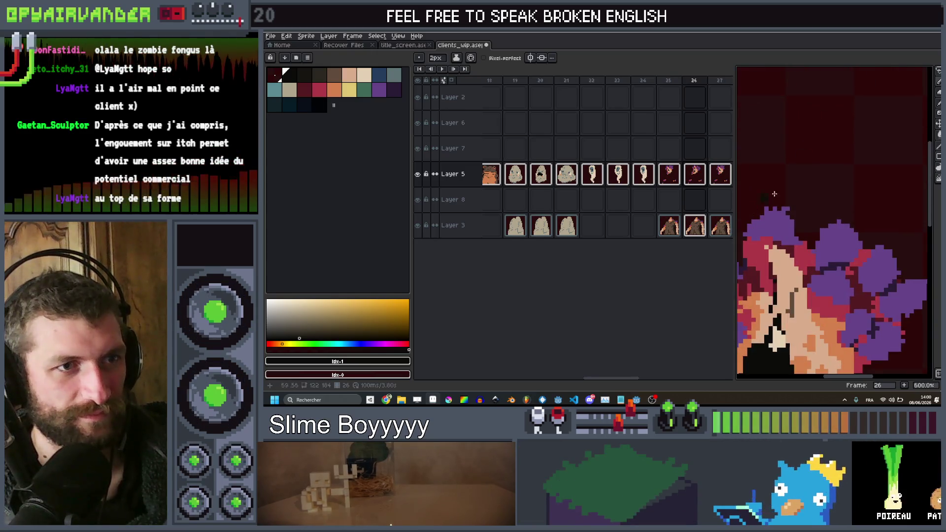
pyautogui.moveTo(828, 178); pyautogui.dragTo(833, 232)
pyautogui.scroll(-3, 922, 254)
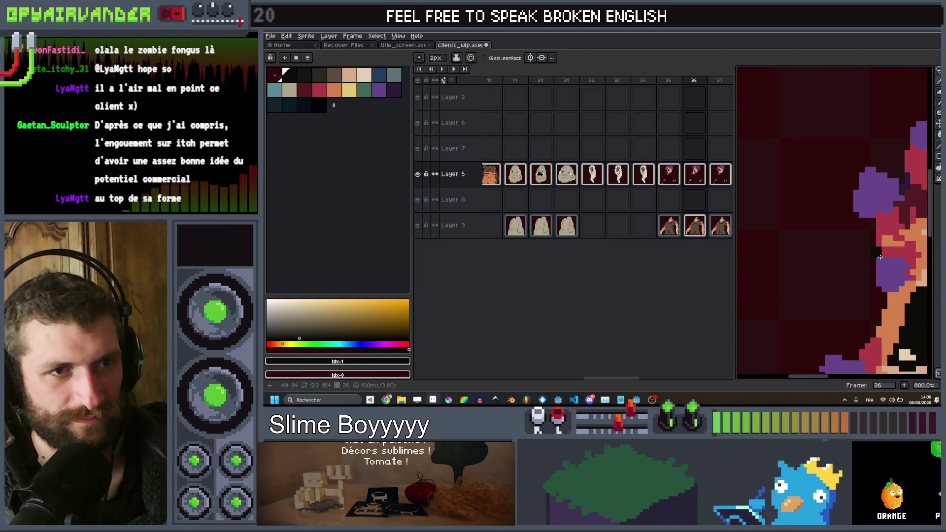
pyautogui.scroll(6, 826, 320)
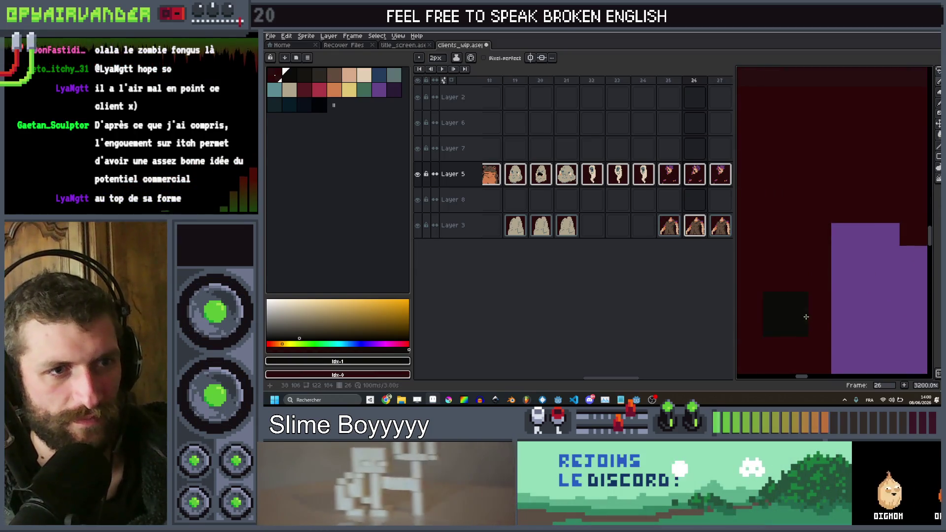
pyautogui.scroll(-2, 806, 317)
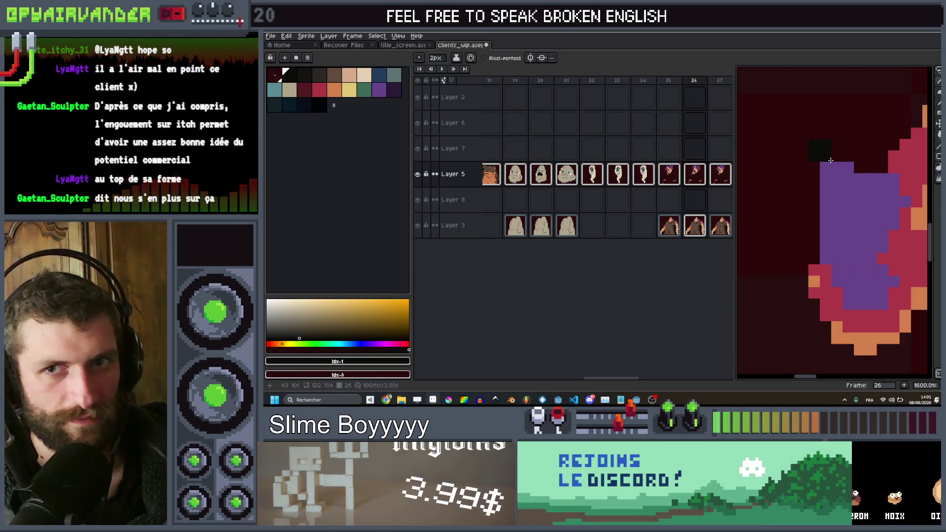
pyautogui.scroll(-1, 835, 139)
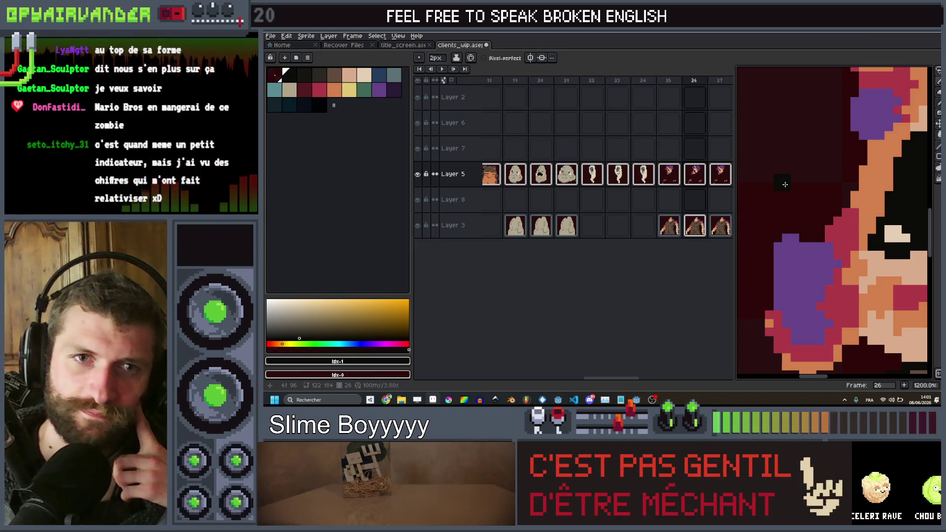
pyautogui.scroll(-4, 785, 184)
pyautogui.scroll(3, 806, 228)
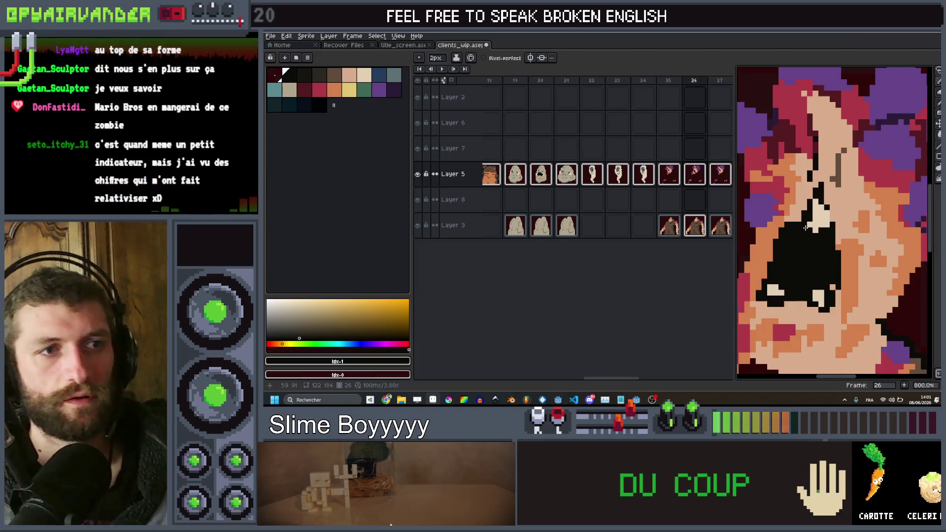
pyautogui.scroll(3, 806, 227)
pyautogui.press('-')
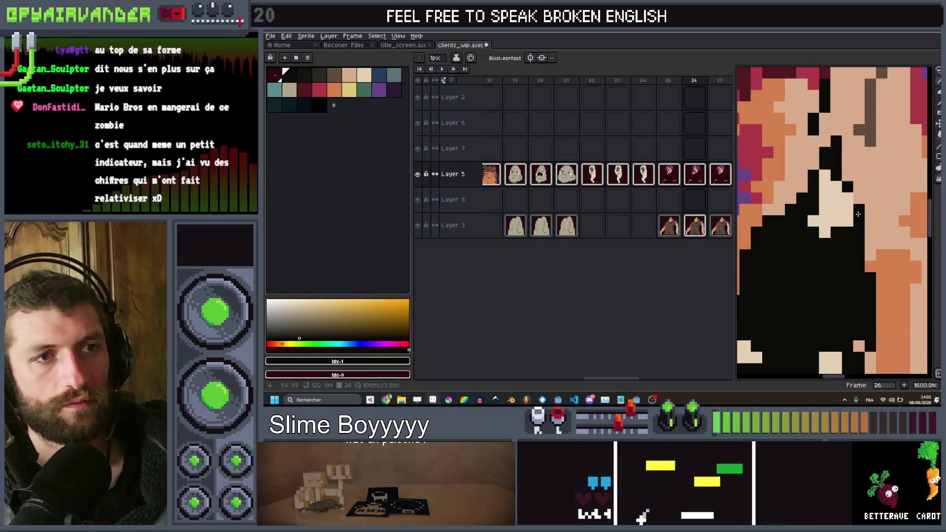
pyautogui.scroll(-4, 859, 206)
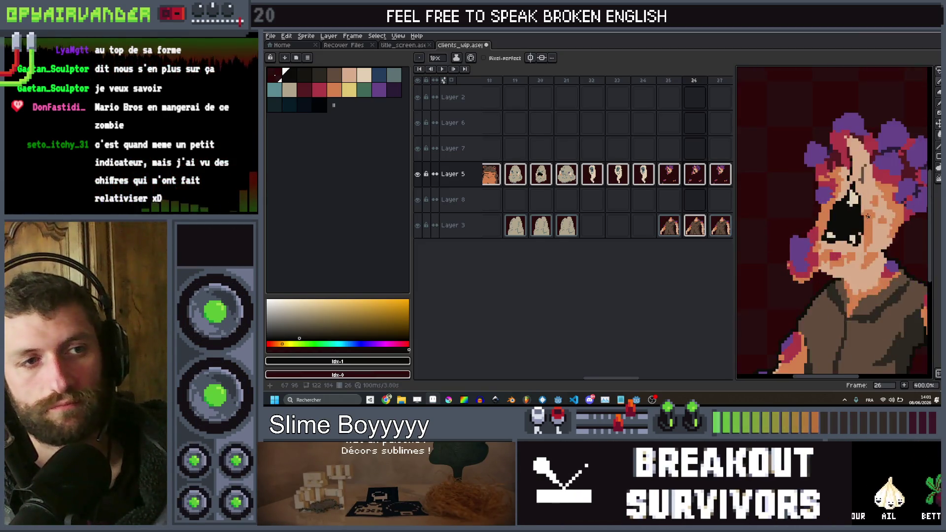
pyautogui.scroll(5, 849, 222)
pyautogui.scroll(-4, 838, 207)
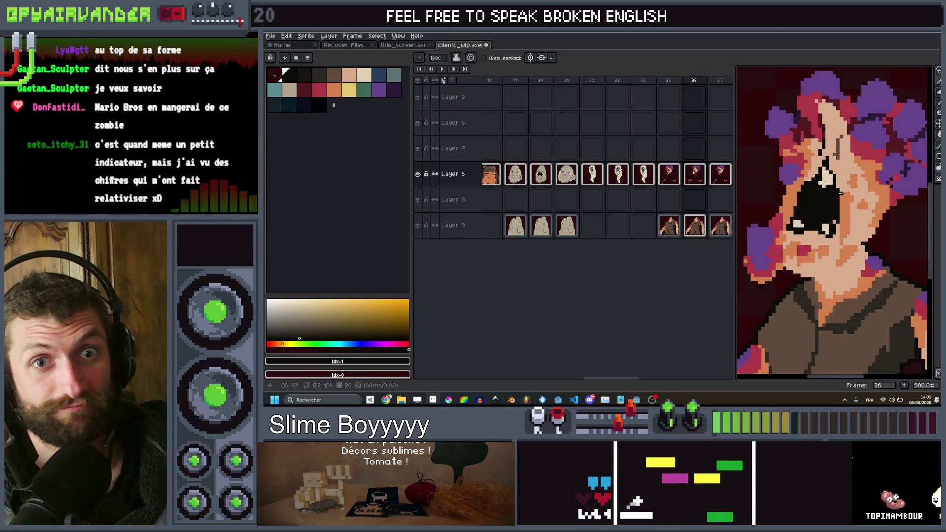
pyautogui.scroll(4, 829, 212)
pyautogui.scroll(-5, 829, 212)
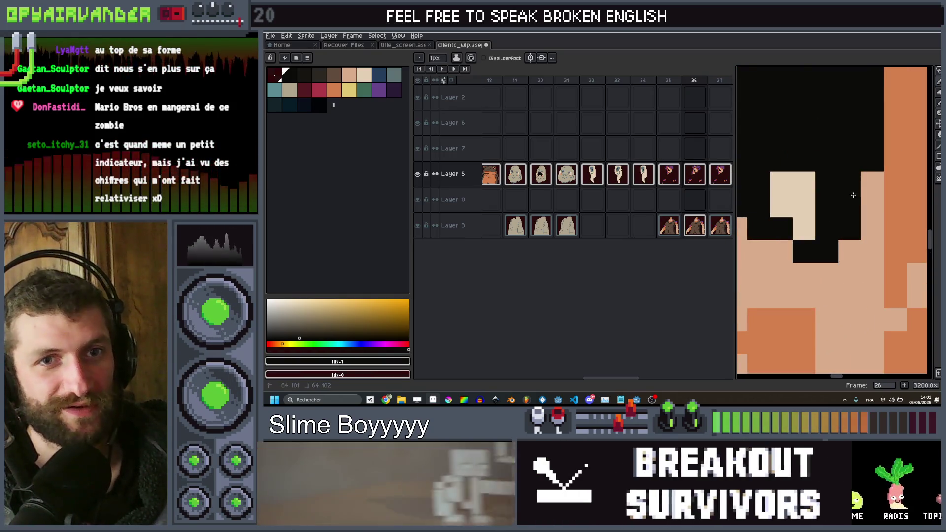
pyautogui.scroll(-3, 805, 217)
pyautogui.scroll(-2, 805, 217)
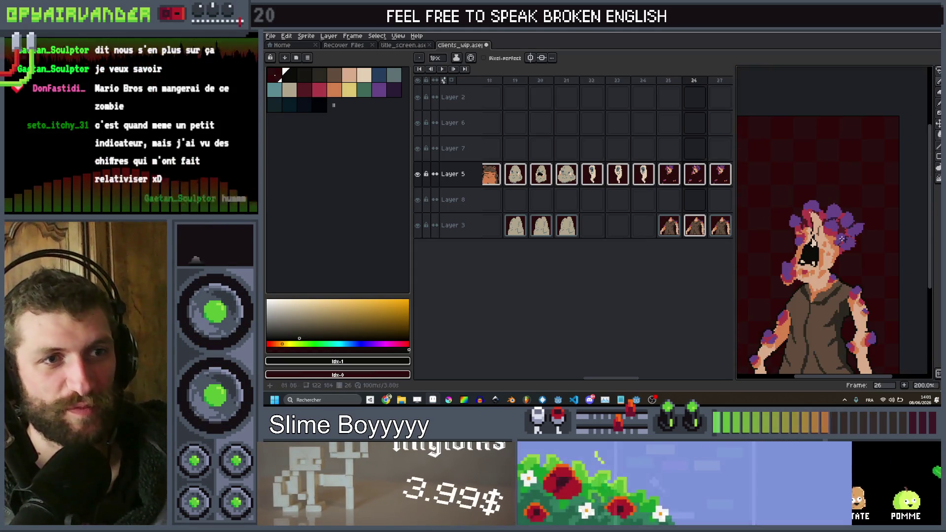
pyautogui.scroll(5, 872, 207)
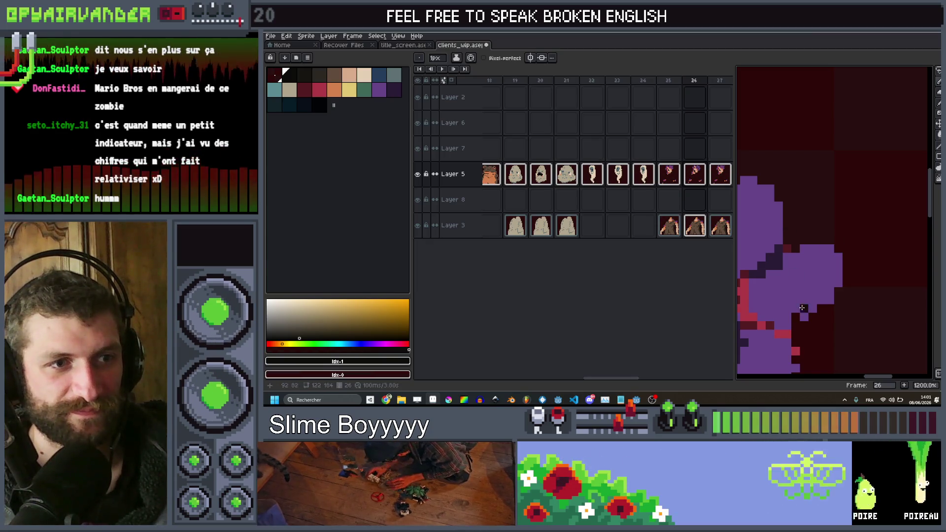
pyautogui.scroll(-1, 802, 308)
pyautogui.scroll(2, 791, 295)
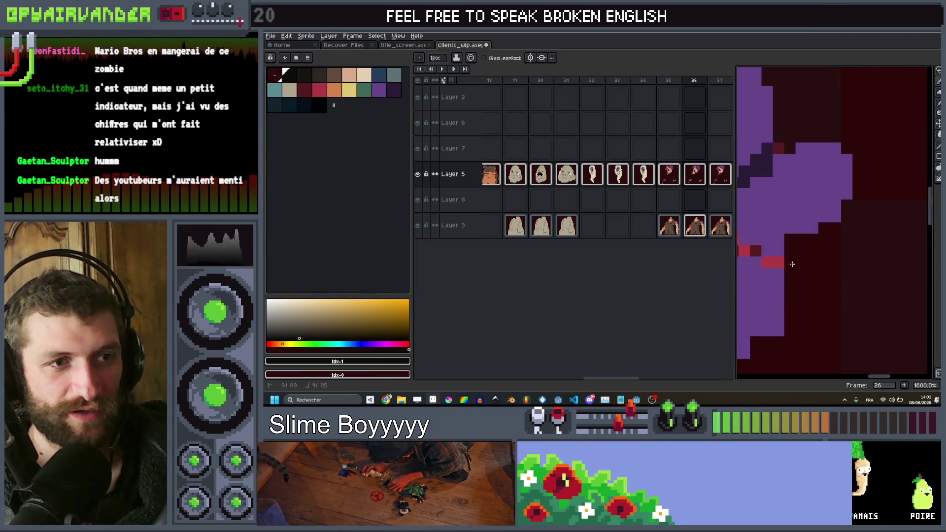
pyautogui.scroll(-4, 779, 334)
pyautogui.scroll(3, 838, 264)
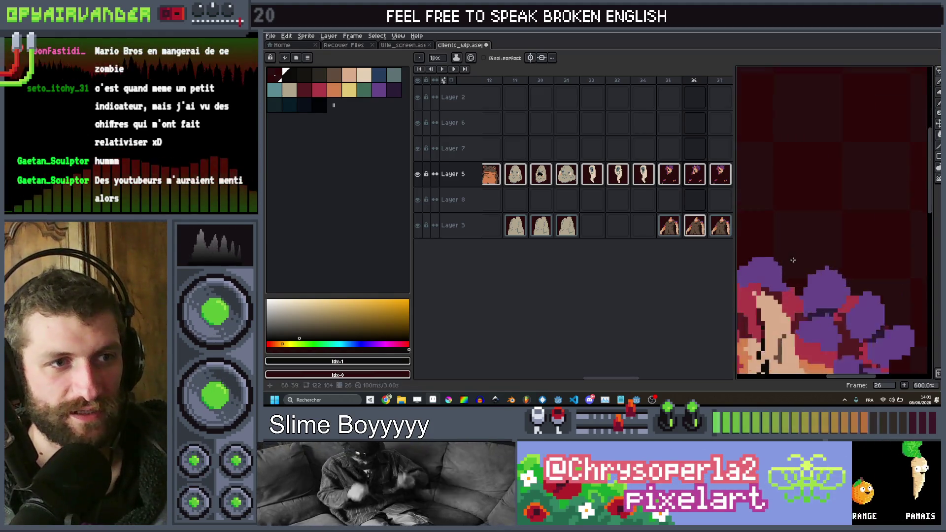
pyautogui.scroll(3, 837, 271)
pyautogui.scroll(-4, 770, 319)
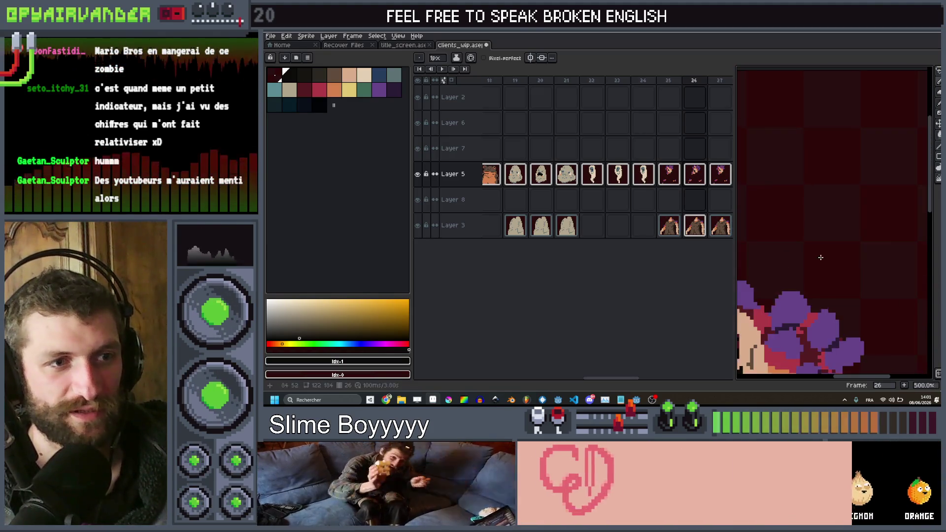
pyautogui.scroll(1, 812, 251)
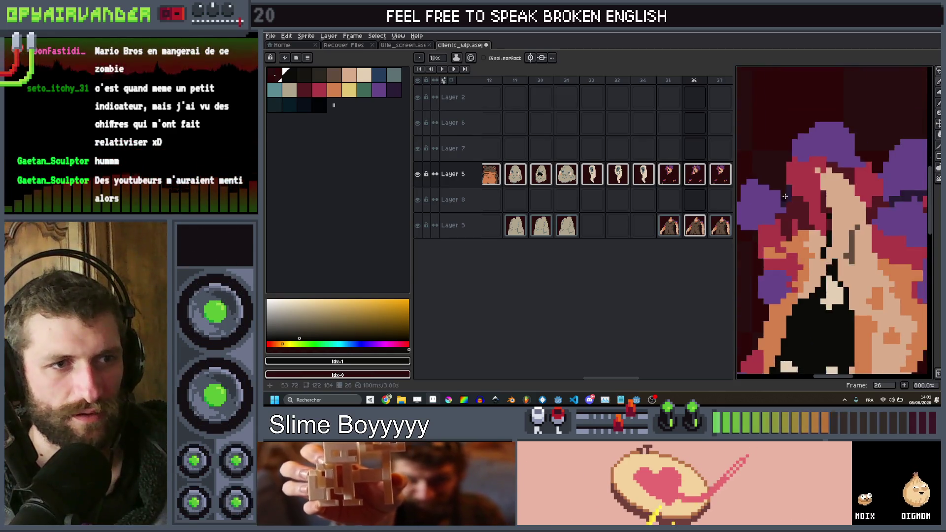
pyautogui.scroll(-3, 813, 252)
pyautogui.scroll(1, 816, 254)
pyautogui.scroll(3, 818, 256)
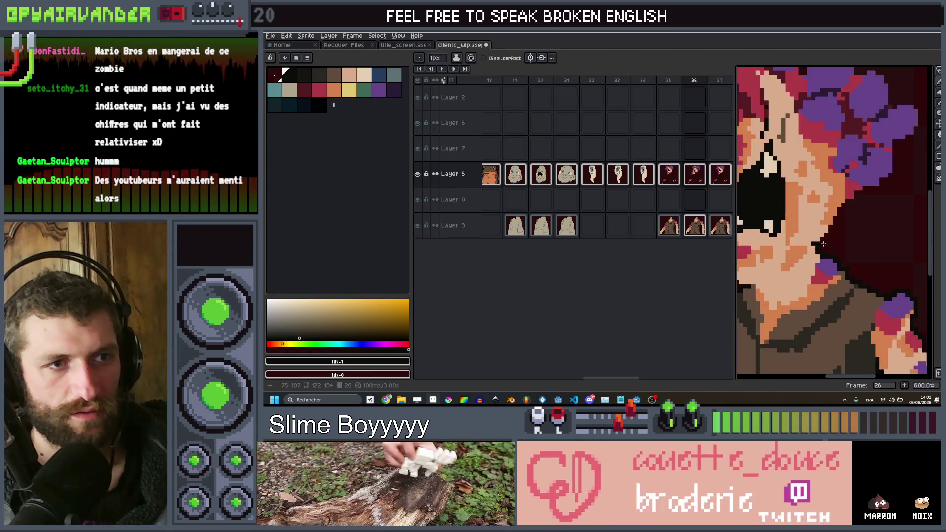
pyautogui.scroll(-3, 838, 271)
pyautogui.scroll(1, 848, 280)
pyautogui.scroll(-1, 850, 283)
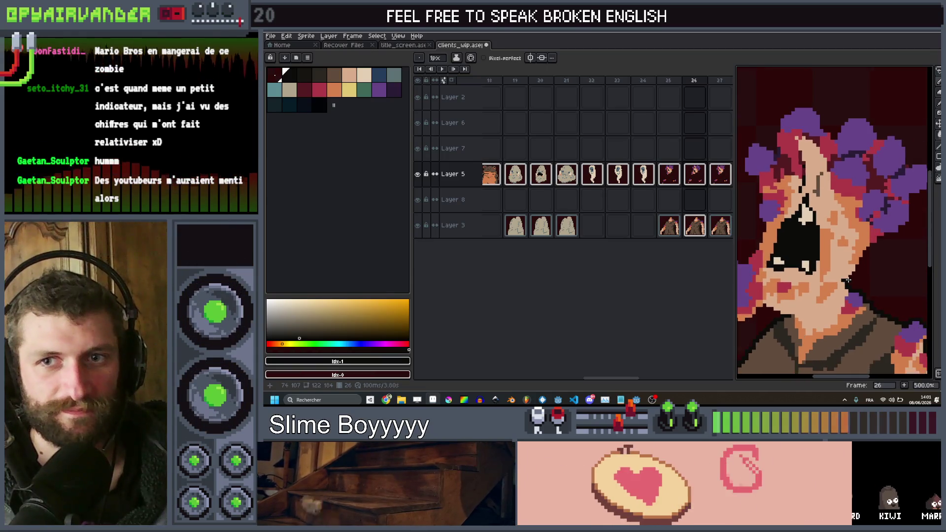
pyautogui.scroll(-1, 855, 290)
pyautogui.scroll(2, 860, 298)
pyautogui.scroll(-1, 863, 305)
pyautogui.scroll(1, 858, 300)
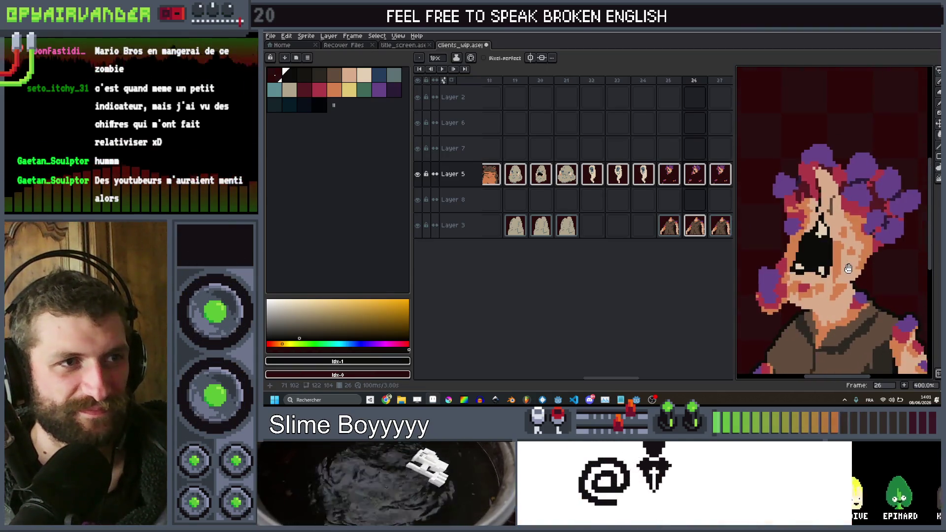
pyautogui.scroll(-1, 850, 293)
pyautogui.scroll(-1, 840, 283)
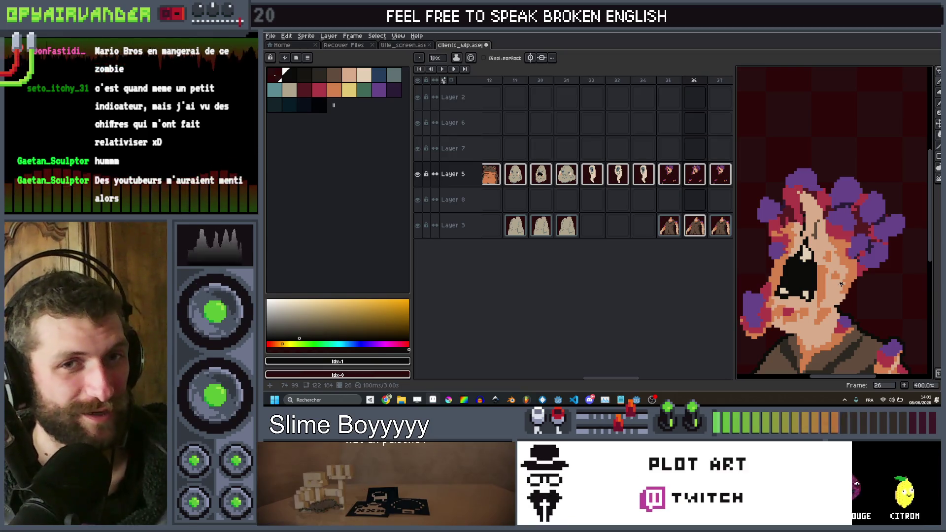
pyautogui.scroll(3, 841, 285)
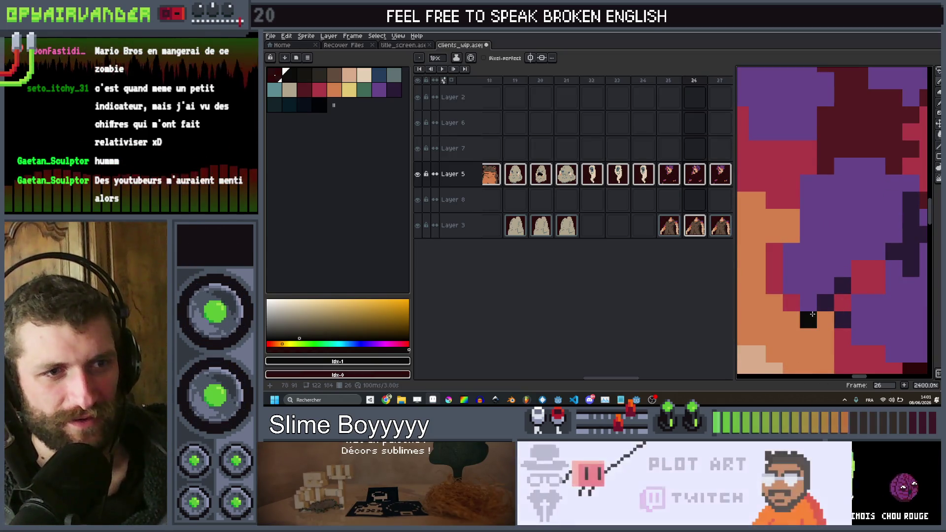
pyautogui.scroll(-3, 848, 291)
pyautogui.scroll(-3, 850, 292)
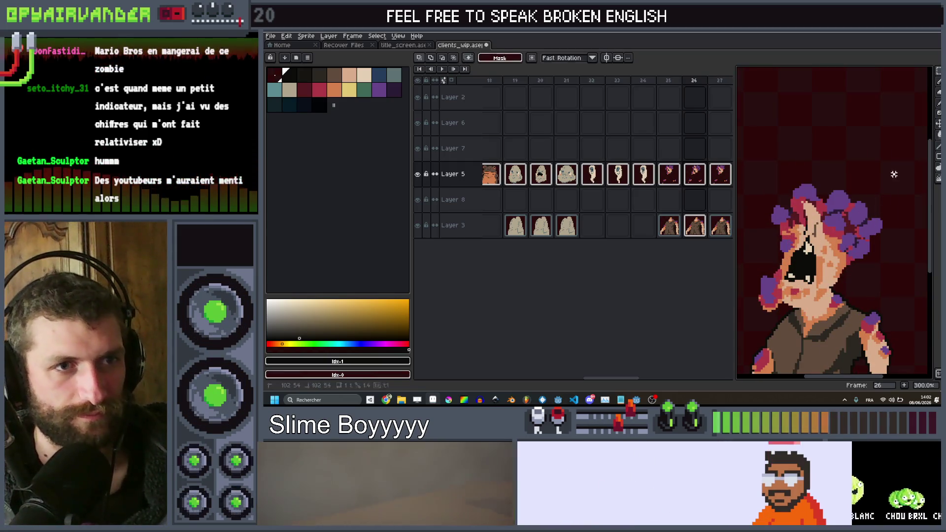
# Select the head area and try the Outline effect, cancelling it to compare with frame 25.
pyautogui.moveTo(902, 173); pyautogui.dragTo(738, 326)
pyautogui.hotkey('shift', 'o')
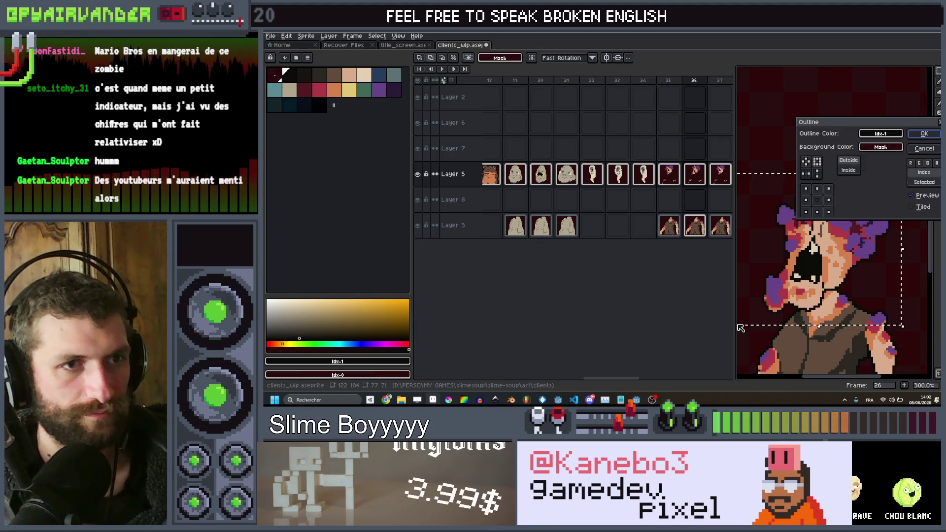
pyautogui.click(923, 150)
pyautogui.click(668, 84)
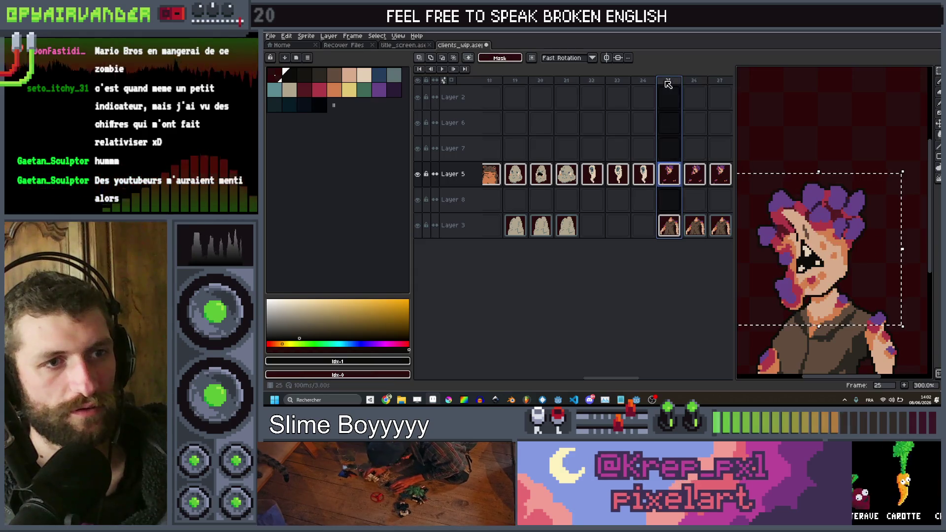
pyautogui.click(694, 80)
# Pick the peach skin colour from the face.
pyautogui.scroll(1, 839, 266)
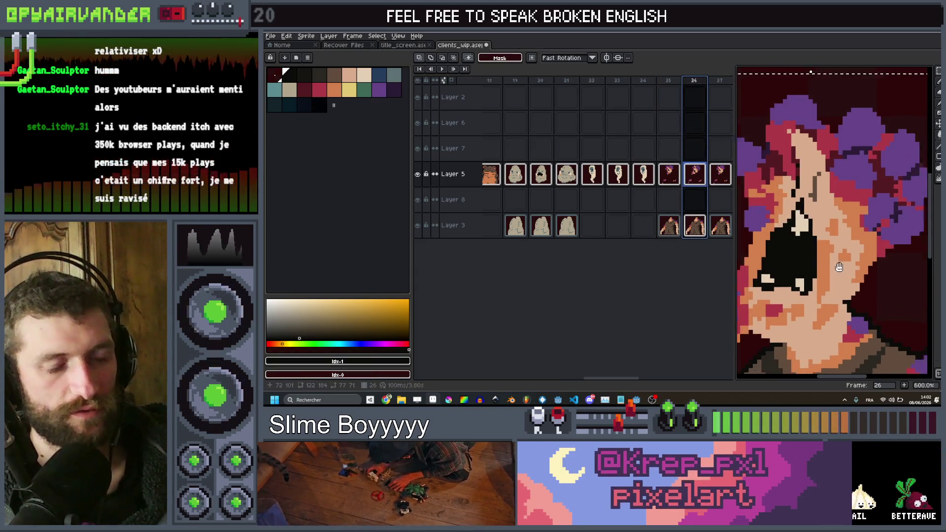
pyautogui.scroll(1, 839, 266)
pyautogui.keyDown('alt'); pyautogui.click(813, 233); pyautogui.keyUp('alt')
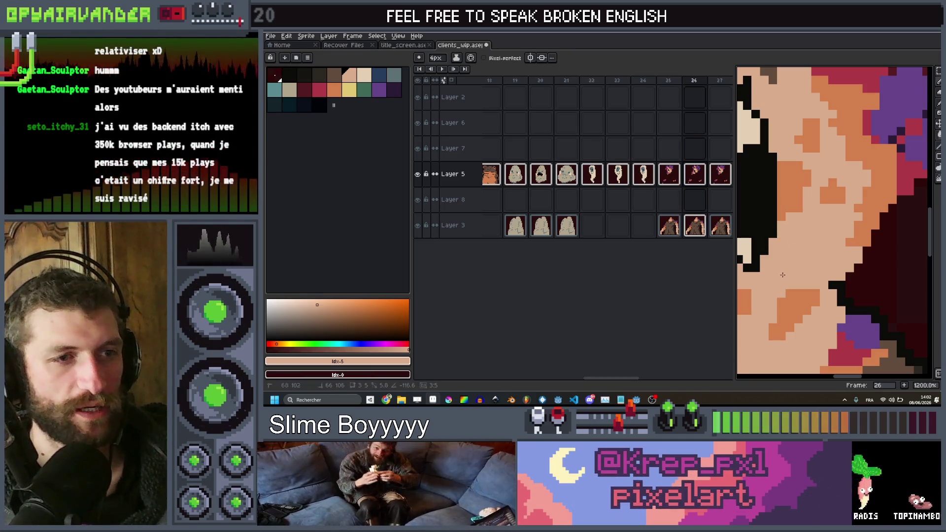
pyautogui.scroll(-3, 810, 244)
pyautogui.scroll(-1, 810, 244)
pyautogui.scroll(3, 811, 261)
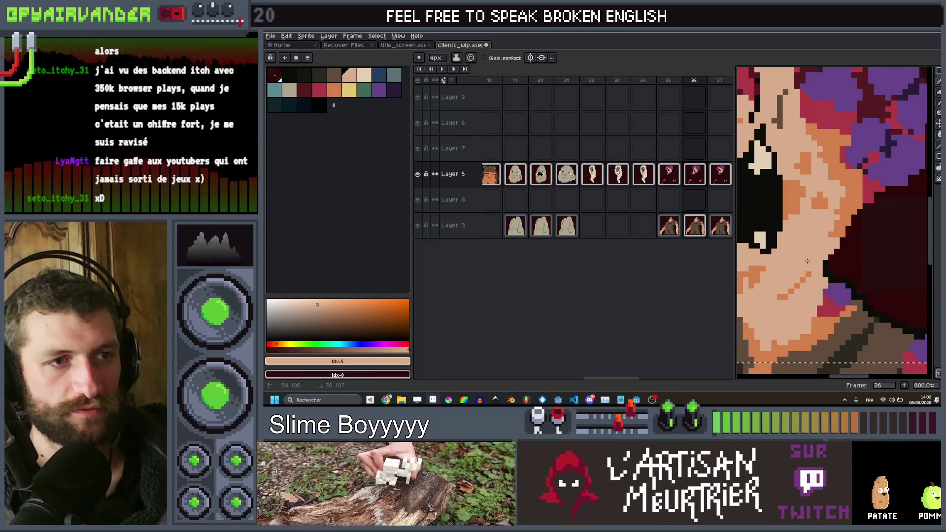
pyautogui.scroll(-4, 814, 244)
pyautogui.scroll(3, 837, 234)
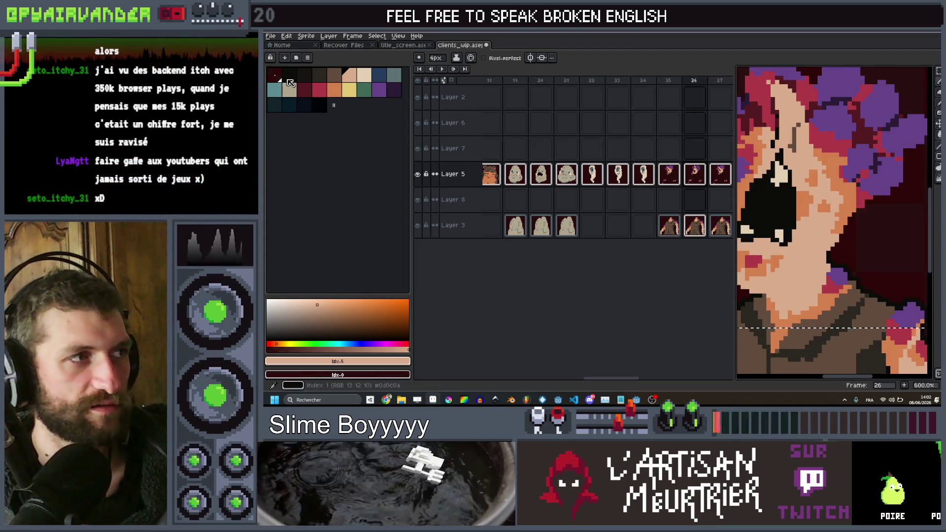
# Choose black and apply the Outline effect (Shift+O) to the selected head.
pyautogui.click(290, 82)
pyautogui.scroll(1, 880, 250)
pyautogui.hotkey('shift', 'o')
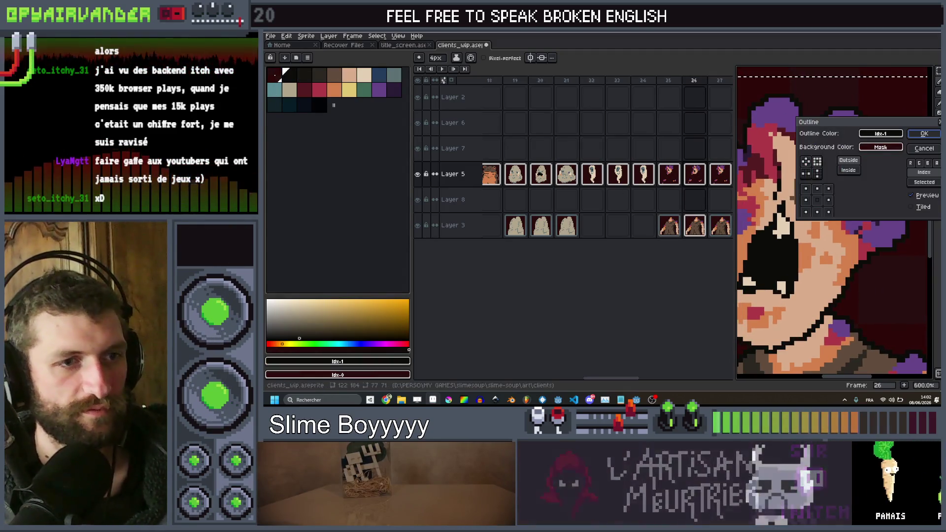
pyautogui.click(925, 134)
pyautogui.scroll(-3, 850, 244)
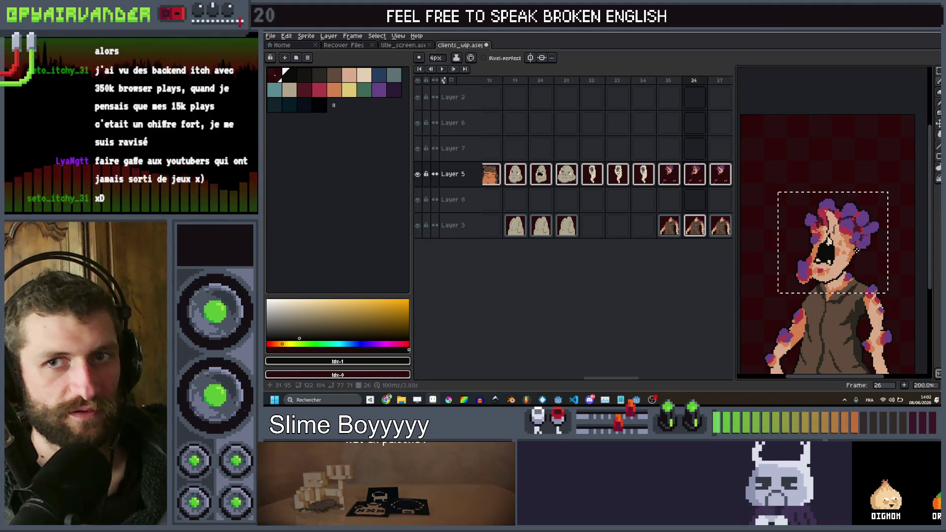
pyautogui.scroll(2, 848, 246)
pyautogui.scroll(-1, 843, 252)
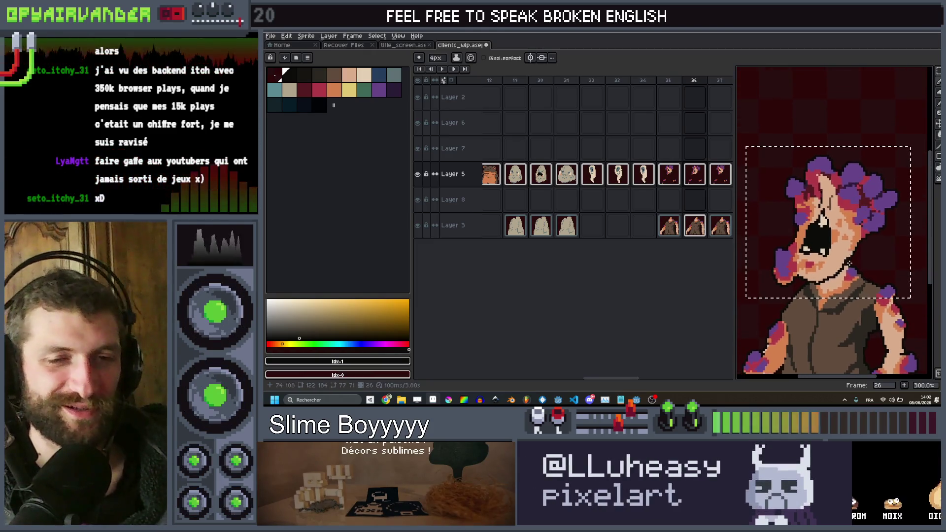
pyautogui.scroll(2, 832, 268)
pyautogui.scroll(-5, 824, 285)
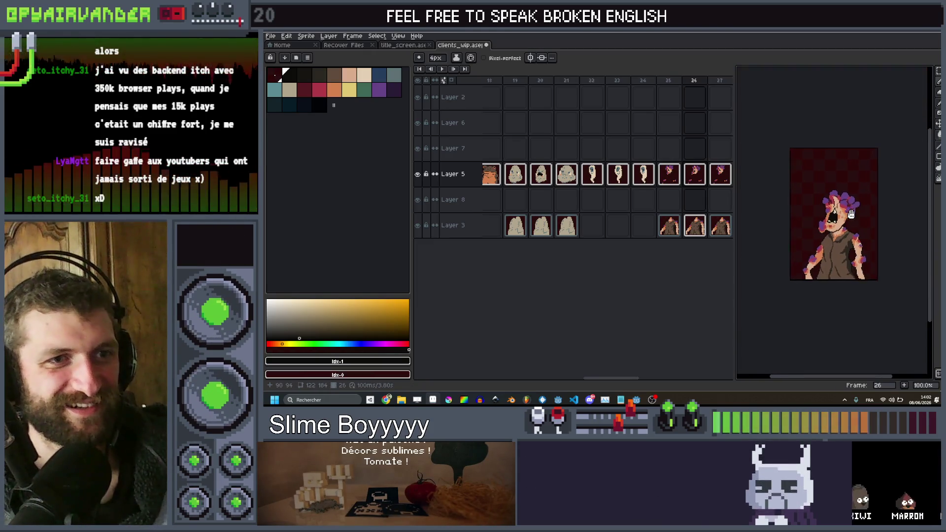
# Flip back and forth between frames 25, 26 and 27 to compare them.
pyautogui.press('Left')
pyautogui.press('Right')
pyautogui.scroll(1, 830, 227)
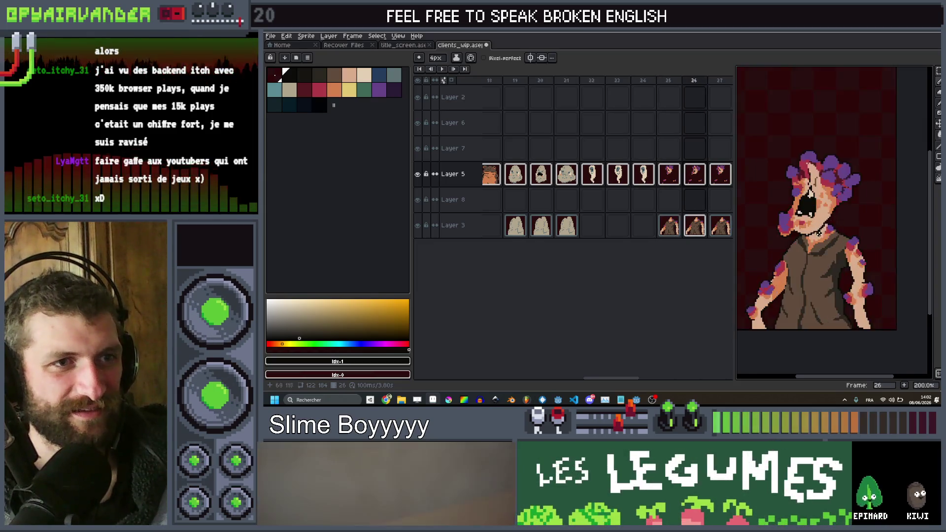
pyautogui.press('Right')
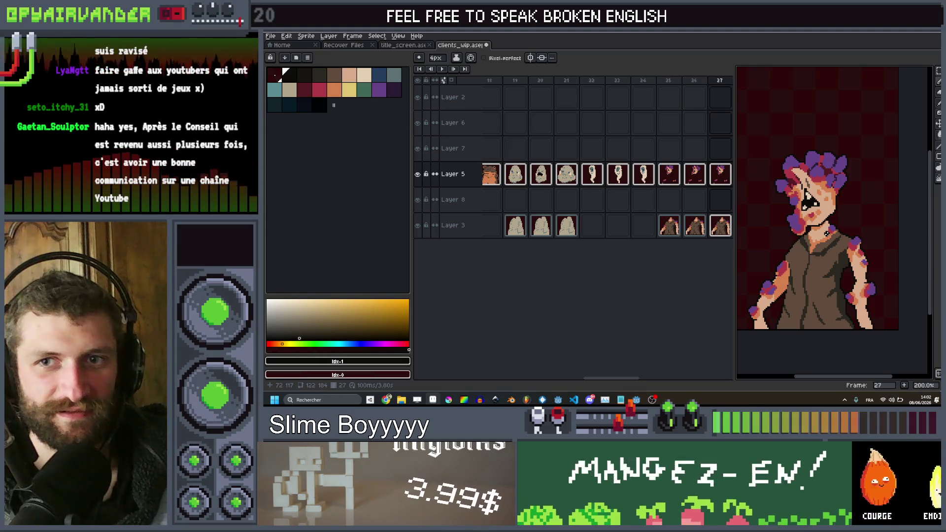
pyautogui.press('Left')
pyautogui.press('Right')
pyautogui.press('Left')
pyautogui.press('Right')
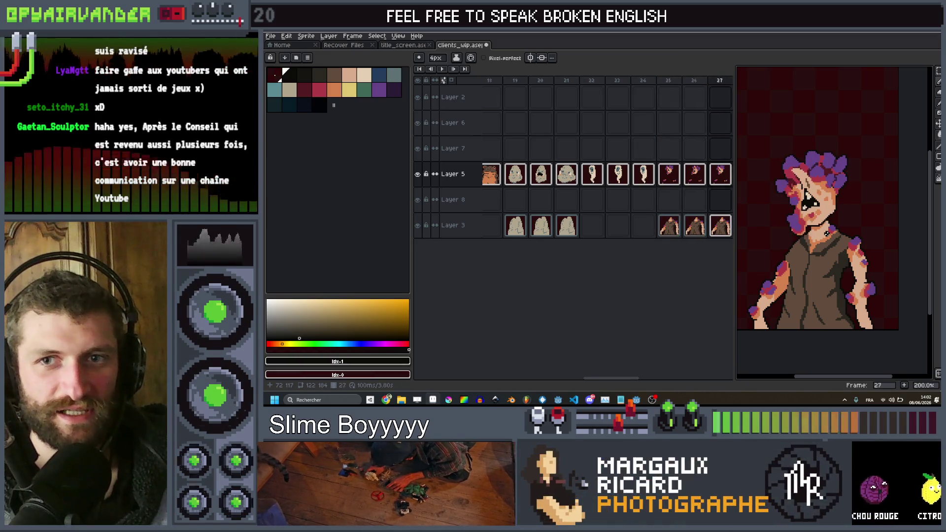
# Cycle repeatedly through frames 24 to 26 to review the animation in sequence.
pyautogui.press('Left')
pyautogui.press('Left')
pyautogui.press('Left')
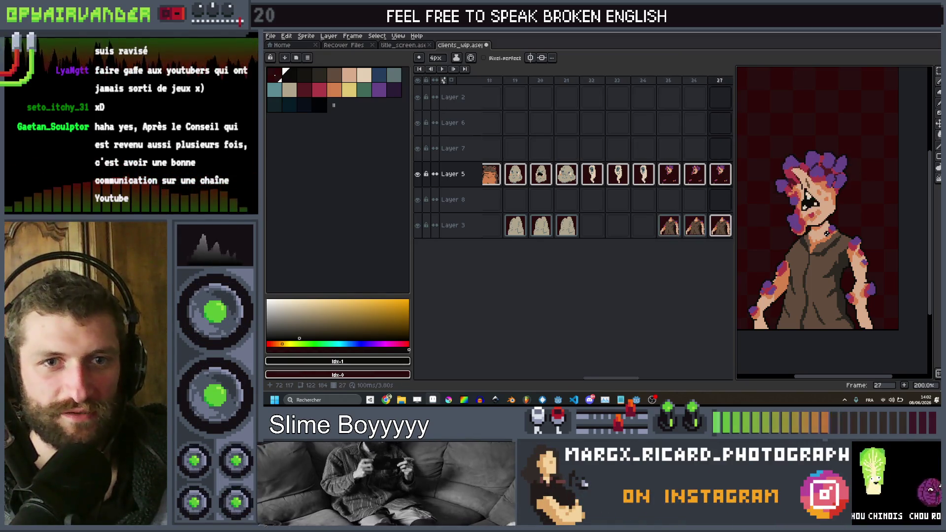
pyautogui.press('Right')
pyautogui.press('Right')
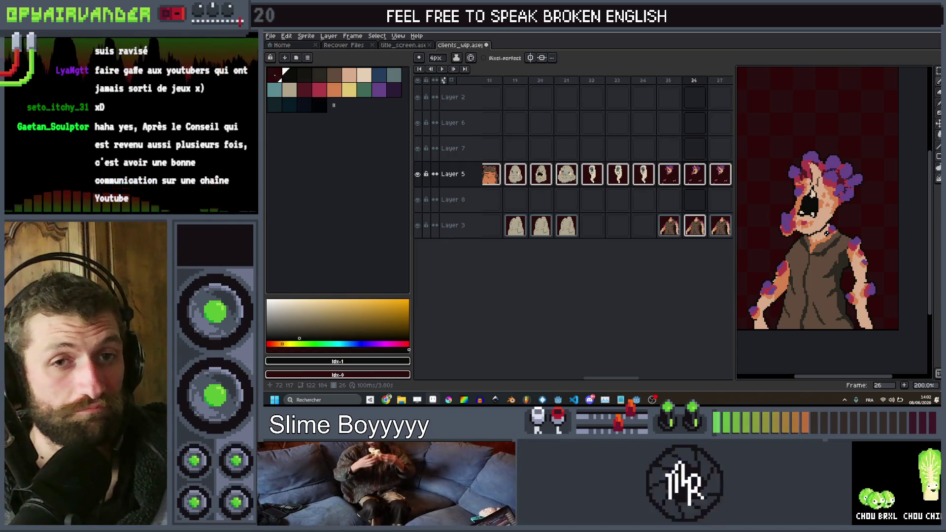
pyautogui.press('Left')
pyautogui.press('Left')
pyautogui.press('Right')
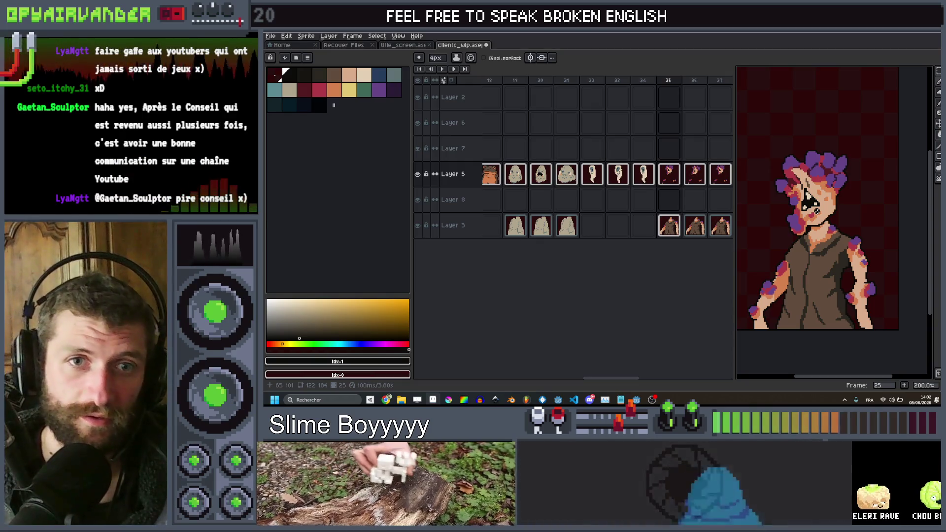
pyautogui.press('Left')
pyautogui.press('Right')
pyautogui.press('Right')
pyautogui.press('Left')
pyautogui.press('Left')
pyautogui.press('Right')
pyautogui.press('Right')
pyautogui.press('Left')
pyautogui.press('Right')
pyautogui.press('Left')
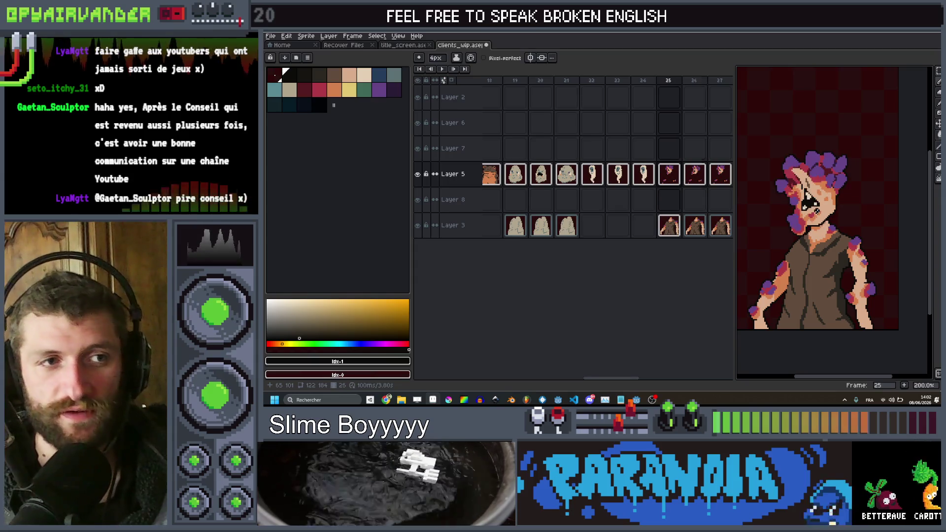
pyautogui.press('Right')
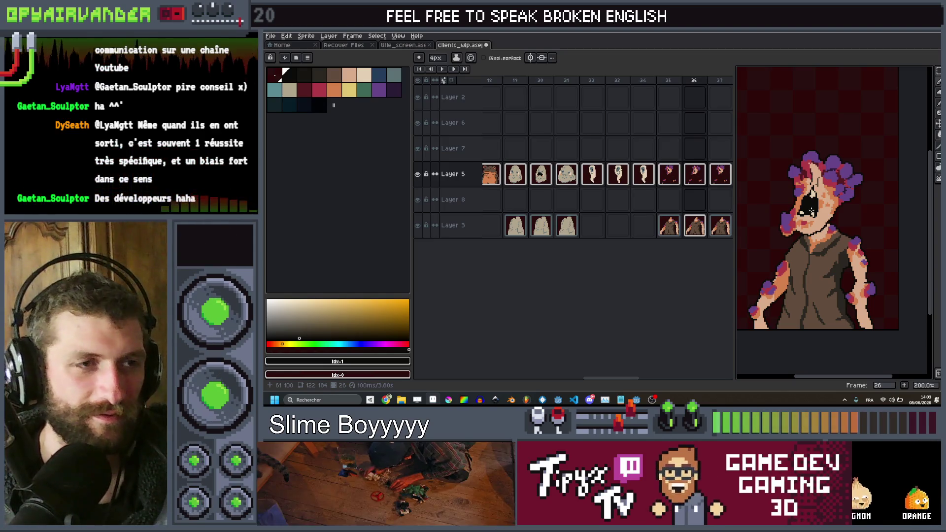
pyautogui.press('Return')
pyautogui.press('Return')
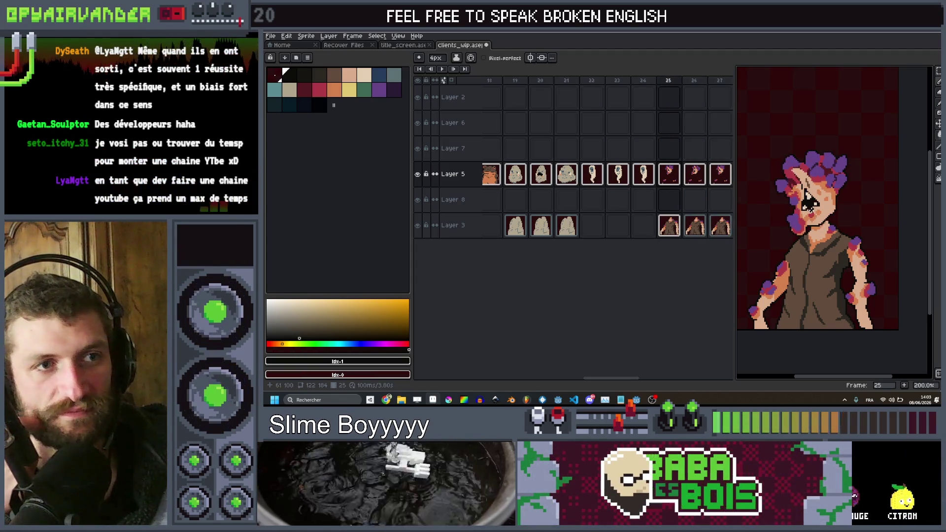
pyautogui.press('Left')
pyautogui.press('Left')
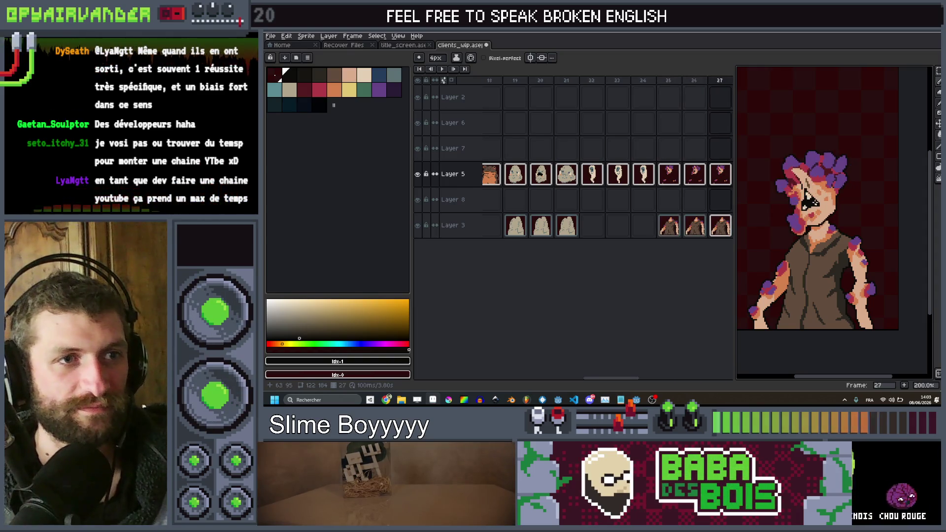
# Lasso the lower face and jaw on frame 27, move it upward, and commit.
pyautogui.scroll(3, 767, 306)
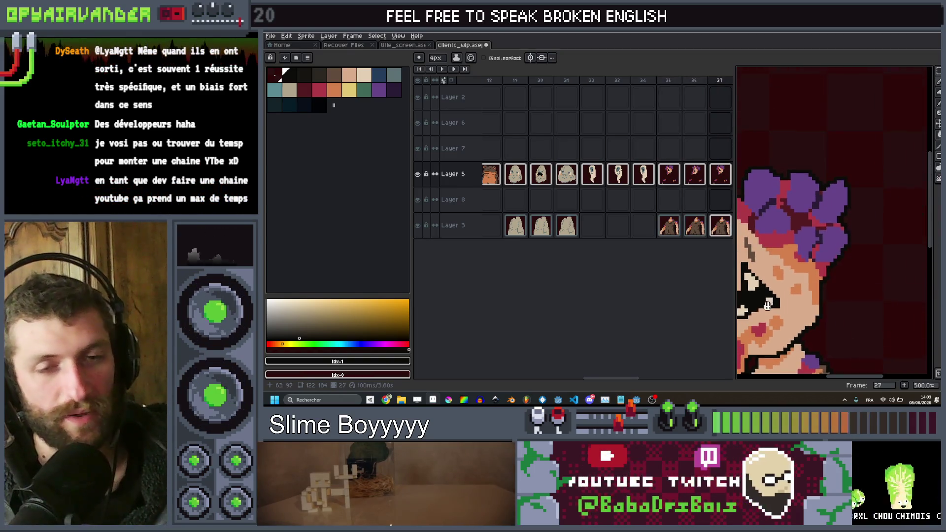
pyautogui.scroll(4, 768, 305)
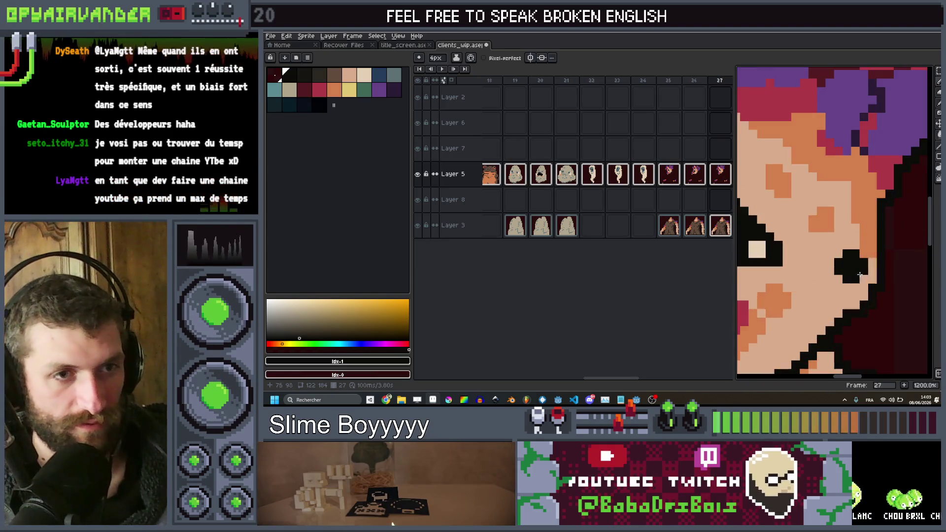
pyautogui.scroll(-4, 880, 281)
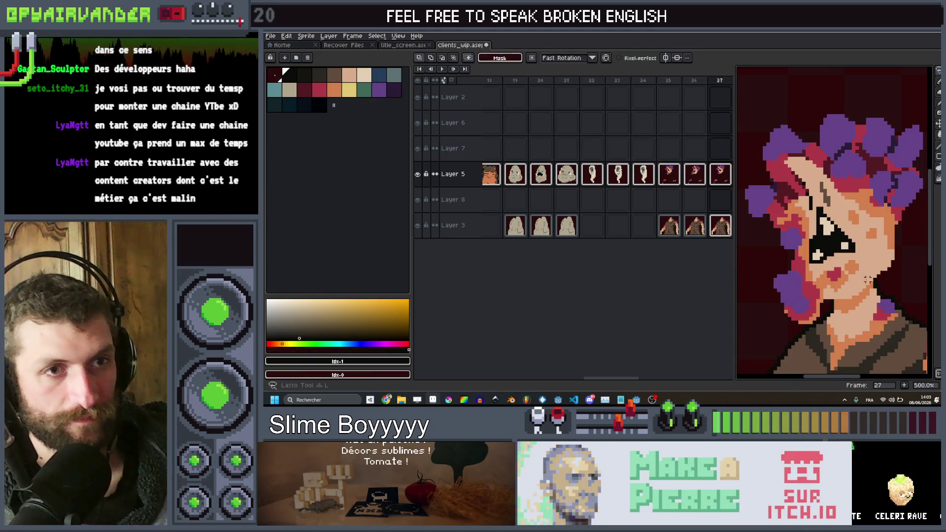
pyautogui.moveTo(757, 308)
pyautogui.mouseDown()
pyautogui.moveTo(761, 276)
pyautogui.moveTo(821, 246)
pyautogui.moveTo(874, 244)
pyautogui.mouseUp()
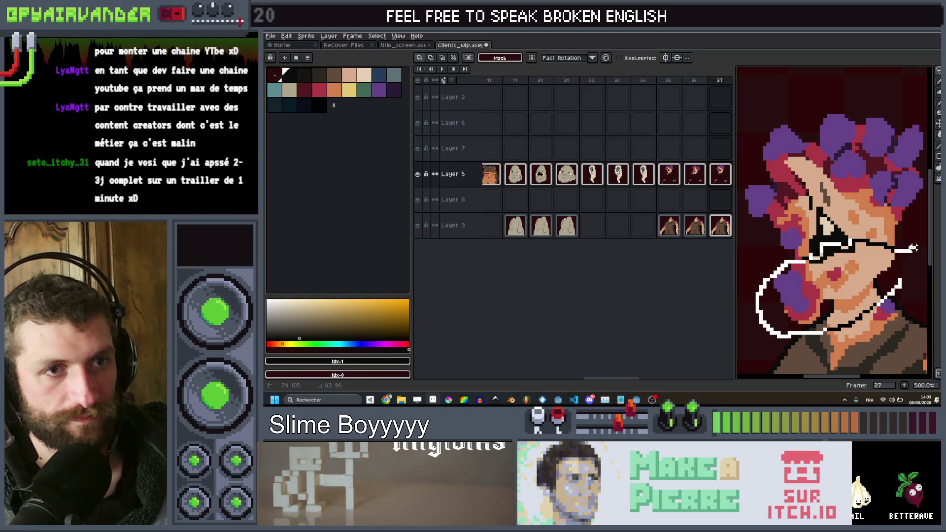
pyautogui.moveTo(879, 285); pyautogui.dragTo(873, 256)
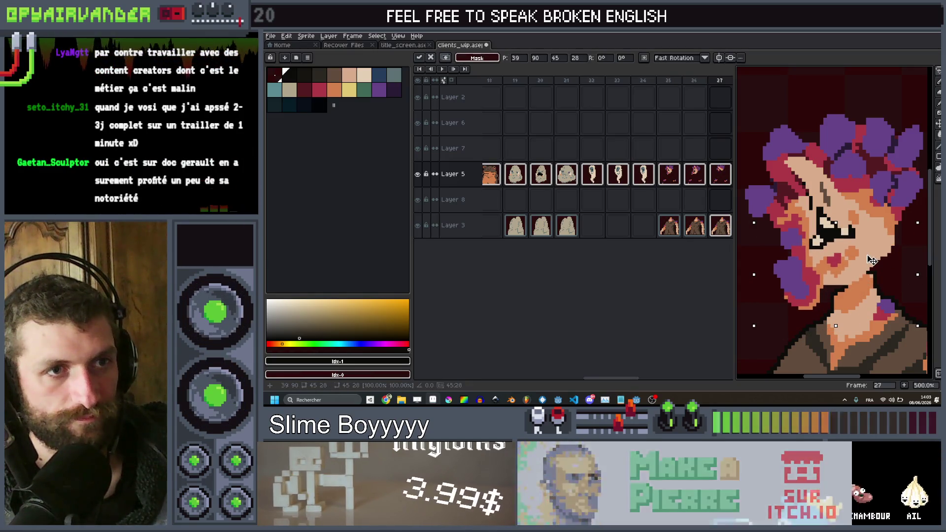
pyautogui.press('Return')
# Sample the face's skin tone as the drawing colour and glance at the wizard frame.
pyautogui.scroll(4, 881, 245)
pyautogui.press('b')
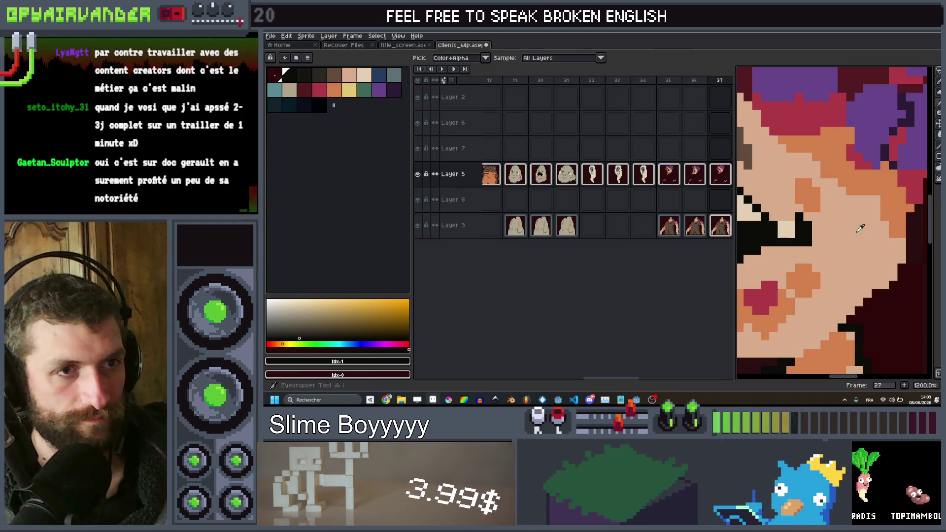
pyautogui.keyDown('alt'); pyautogui.click(826, 224); pyautogui.keyUp('alt')
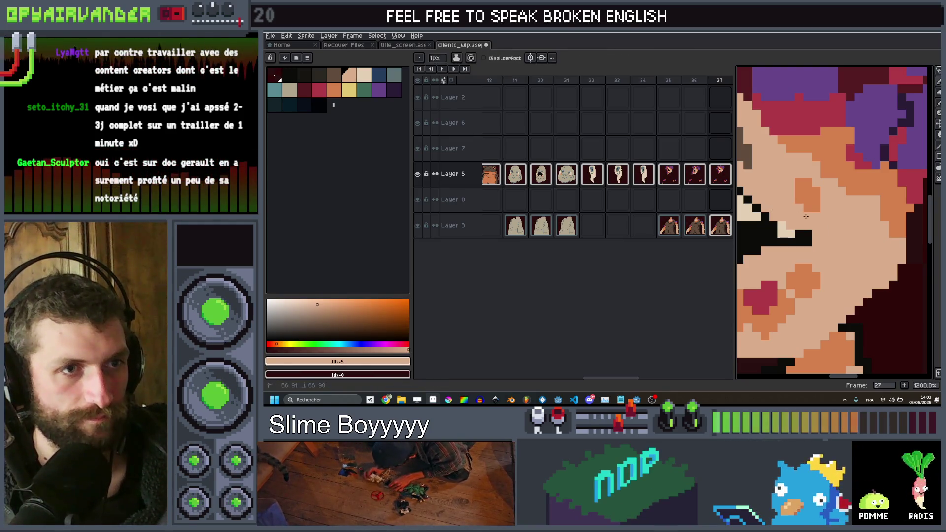
pyautogui.scroll(-5, 795, 216)
pyautogui.scroll(6, 791, 202)
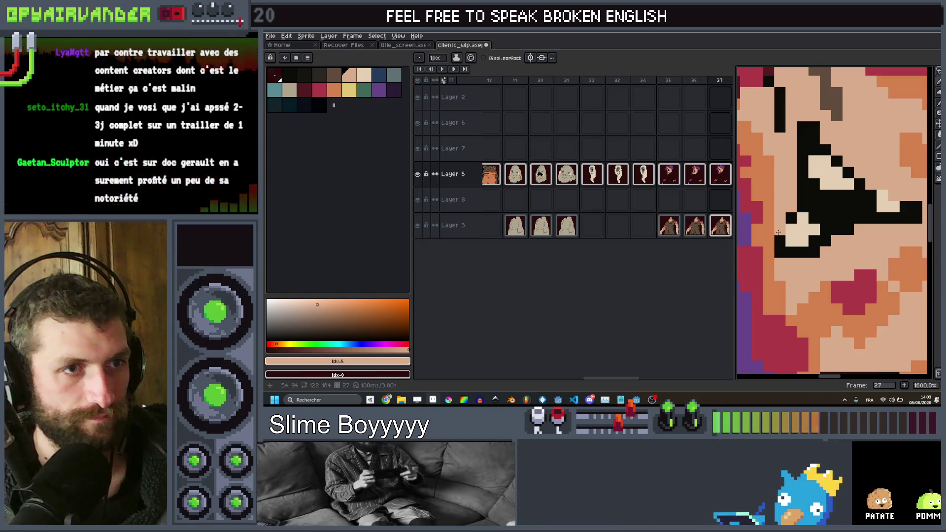
pyautogui.scroll(-5, 792, 202)
pyautogui.scroll(5, 858, 204)
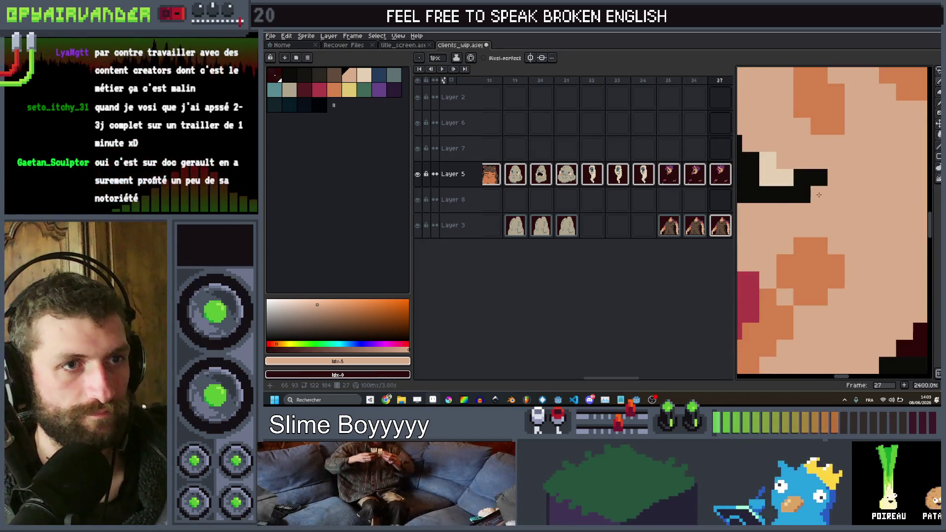
pyautogui.scroll(-1, 857, 204)
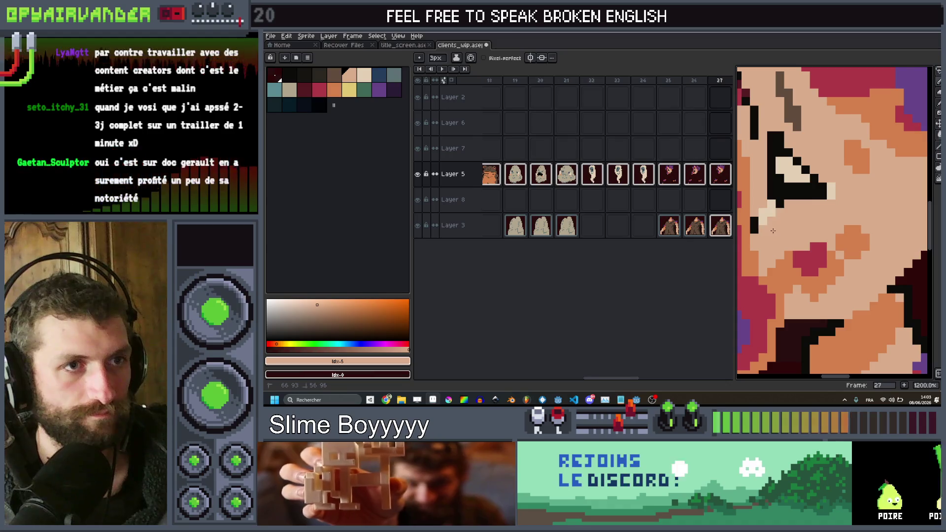
pyautogui.scroll(-10, 780, 223)
pyautogui.scroll(4, 862, 196)
pyautogui.press('Right')
pyautogui.press('Left')
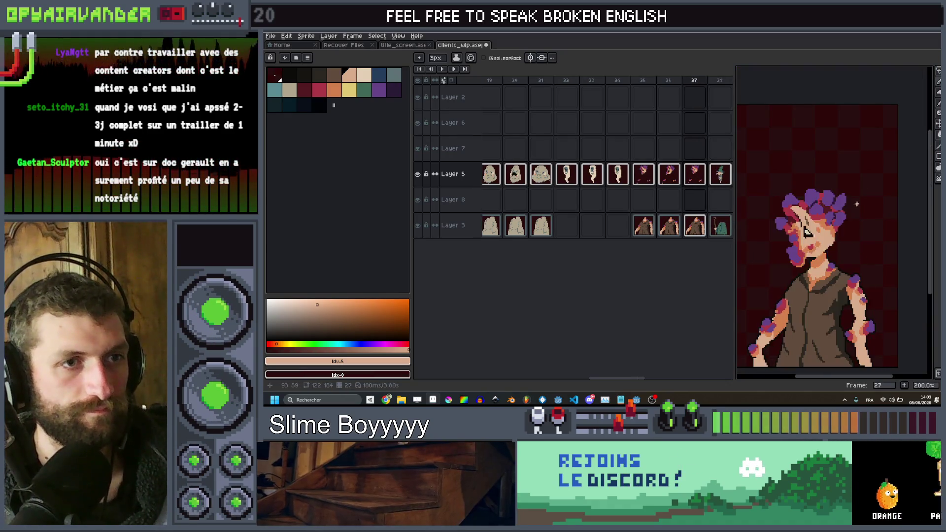
# Shift the pink-haired character on frame 27 about 9 px lower, then return to the Pencil.
pyautogui.scroll(2, 849, 237)
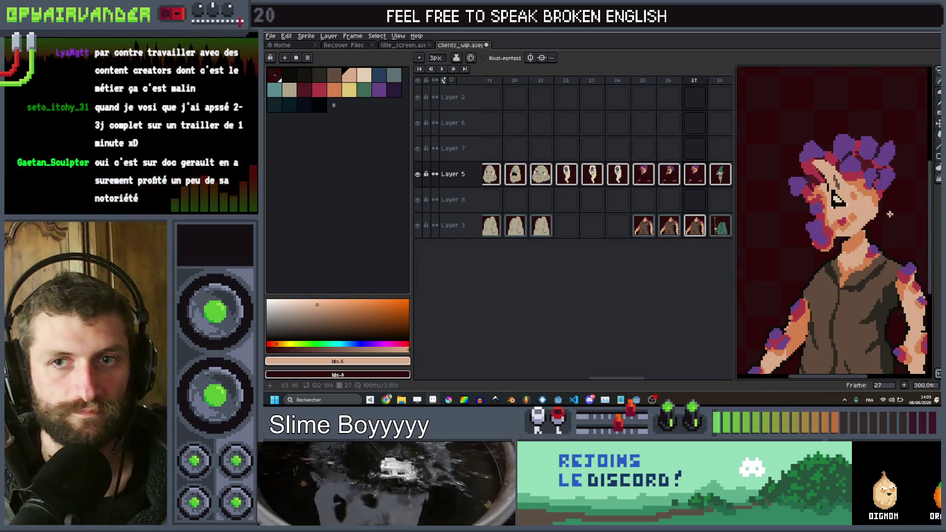
pyautogui.press('v')
pyautogui.moveTo(883, 225); pyautogui.dragTo(867, 230)
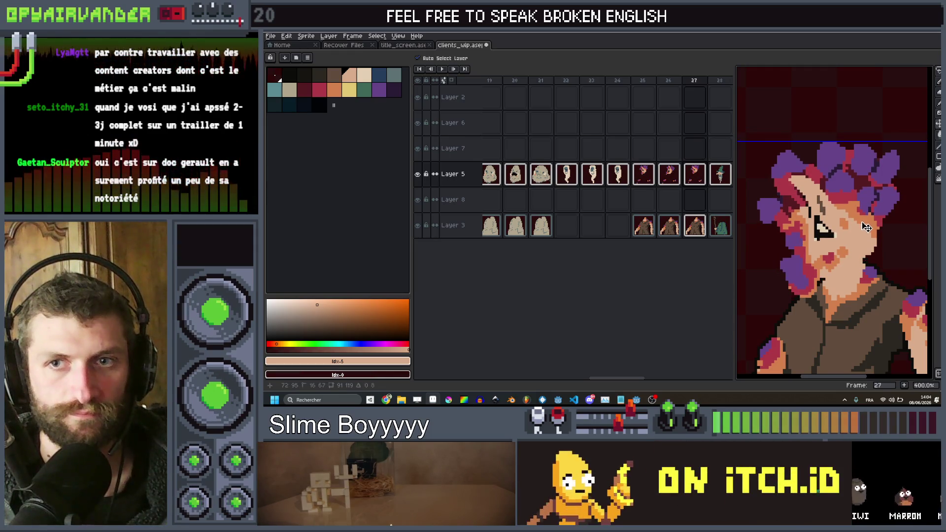
pyautogui.press('b')
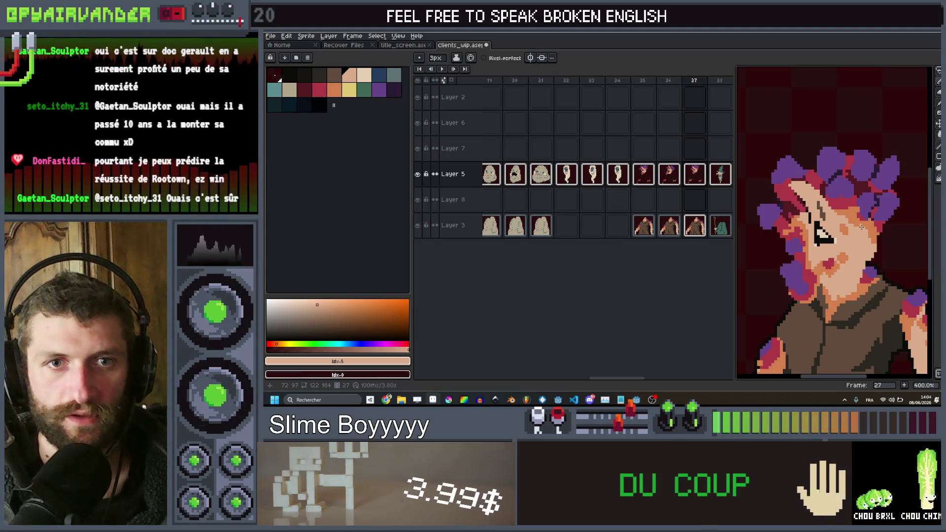
pyautogui.scroll(-4, 845, 206)
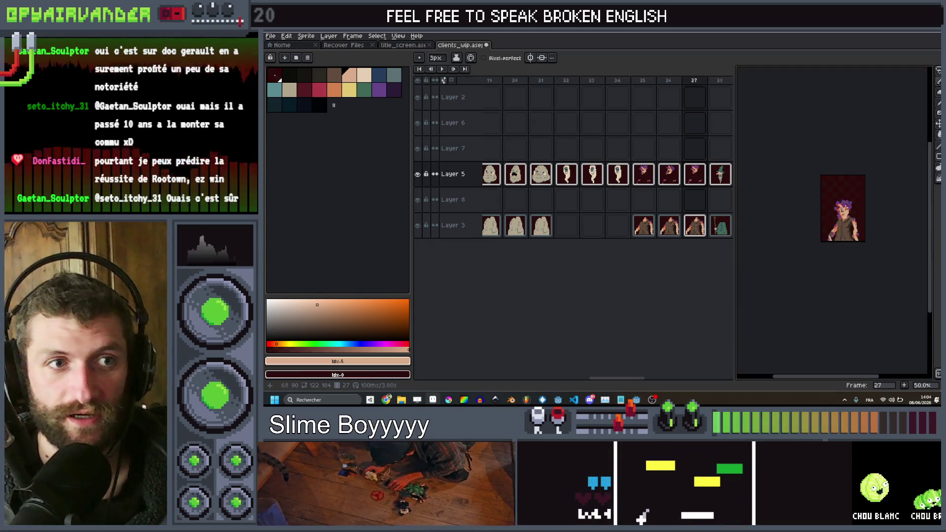
pyautogui.scroll(5, 845, 205)
pyautogui.press('v')
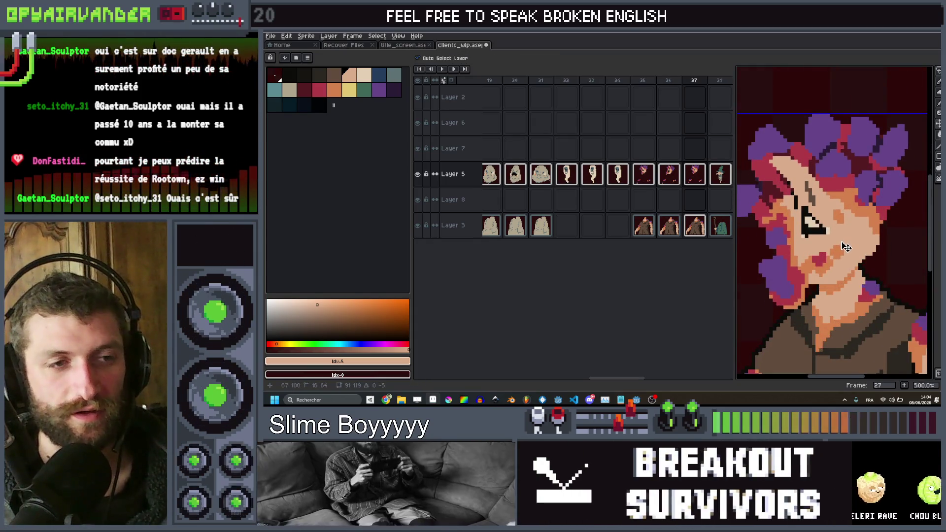
pyautogui.press('b')
pyautogui.scroll(-2, 846, 247)
pyautogui.scroll(1, 852, 241)
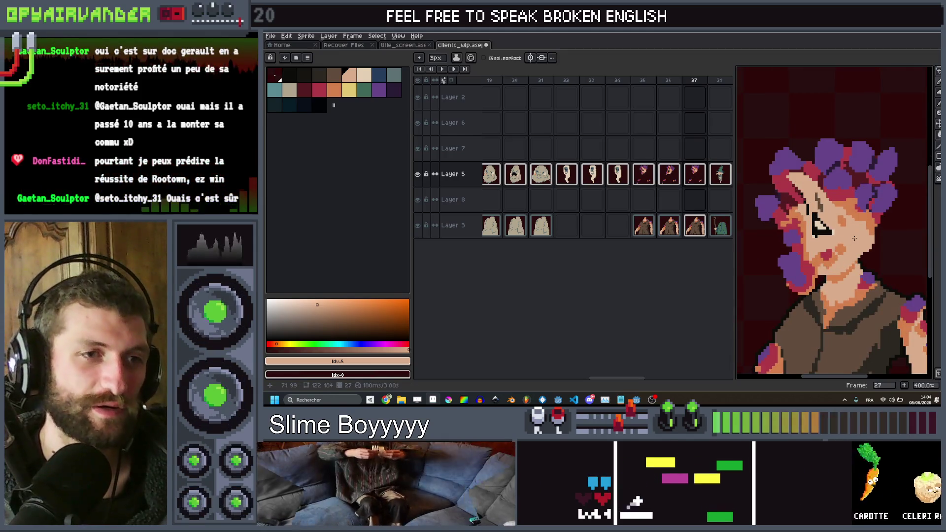
pyautogui.scroll(1, 854, 238)
pyautogui.scroll(-1, 844, 254)
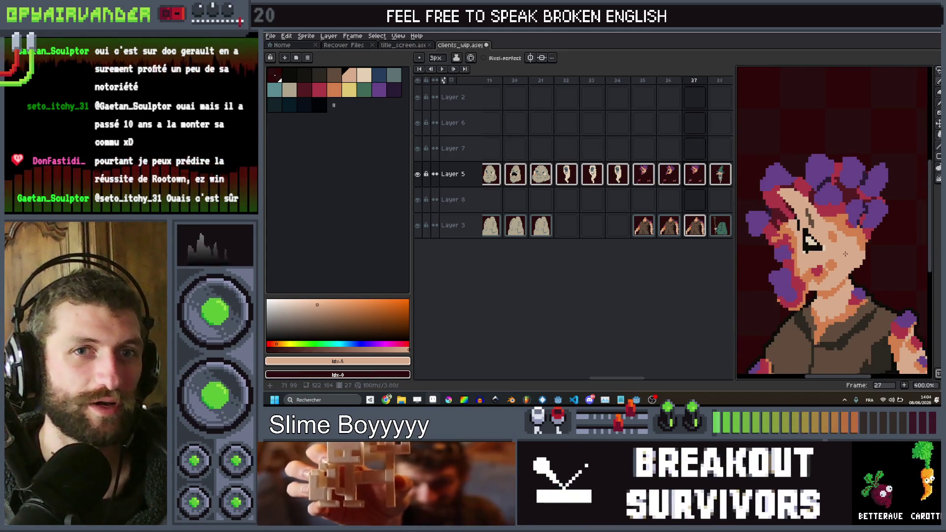
pyautogui.scroll(1, 853, 231)
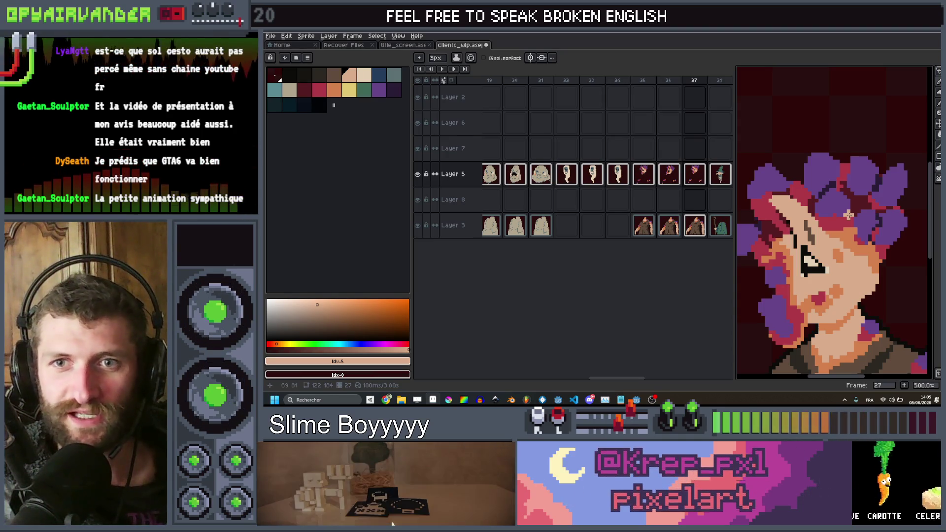
pyautogui.scroll(-1, 859, 277)
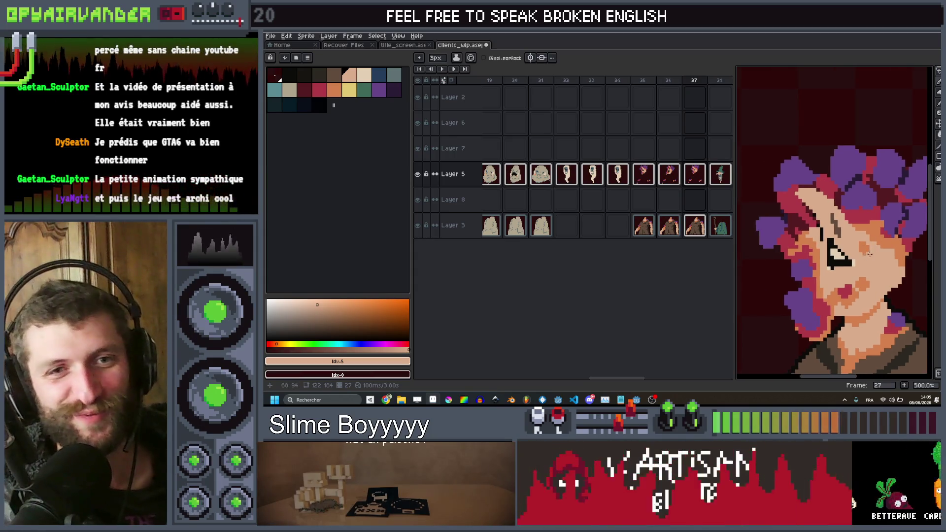
# Paint over the stray pixels beneath the eye with the skin tone.
pyautogui.scroll(1, 858, 276)
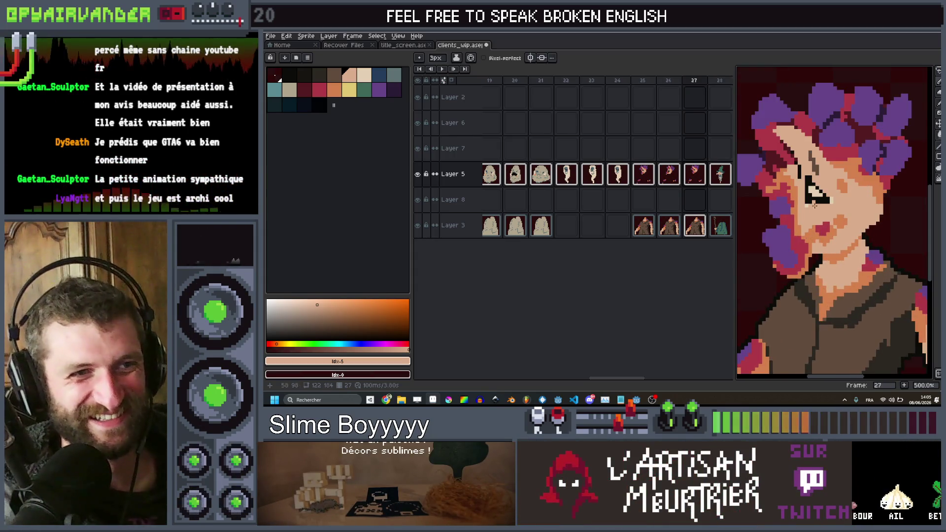
pyautogui.scroll(5, 814, 205)
pyautogui.scroll(-1, 851, 180)
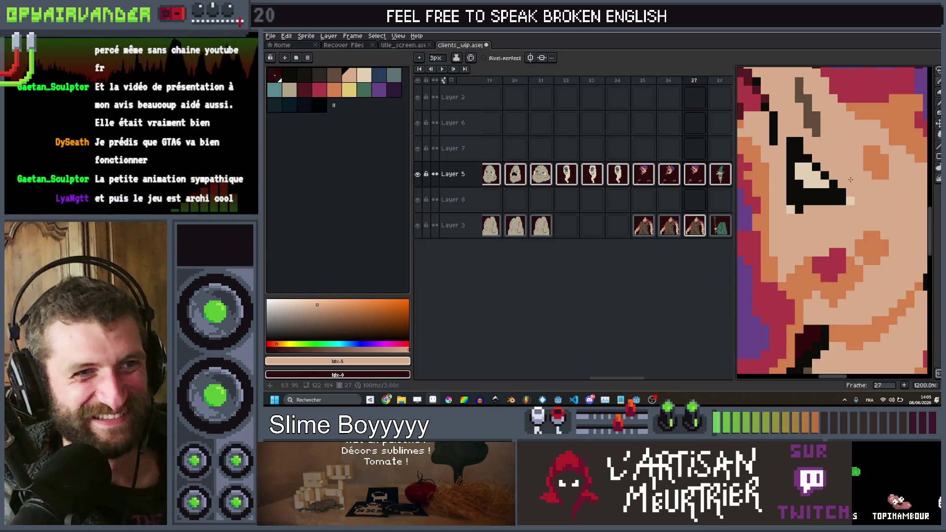
pyautogui.click(850, 200)
pyautogui.moveTo(802, 209); pyautogui.dragTo(789, 209)
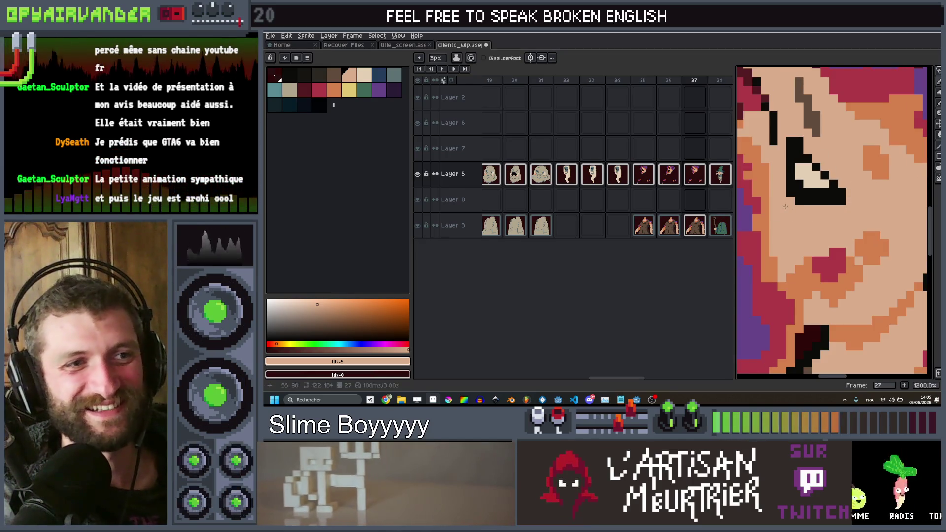
# Choose black from the palette as the drawing colour.
pyautogui.scroll(-4, 786, 207)
pyautogui.scroll(3, 856, 191)
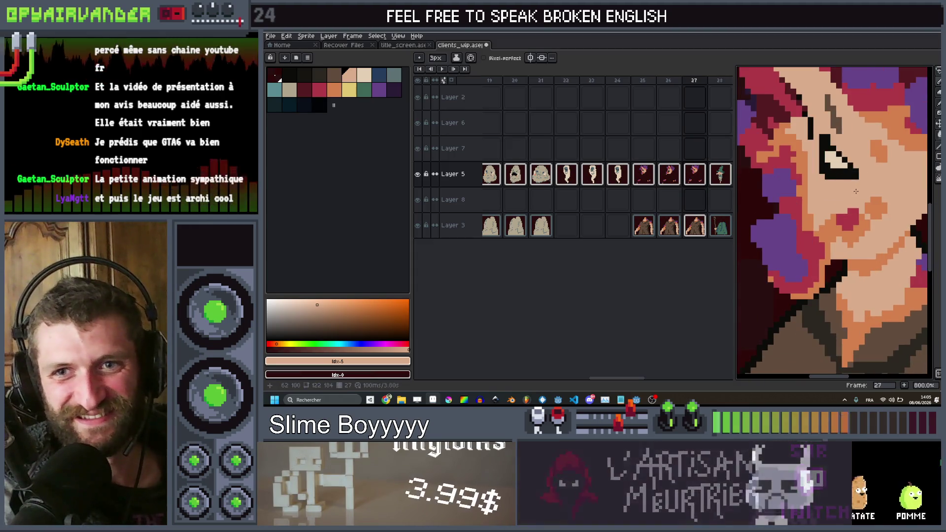
pyautogui.scroll(-4, 856, 191)
pyautogui.scroll(1, 837, 218)
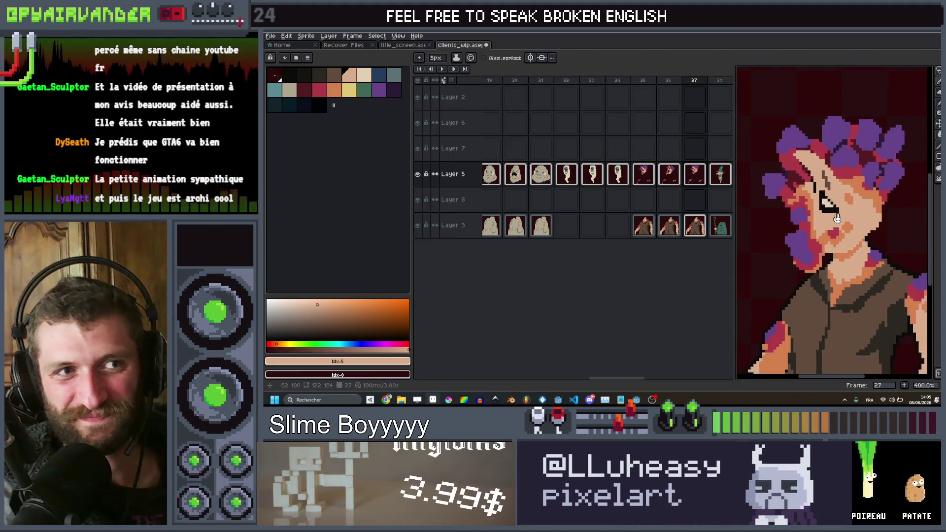
pyautogui.scroll(-3, 837, 218)
pyautogui.scroll(3, 843, 218)
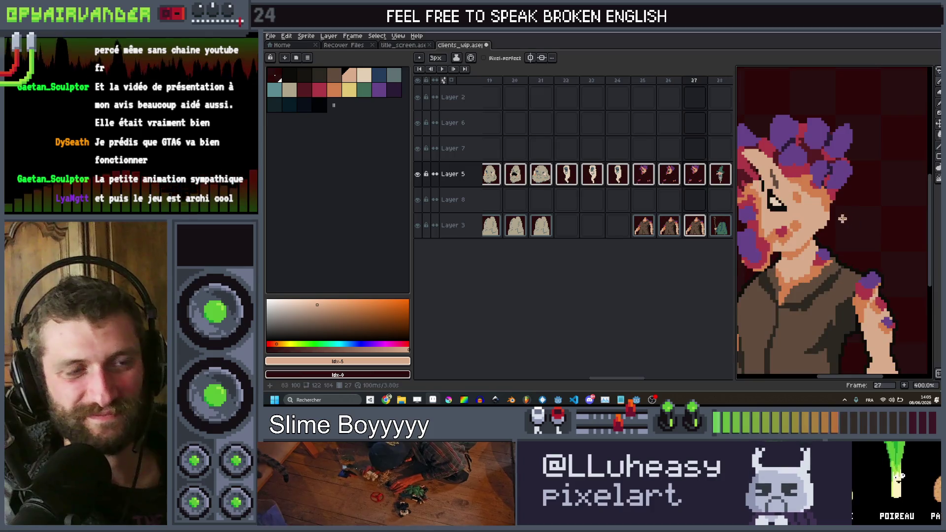
pyautogui.click(290, 75)
pyautogui.scroll(-1, 880, 174)
pyautogui.scroll(1, 880, 174)
# Rectangle-select the character's head, apply a dark Outline, and deselect.
pyautogui.press('m')
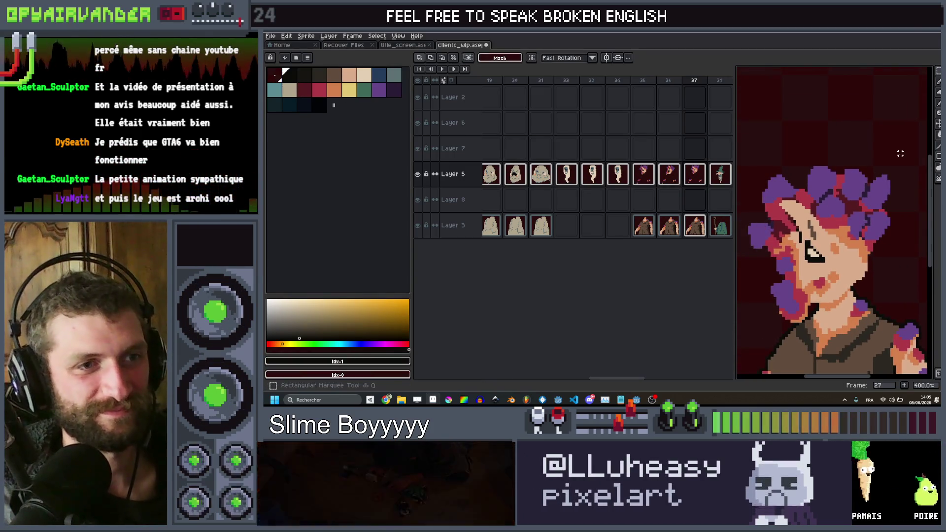
pyautogui.moveTo(900, 154); pyautogui.dragTo(749, 329)
pyautogui.hotkey('shift', 'o')
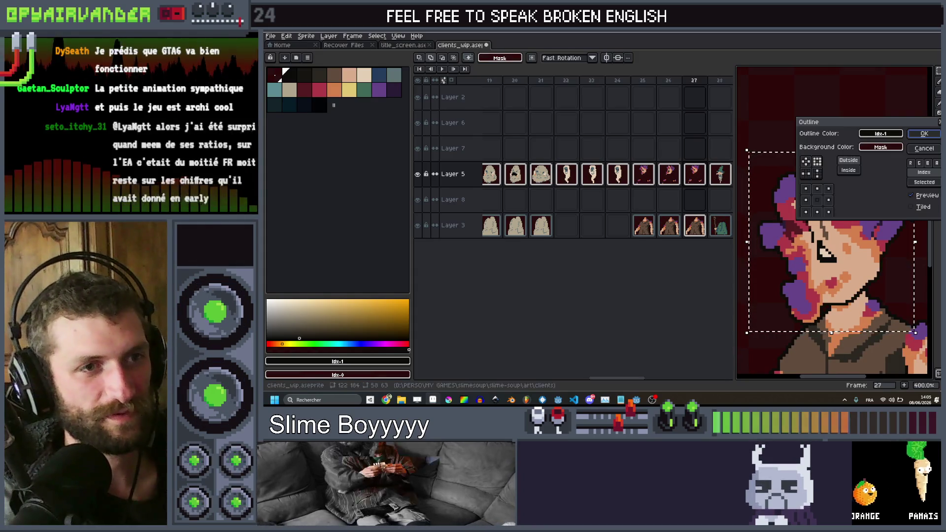
pyautogui.click(923, 133)
pyautogui.hotkey('ctrl', 'd')
# On frame 26, nudge a small patch of pixels by the line up one pixel.
pyautogui.scroll(-3, 769, 139)
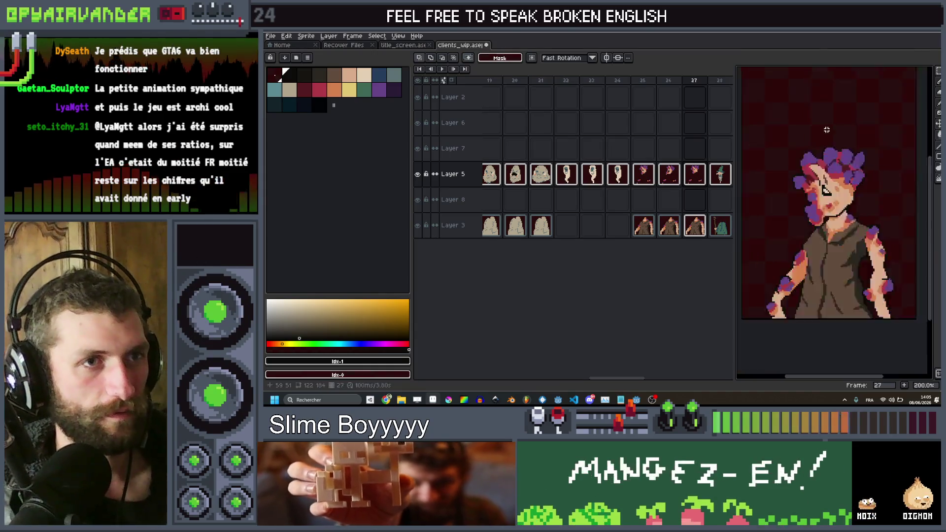
pyautogui.press('Left')
pyautogui.press('Left')
pyautogui.press('Left')
pyautogui.press('Right')
pyautogui.press('Right')
pyautogui.scroll(8, 823, 306)
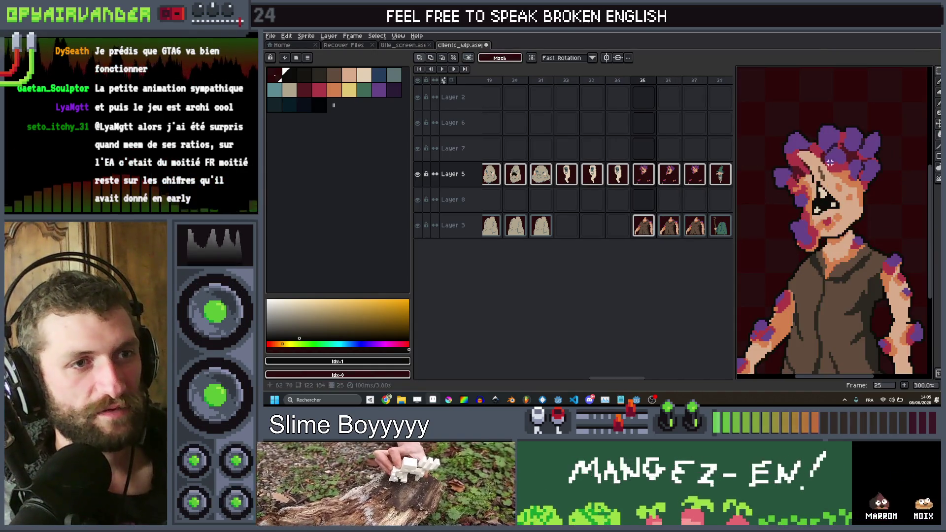
pyautogui.moveTo(823, 305); pyautogui.dragTo(759, 254)
pyautogui.press('Up')
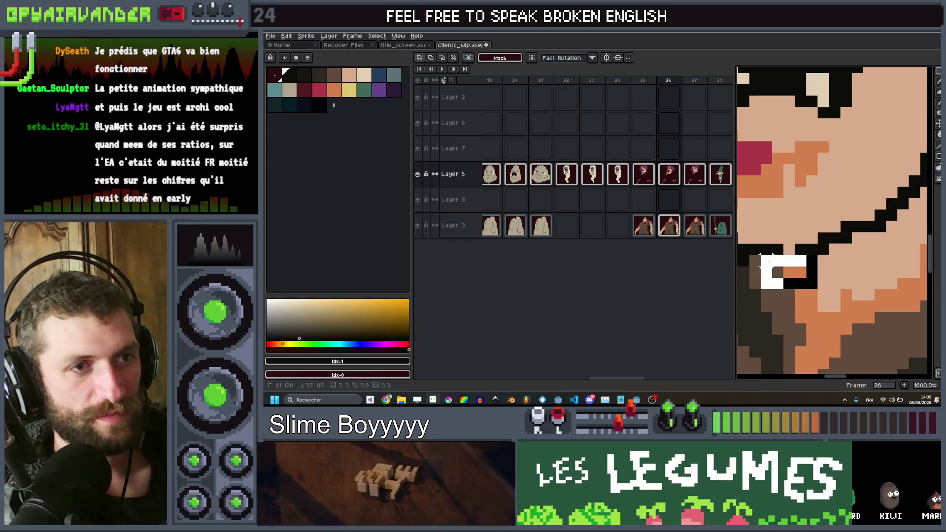
pyautogui.press('Return')
# Compare frame 26 with its neighbours, then step forward to frame 27.
pyautogui.scroll(-4, 811, 236)
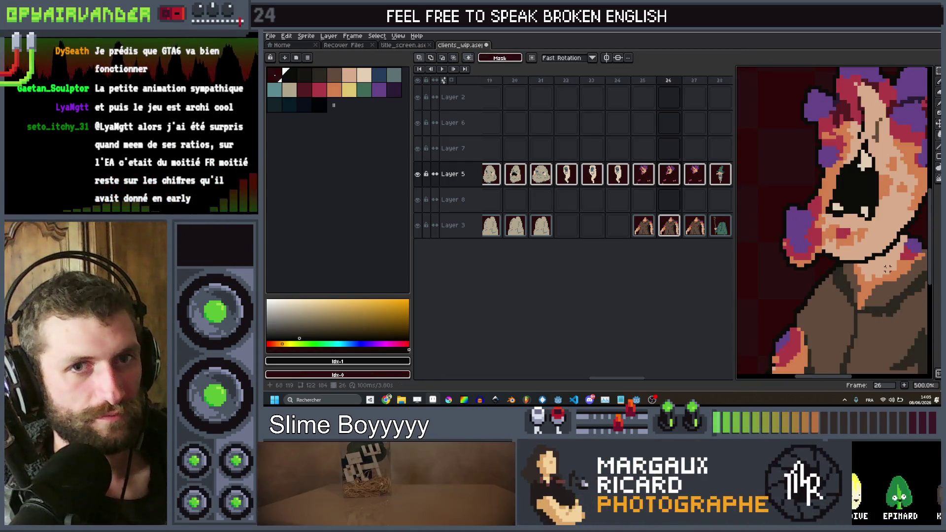
pyautogui.press('Left')
pyautogui.press('Left')
pyautogui.press('Right')
pyautogui.press('Right')
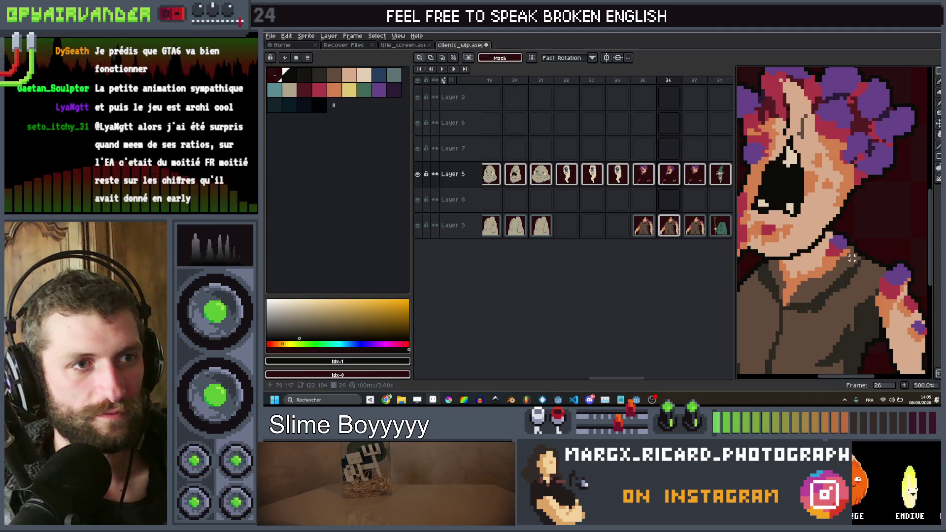
pyautogui.press('Left')
pyautogui.press('Right')
pyautogui.scroll(-1, 852, 258)
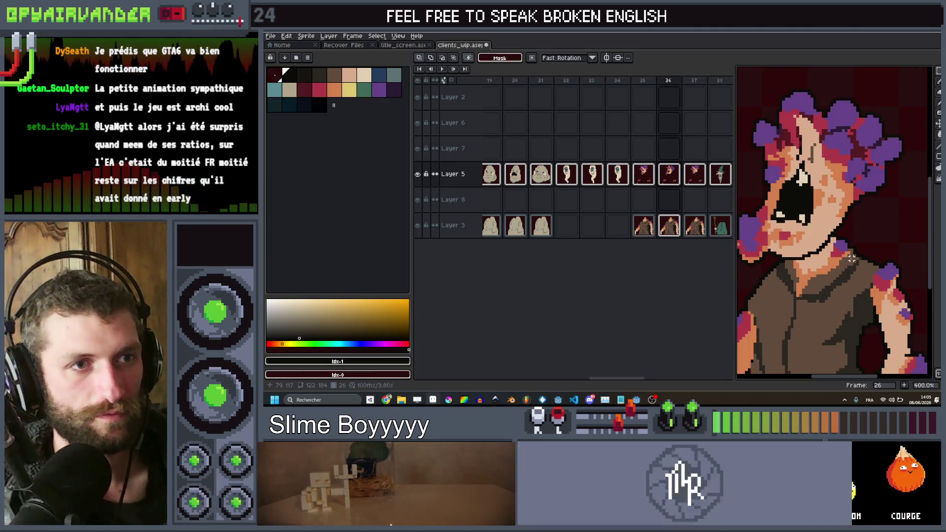
pyautogui.press('Right')
pyautogui.scroll(-1, 818, 198)
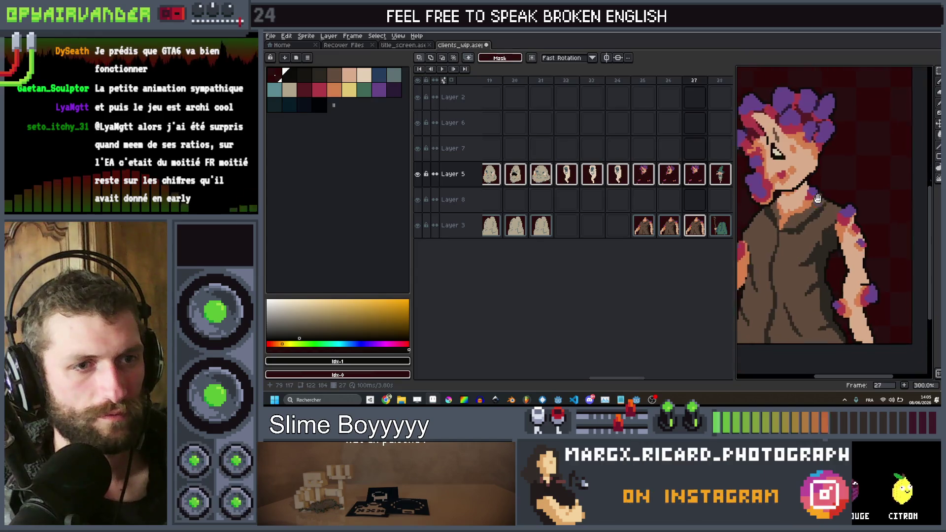
pyautogui.scroll(-1, 837, 222)
# Select the figure's lower body on frame 27 and compare it against frame 26.
pyautogui.moveTo(908, 270)
pyautogui.mouseDown()
pyautogui.moveTo(754, 239)
pyautogui.moveTo(746, 217)
pyautogui.mouseUp()
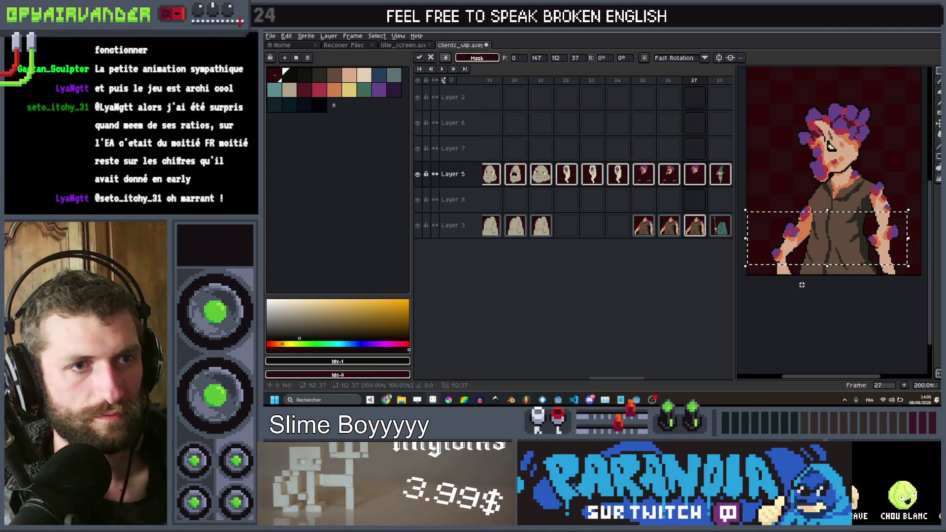
pyautogui.hotkey('ctrl', 'd')
pyautogui.press('Left')
pyautogui.scroll(1, 808, 296)
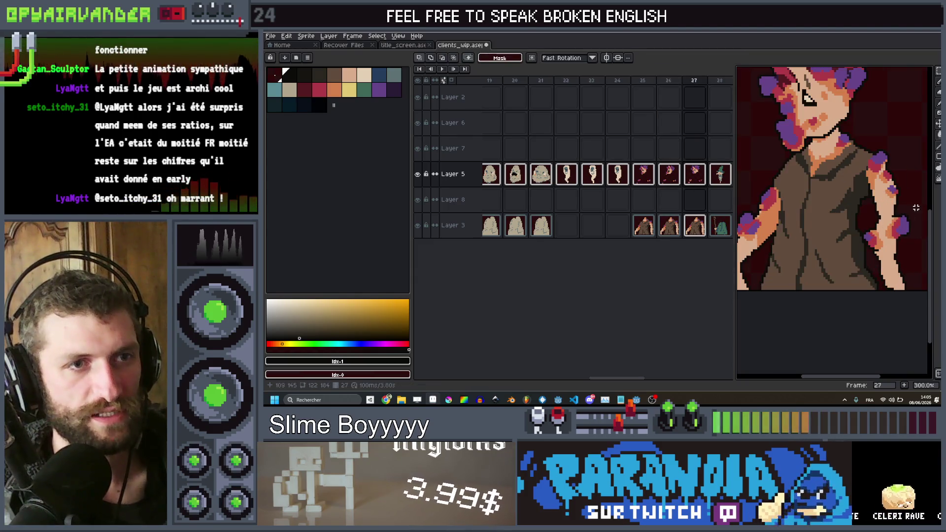
pyautogui.press('Right')
pyautogui.hotkey('ctrl', 'd')
pyautogui.press('Left')
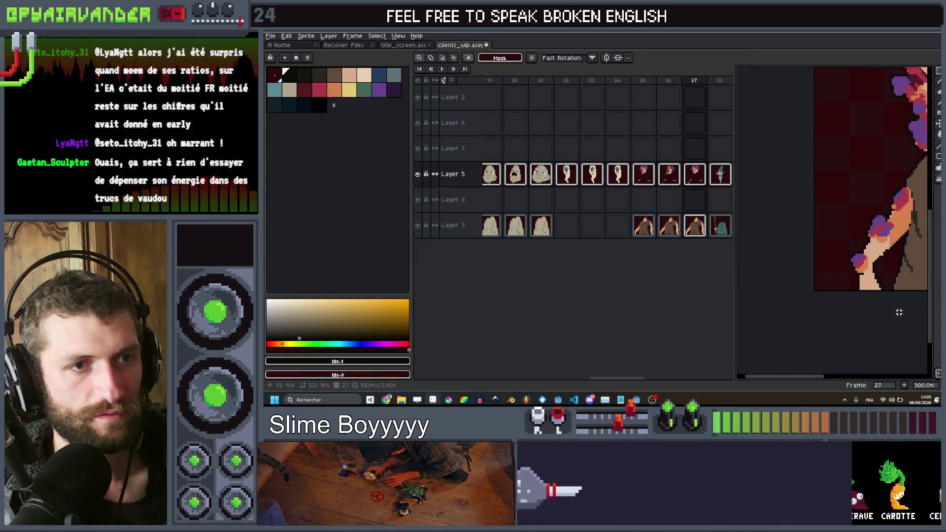
pyautogui.moveTo(897, 304); pyautogui.dragTo(768, 324)
# Nudge the selected lower body down on frame 27 and commit the move.
pyautogui.press('Right')
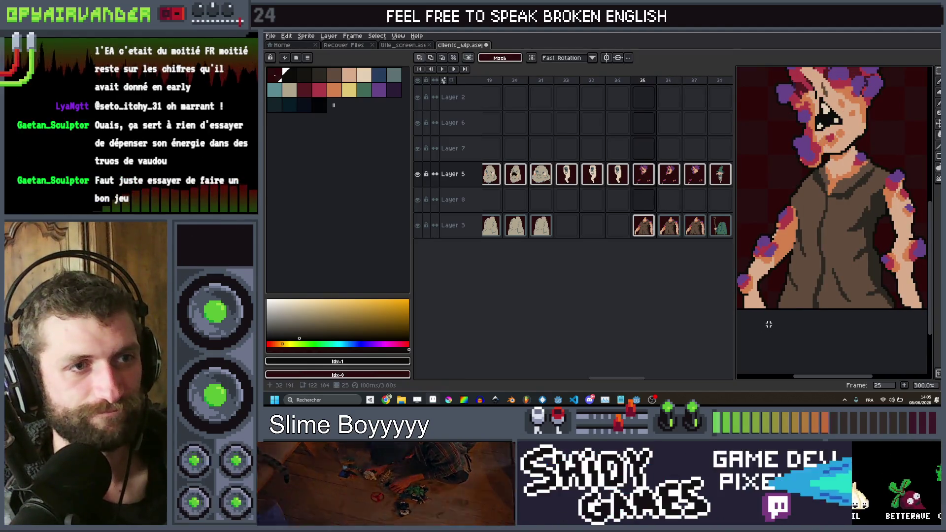
pyautogui.press('Right')
pyautogui.press('Left')
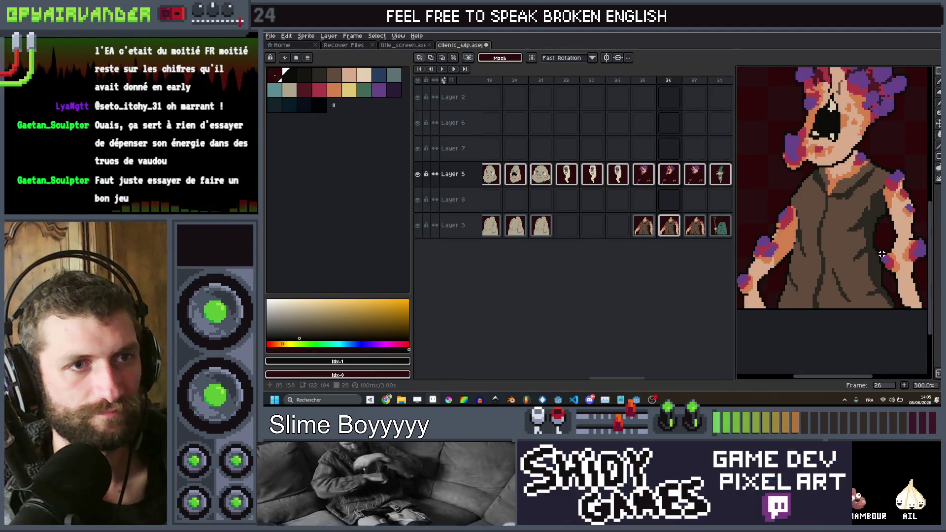
pyautogui.scroll(-1, 920, 246)
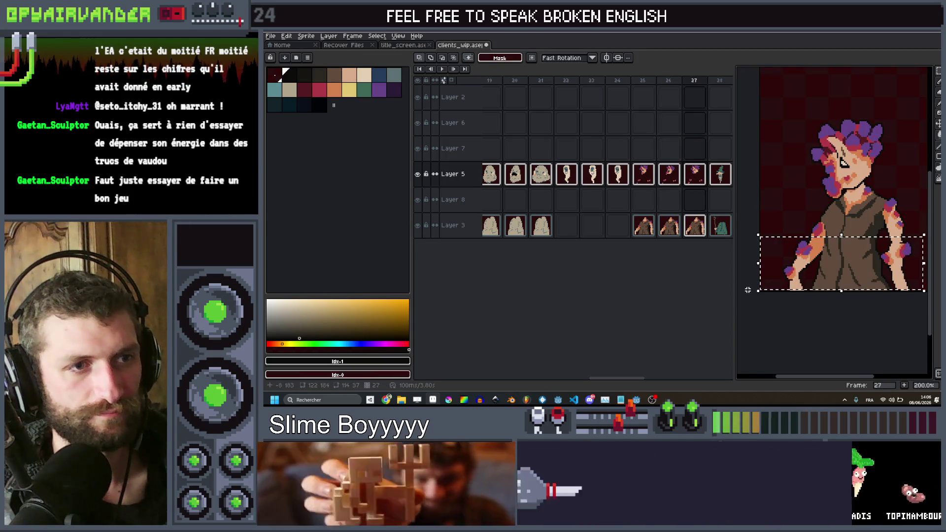
pyautogui.press('Down')
pyautogui.press('Down')
pyautogui.press('Return')
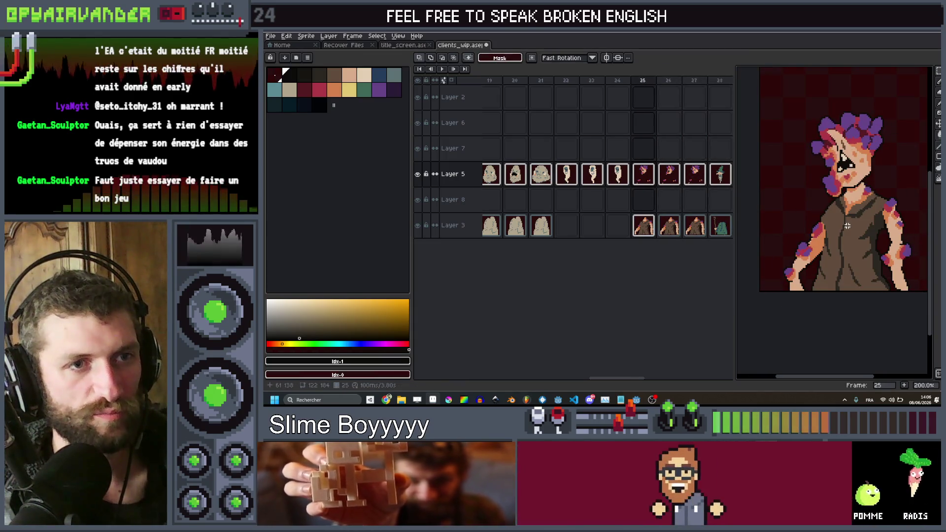
# Flip repeatedly between the figure frames 25–27 and the wizard, settling on frame 28 and zooming out.
pyautogui.press('Right')
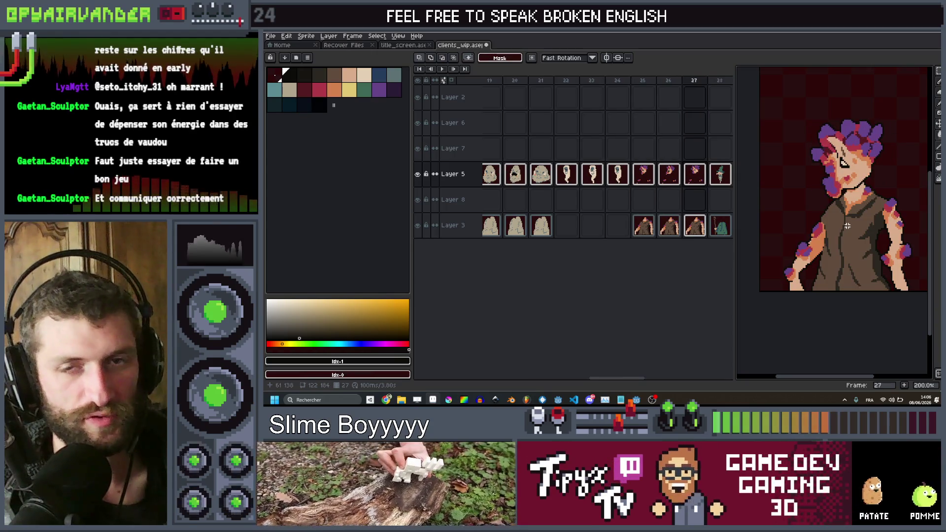
pyautogui.press('Left')
pyautogui.press('Left')
pyautogui.press('Right')
pyautogui.press('Right')
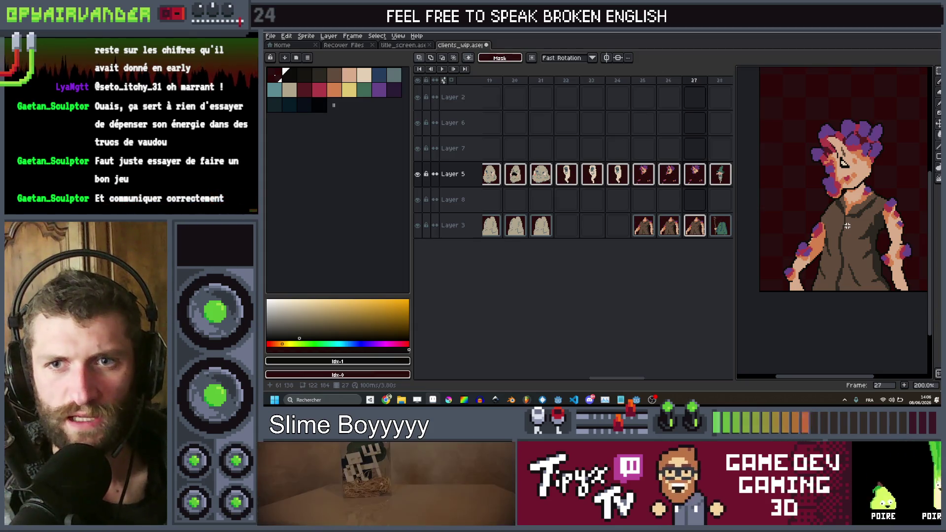
pyautogui.press('Right')
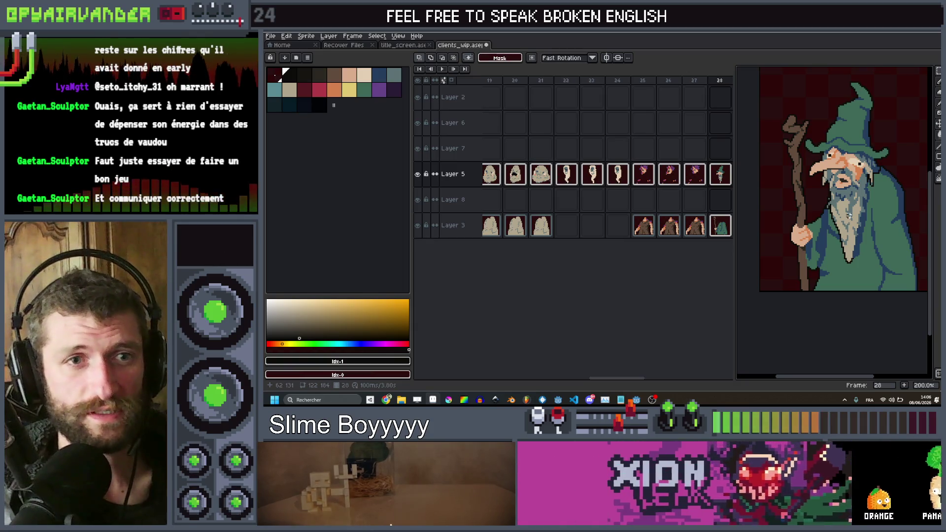
pyautogui.press('Left')
pyautogui.press('Left')
pyautogui.press('Left')
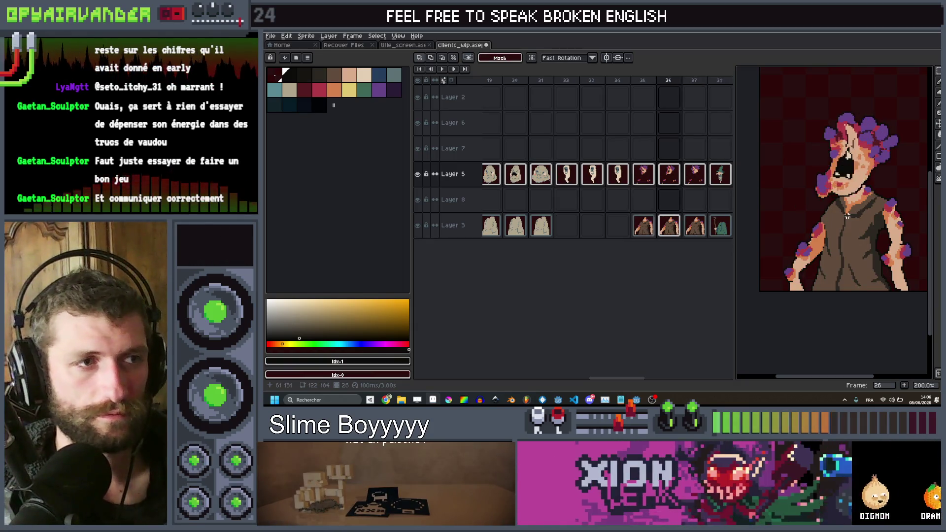
pyautogui.press('Right')
pyautogui.press('Right')
pyautogui.press('Right')
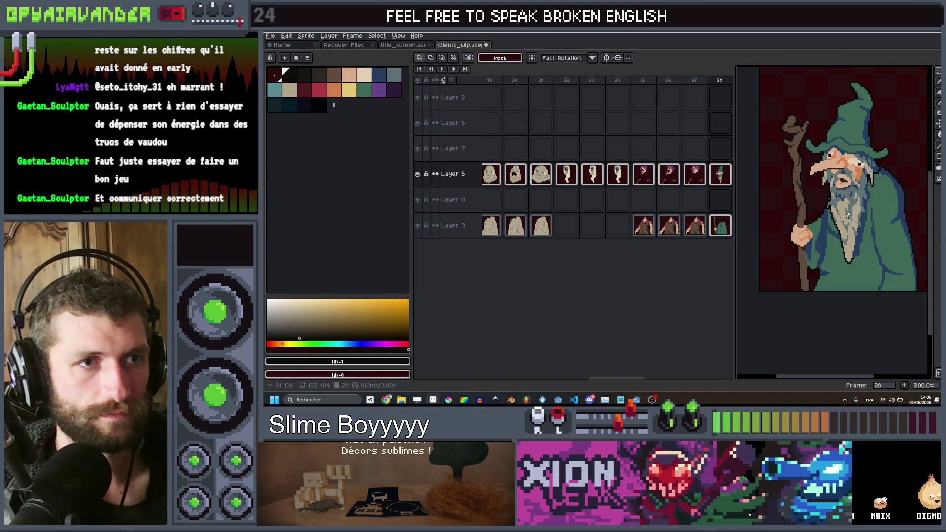
pyautogui.press('Left')
pyautogui.press('Right')
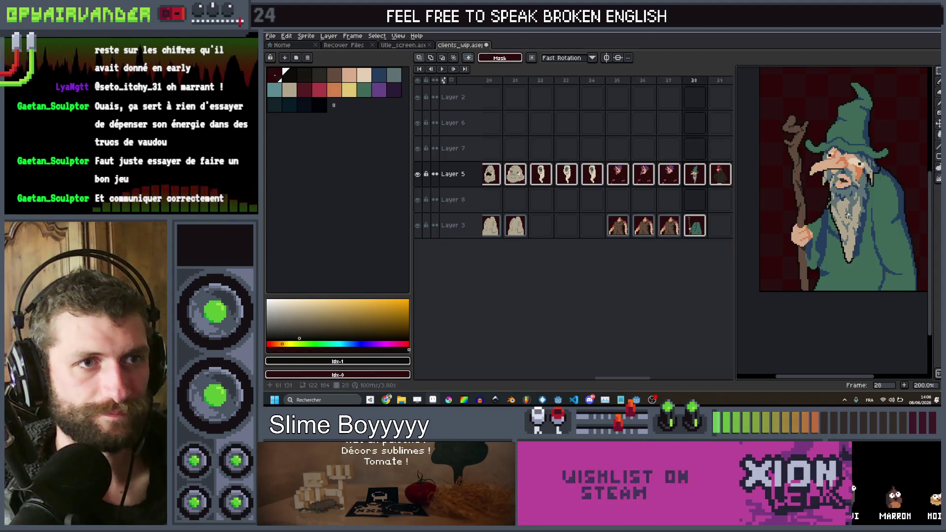
pyautogui.press('Left')
pyautogui.press('Left')
pyautogui.press('Right')
pyautogui.press('Right')
pyautogui.press('Left')
pyautogui.press('Left')
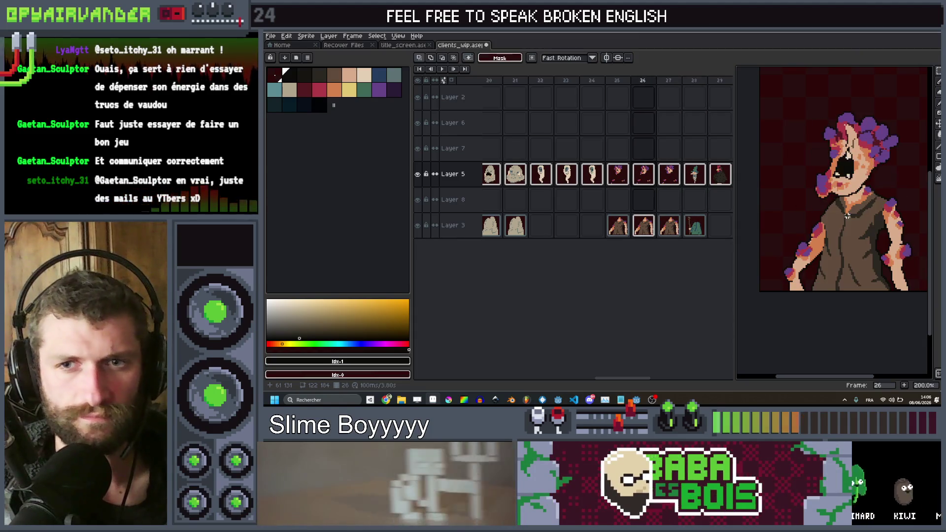
pyautogui.press('Right')
pyautogui.press('Right')
pyautogui.press('Left')
pyautogui.press('Left')
pyautogui.press('Right')
pyautogui.press('Right')
pyautogui.press('Left')
pyautogui.press('Left')
pyautogui.press('Left')
pyautogui.press('Right')
pyautogui.press('Right')
pyautogui.press('Left')
pyautogui.press('Left')
pyautogui.press('Right')
pyautogui.press('Right')
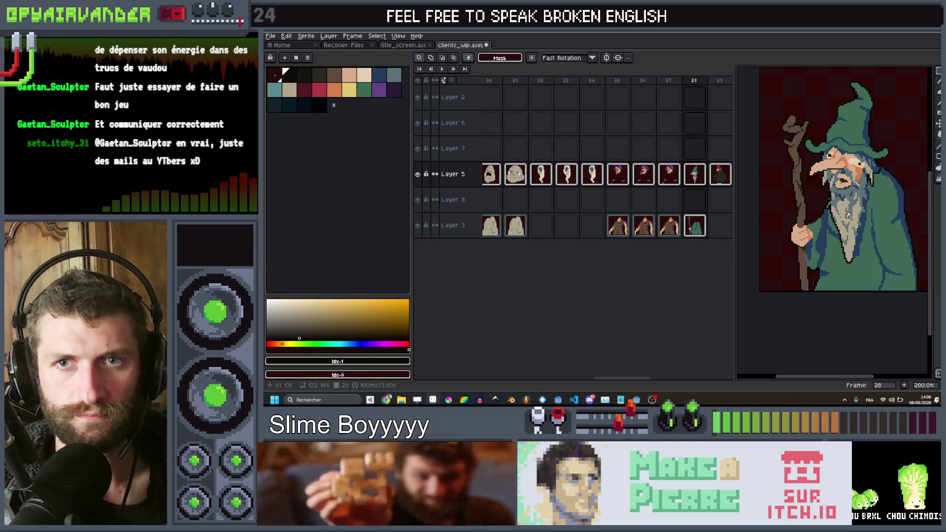
pyautogui.press('Left')
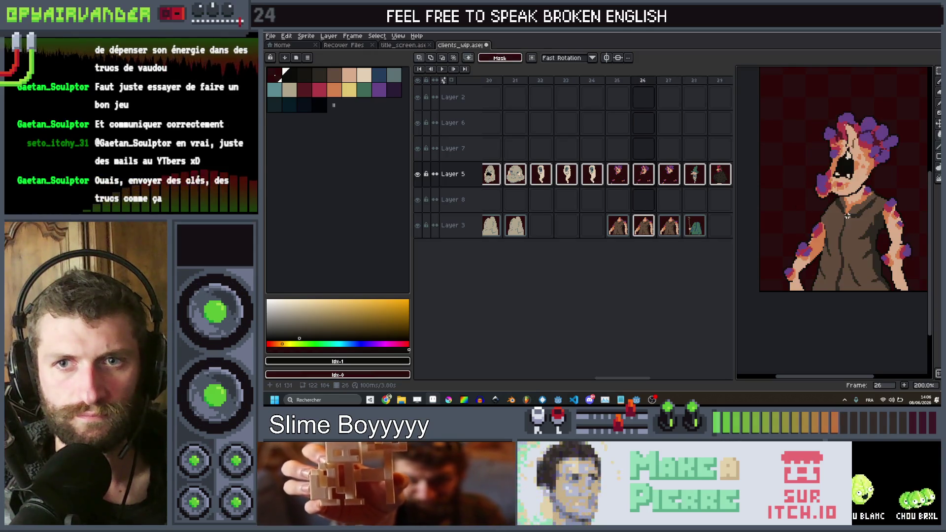
pyautogui.press('Right')
pyautogui.press('Left')
pyautogui.press('Right')
pyautogui.press('Right')
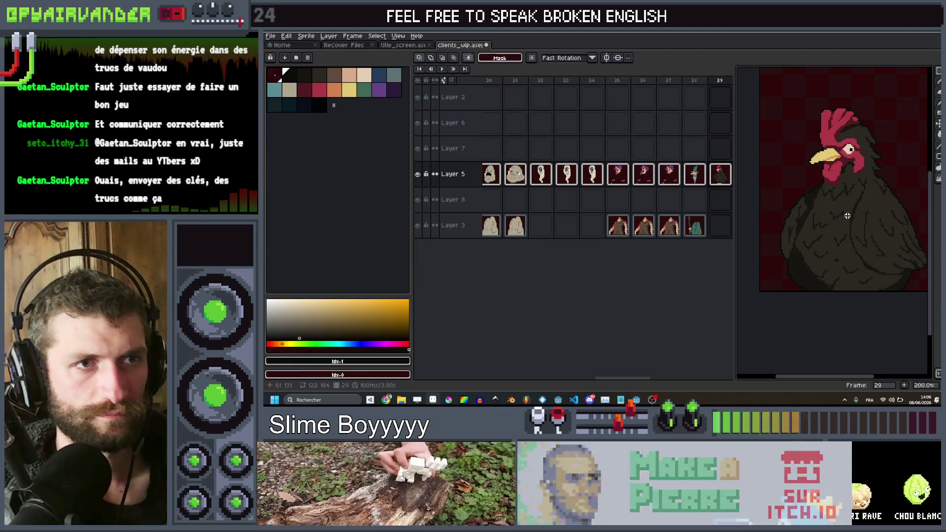
pyautogui.press('Left')
pyautogui.press('Left')
pyautogui.press('Right')
pyautogui.press('Left')
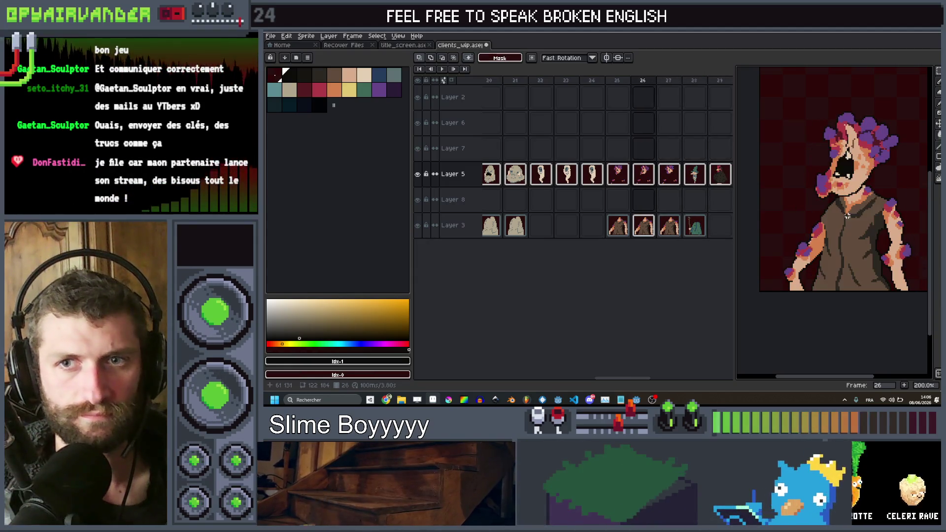
pyautogui.press('Right')
pyautogui.press('Left')
pyautogui.press('Left')
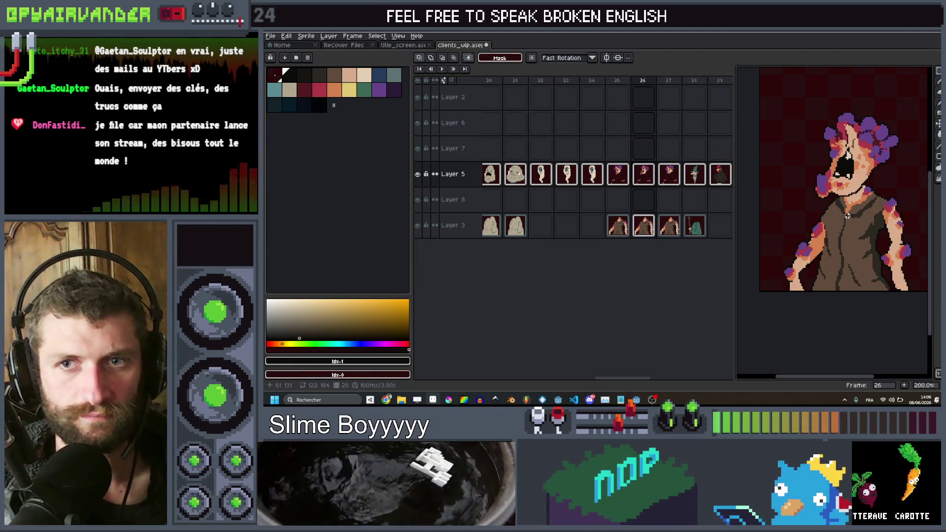
pyautogui.press('Right')
pyautogui.press('Right')
pyautogui.press('Left')
pyautogui.press('Left')
pyautogui.press('Right')
pyautogui.press('Right')
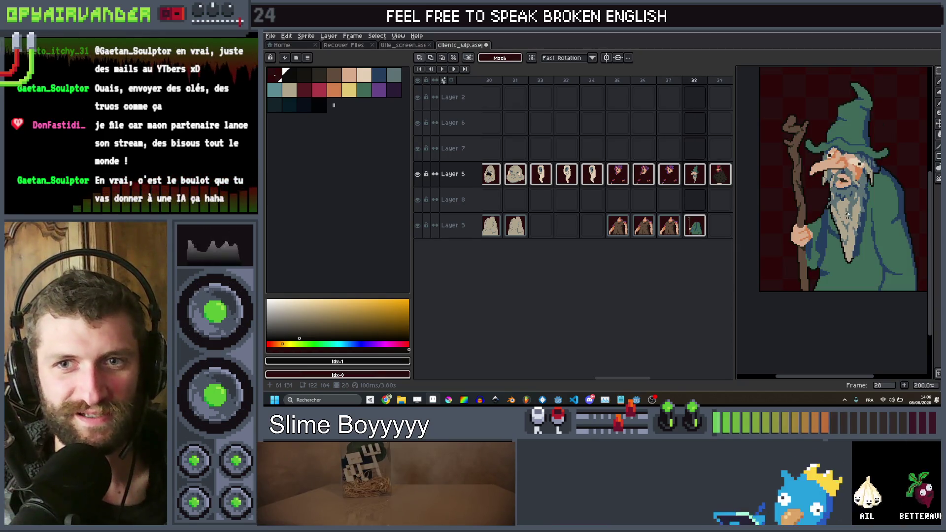
pyautogui.press('Left')
pyautogui.press('Left')
pyautogui.press('Right')
pyautogui.press('Right')
pyautogui.press('Left')
pyautogui.press('Left')
pyautogui.press('Right')
pyautogui.press('Right')
pyautogui.press('Left')
pyautogui.press('Left')
pyautogui.press('Right')
pyautogui.press('Right')
pyautogui.press('Left')
pyautogui.press('Left')
pyautogui.press('Right')
pyautogui.press('Right')
pyautogui.press('Left')
pyautogui.press('Left')
pyautogui.press('Right')
pyautogui.press('Right')
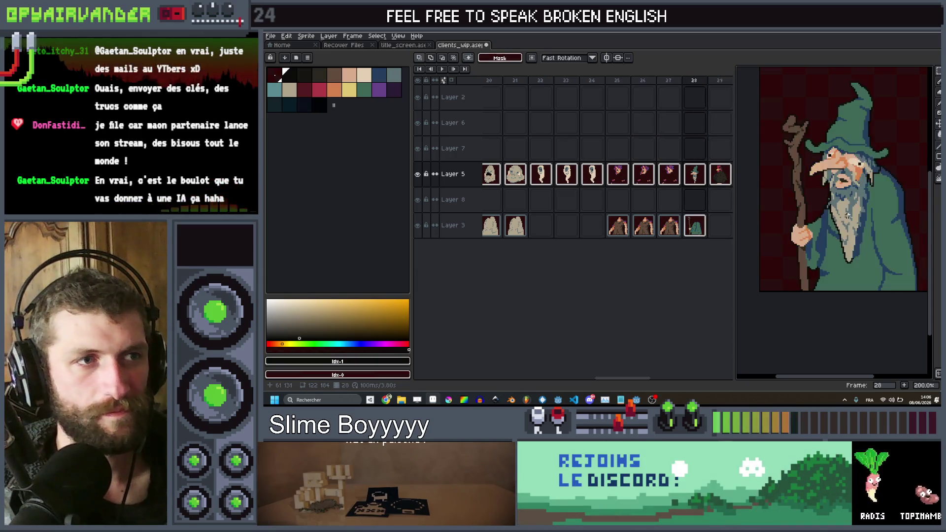
pyautogui.press('Left')
pyautogui.press('Left')
pyautogui.press('Right')
pyautogui.press('Right')
pyautogui.scroll(-2, 848, 215)
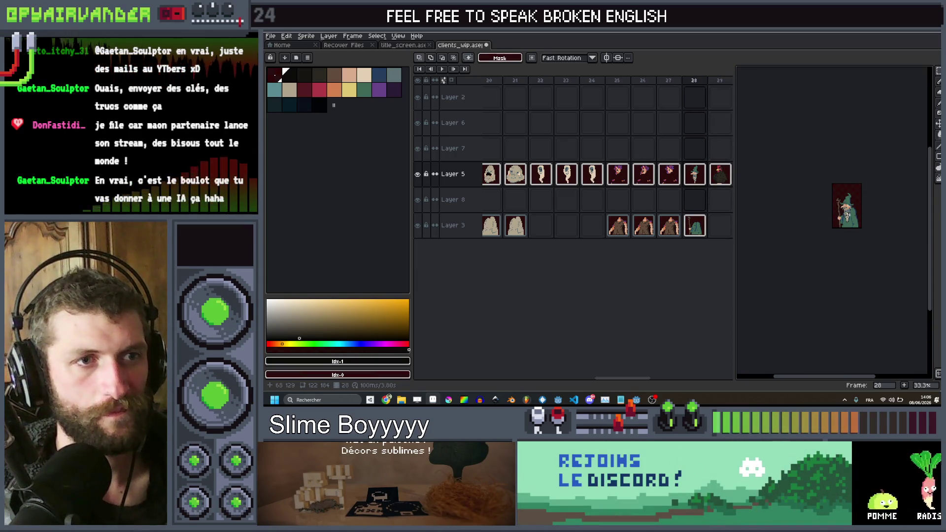
# Flip between frames 27 and 28, step ahead toward frame 30, then return to the wizard on 28.
pyautogui.scroll(1, 854, 213)
pyautogui.scroll(2, 858, 207)
pyautogui.scroll(-2, 863, 199)
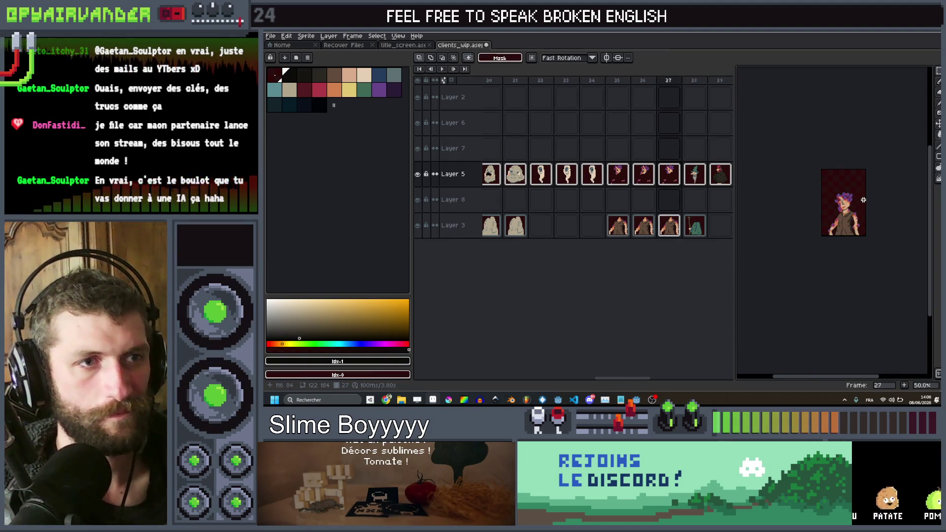
pyautogui.press('Left')
pyautogui.scroll(2, 862, 199)
pyautogui.scroll(-2, 862, 200)
pyautogui.press('Right')
pyautogui.scroll(1, 862, 199)
pyautogui.press('Left')
pyautogui.press('Right')
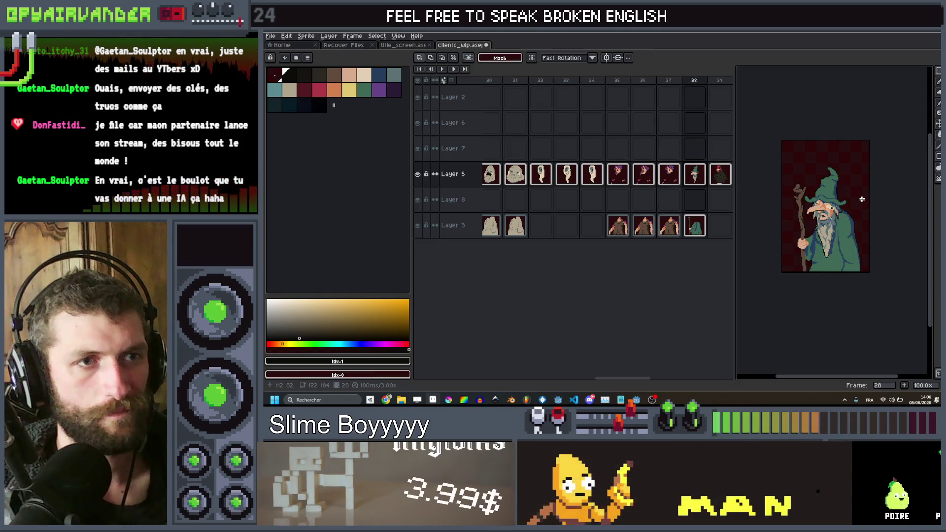
pyautogui.scroll(2, 862, 199)
pyautogui.scroll(-2, 861, 199)
pyautogui.press('Right')
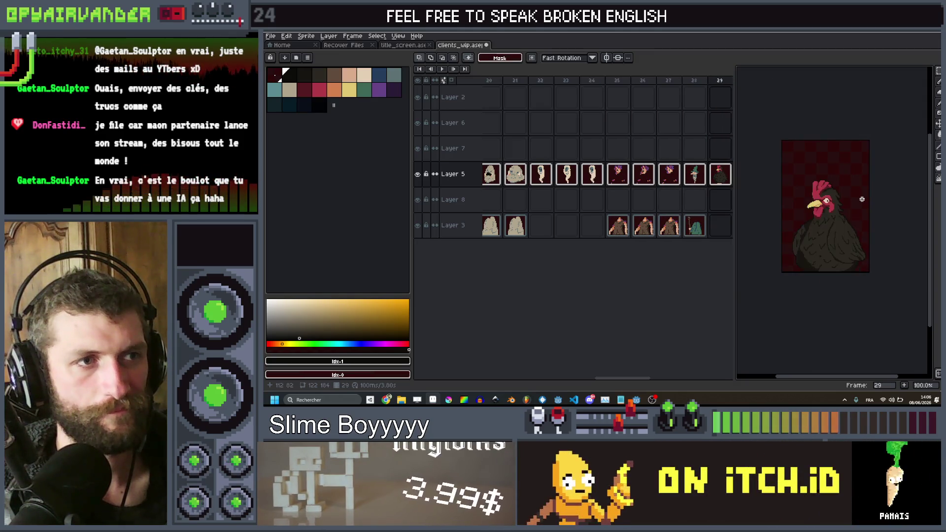
pyautogui.press('Right')
pyautogui.scroll(-1, 862, 199)
pyautogui.press('Right')
pyautogui.scroll(1, 861, 199)
pyautogui.press('Left')
pyautogui.press('Left')
pyautogui.press('Left')
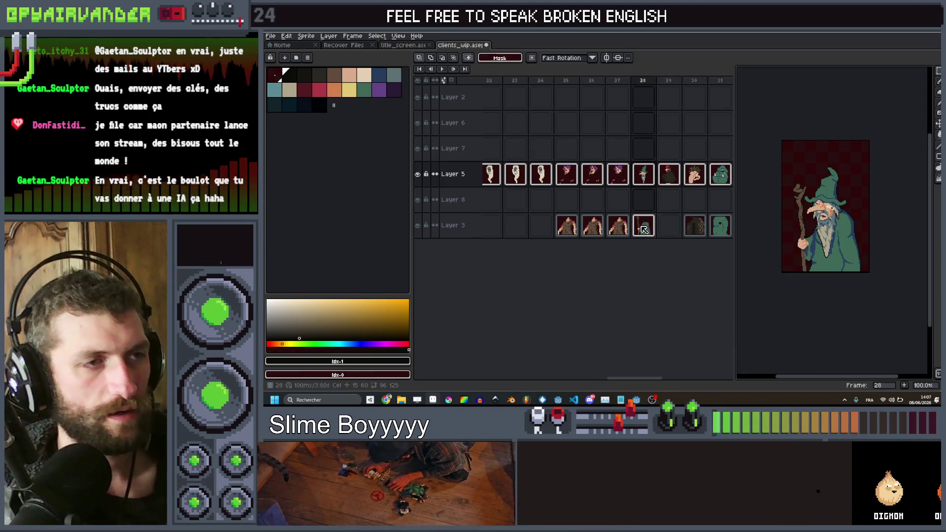
# Shrink the timeline cel thumbnails and scroll the timeline across frames 26–38.
pyautogui.scroll(-3, 645, 229)
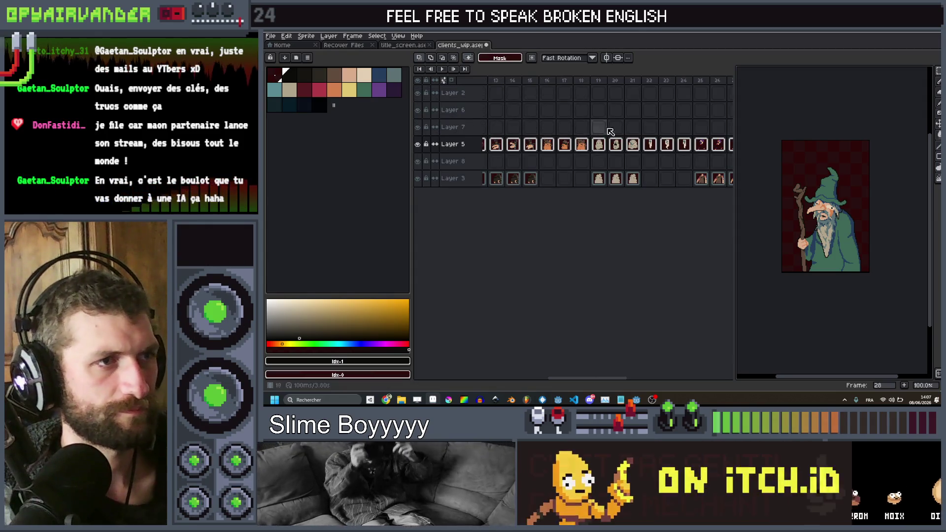
pyautogui.hscroll(5, 651, 133)
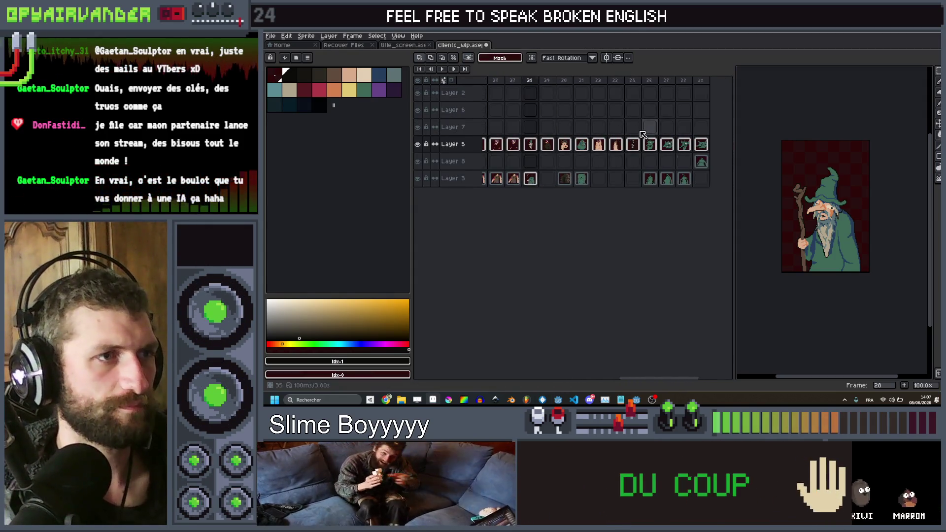
pyautogui.press('Right')
pyautogui.press('Right')
pyautogui.press('Right')
pyautogui.press('Right')
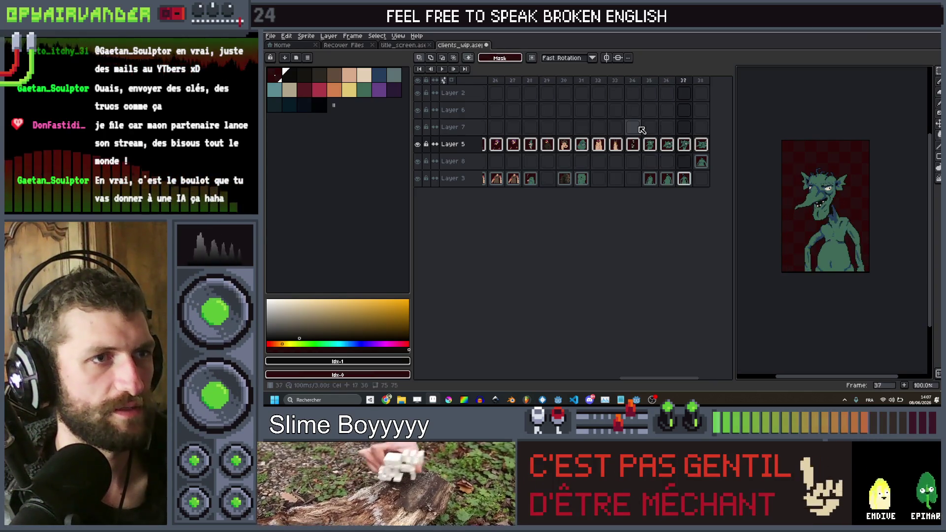
pyautogui.press('Left')
pyautogui.press('Left')
pyautogui.press('Left')
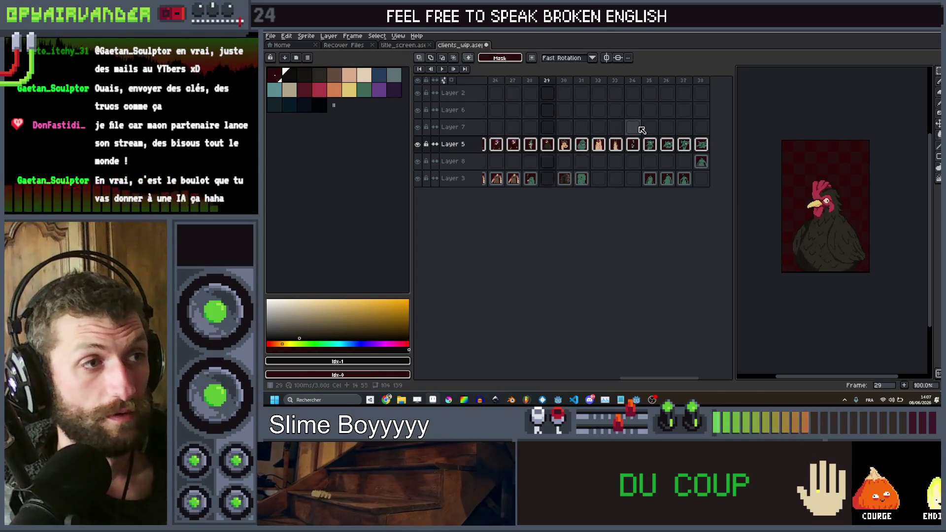
# Return to the wizard on frame 28, zoom and pan the preview, and select Layer 3 with the staff.
pyautogui.press('Left')
pyautogui.press('+')
pyautogui.moveTo(822, 245); pyautogui.dragTo(829, 184)
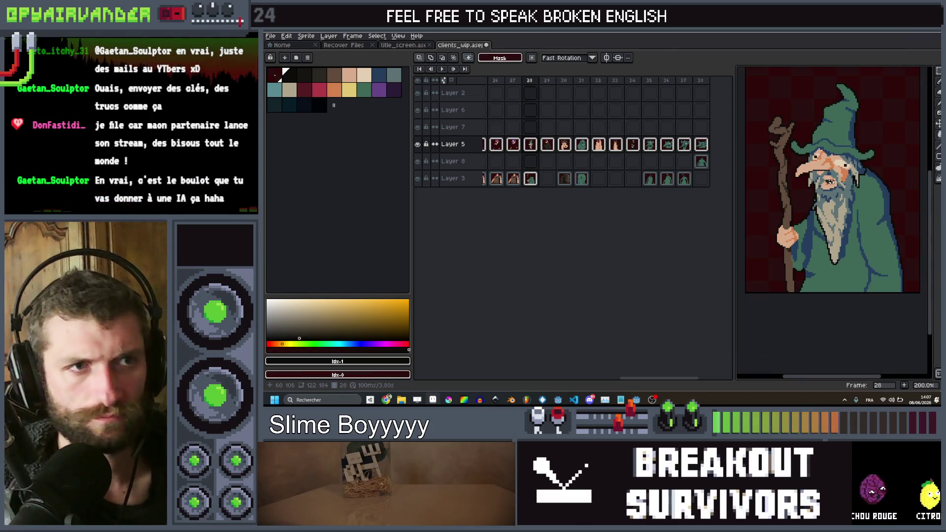
pyautogui.scroll(2, 829, 184)
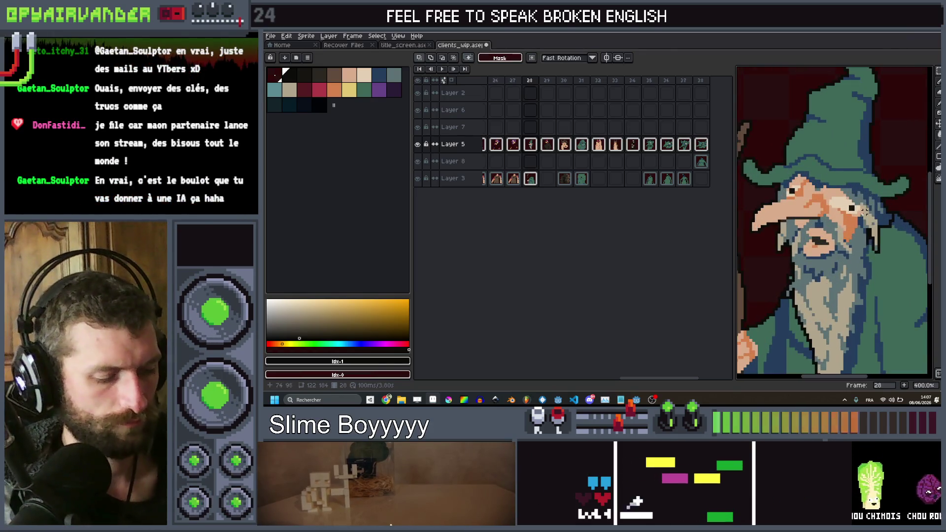
pyautogui.press('ctrl')
pyautogui.scroll(1, 890, 224)
pyautogui.press('g')
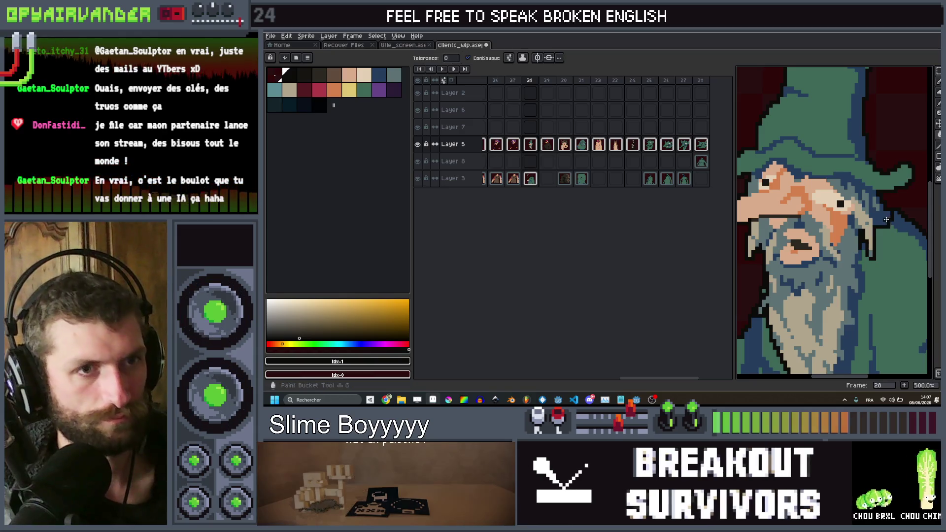
pyautogui.scroll(-3, 891, 222)
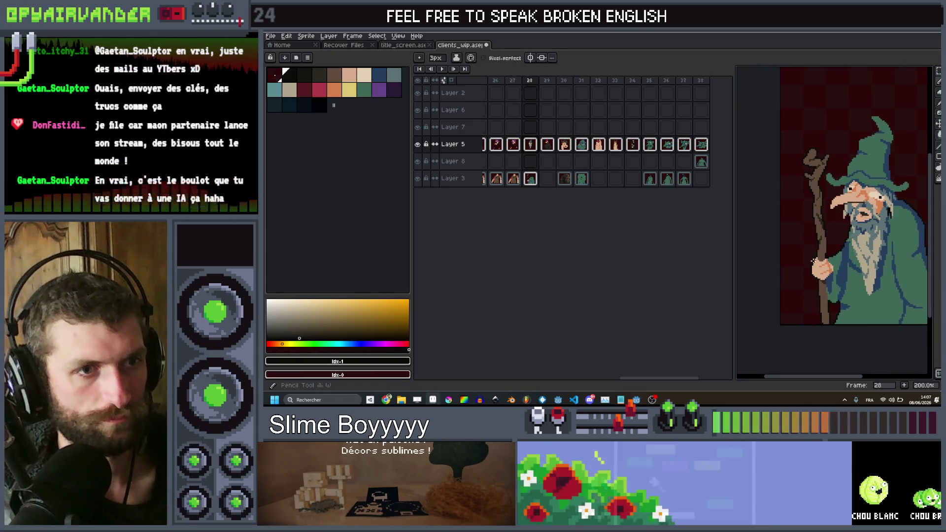
pyautogui.keyDown('ctrl'); pyautogui.click(818, 268); pyautogui.keyUp('ctrl')
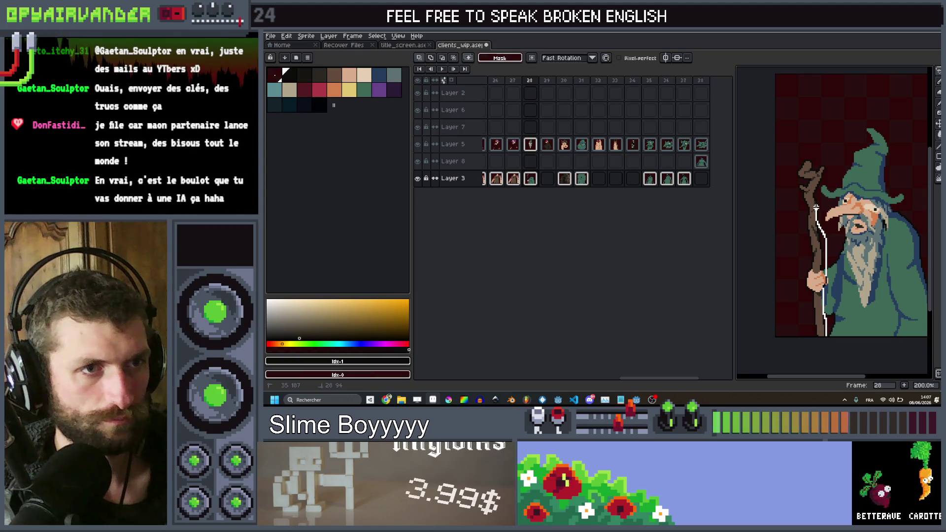
# Lasso the staff on Layer 3, rotate it about 2.8°, and preview the tilt in playback.
pyautogui.moveTo(828, 175)
pyautogui.mouseDown()
pyautogui.moveTo(778, 179)
pyautogui.moveTo(801, 346)
pyautogui.mouseUp()
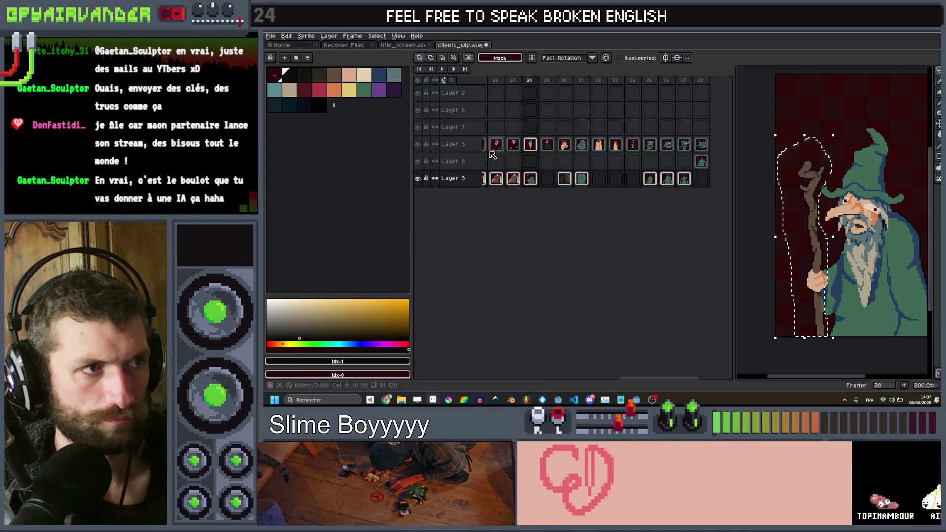
pyautogui.moveTo(843, 135); pyautogui.dragTo(831, 133)
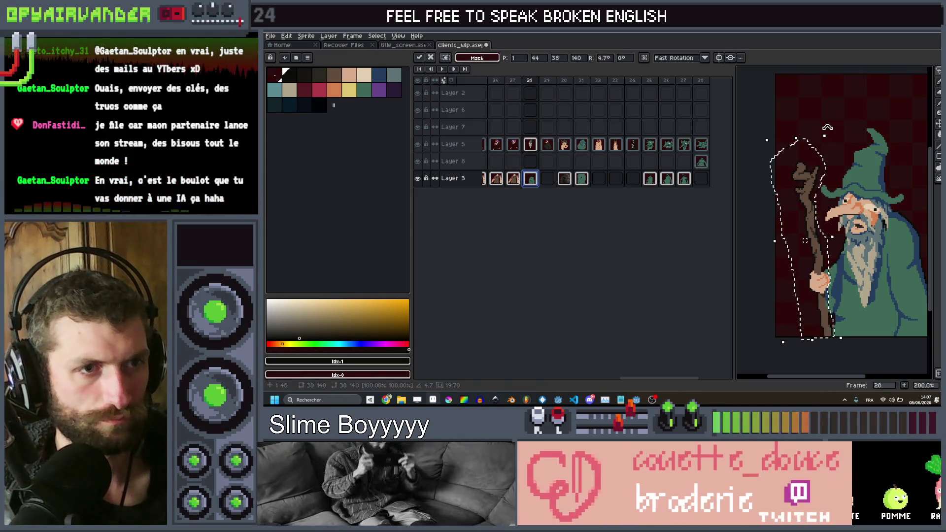
pyautogui.click(909, 167)
pyautogui.press('Return')
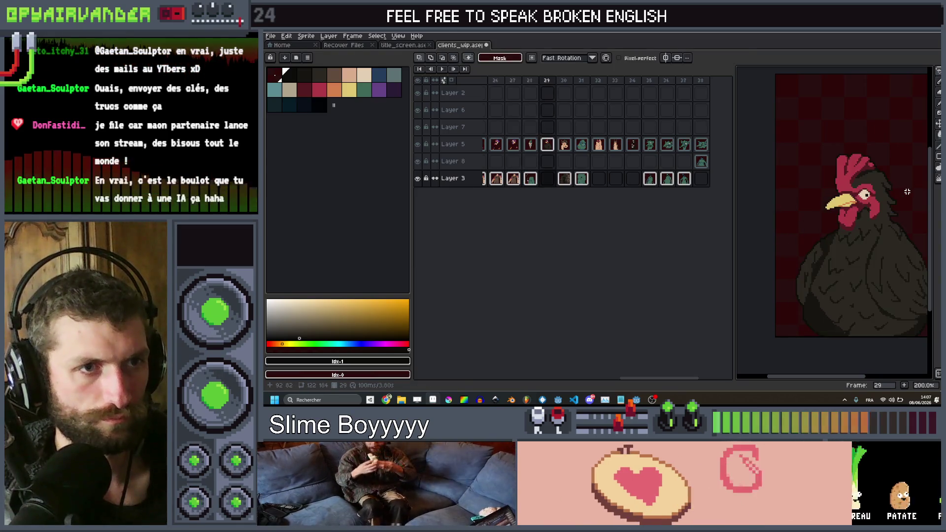
pyautogui.press('Return')
# Undo back to the staff selection, make Layer 5 active and insert new frames after frame 28.
pyautogui.hotkey('ctrl', 'z')
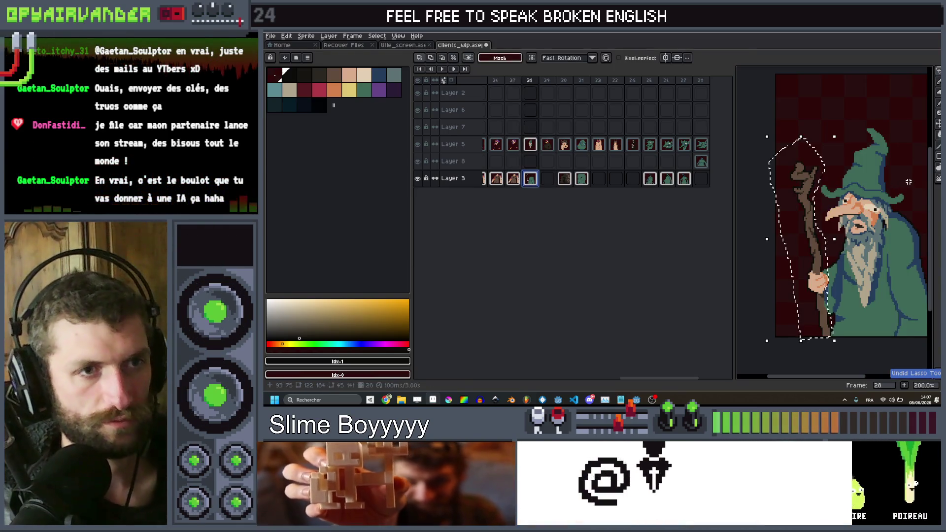
pyautogui.press('Up')
pyautogui.press('Up')
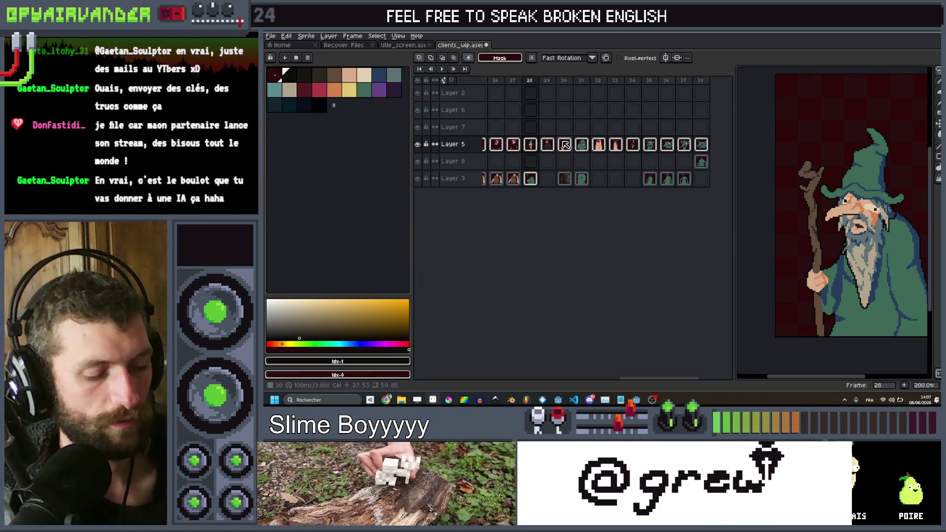
pyautogui.hotkey('alt', 'n')
pyautogui.hotkey('alt', 'n')
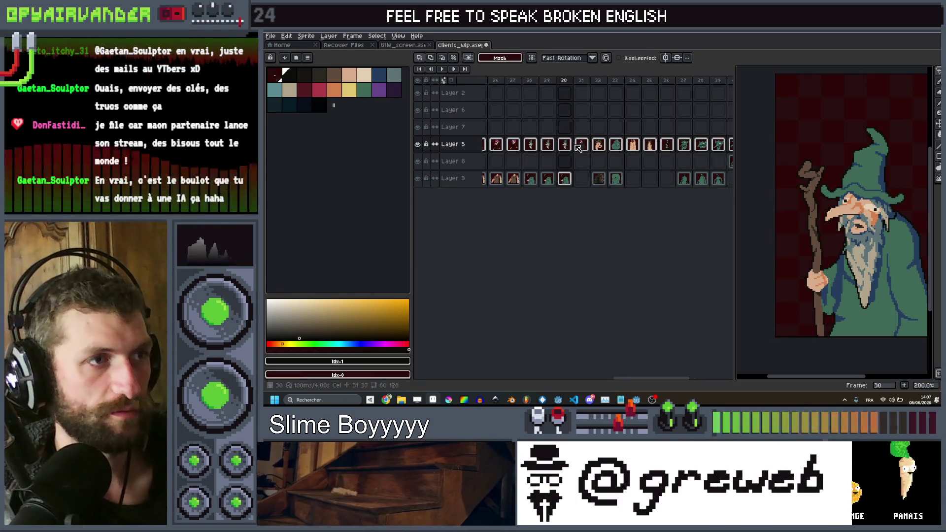
# Insert extra frames after the hairy character's and green orc's cels to hold their poses.
pyautogui.click(579, 146)
pyautogui.hotkey('alt', 'n')
pyautogui.hotkey('alt', 'n')
pyautogui.click(636, 148)
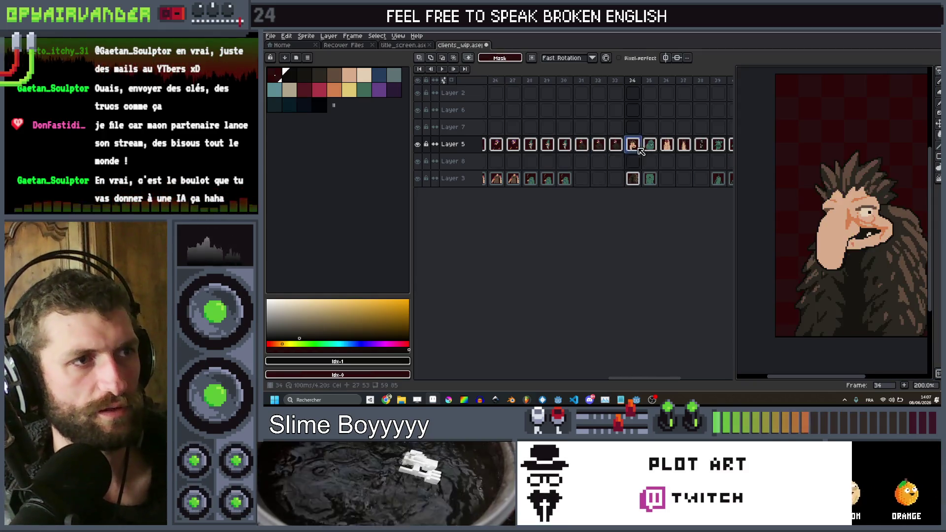
pyautogui.hotkey('alt', 'n')
pyautogui.hotkey('alt', 'n')
pyautogui.click(650, 147)
pyautogui.hotkey('alt', 'n')
pyautogui.hotkey('alt', 'n')
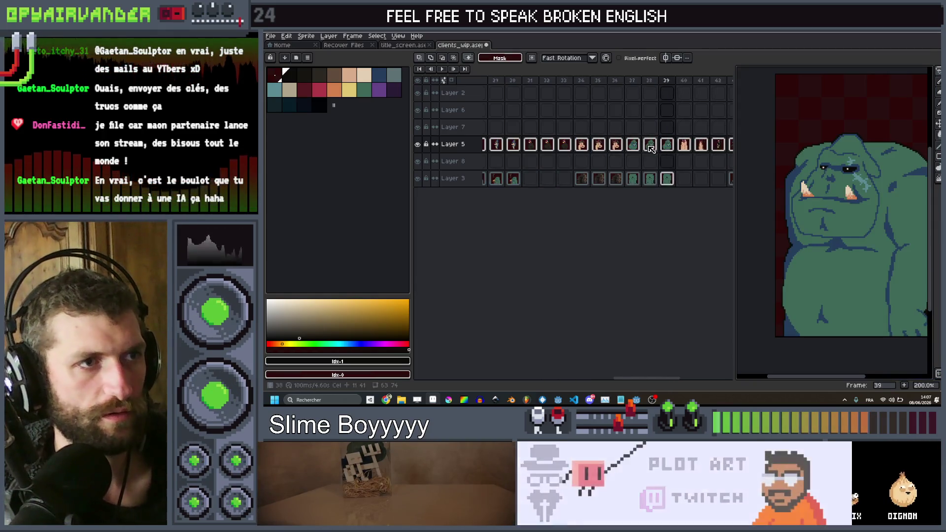
pyautogui.hotkey('alt', 'n')
pyautogui.hotkey('alt', 'n')
# Add more frames to hold the worm, skeleton, orc and goblin poses.
pyautogui.click(702, 146)
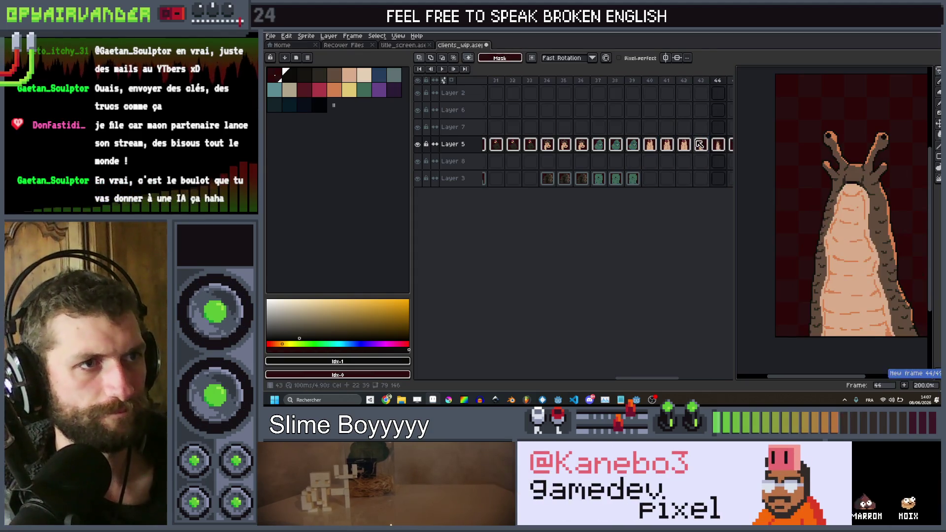
pyautogui.hotkey('alt', 'n')
pyautogui.hotkey('alt', 'n')
pyautogui.click(660, 147)
pyautogui.hotkey('alt', 'n')
pyautogui.hotkey('alt', 'n')
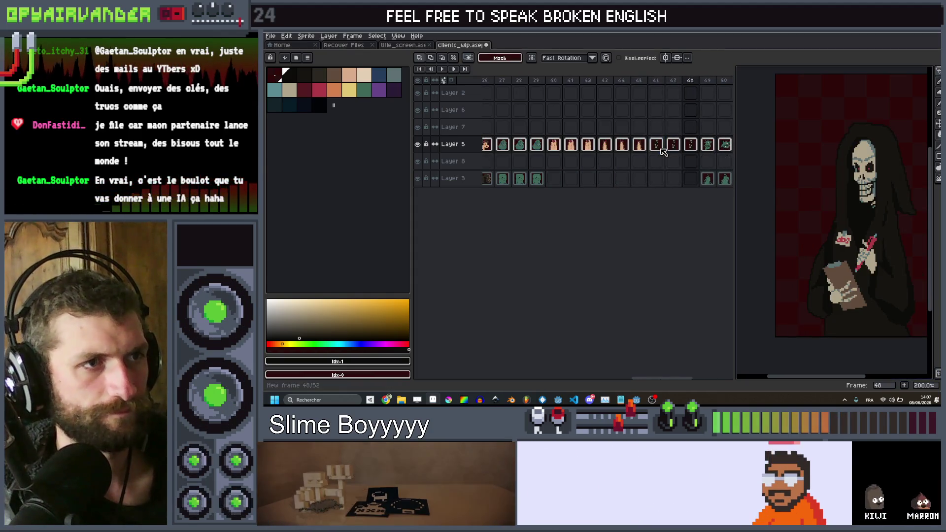
pyautogui.click(643, 147)
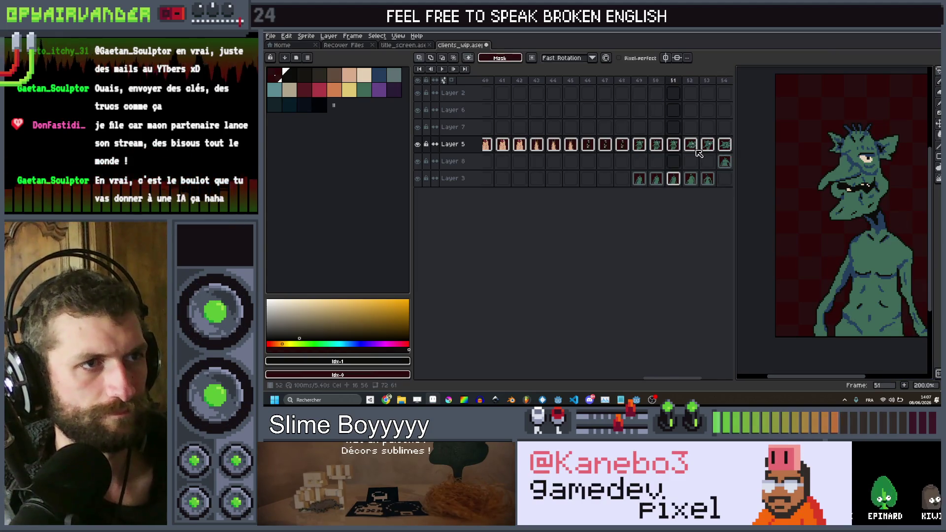
pyautogui.hotkey('alt', 'n')
pyautogui.hotkey('alt', 'n')
pyautogui.hotkey('alt', 'n')
pyautogui.hotkey('alt', 'n')
pyautogui.hotkey('alt', 'n')
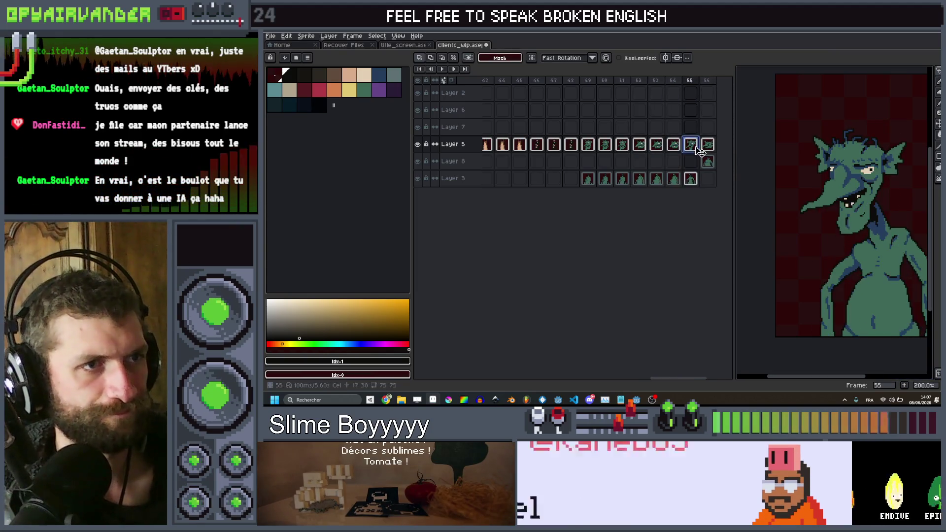
pyautogui.click(679, 146)
pyautogui.hotkey('alt', 'n')
pyautogui.hotkey('alt', 'n')
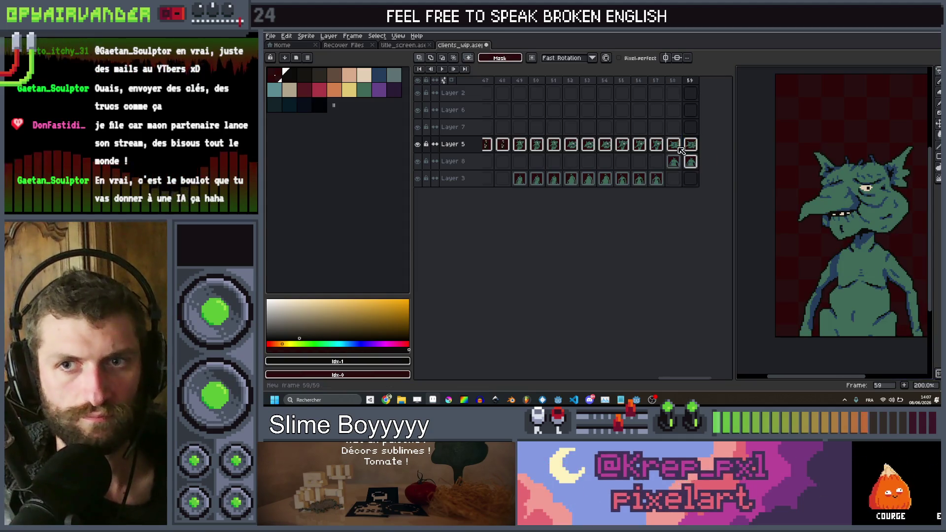
# Scroll back to the wizard frames, step between frames 27 and 28, and pan the canvas left.
pyautogui.hscroll(-5, 670, 148)
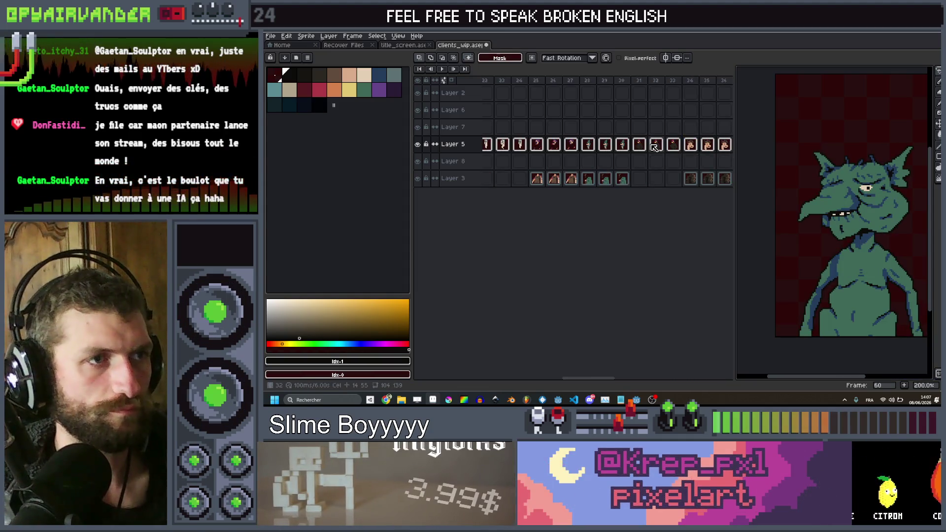
pyautogui.click(595, 80)
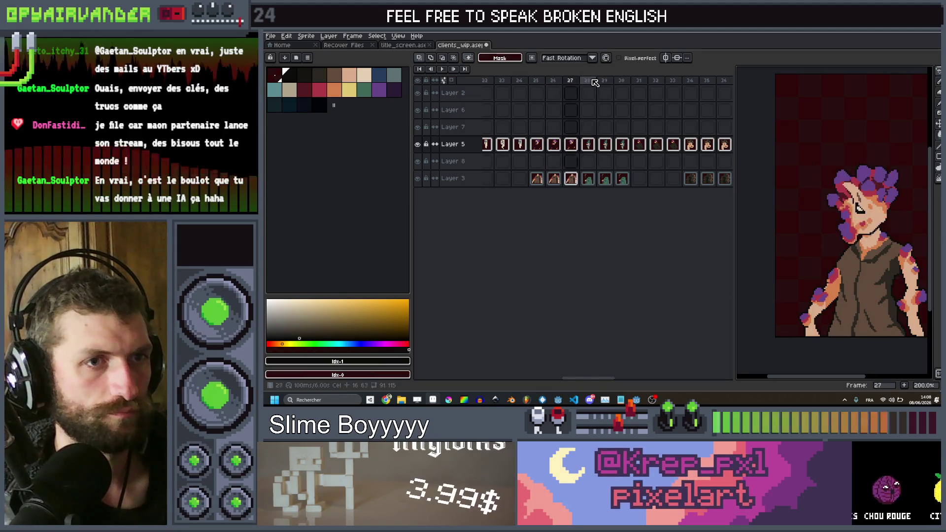
pyautogui.click(621, 80)
pyautogui.press('Right')
pyautogui.press('Right')
pyautogui.press('Right')
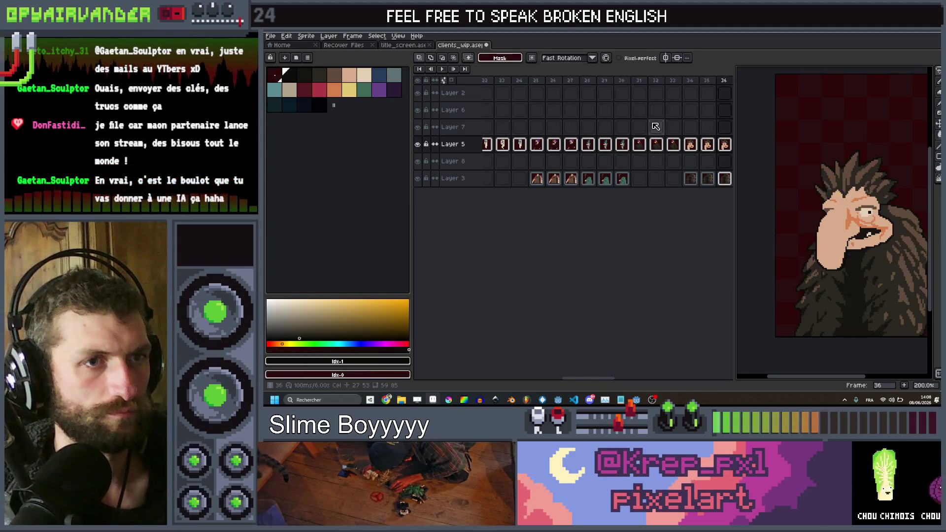
pyautogui.press('Left')
pyautogui.press('Left')
pyautogui.press('Left')
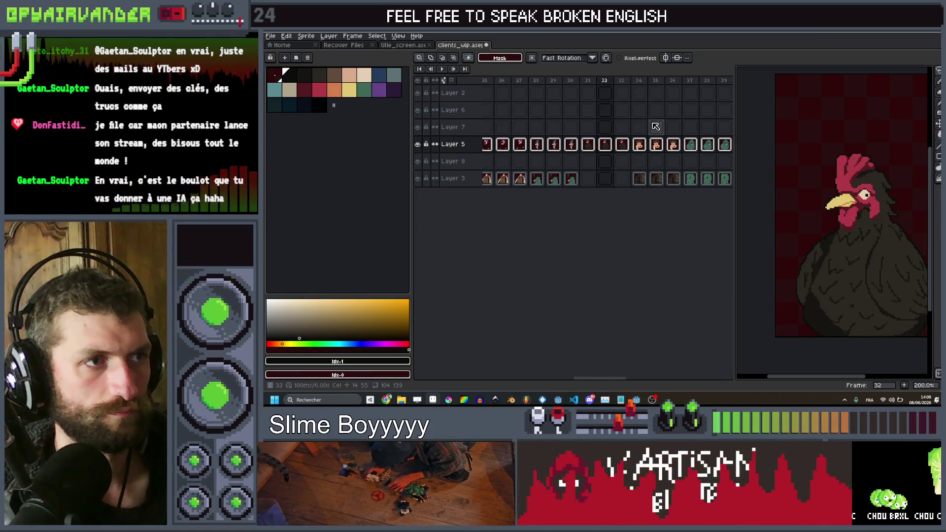
pyautogui.press('Right')
pyautogui.moveTo(815, 203); pyautogui.dragTo(781, 203)
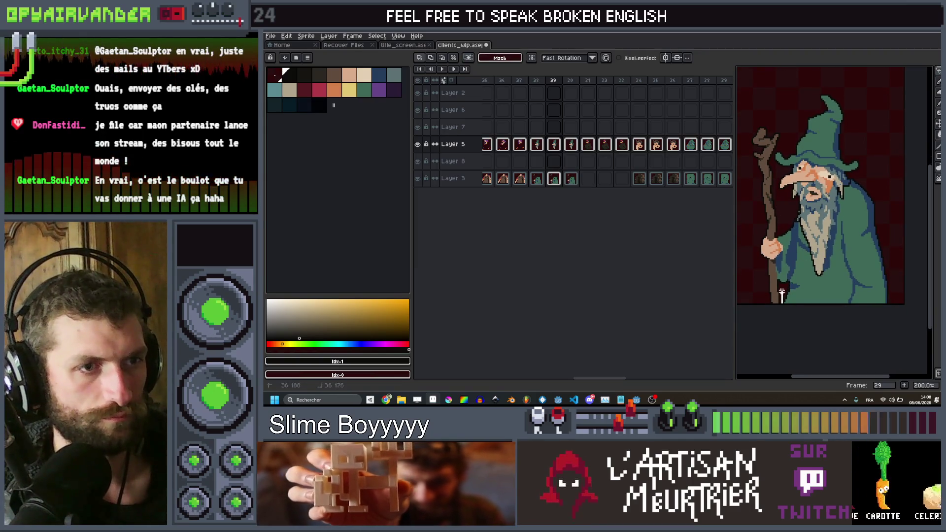
# Switch to Layer 3 on frame 29 and trace along the wizard's staff.
pyautogui.moveTo(779, 281); pyautogui.dragTo(781, 177)
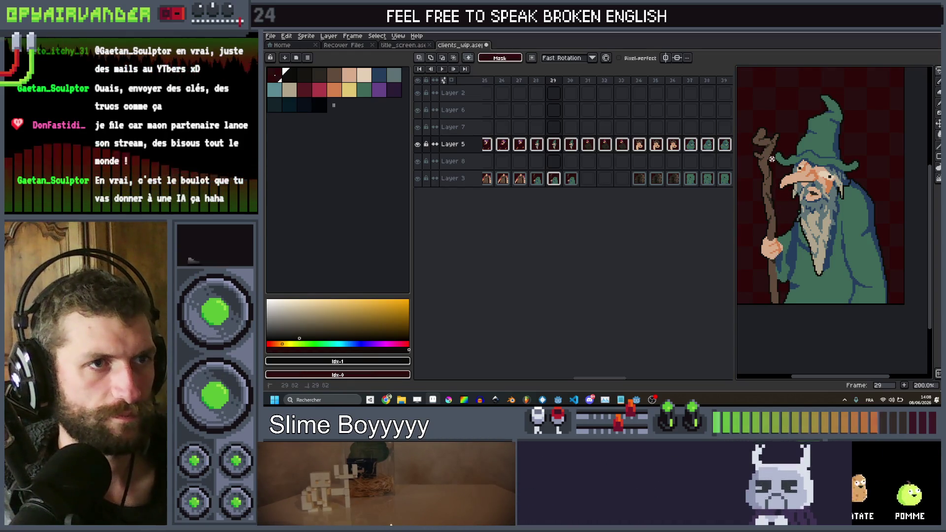
pyautogui.moveTo(772, 159); pyautogui.dragTo(774, 140)
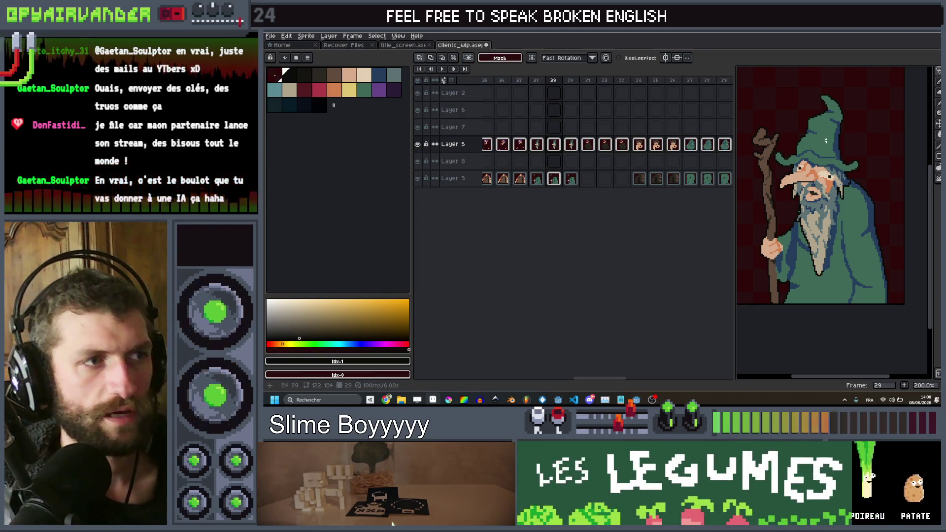
pyautogui.keyDown('ctrl'); pyautogui.click(798, 288); pyautogui.keyUp('ctrl')
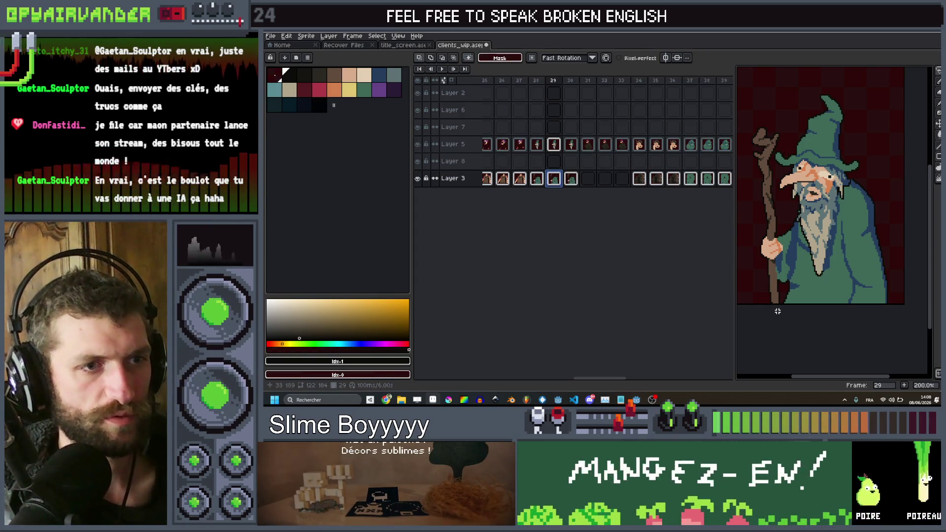
pyautogui.moveTo(778, 273); pyautogui.dragTo(777, 235)
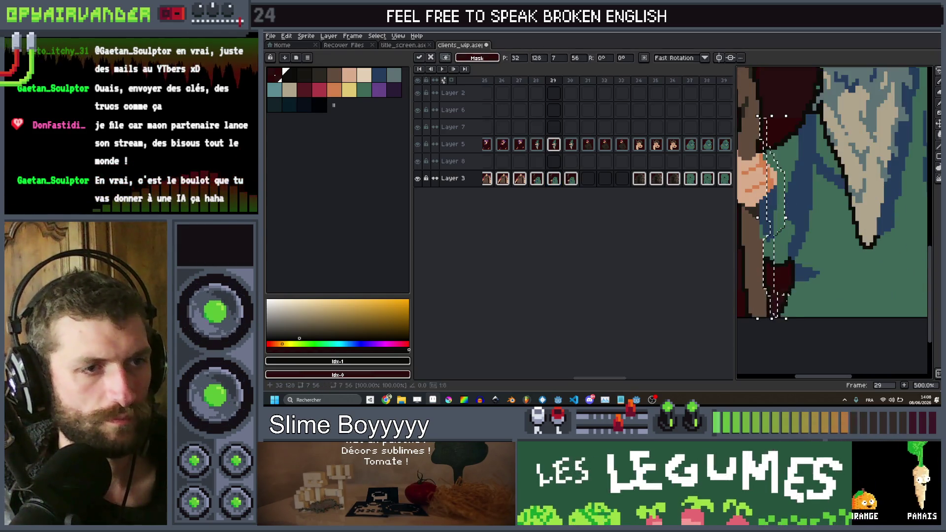
pyautogui.scroll(3, 782, 284)
pyautogui.moveTo(775, 318); pyautogui.dragTo(765, 258)
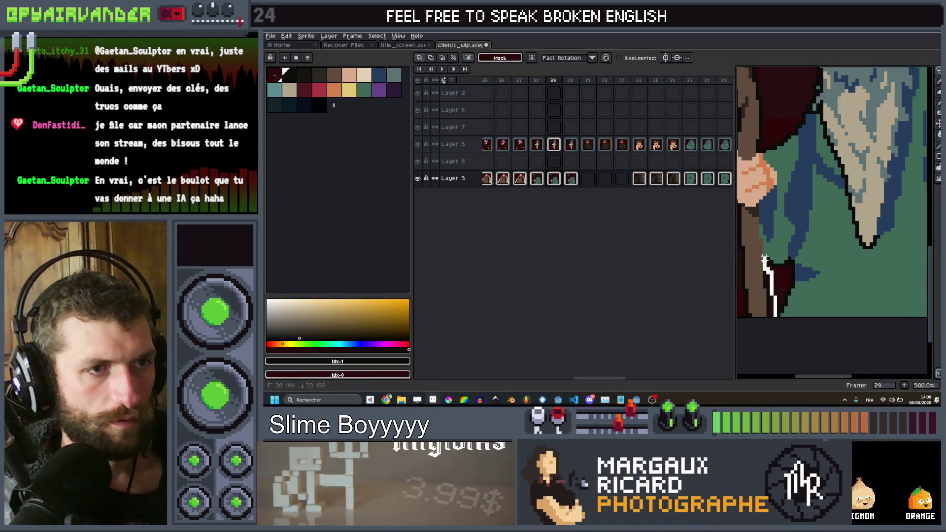
pyautogui.moveTo(771, 199); pyautogui.dragTo(773, 169)
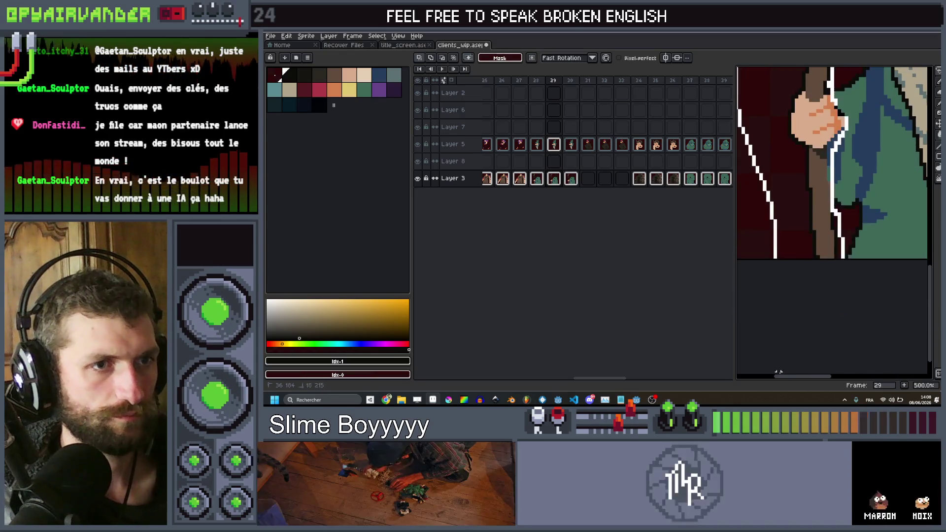
# Lasso the whole staff, zoom to 200%, and nudge it one pixel left.
pyautogui.scroll(1, 808, 221)
pyautogui.scroll(-1, 816, 263)
pyautogui.moveTo(768, 81)
pyautogui.mouseDown()
pyautogui.moveTo(860, 147)
pyautogui.moveTo(819, 369)
pyautogui.mouseUp()
pyautogui.scroll(-3, 816, 309)
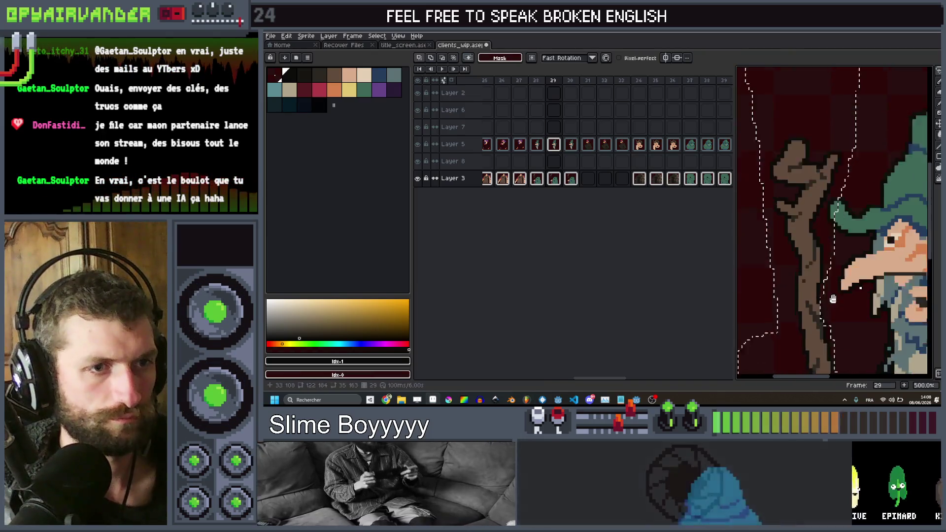
pyautogui.scroll(-4, 816, 308)
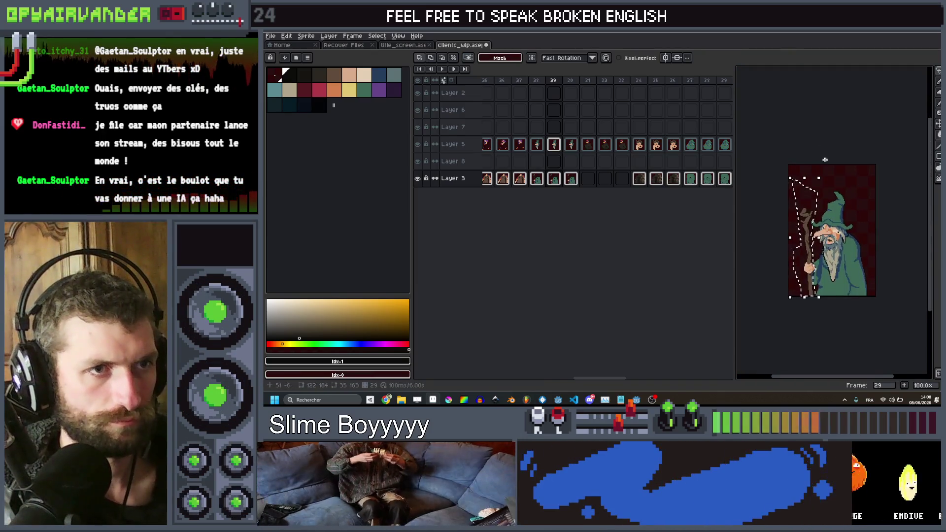
pyautogui.scroll(2, 835, 138)
pyautogui.scroll(-1, 835, 137)
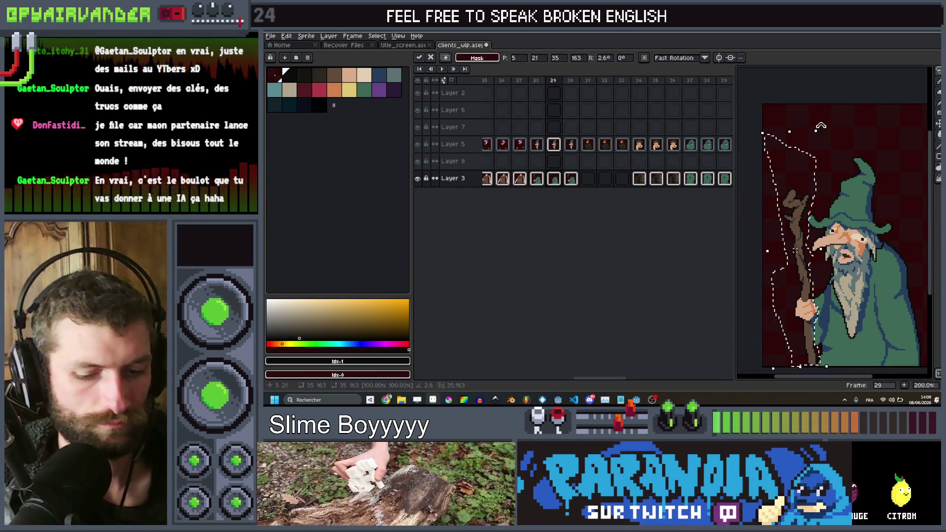
pyautogui.press('Left')
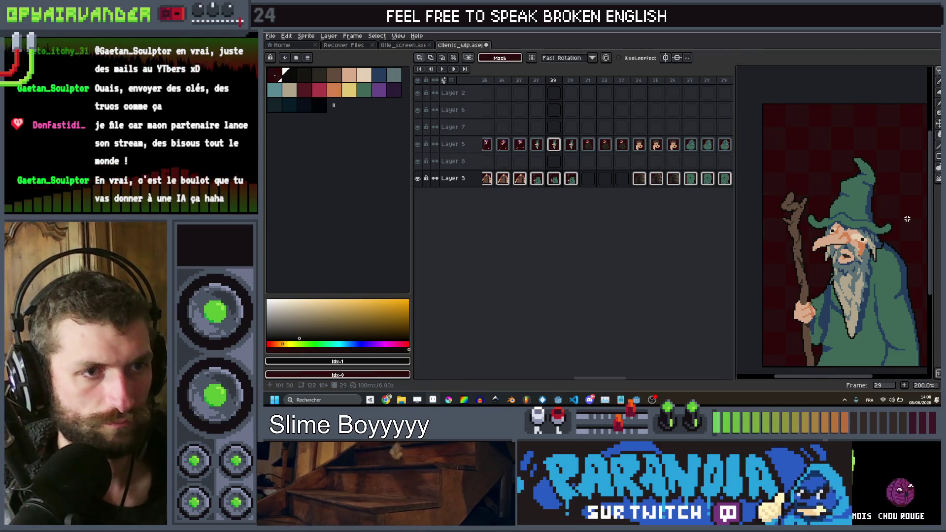
# Sample the robe green, then switch to the dark shade for touch-ups on frame 29.
pyautogui.scroll(7, 821, 318)
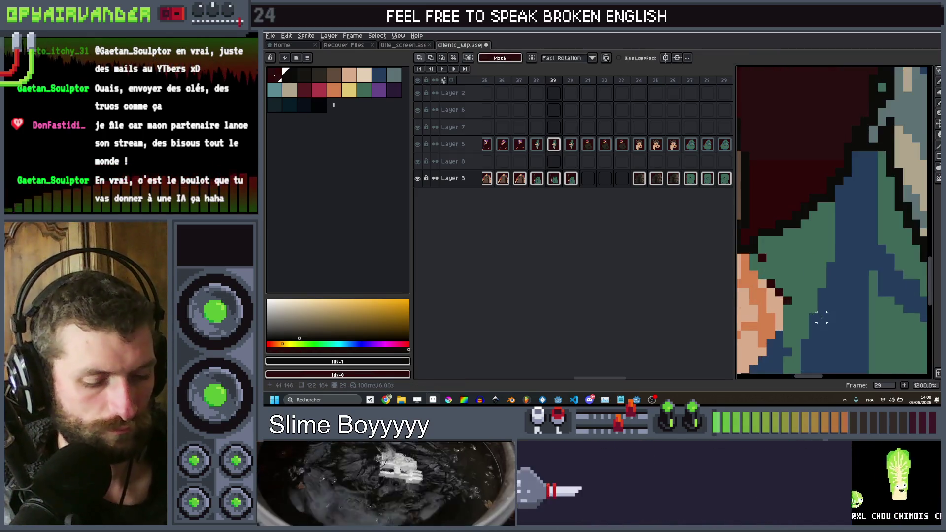
pyautogui.keyDown('alt'); pyautogui.click(804, 250); pyautogui.keyUp('alt')
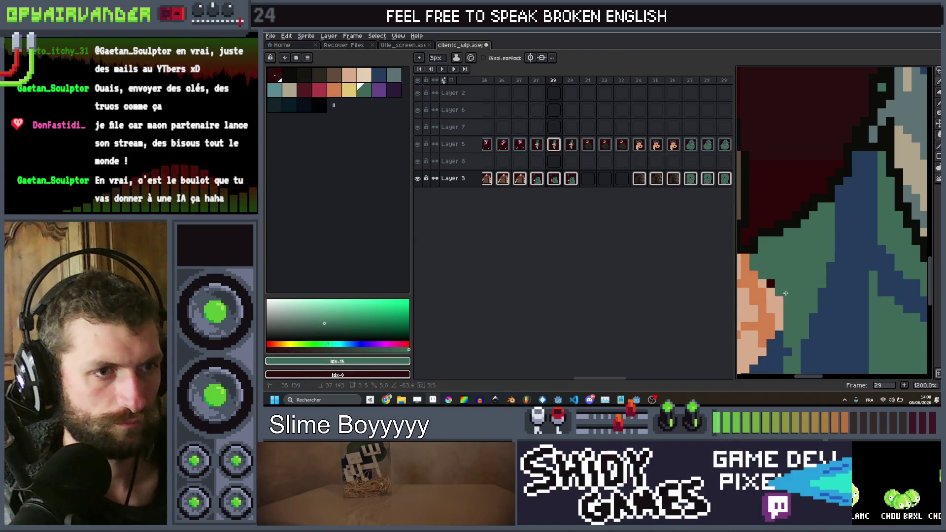
pyautogui.scroll(-5, 791, 300)
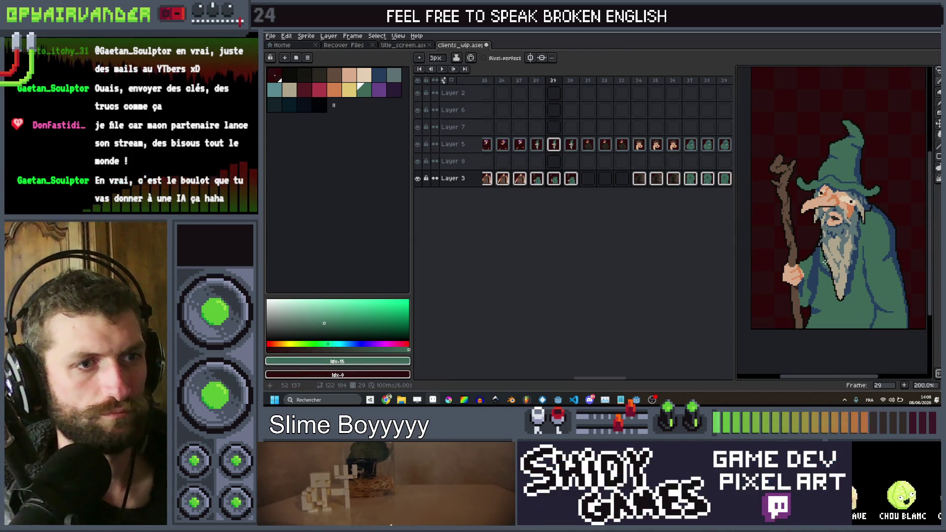
pyautogui.press('Right')
pyautogui.scroll(8, 762, 262)
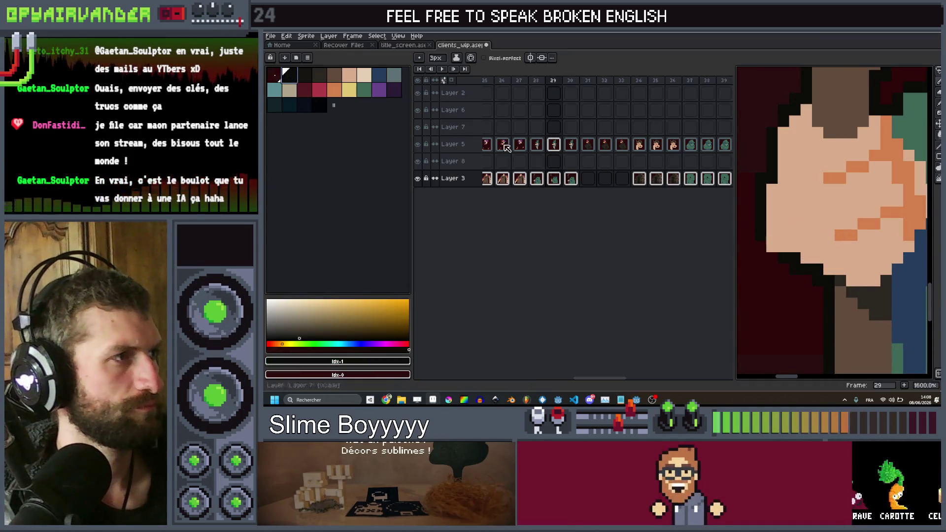
pyautogui.keyDown('alt'); pyautogui.click(772, 266); pyautogui.keyUp('alt')
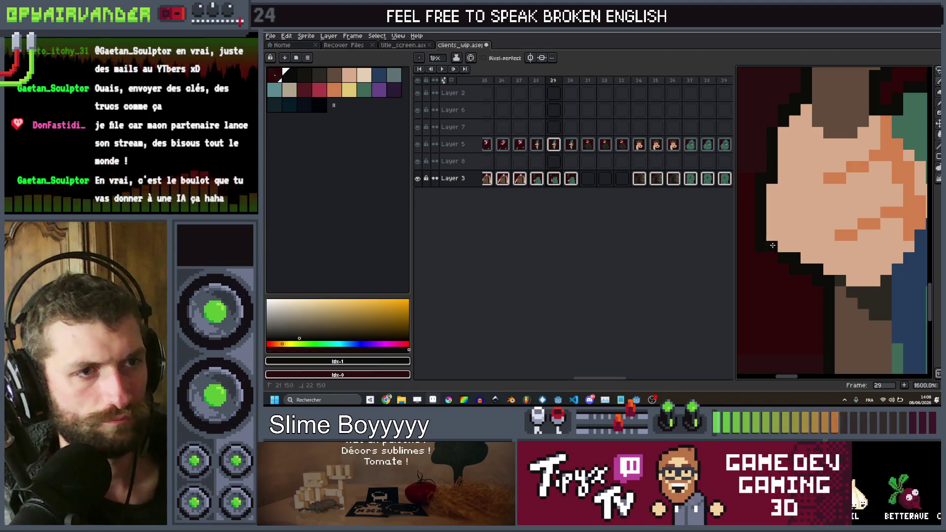
pyautogui.scroll(-7, 772, 244)
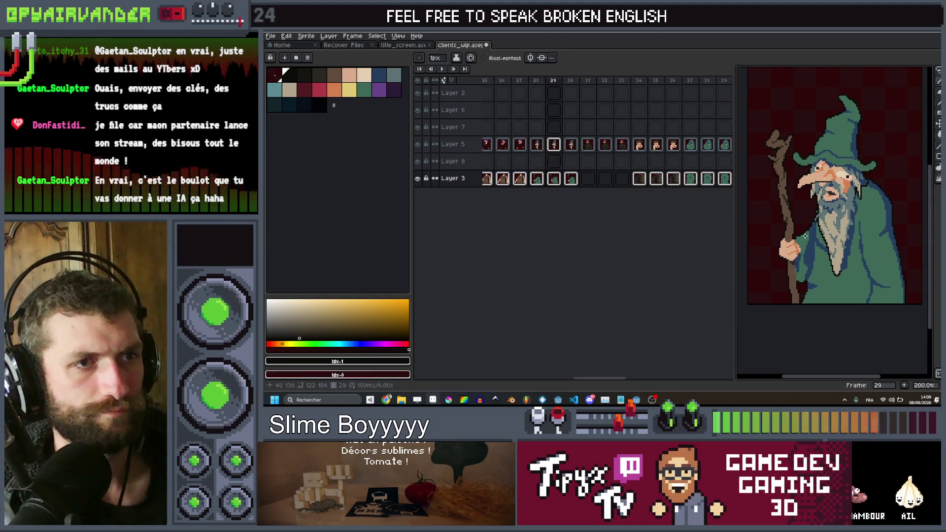
# Flip between frames 28 and 29 to compare the wizard's pose, ending on 29.
pyautogui.press('Left')
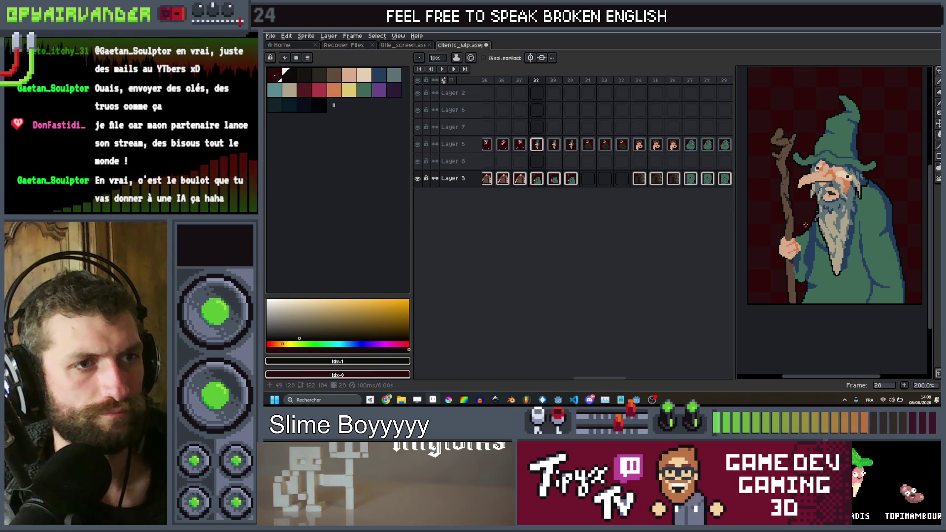
pyautogui.press('Right')
pyautogui.scroll(5, 796, 223)
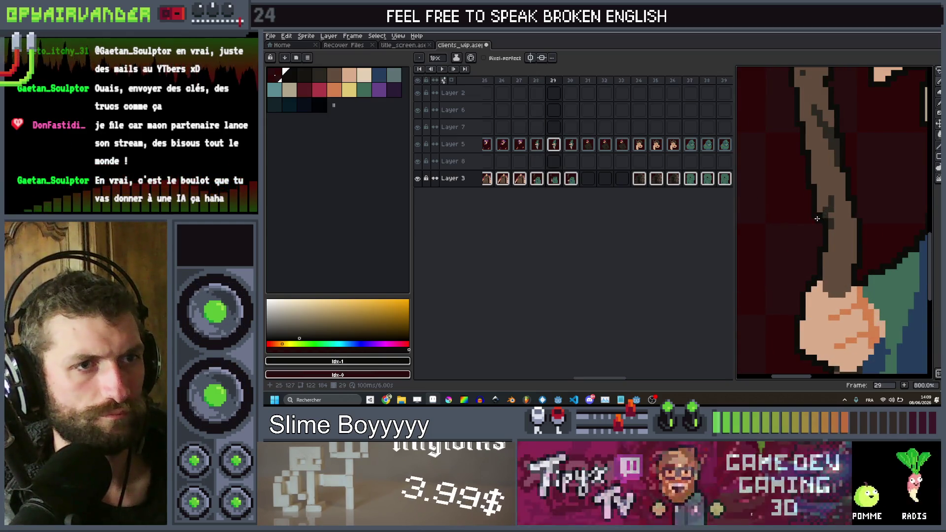
pyautogui.scroll(-4, 845, 223)
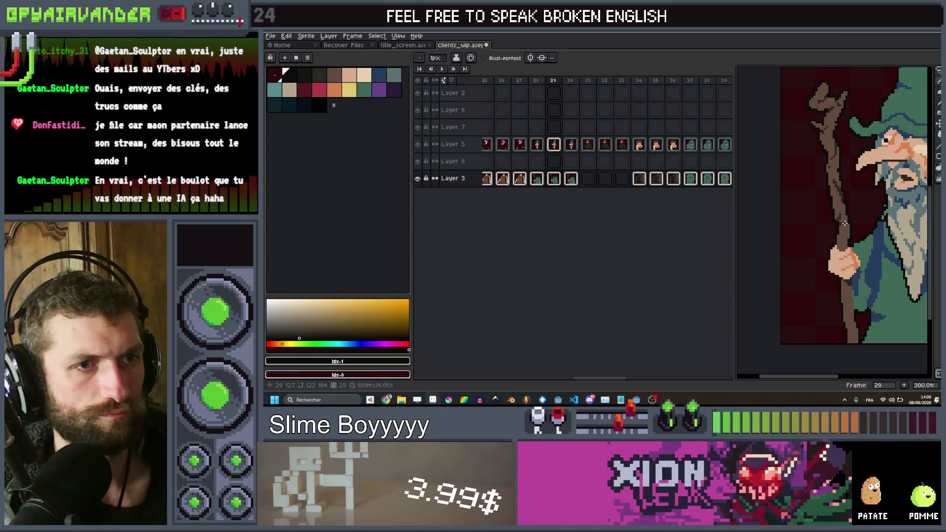
pyautogui.press('Left')
pyautogui.press('Right')
pyautogui.press('Left')
pyautogui.press('Right')
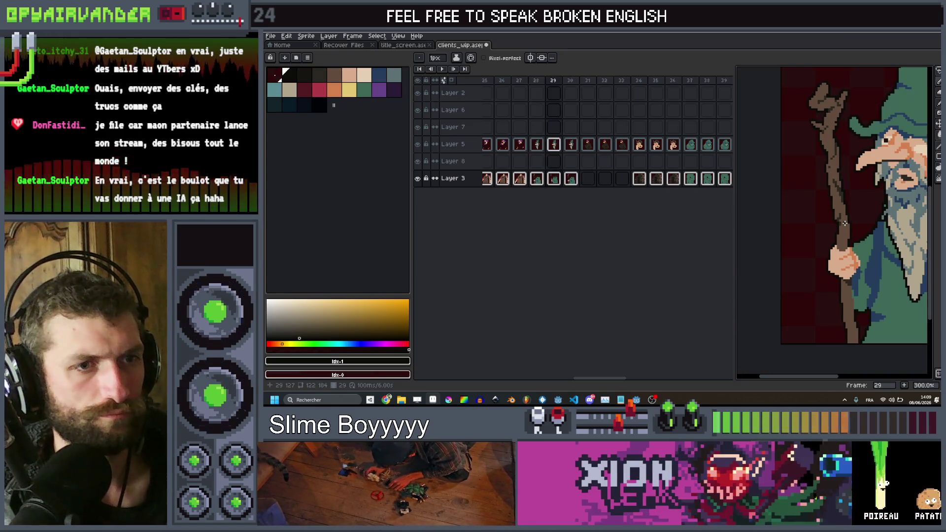
pyautogui.press('Left')
pyautogui.press('Right')
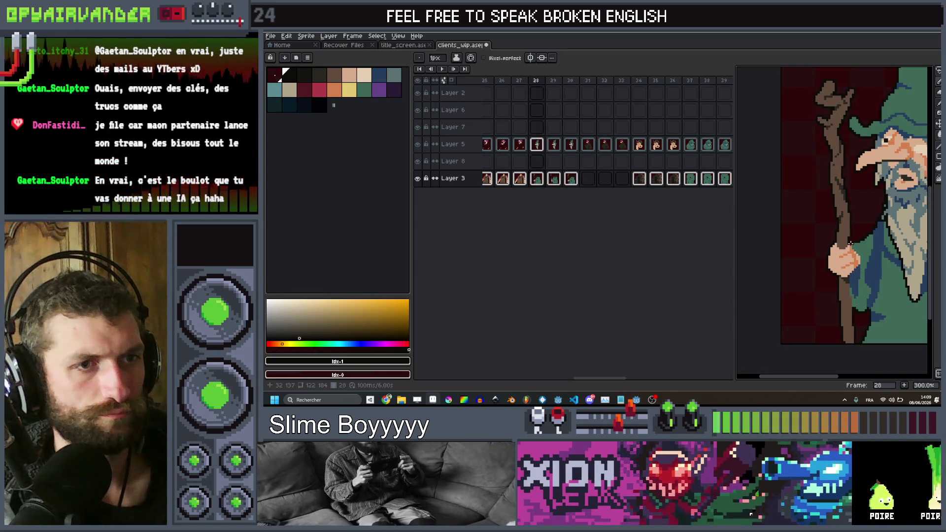
# Re-pick the robe green and check the staff against frame 28.
pyautogui.scroll(2, 859, 265)
pyautogui.scroll(2, 859, 265)
pyautogui.keyDown('alt'); pyautogui.click(872, 261); pyautogui.keyUp('alt')
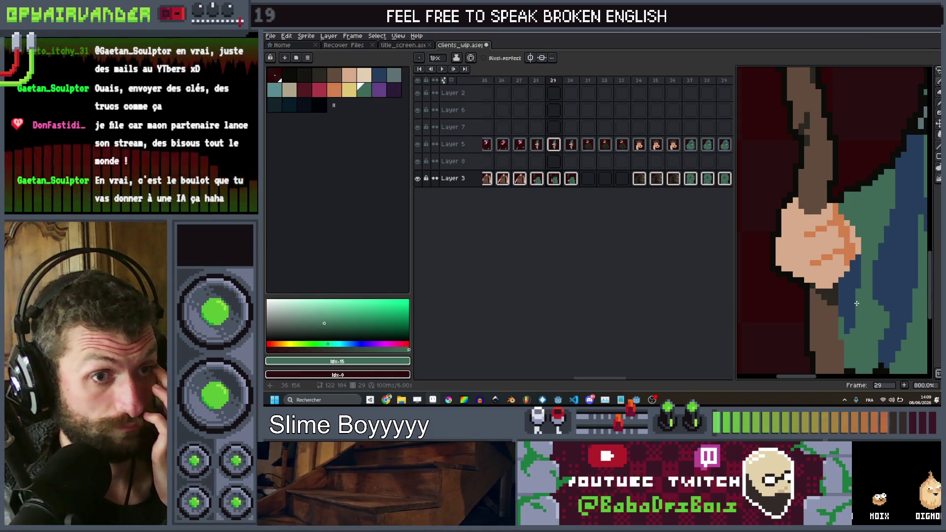
pyautogui.scroll(-4, 839, 278)
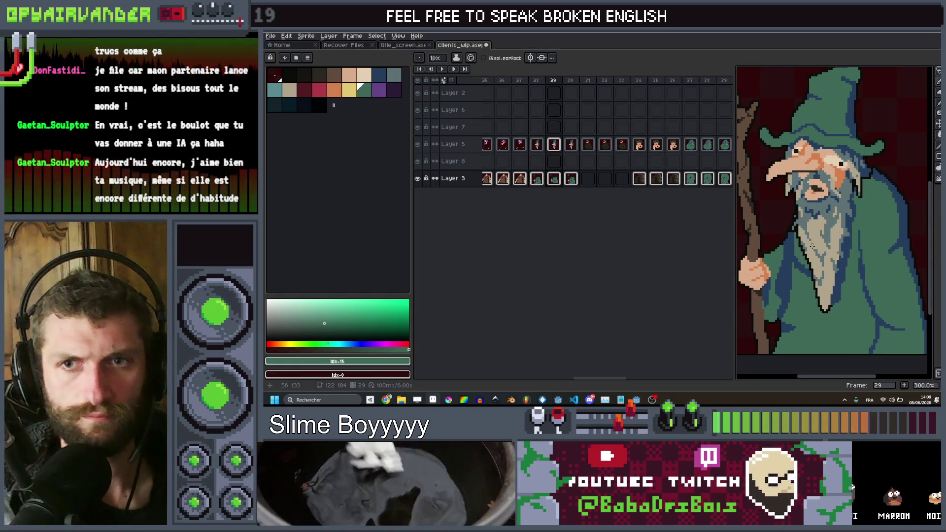
pyautogui.press('Left')
pyautogui.press('Right')
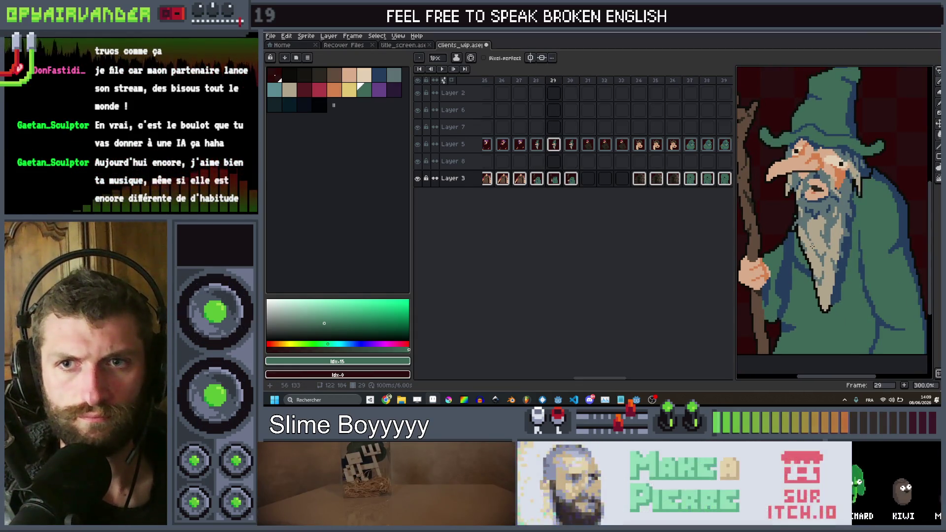
pyautogui.press('Left')
pyautogui.press('Left')
pyautogui.press('Right')
pyautogui.press('Right')
pyautogui.press('Right')
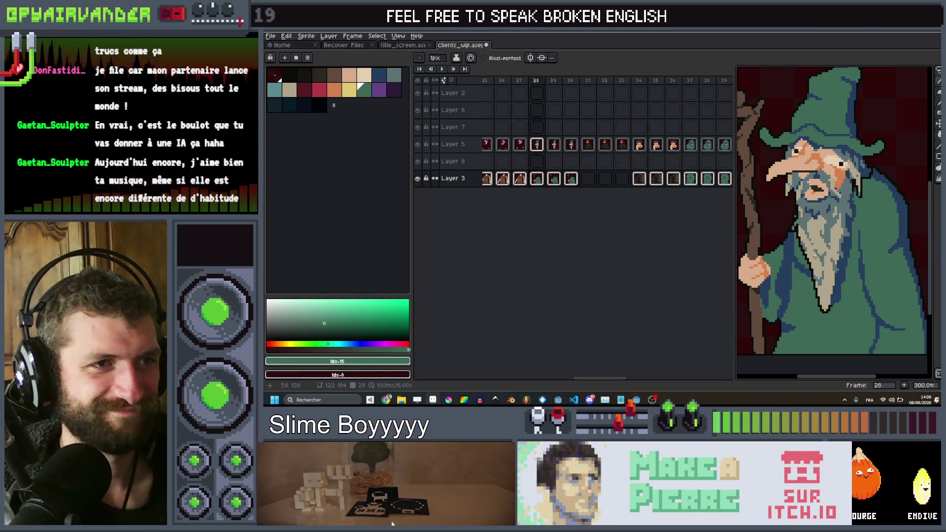
pyautogui.press('Left')
pyautogui.press('Left')
# Drag on the canvas near the staff, then make Layer 5 the editing layer.
pyautogui.moveTo(386, 400)
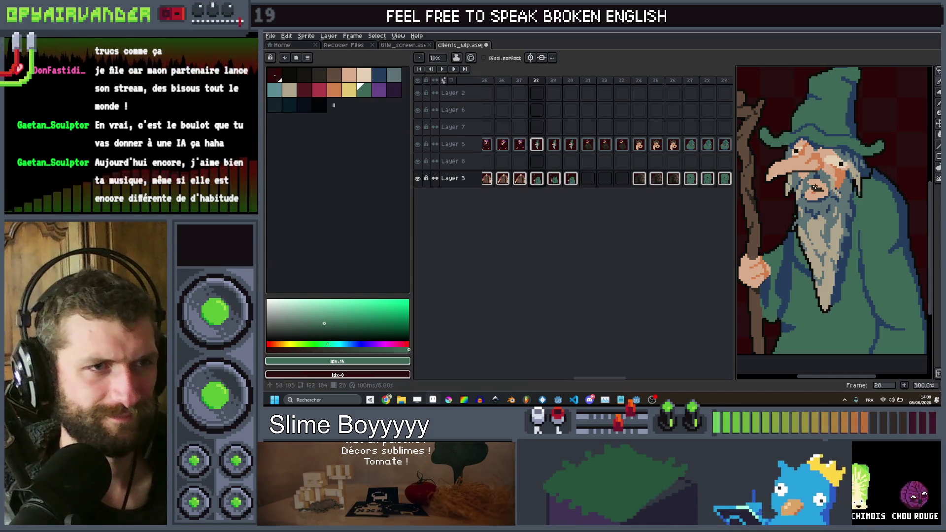
pyautogui.moveTo(817, 186); pyautogui.dragTo(859, 162)
pyautogui.scroll(-1, 858, 163)
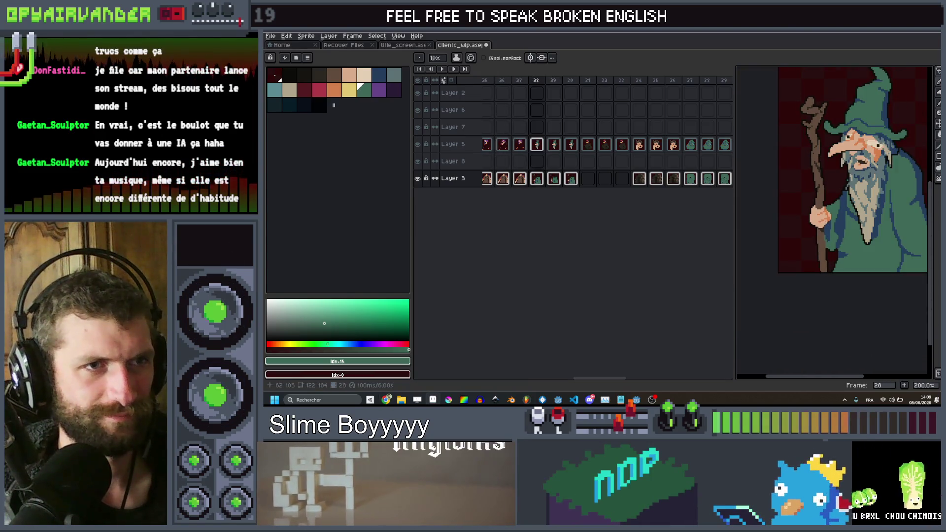
pyautogui.scroll(1, 839, 201)
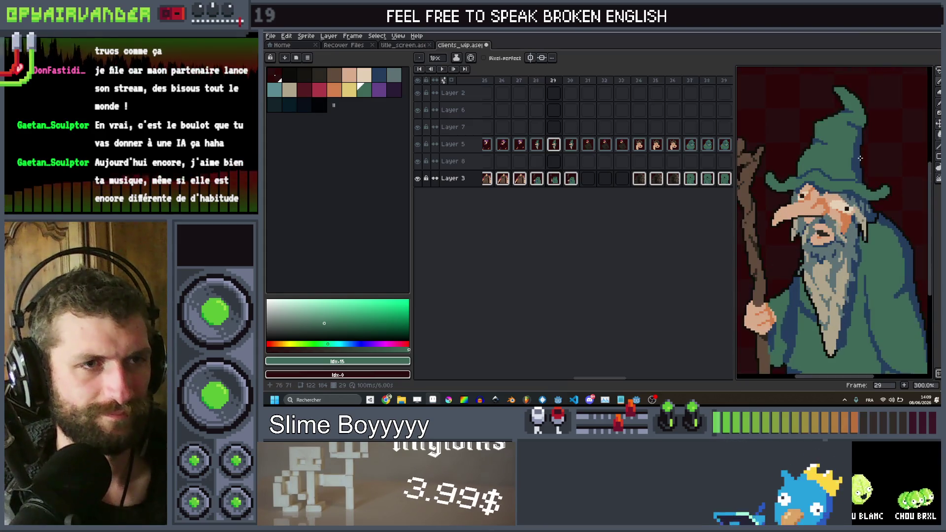
pyautogui.keyDown('ctrl'); pyautogui.click(839, 201); pyautogui.keyUp('ctrl')
pyautogui.scroll(4, 839, 201)
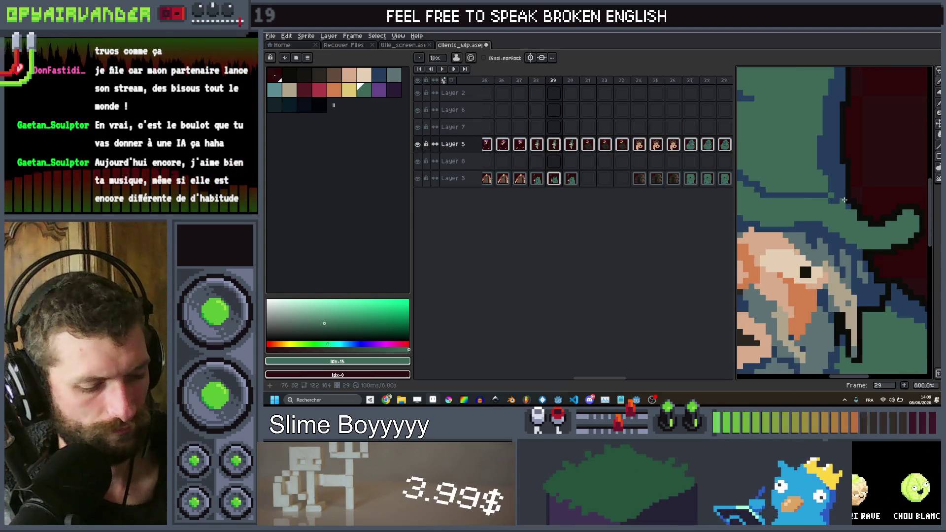
pyautogui.scroll(-4, 844, 200)
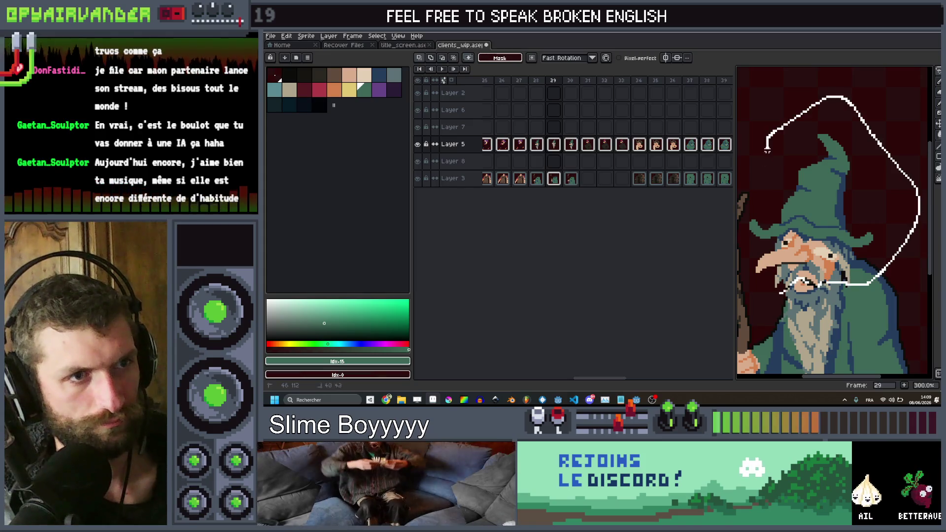
# Lasso the head and hat, tilt it slightly, then nudge it right and up.
pyautogui.moveTo(754, 216); pyautogui.dragTo(762, 269)
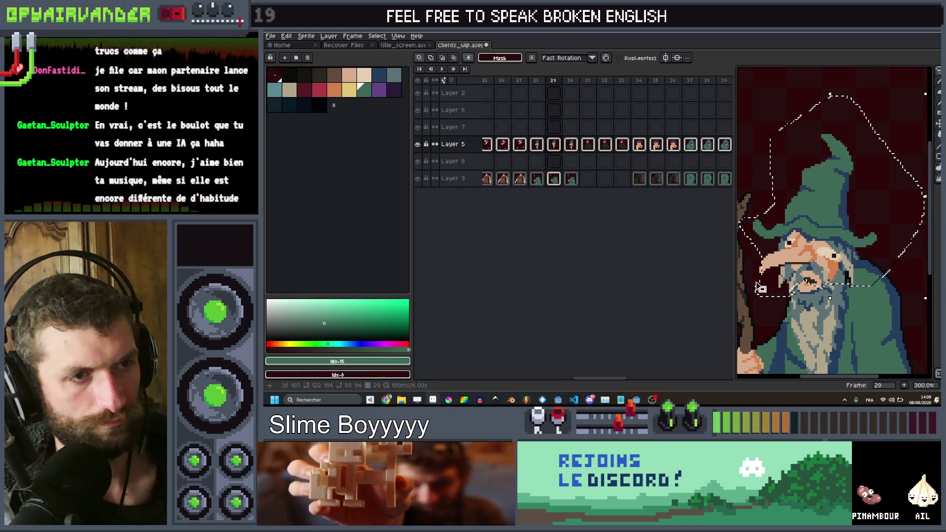
pyautogui.scroll(-1, 840, 237)
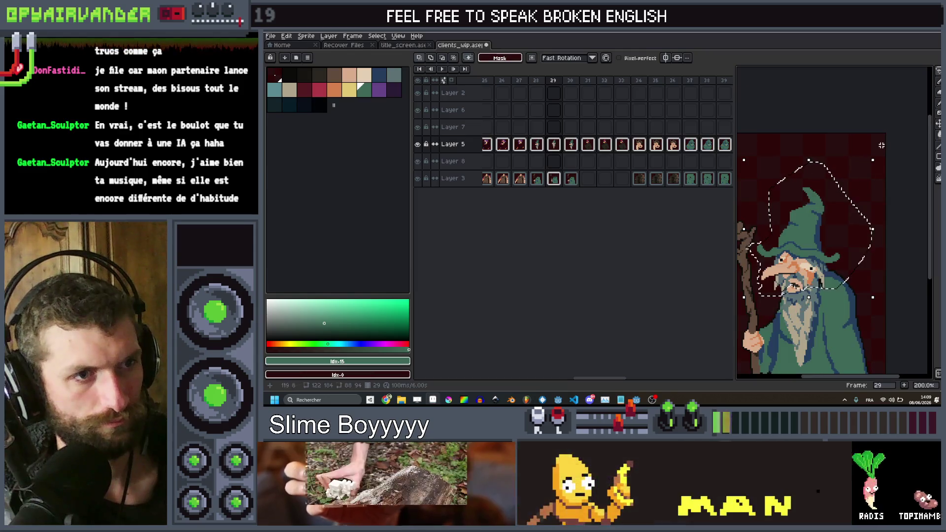
pyautogui.moveTo(893, 157); pyautogui.dragTo(895, 169)
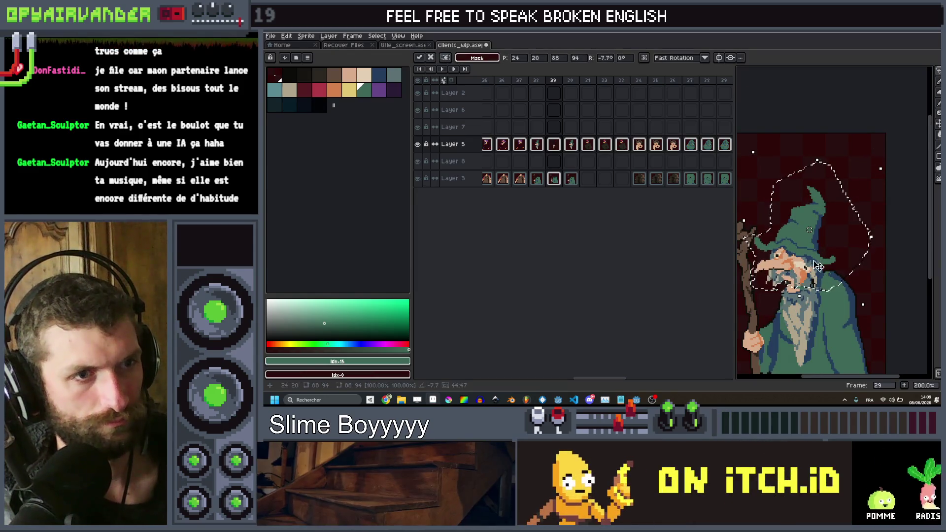
pyautogui.moveTo(828, 266); pyautogui.dragTo(829, 263)
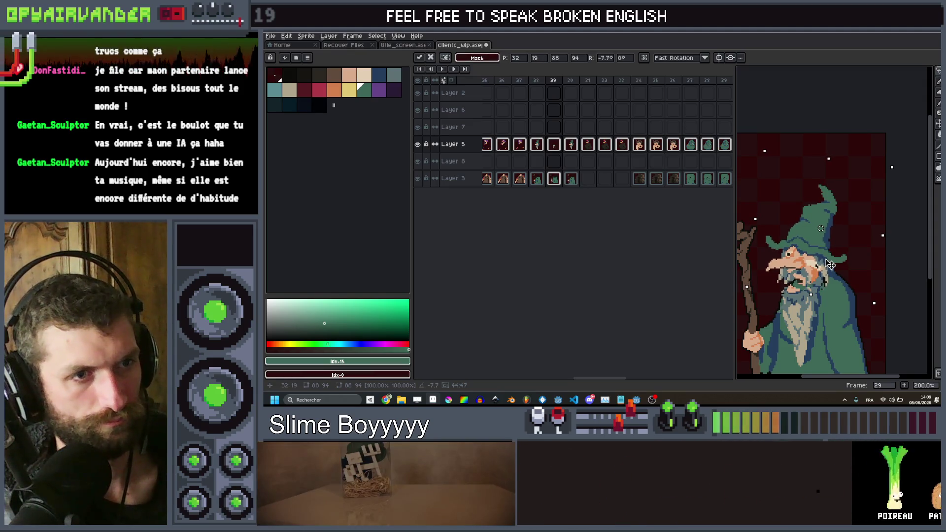
pyautogui.moveTo(830, 263); pyautogui.dragTo(829, 259)
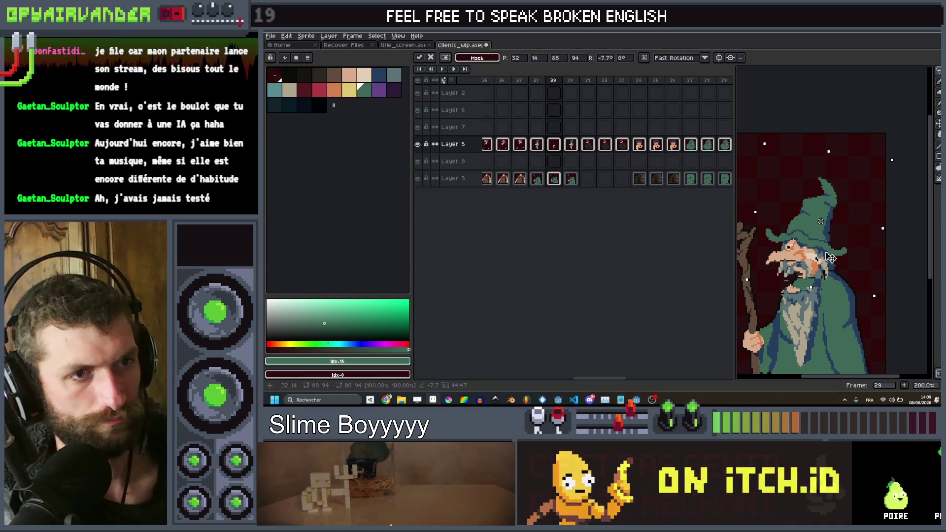
# Eyedrop the dark colour and paint an open mouth with the 8px brush.
pyautogui.scroll(5, 817, 261)
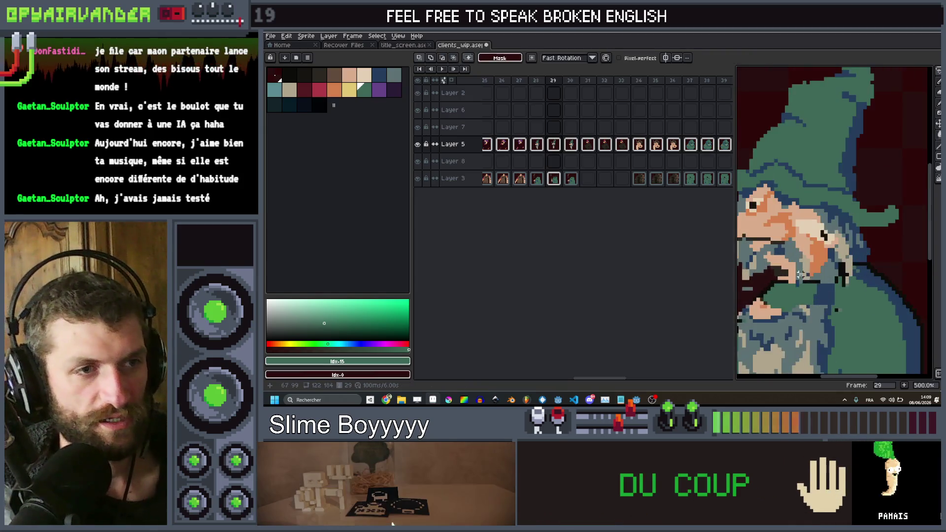
pyautogui.keyDown('alt'); pyautogui.click(792, 265); pyautogui.keyUp('alt')
pyautogui.moveTo(789, 261)
pyautogui.mouseDown()
pyautogui.moveTo(780, 255)
pyautogui.moveTo(790, 305)
pyautogui.moveTo(801, 269)
pyautogui.mouseUp()
# Sample the beard's teal-grey and draw a short stroke left of the mouth.
pyautogui.scroll(-3, 803, 262)
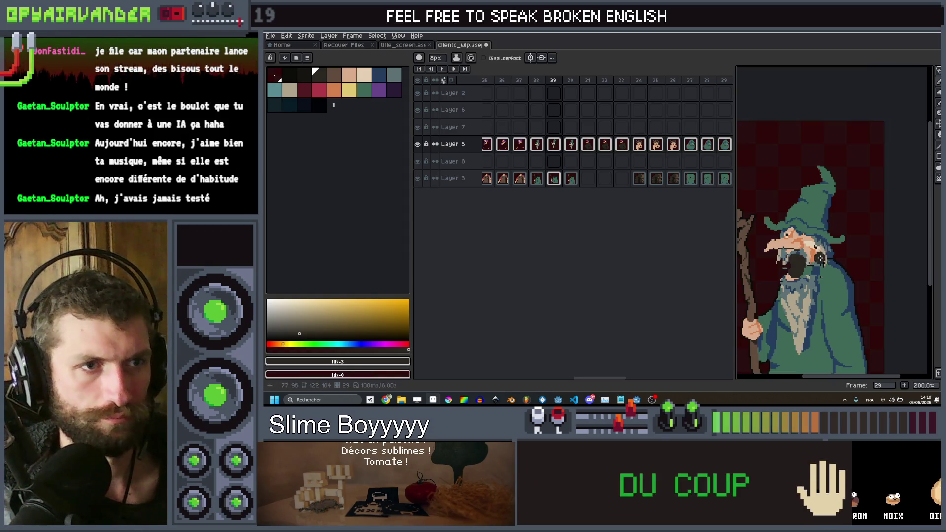
pyautogui.scroll(4, 813, 265)
pyautogui.scroll(-2, 823, 267)
pyautogui.press('i')
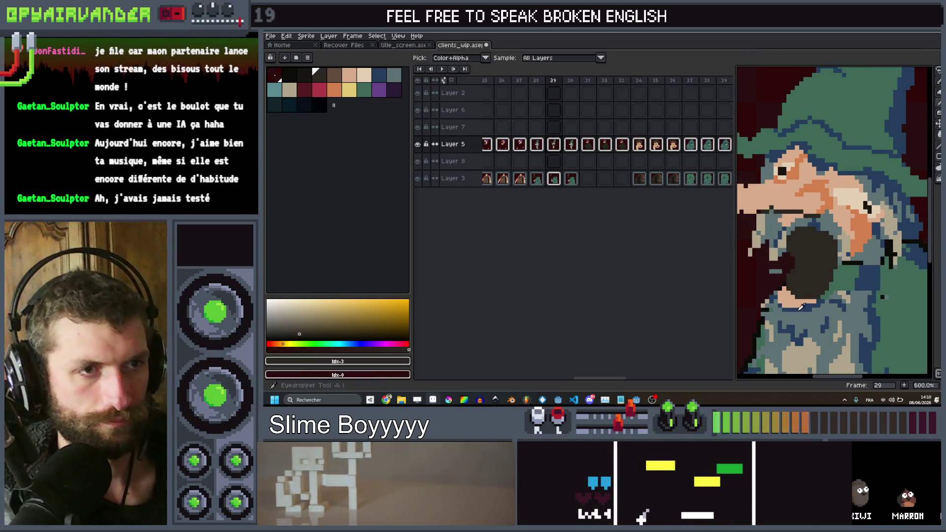
pyautogui.keyDown('alt'); pyautogui.click(789, 302); pyautogui.keyUp('alt')
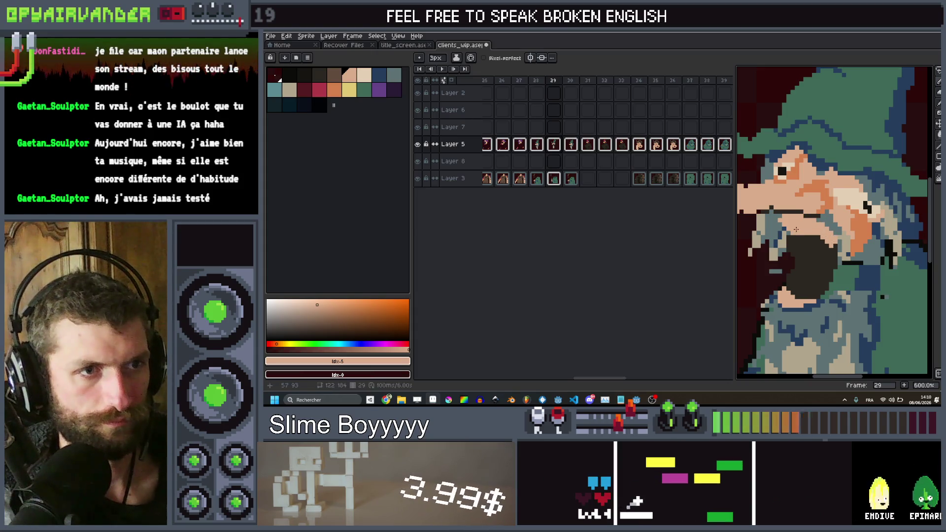
pyautogui.scroll(-1, 795, 229)
pyautogui.scroll(2, 828, 232)
pyautogui.scroll(-2, 847, 234)
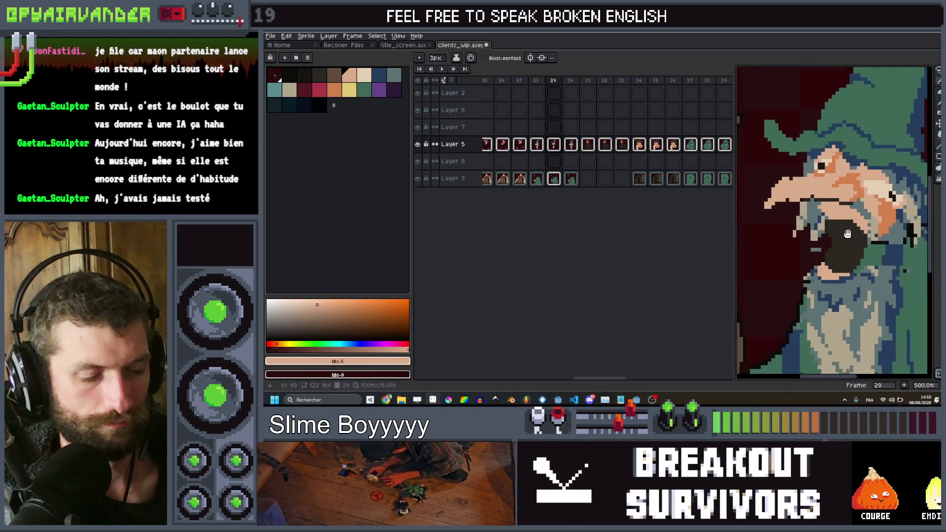
pyautogui.scroll(2, 837, 234)
pyautogui.keyDown('alt'); pyautogui.click(809, 236); pyautogui.keyUp('alt')
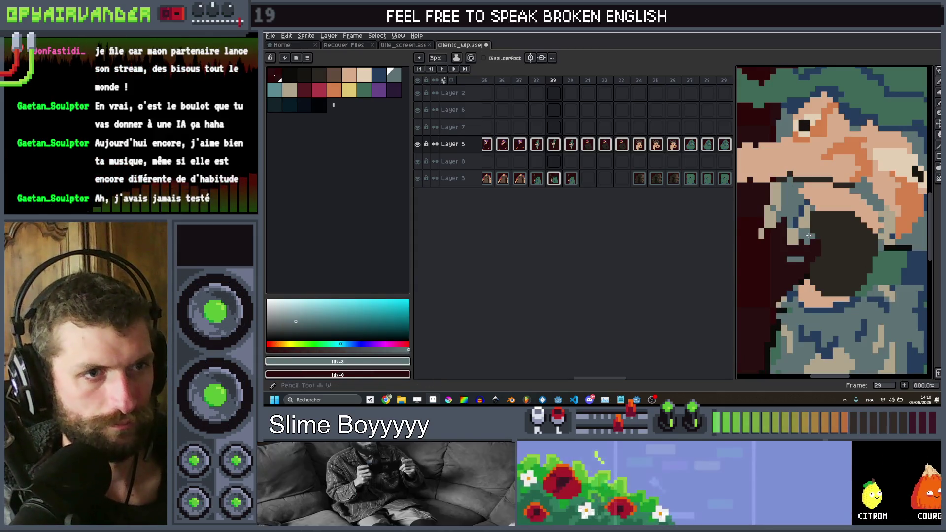
pyautogui.moveTo(808, 261); pyautogui.dragTo(808, 247)
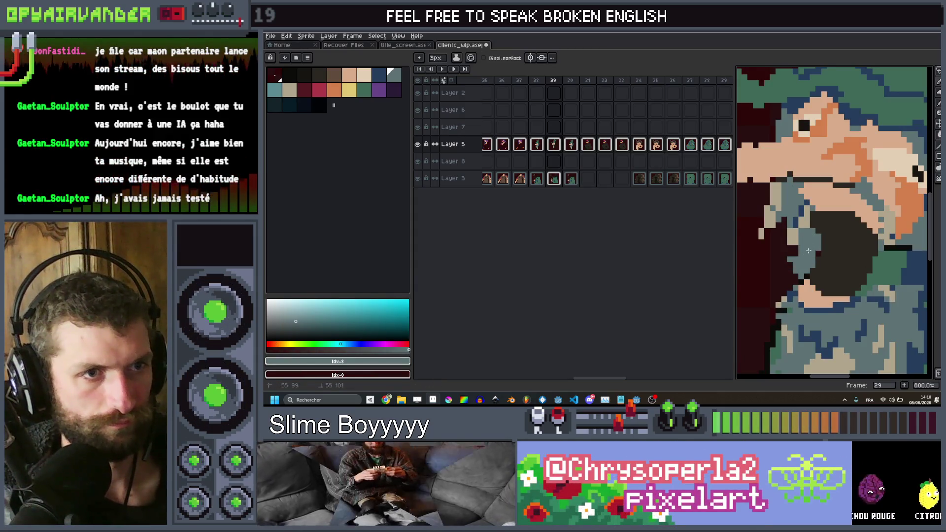
# View the wizard at actual size and zoom around his face to inspect it.
pyautogui.scroll(-1, 789, 290)
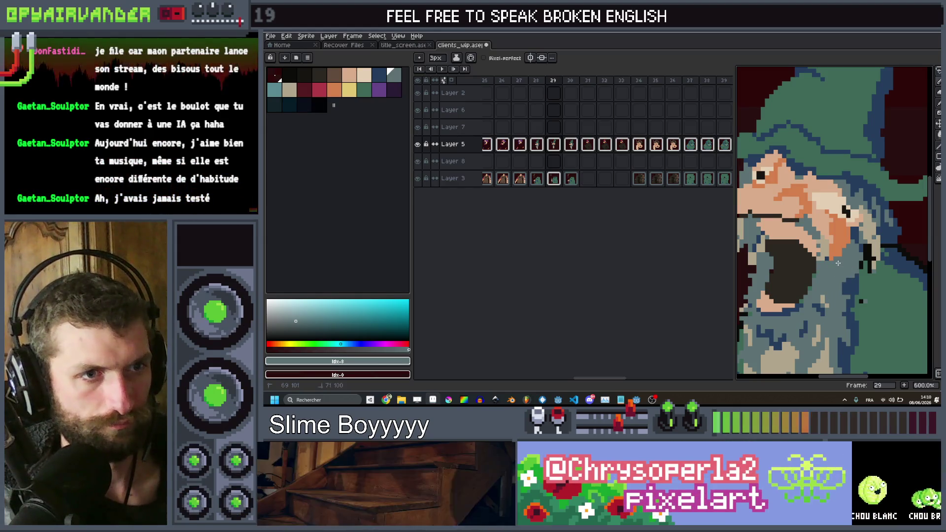
pyautogui.press('1')
pyautogui.scroll(5, 823, 249)
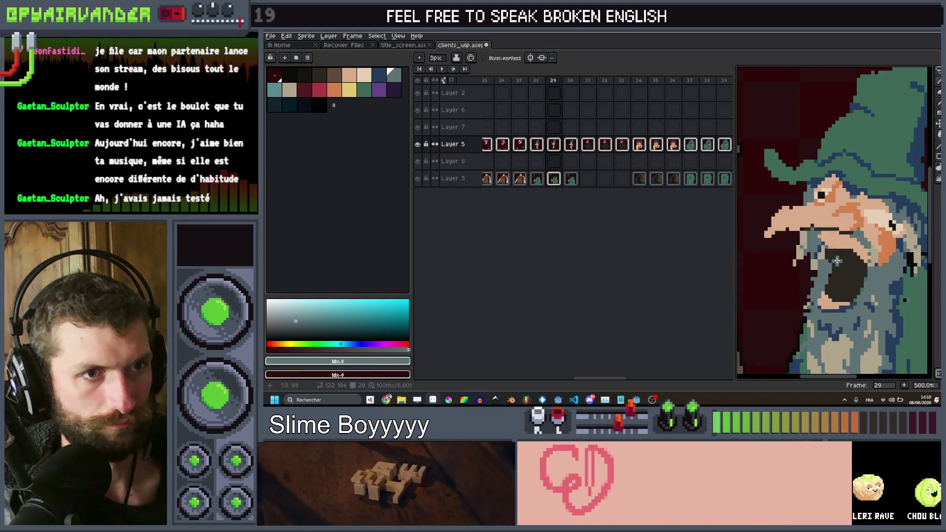
pyautogui.scroll(3, 838, 187)
pyautogui.moveTo(841, 178); pyautogui.dragTo(871, 178)
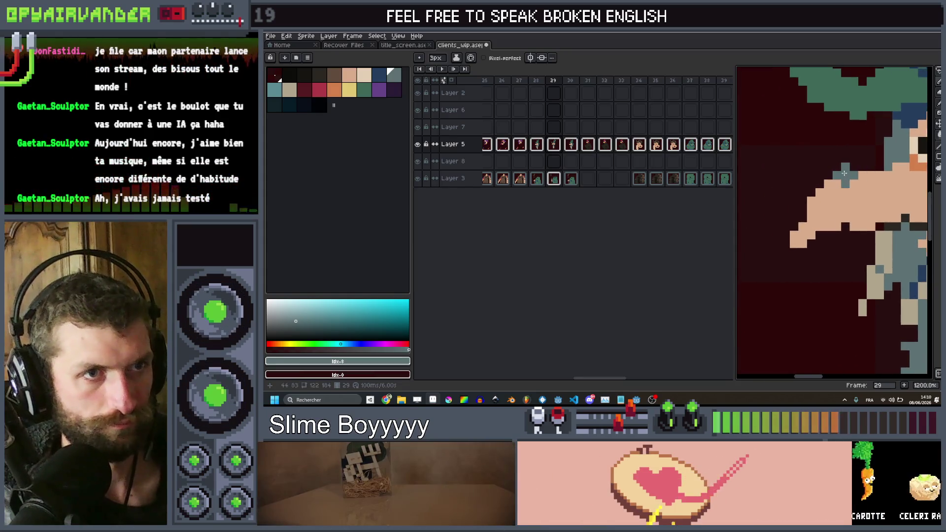
pyautogui.scroll(-3, 778, 245)
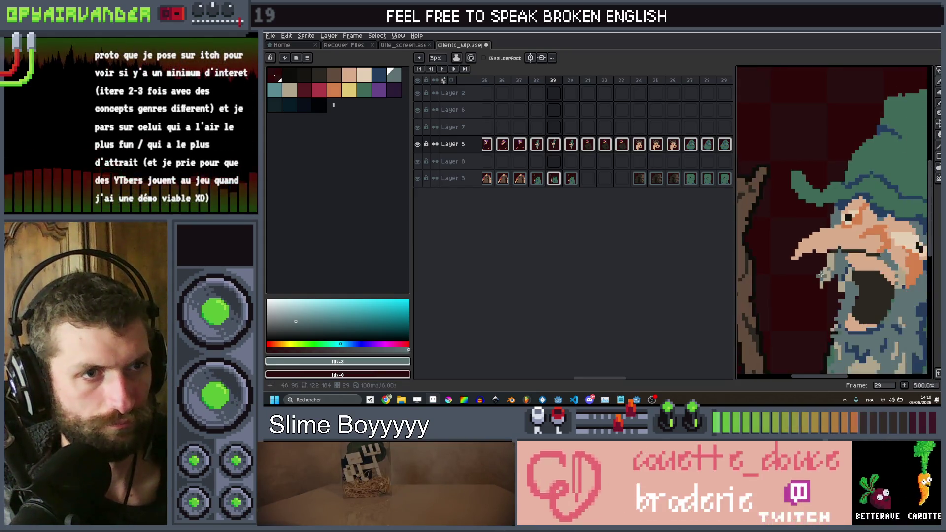
pyautogui.scroll(3, 815, 295)
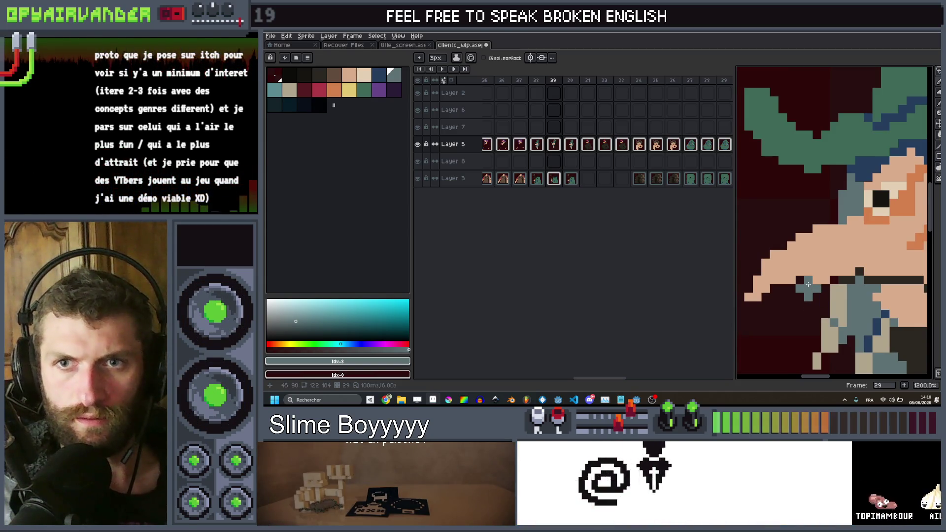
pyautogui.scroll(-3, 808, 284)
pyautogui.scroll(3, 808, 276)
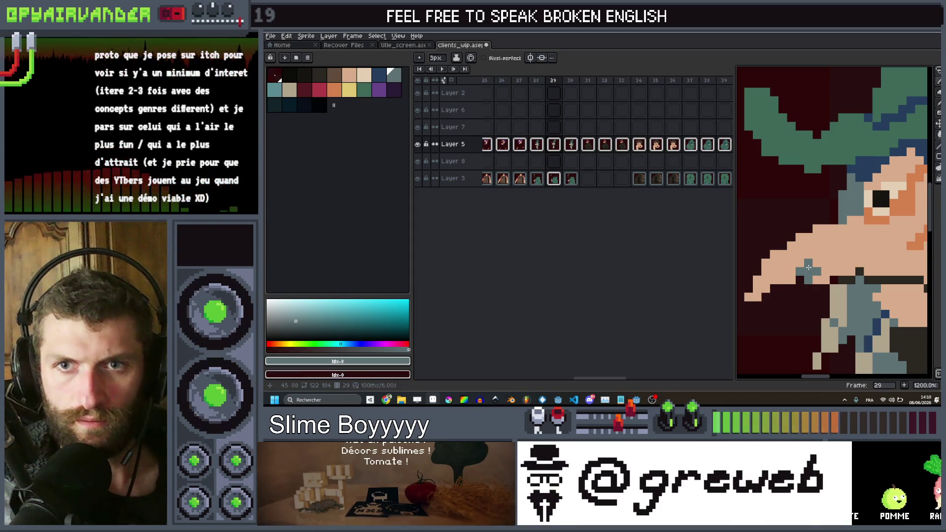
pyautogui.scroll(-3, 808, 267)
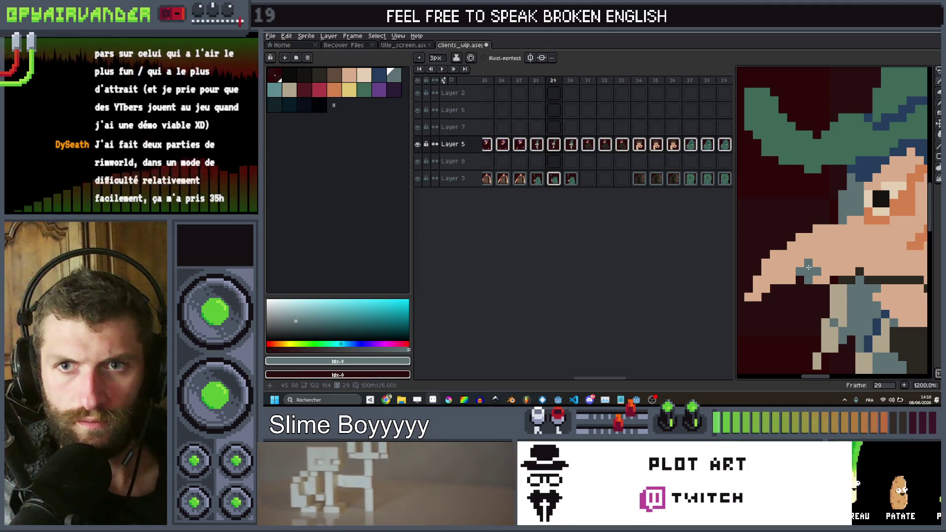
pyautogui.scroll(3, 808, 267)
pyautogui.scroll(-3, 808, 267)
pyautogui.scroll(3, 808, 267)
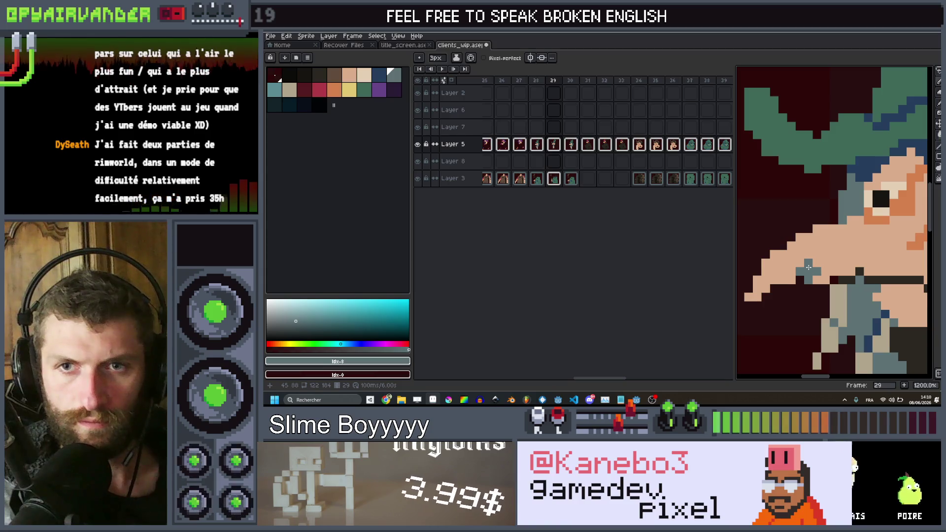
pyautogui.scroll(-3, 808, 267)
pyautogui.scroll(3, 808, 267)
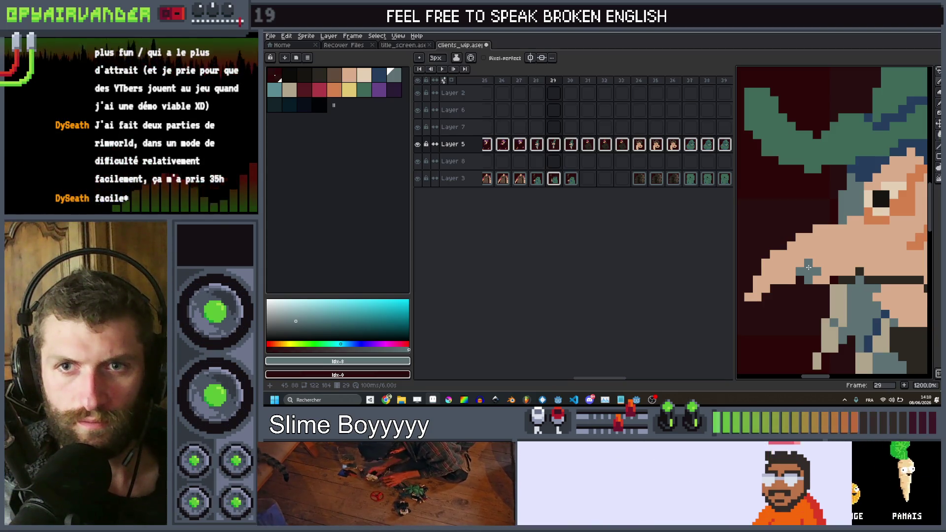
pyautogui.scroll(-3, 808, 267)
pyautogui.scroll(3, 808, 267)
pyautogui.scroll(-3, 833, 252)
# Eyedrop the skin tone from the nose, then the dark outline colour from the face.
pyautogui.press('i')
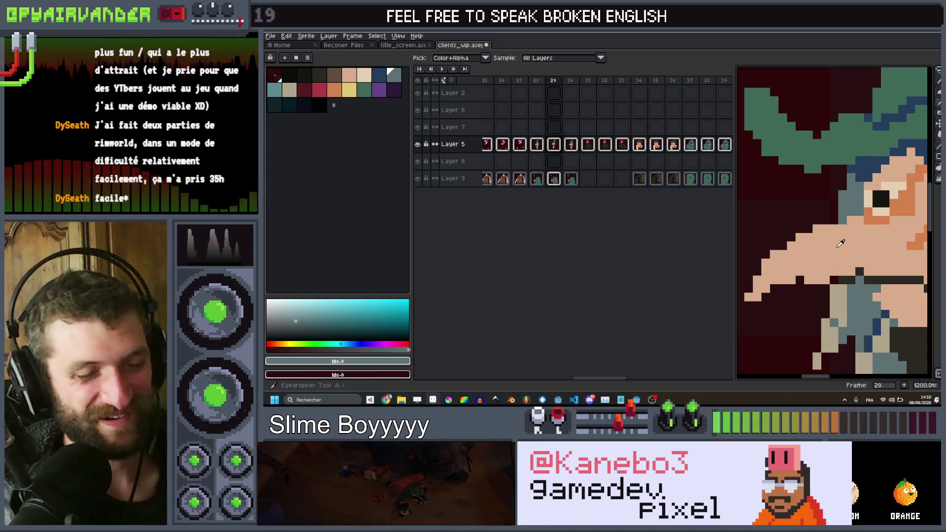
pyautogui.scroll(3, 838, 247)
pyautogui.click(839, 244)
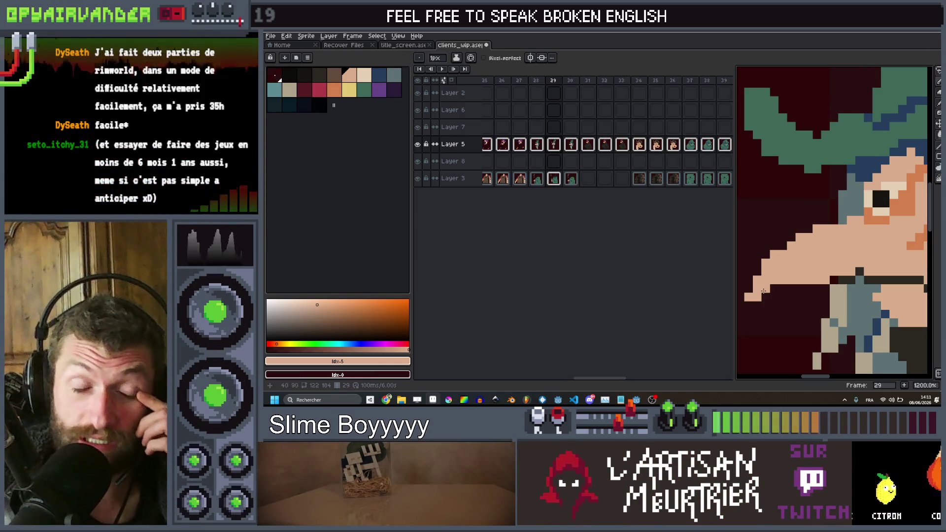
pyautogui.scroll(4, 764, 291)
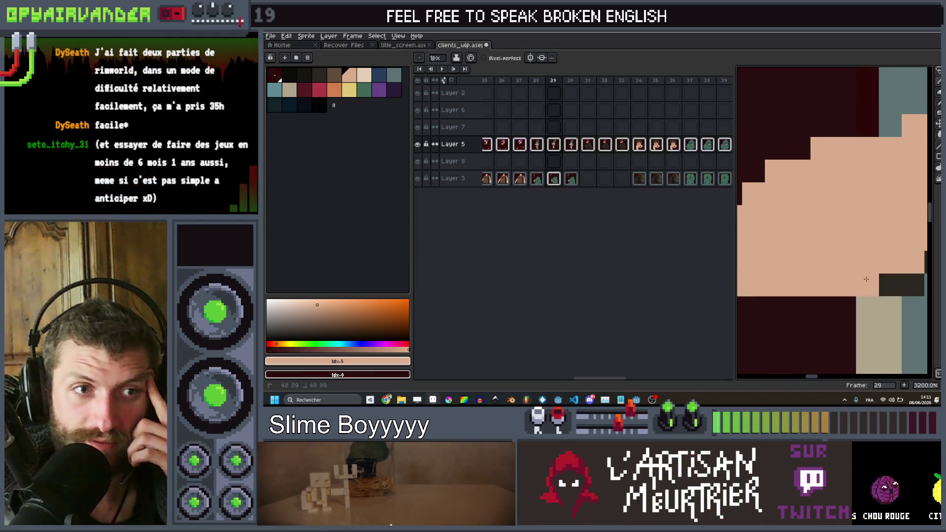
pyautogui.scroll(-4, 866, 279)
pyautogui.scroll(4, 838, 237)
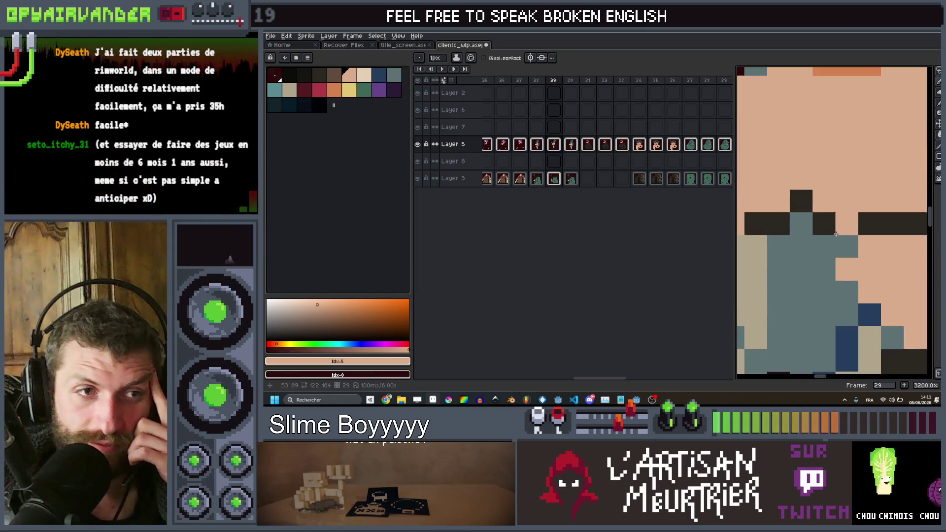
pyautogui.scroll(-1, 810, 202)
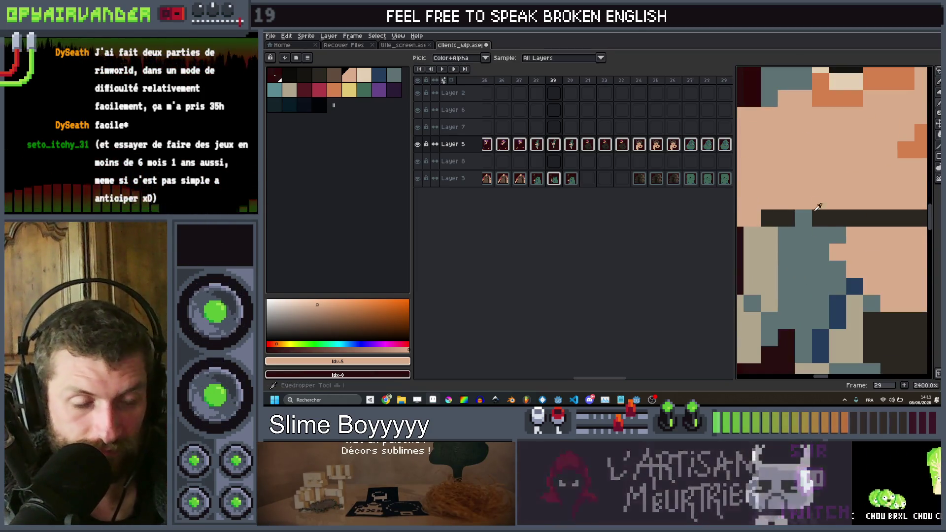
pyautogui.keyDown('alt'); pyautogui.click(817, 224); pyautogui.keyUp('alt')
pyautogui.scroll(-5, 806, 220)
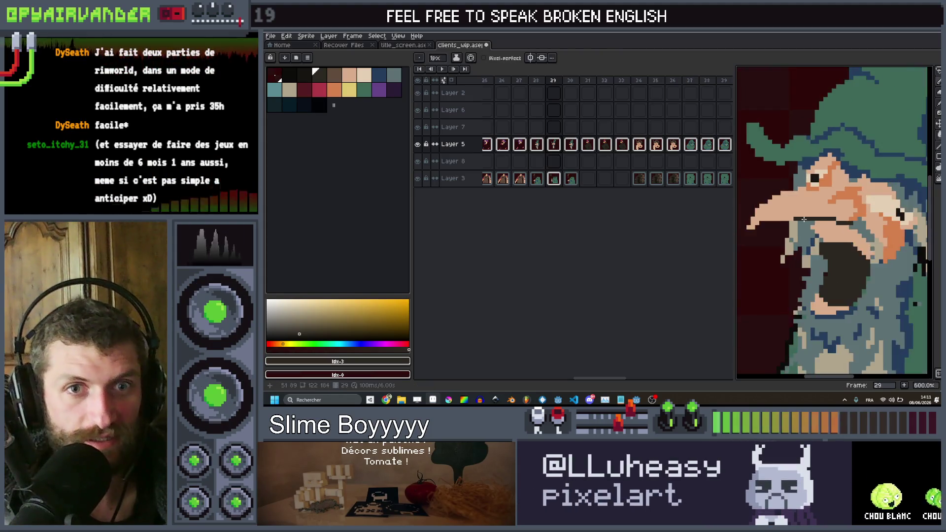
pyautogui.scroll(5, 799, 217)
pyautogui.scroll(-5, 787, 211)
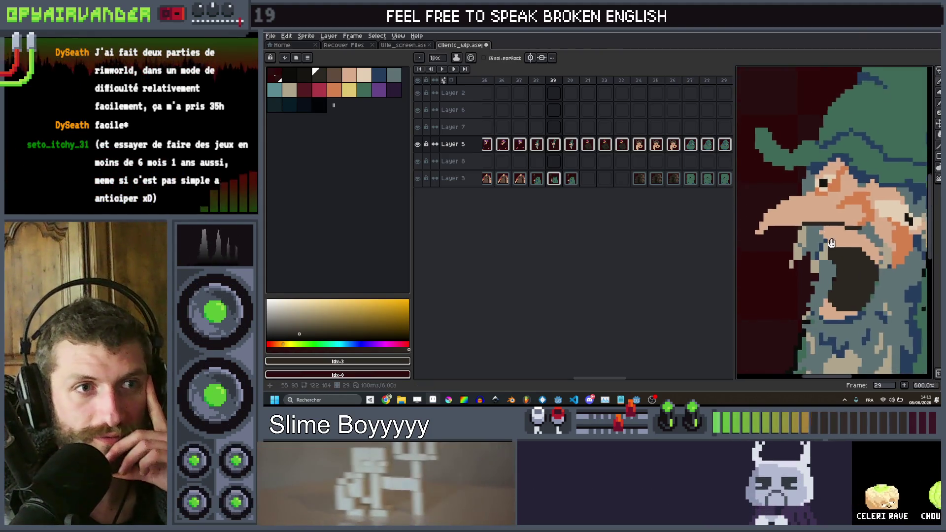
pyautogui.scroll(-3, 787, 211)
pyautogui.scroll(2, 813, 236)
pyautogui.scroll(-3, 831, 263)
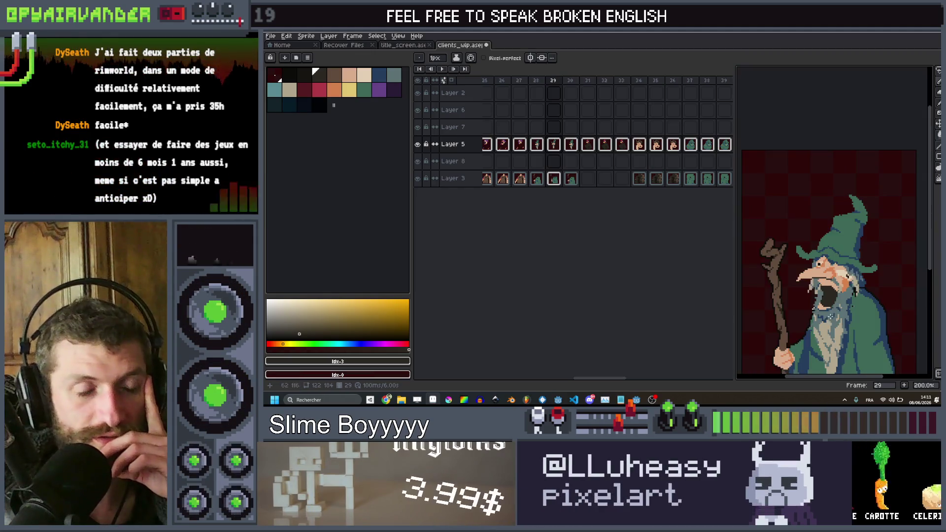
pyautogui.scroll(8, 836, 308)
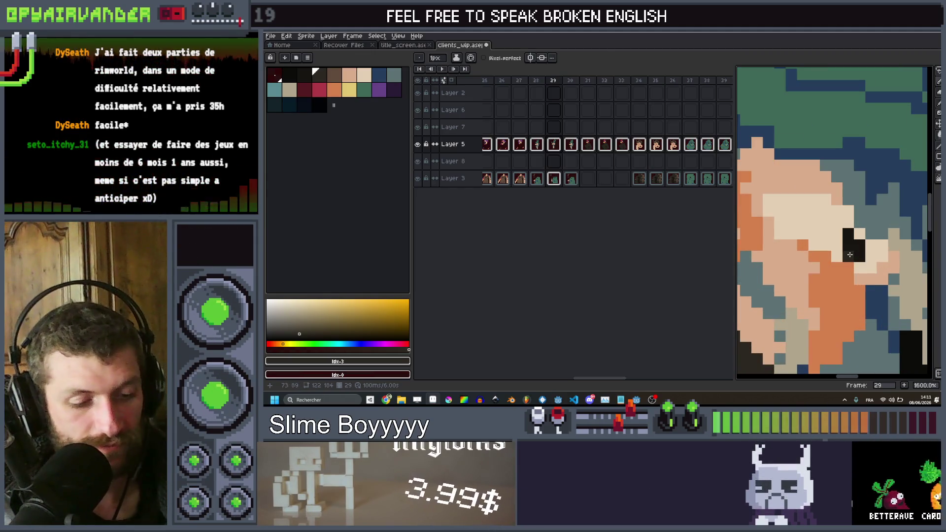
# Sample around the eye, return to the Pencil, and load the light beige.
pyautogui.press('i')
pyautogui.click(857, 237)
pyautogui.press('b')
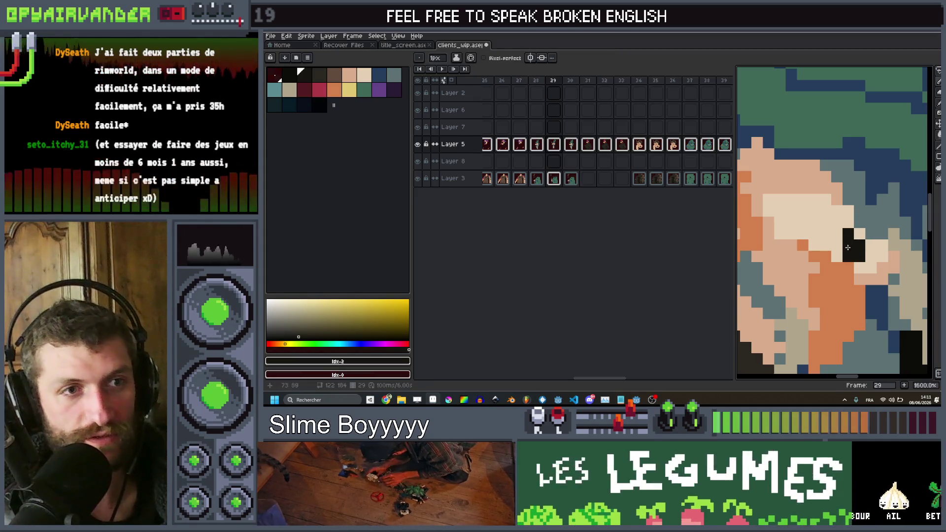
pyautogui.keyDown('alt'); pyautogui.click(833, 233); pyautogui.keyUp('alt')
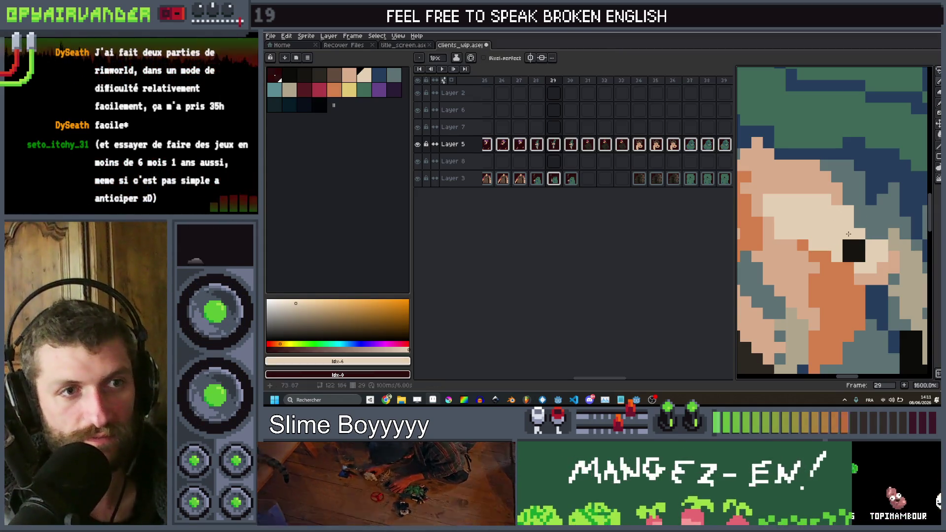
pyautogui.scroll(-1, 857, 216)
pyautogui.scroll(-8, 862, 207)
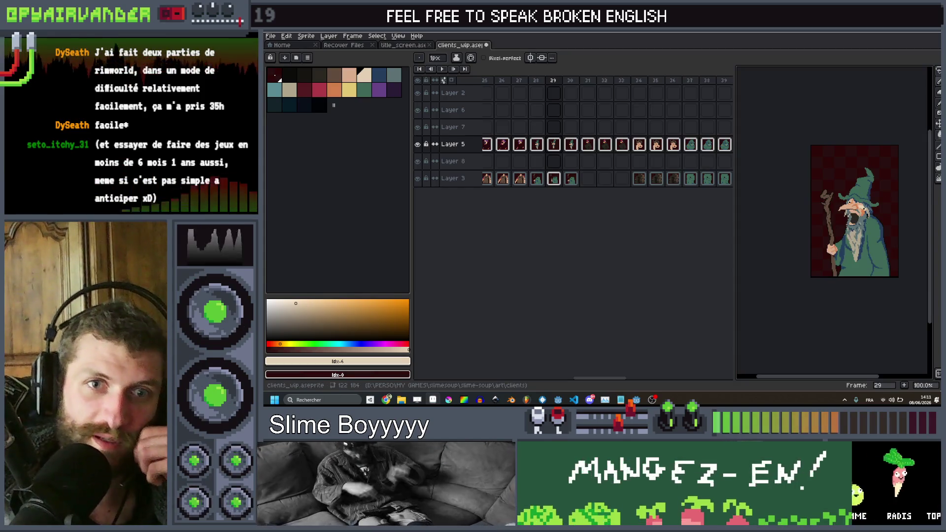
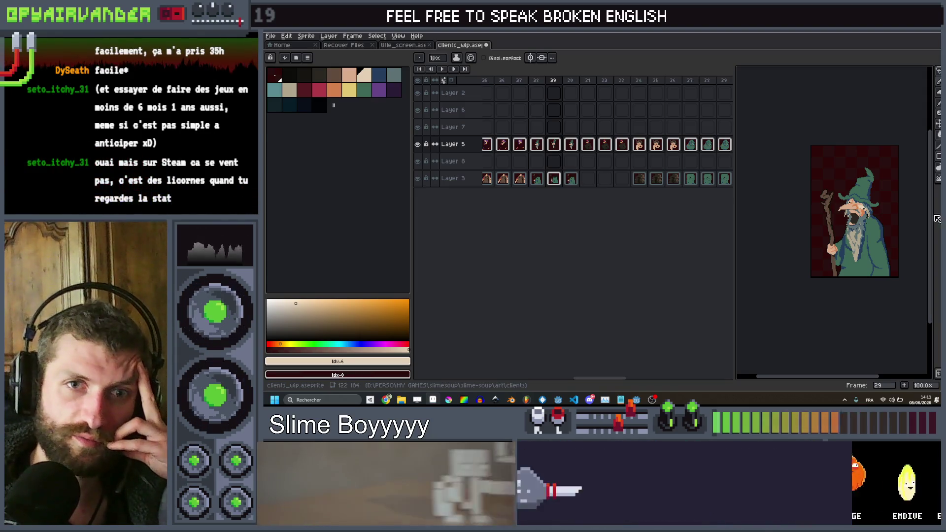
# With a 1px pencil, draw a thin black line through the wizard's beard.
pyautogui.scroll(6, 836, 267)
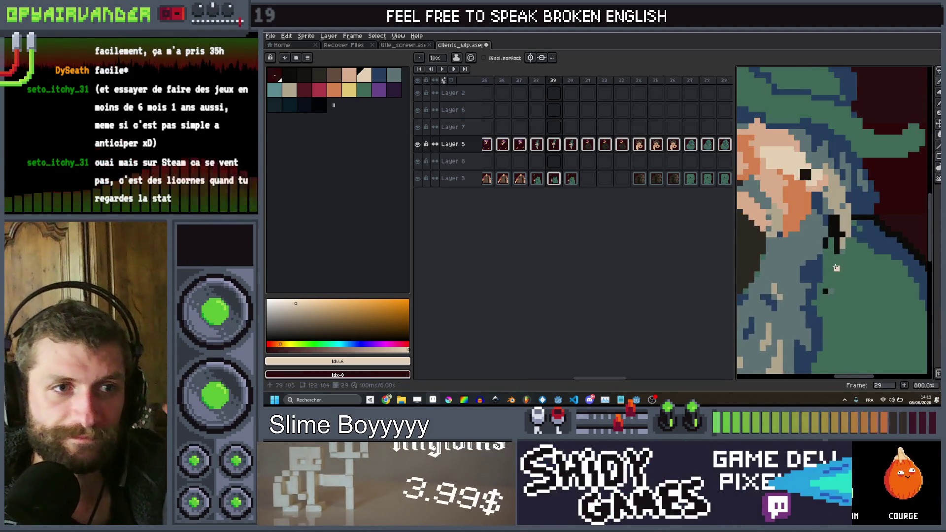
pyautogui.scroll(3, 836, 268)
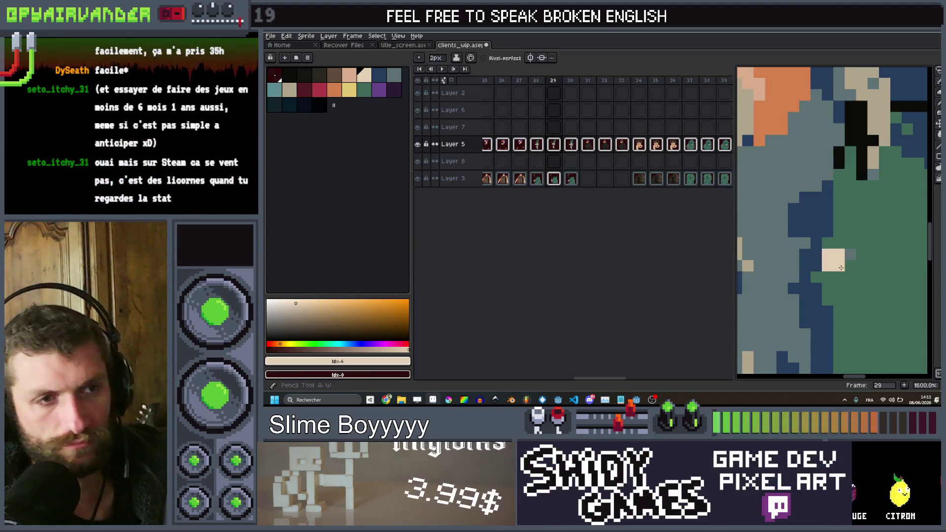
pyautogui.scroll(-3, 879, 217)
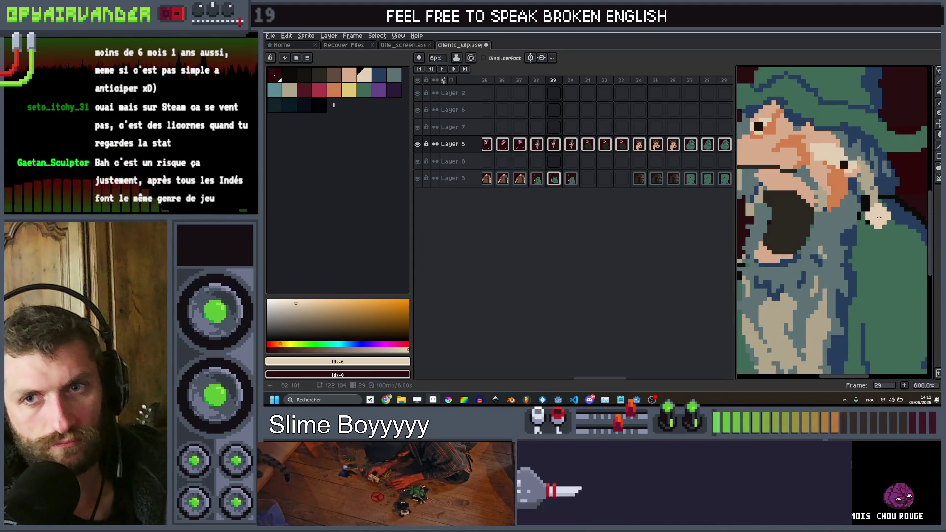
pyautogui.scroll(2, 879, 217)
pyautogui.press('-')
pyautogui.press('-')
pyautogui.press('-')
pyautogui.moveTo(879, 217); pyautogui.dragTo(850, 257)
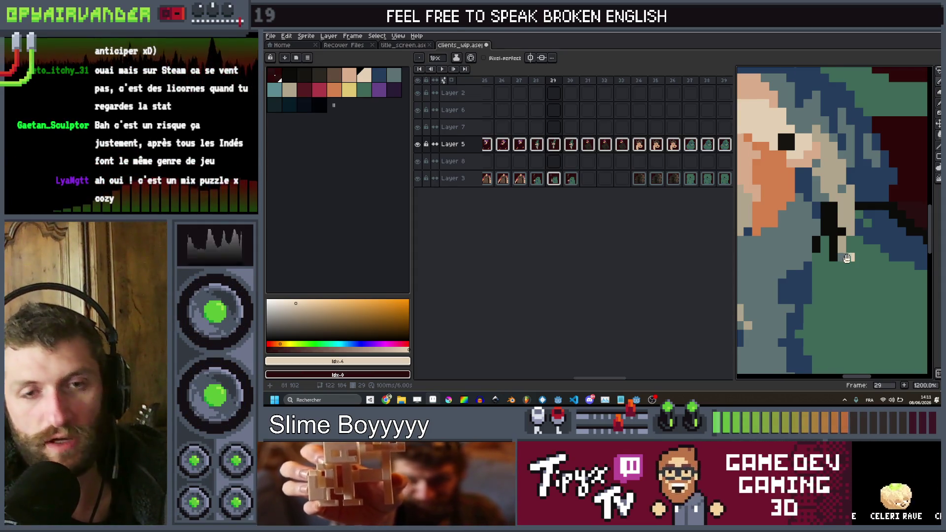
pyautogui.scroll(1, 847, 258)
pyautogui.press('i')
pyautogui.press('b')
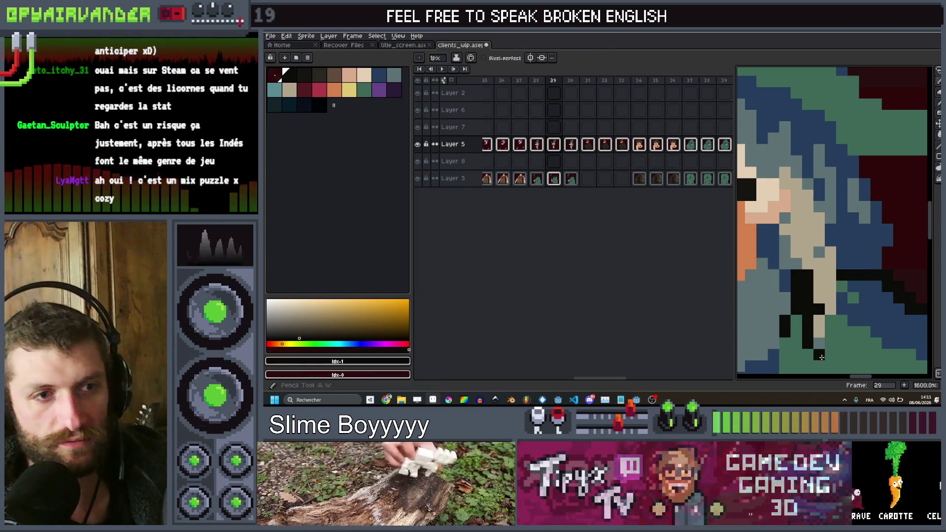
pyautogui.moveTo(819, 354); pyautogui.dragTo(842, 309)
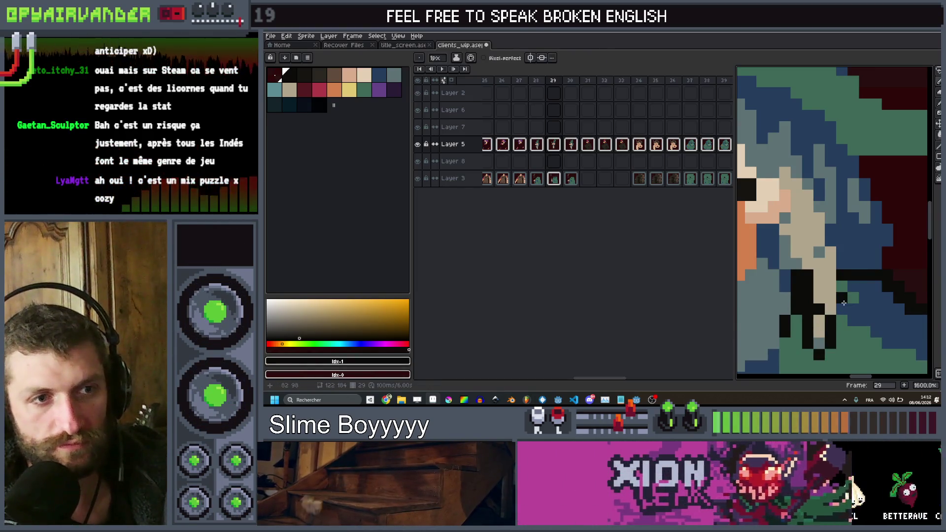
# Darken the light tan pixels beside the wizard's open mouth with 1px strokes.
pyautogui.scroll(-9, 849, 305)
pyautogui.scroll(6, 848, 279)
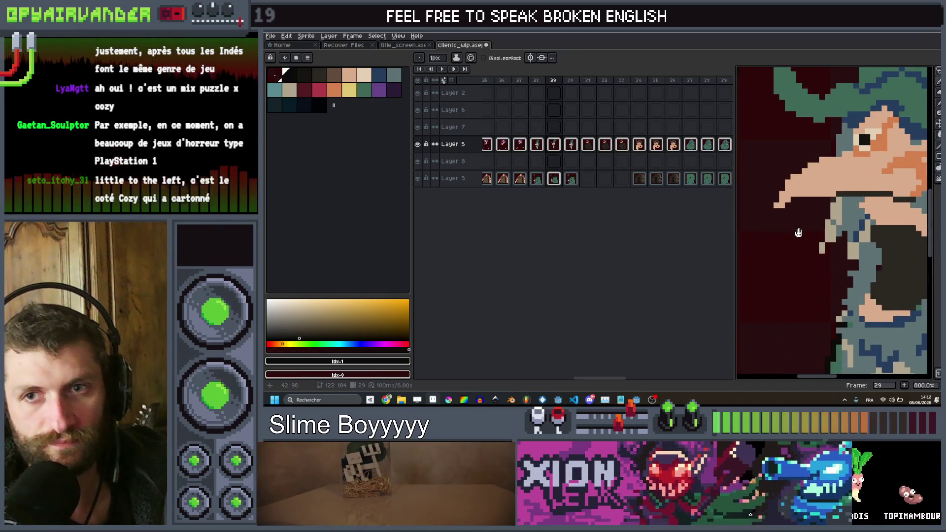
pyautogui.moveTo(803, 228); pyautogui.dragTo(785, 258)
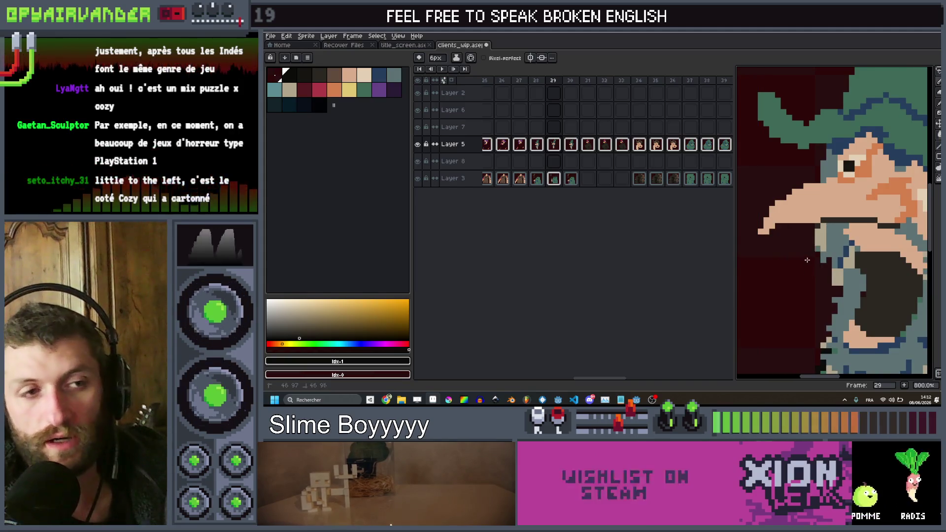
pyautogui.scroll(-5, 808, 267)
pyautogui.scroll(3, 812, 267)
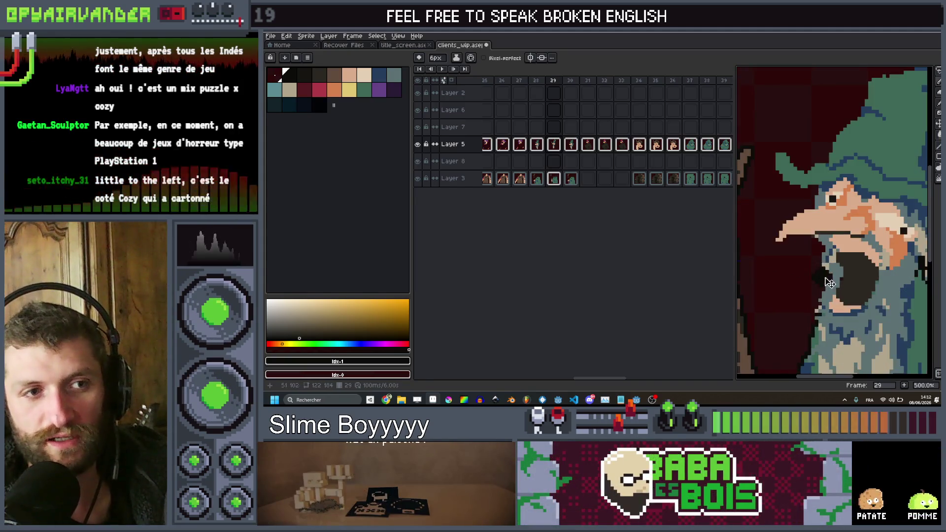
pyautogui.scroll(4, 828, 278)
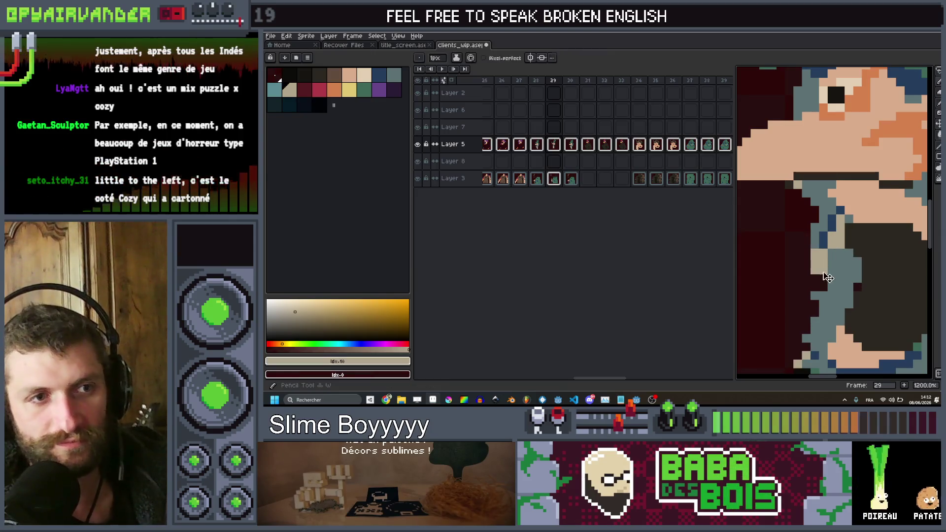
pyautogui.press('-')
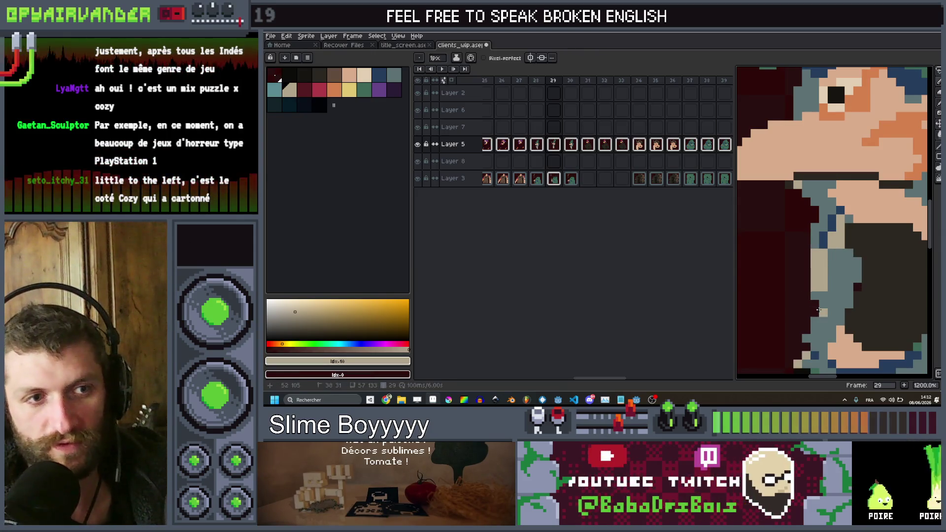
pyautogui.scroll(-5, 806, 341)
pyautogui.scroll(7, 767, 297)
pyautogui.moveTo(767, 296); pyautogui.dragTo(778, 272)
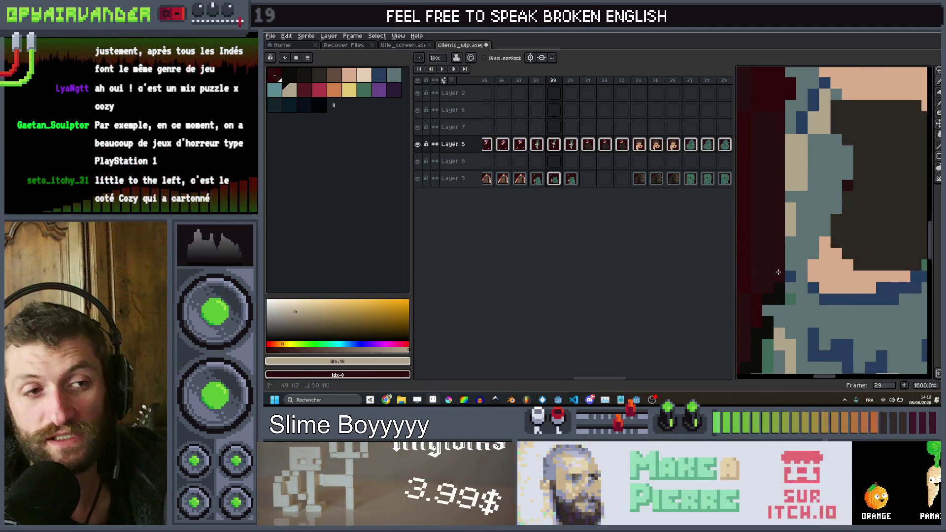
pyautogui.moveTo(767, 309); pyautogui.dragTo(793, 298)
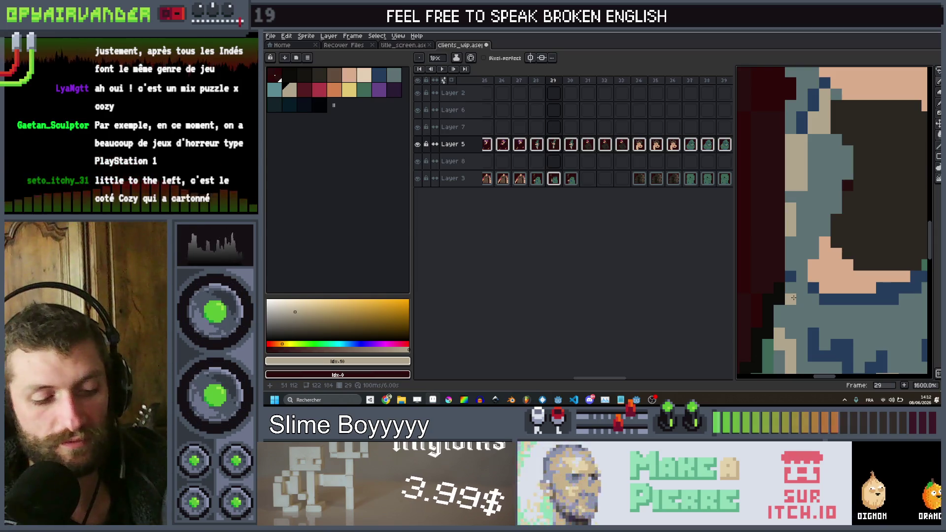
pyautogui.scroll(-8, 836, 209)
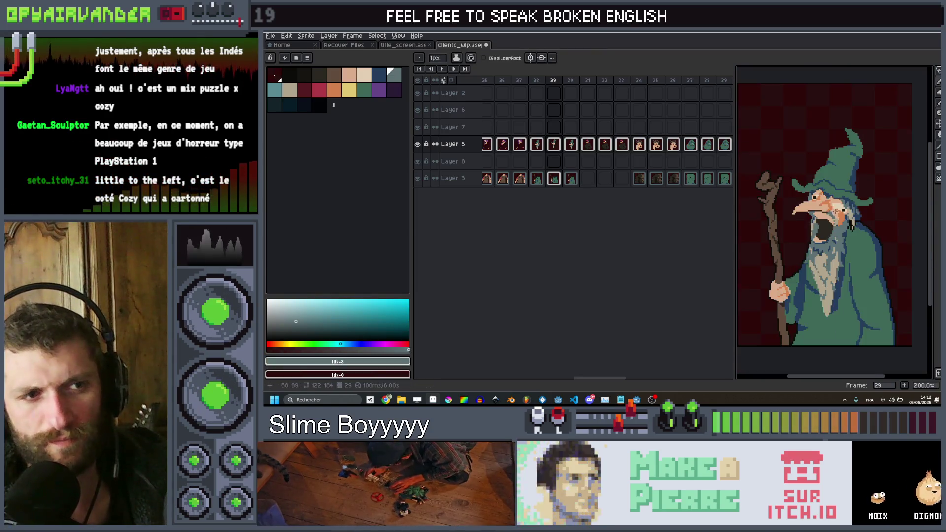
# Zoom in on the hat and make its green swatch (index 15) the foreground colour.
pyautogui.scroll(4, 815, 194)
pyautogui.scroll(-3, 814, 209)
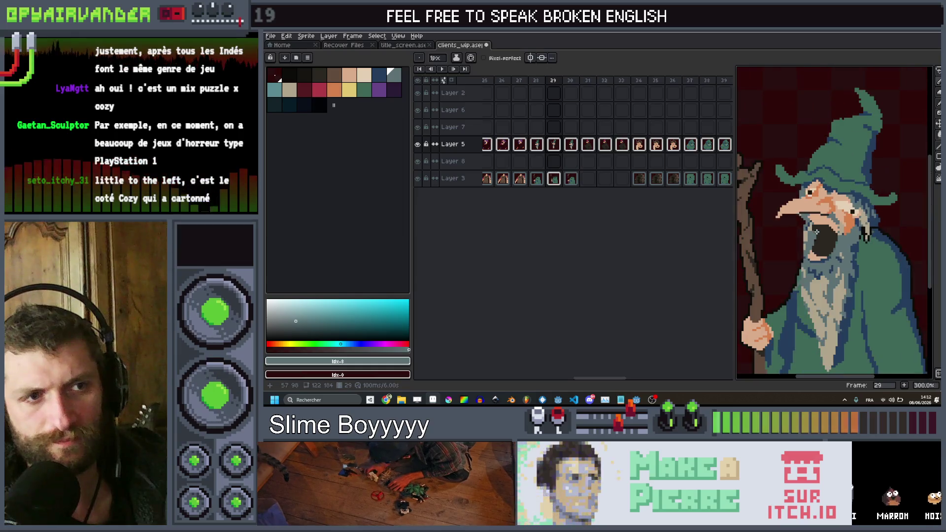
pyautogui.scroll(6, 804, 220)
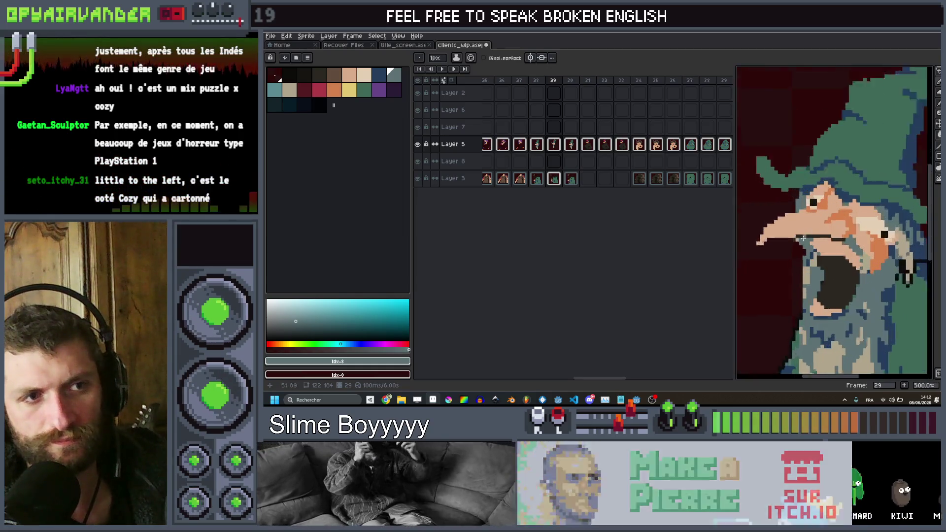
pyautogui.scroll(-4, 786, 242)
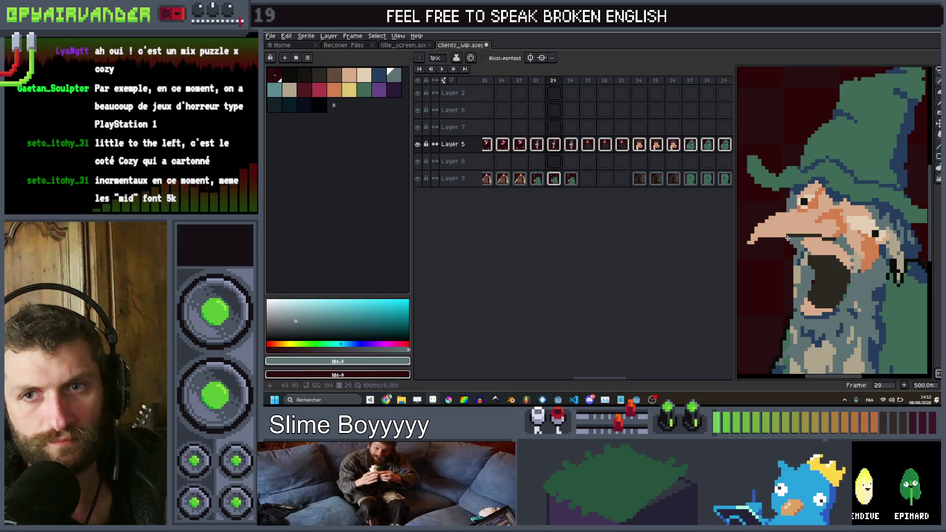
pyautogui.scroll(1, 788, 246)
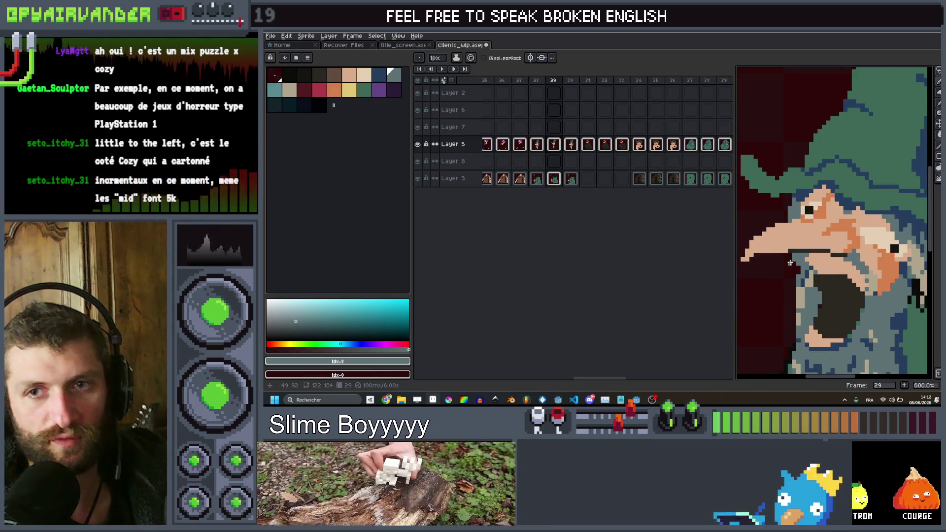
pyautogui.scroll(-3, 801, 242)
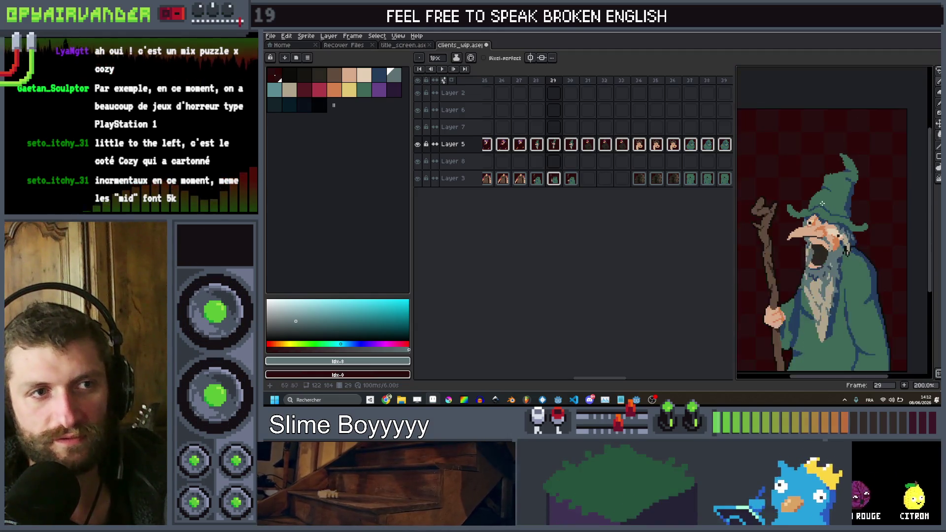
pyautogui.scroll(3, 805, 226)
pyautogui.scroll(-2, 810, 209)
pyautogui.scroll(1, 813, 204)
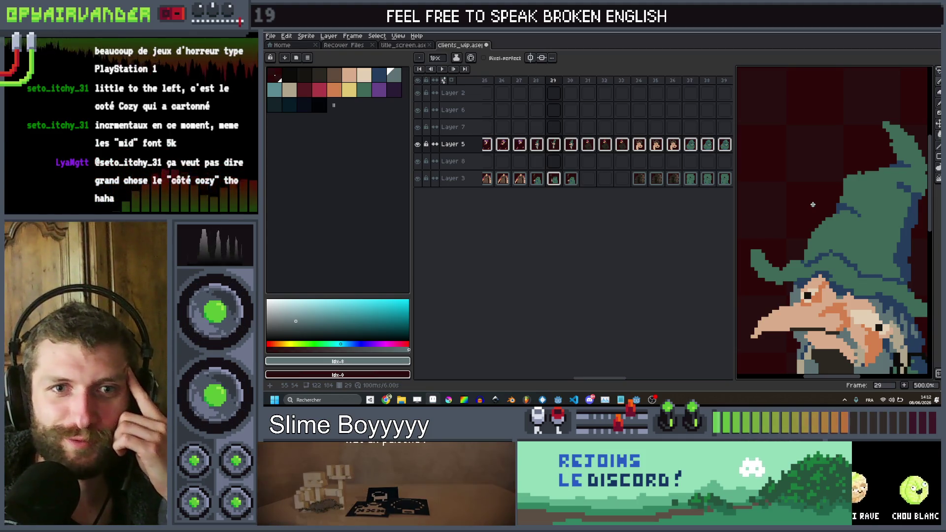
pyautogui.scroll(-2, 835, 227)
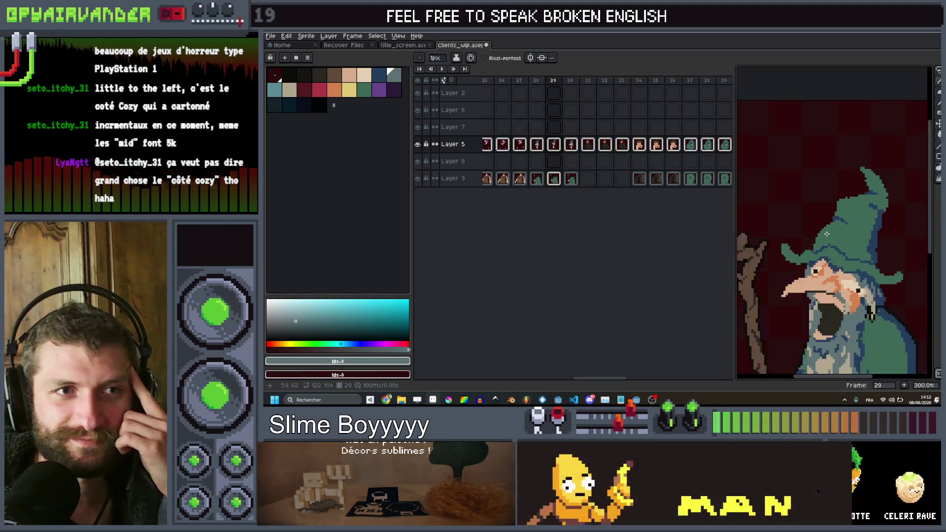
pyautogui.scroll(6, 835, 227)
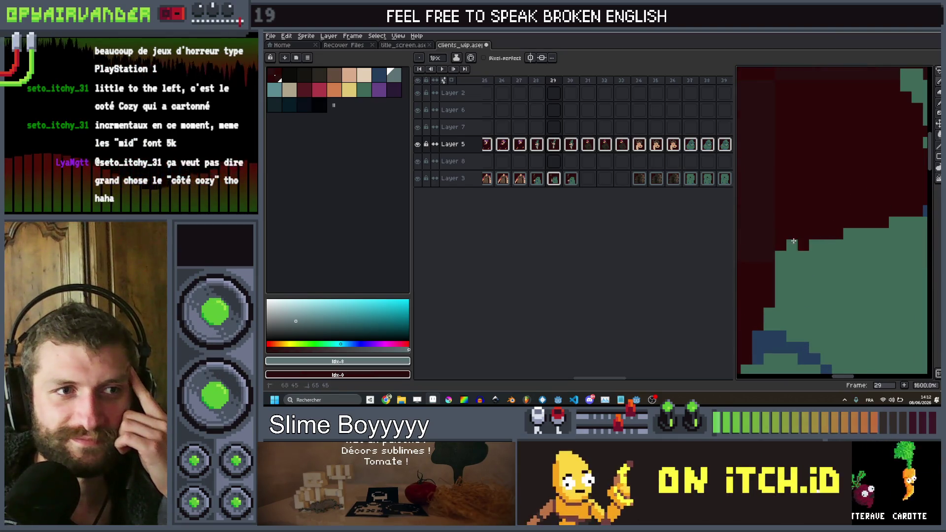
pyautogui.scroll(-6, 766, 266)
pyautogui.scroll(6, 807, 247)
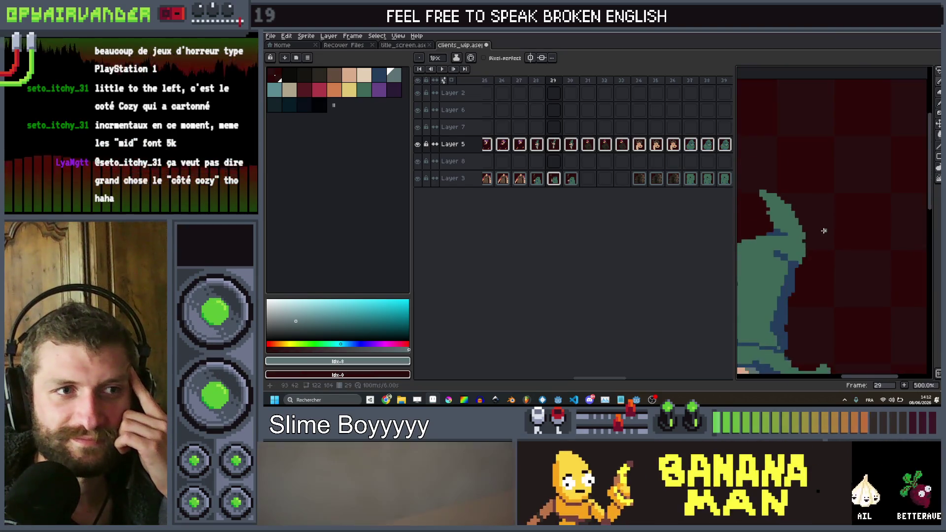
pyautogui.keyDown('alt'); pyautogui.click(809, 236); pyautogui.keyUp('alt')
pyautogui.scroll(-3, 809, 246)
pyautogui.scroll(4, 787, 242)
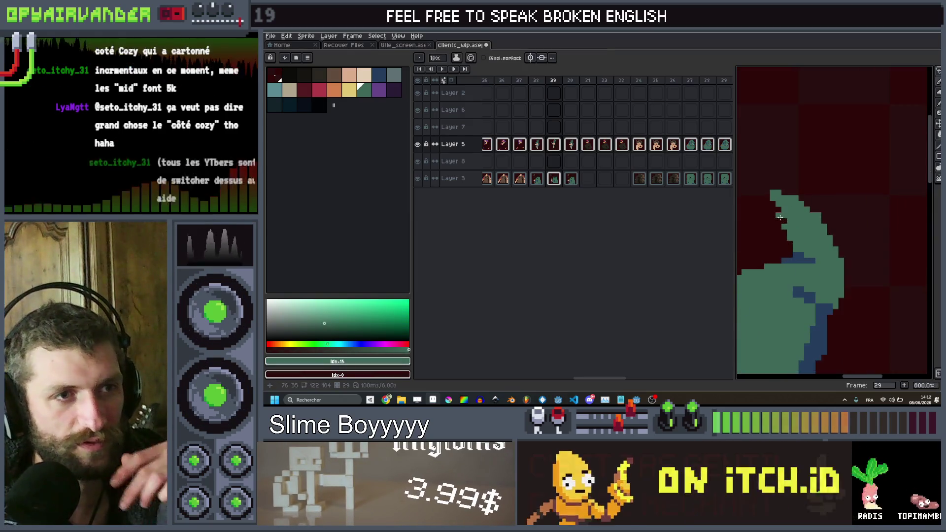
pyautogui.scroll(-6, 786, 227)
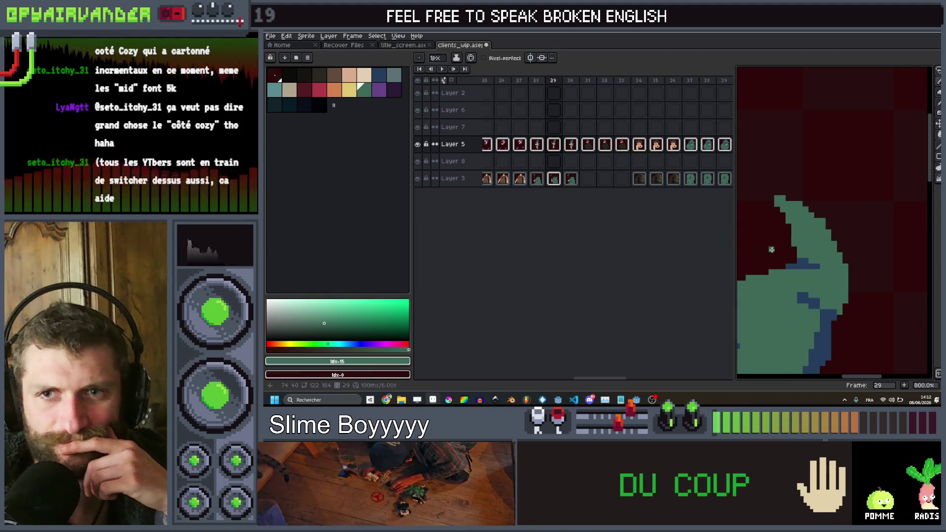
pyautogui.scroll(-2, 823, 219)
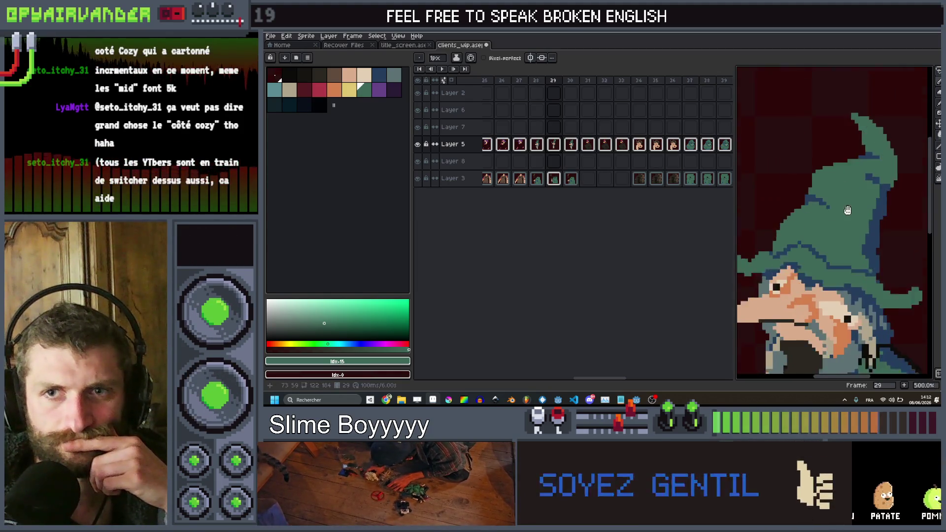
pyautogui.scroll(2, 853, 203)
pyautogui.scroll(-2, 853, 203)
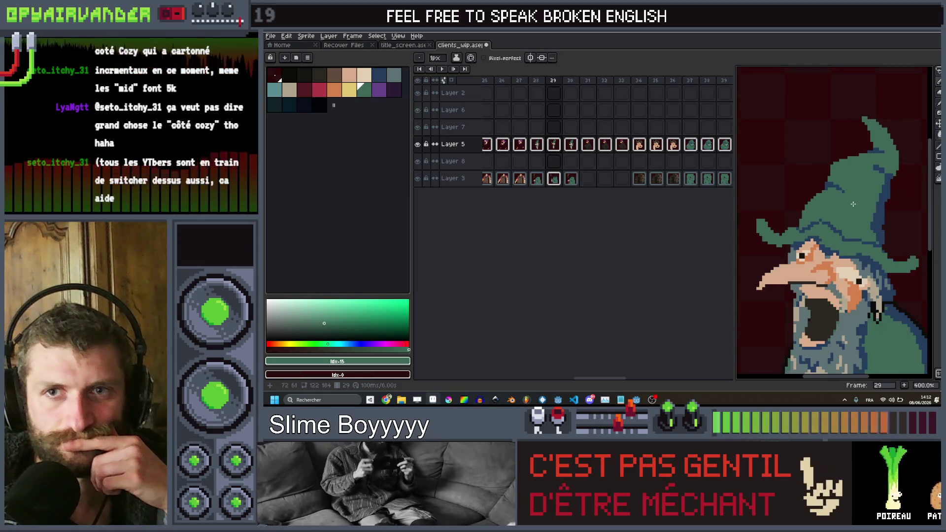
pyautogui.scroll(1, 852, 204)
pyautogui.scroll(-2, 853, 204)
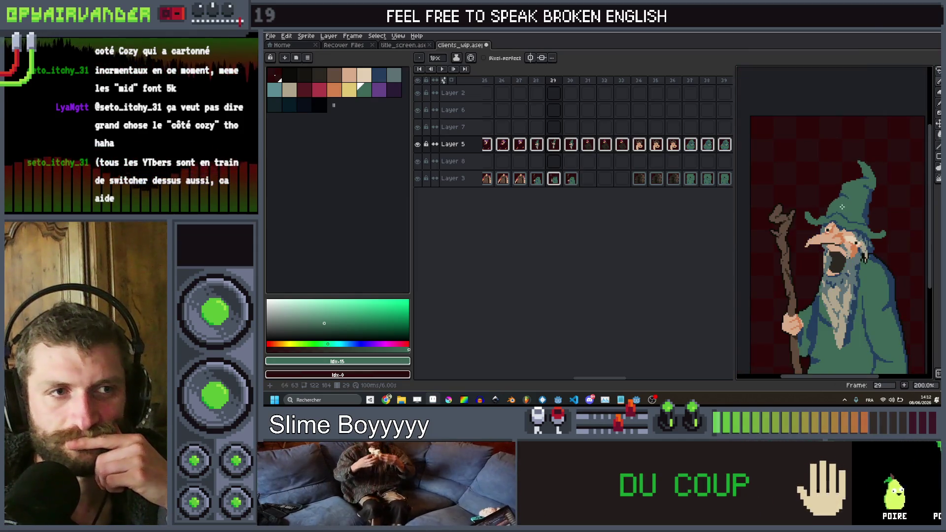
pyautogui.scroll(1, 814, 238)
pyautogui.scroll(-3, 814, 238)
# Sample the beard's grey-blue and paint it beside the mouth and down the beard.
pyautogui.scroll(1, 814, 238)
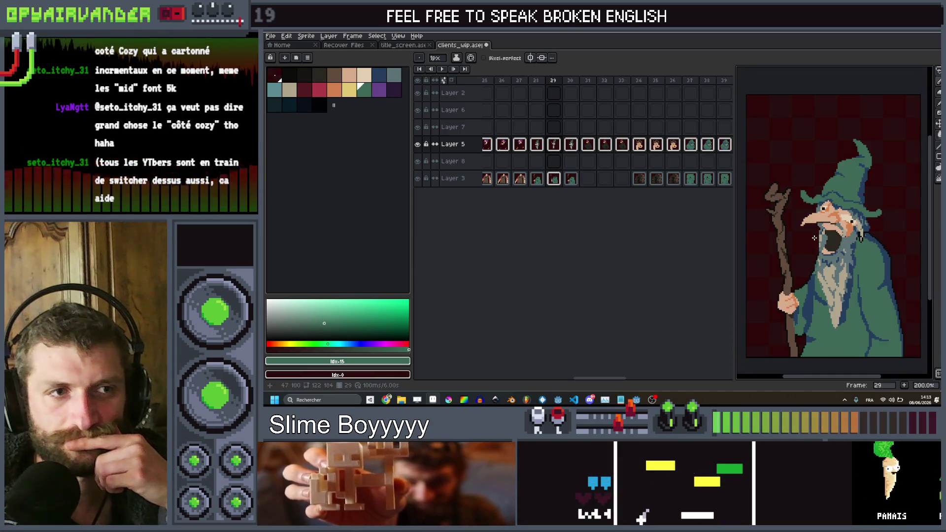
pyautogui.scroll(10, 814, 238)
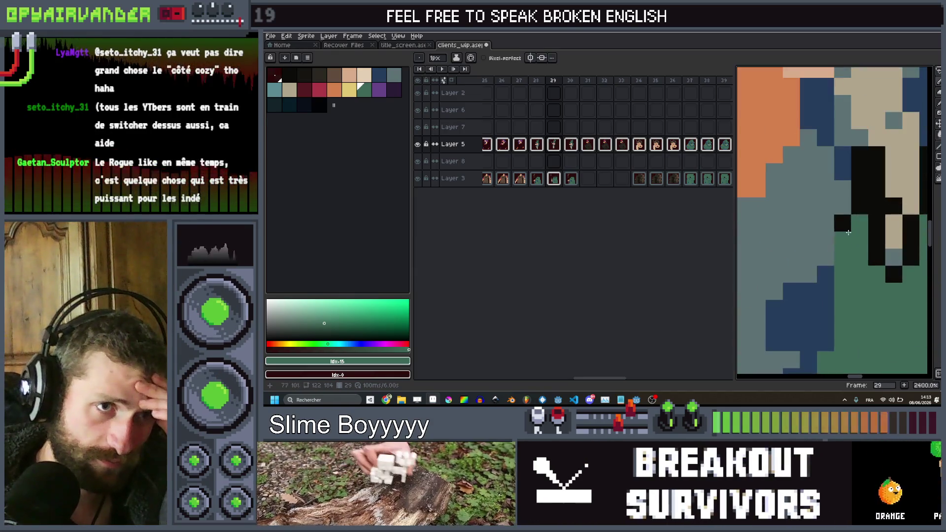
pyautogui.scroll(-8, 843, 229)
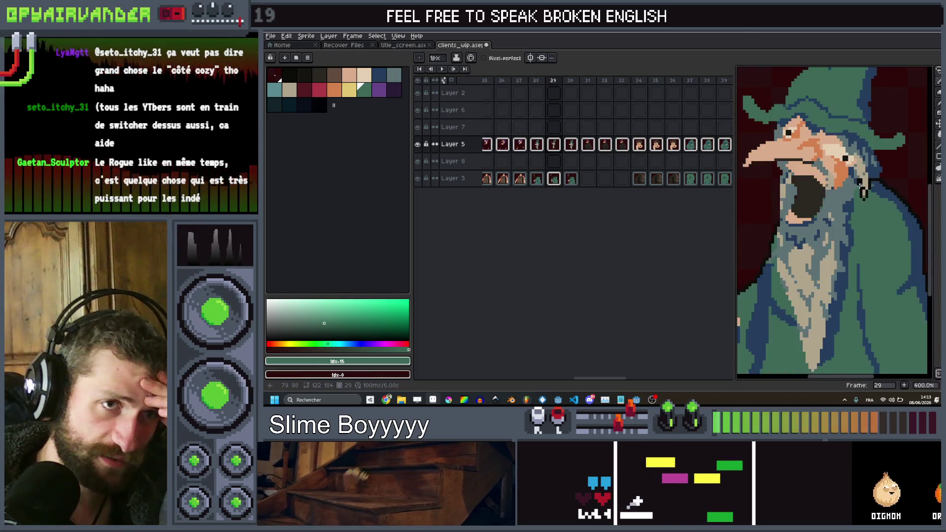
pyautogui.scroll(6, 835, 250)
pyautogui.scroll(-8, 836, 250)
pyautogui.scroll(2, 856, 239)
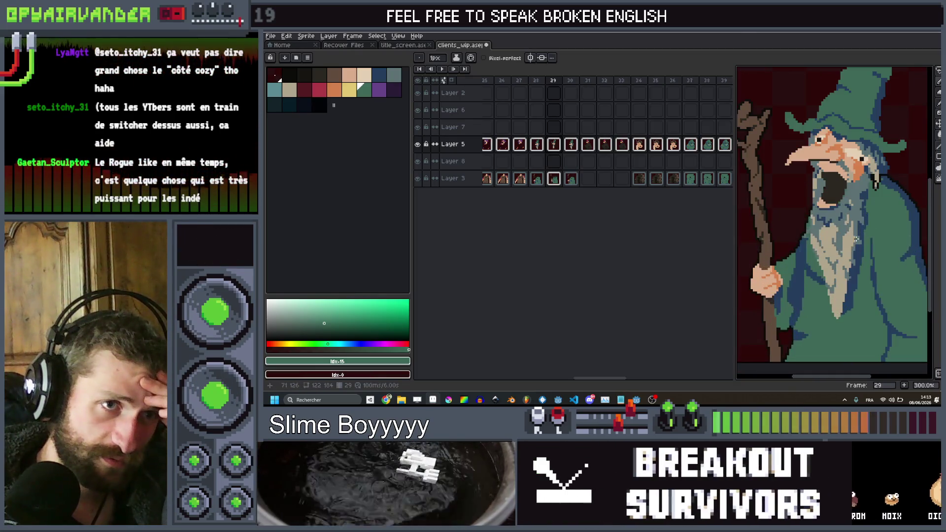
pyautogui.scroll(5, 824, 192)
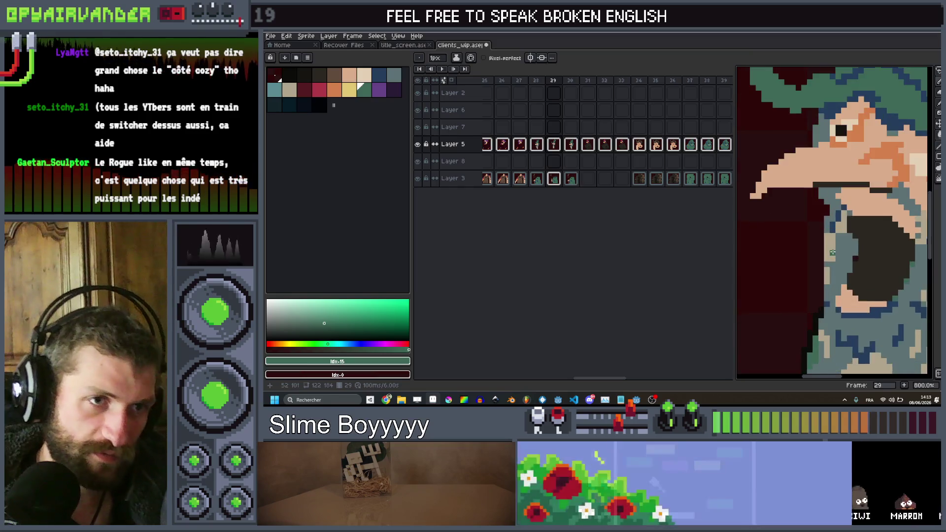
pyautogui.click(851, 262)
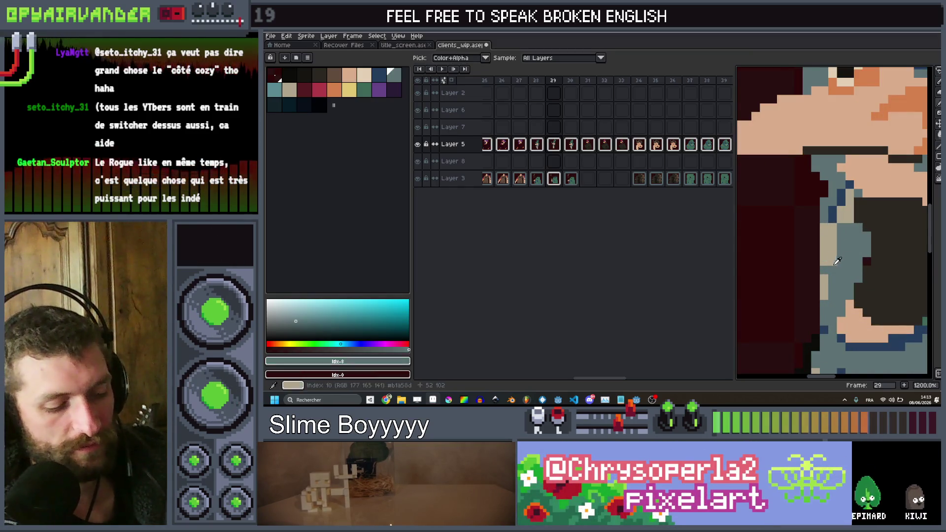
pyautogui.press('b')
pyautogui.moveTo(829, 256); pyautogui.dragTo(822, 294)
pyautogui.press('-')
pyautogui.press('-')
pyautogui.scroll(-3, 838, 263)
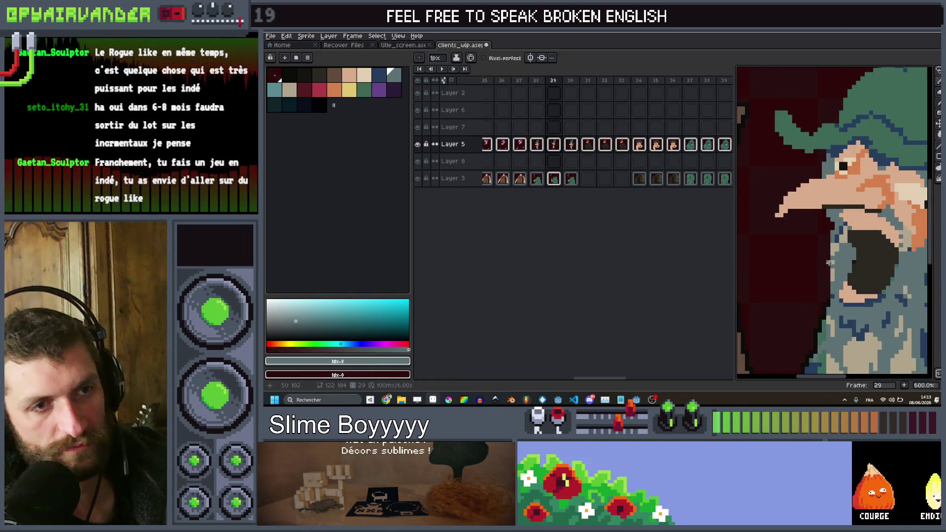
pyautogui.scroll(5, 829, 259)
pyautogui.moveTo(831, 228); pyautogui.dragTo(833, 349)
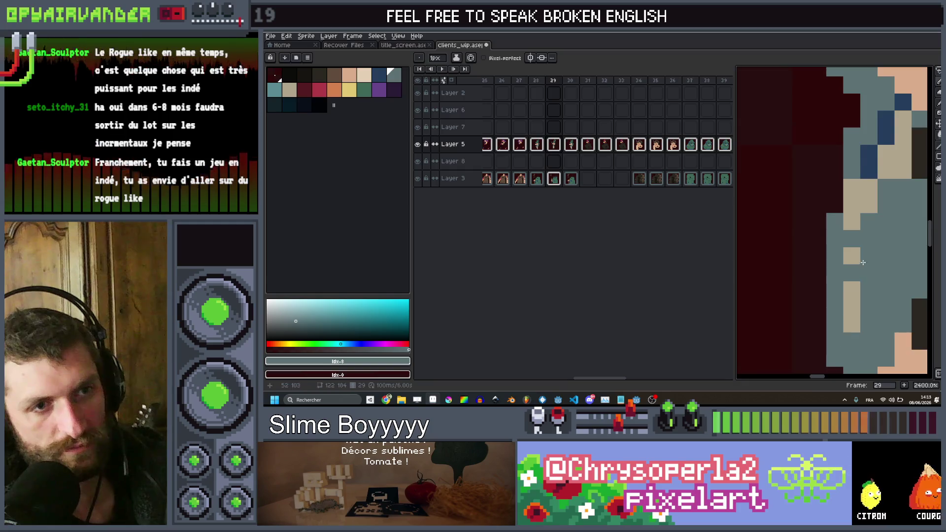
# Sample the beard's shading blue and paint it along the mouth's edge and diagonally beside it.
pyautogui.scroll(-5, 863, 263)
pyautogui.scroll(4, 844, 303)
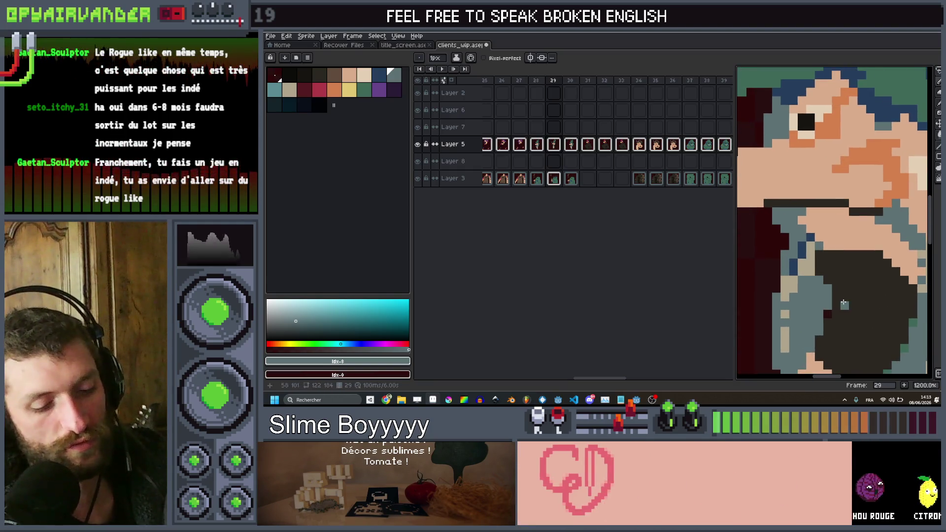
pyautogui.keyDown('alt'); pyautogui.click(834, 313); pyautogui.keyUp('alt')
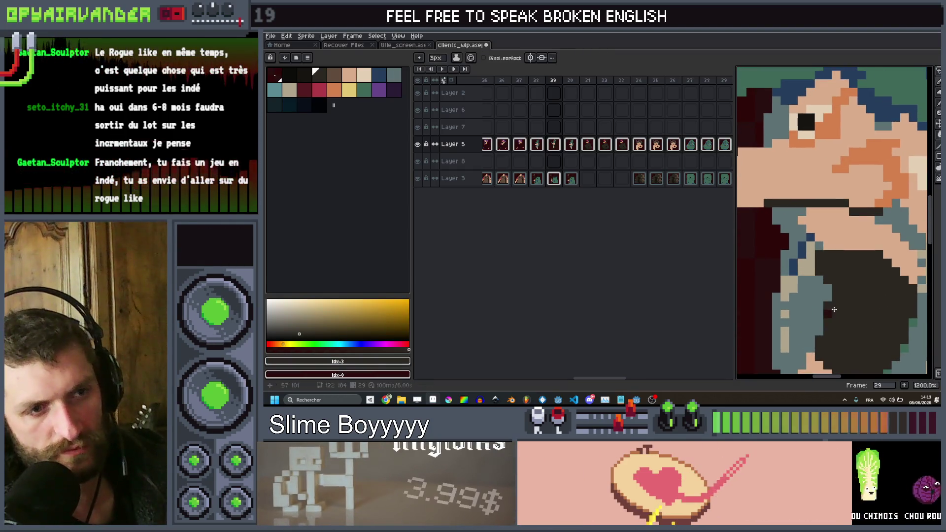
pyautogui.scroll(-3, 834, 310)
pyautogui.scroll(3, 820, 287)
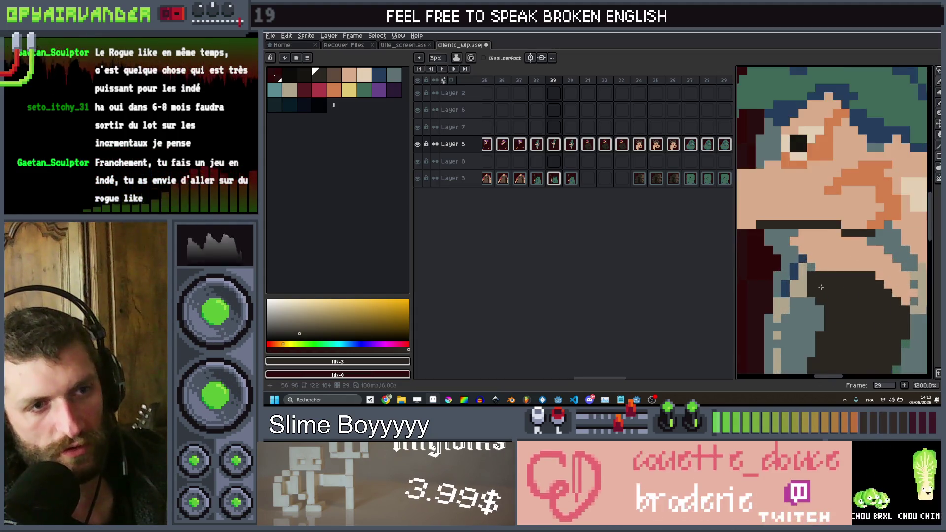
pyautogui.press('alt')
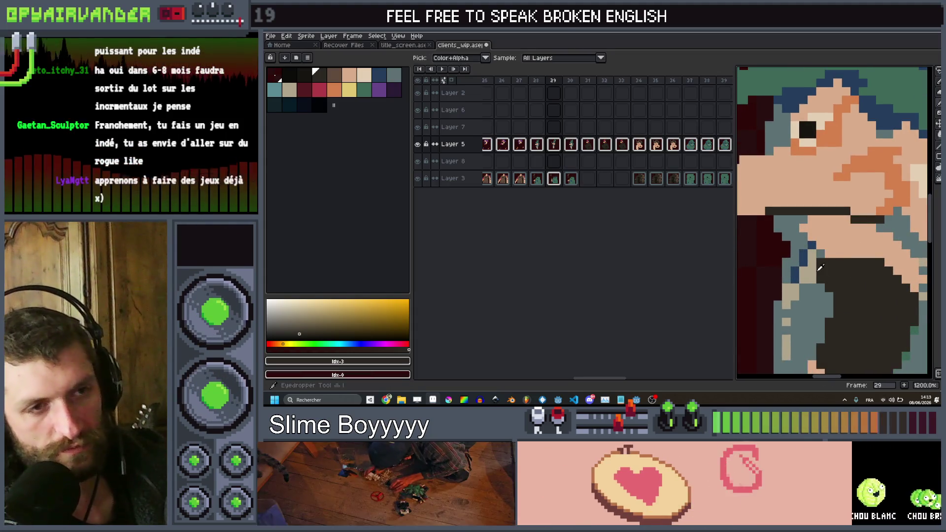
pyautogui.keyDown('alt'); pyautogui.click(815, 243); pyautogui.keyUp('alt')
pyautogui.moveTo(812, 286); pyautogui.dragTo(823, 291)
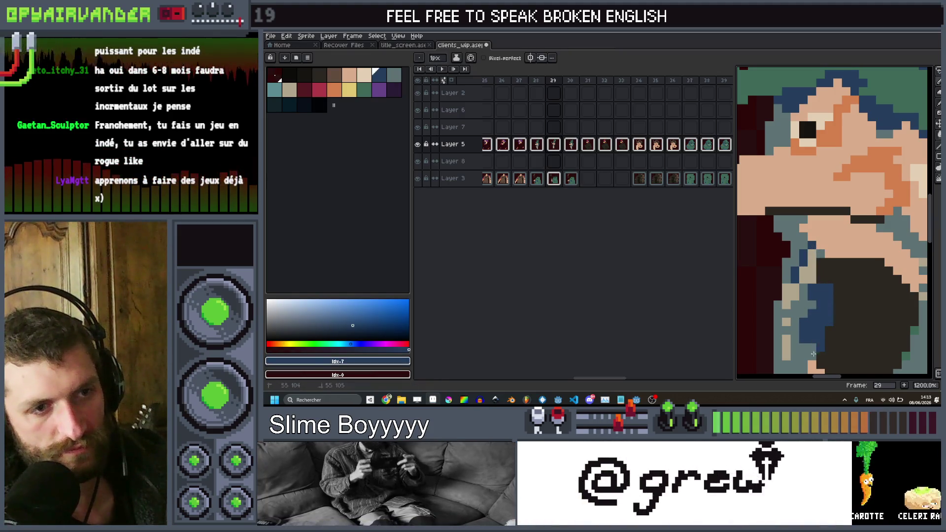
pyautogui.scroll(-8, 820, 321)
pyautogui.scroll(8, 820, 343)
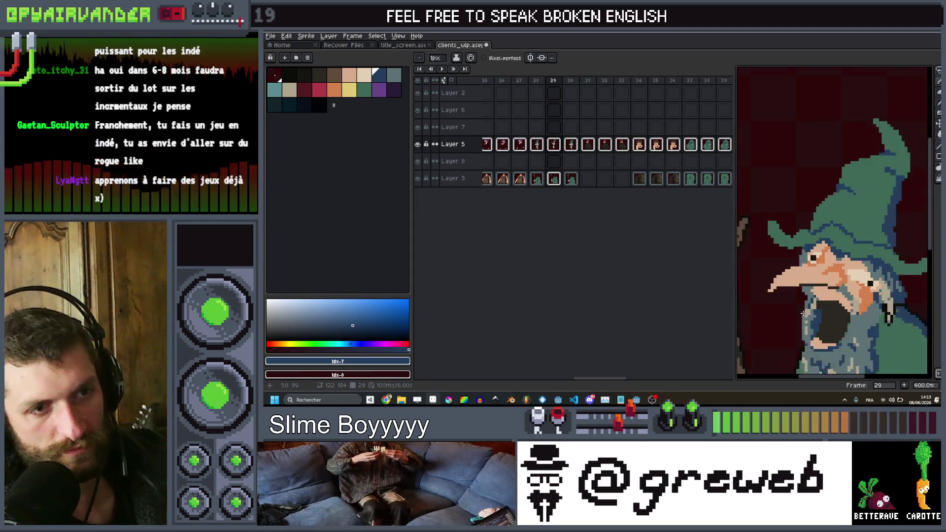
pyautogui.moveTo(843, 303); pyautogui.dragTo(870, 268)
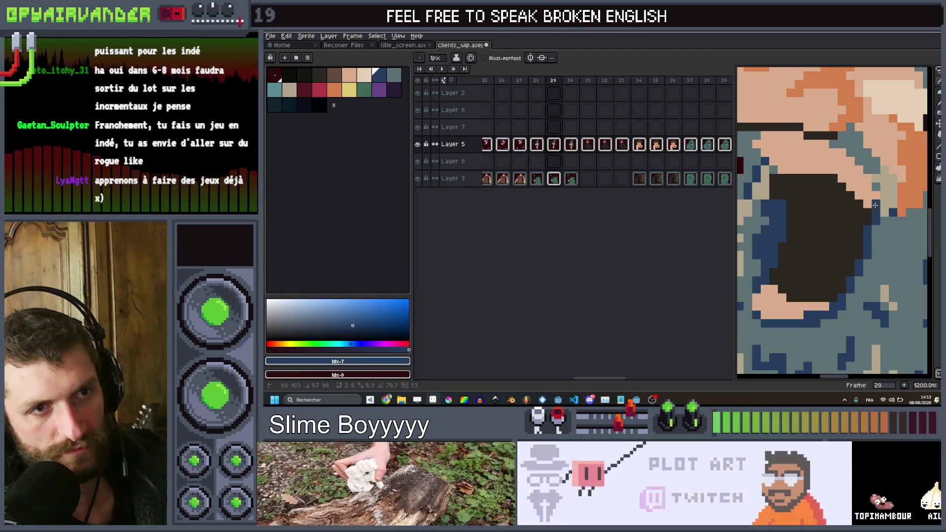
pyautogui.scroll(-6, 885, 248)
pyautogui.scroll(-3, 885, 247)
pyautogui.scroll(3, 868, 273)
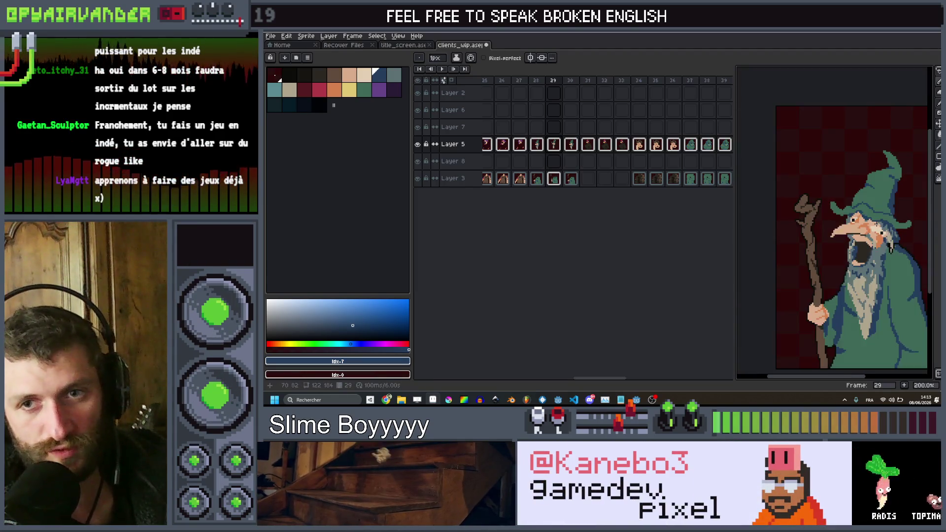
pyautogui.scroll(3, 855, 269)
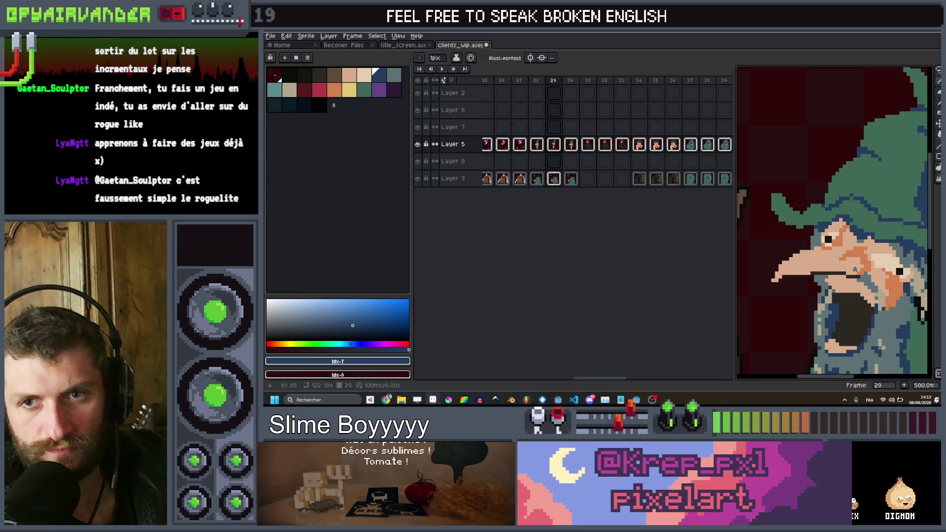
pyautogui.scroll(-1, 855, 269)
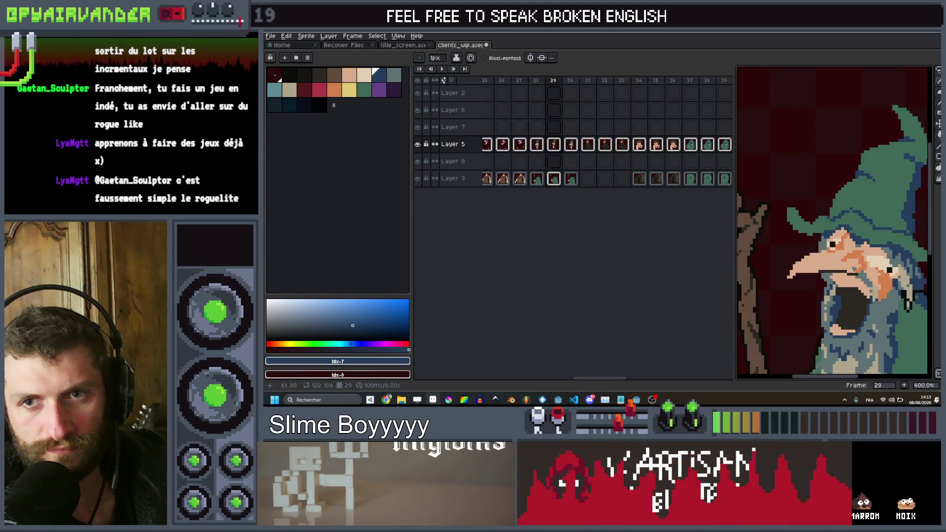
pyautogui.scroll(-3, 855, 269)
pyautogui.scroll(3, 863, 196)
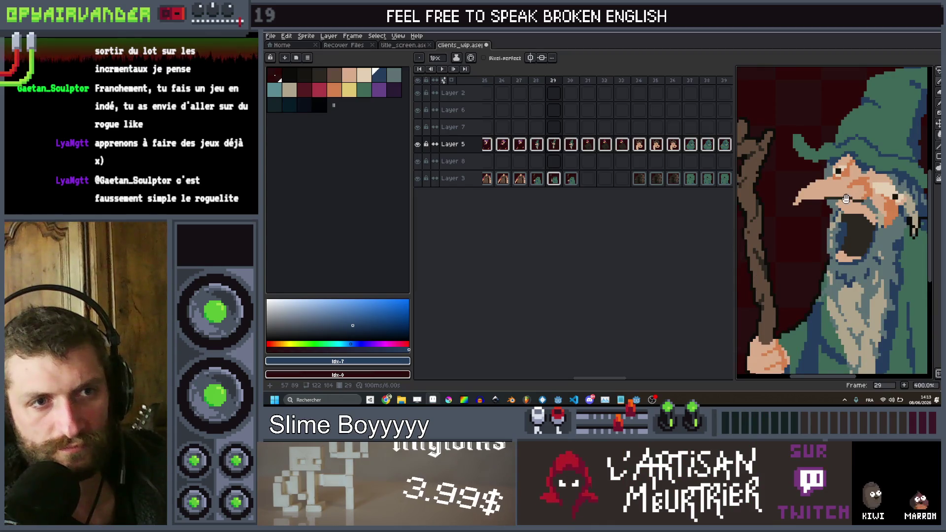
pyautogui.scroll(5, 802, 203)
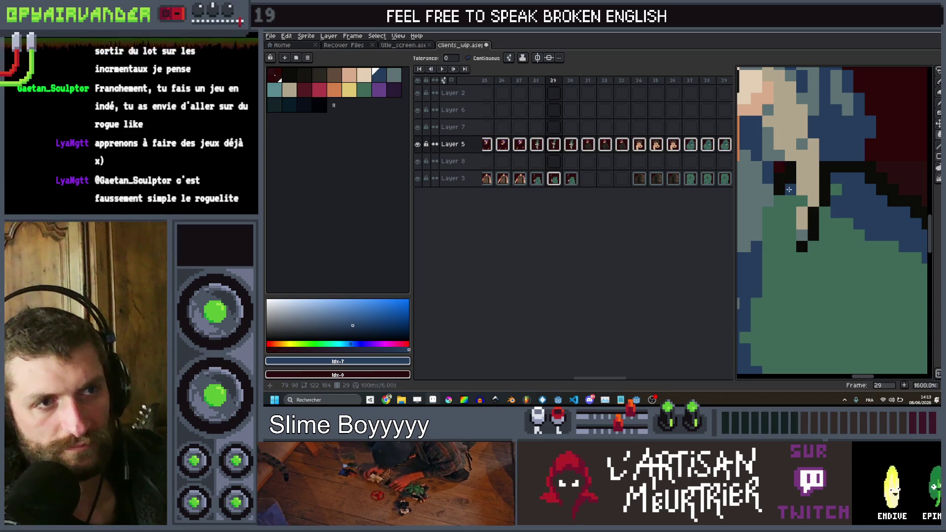
# Reposition the view and drag a rectangular selection around the whole wizard and staff.
pyautogui.scroll(-7, 791, 184)
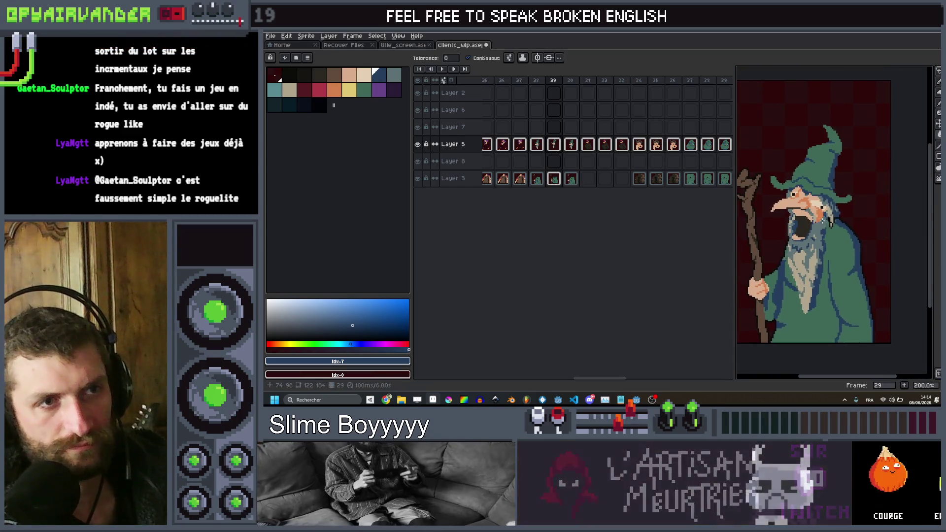
pyautogui.moveTo(841, 232); pyautogui.dragTo(844, 232)
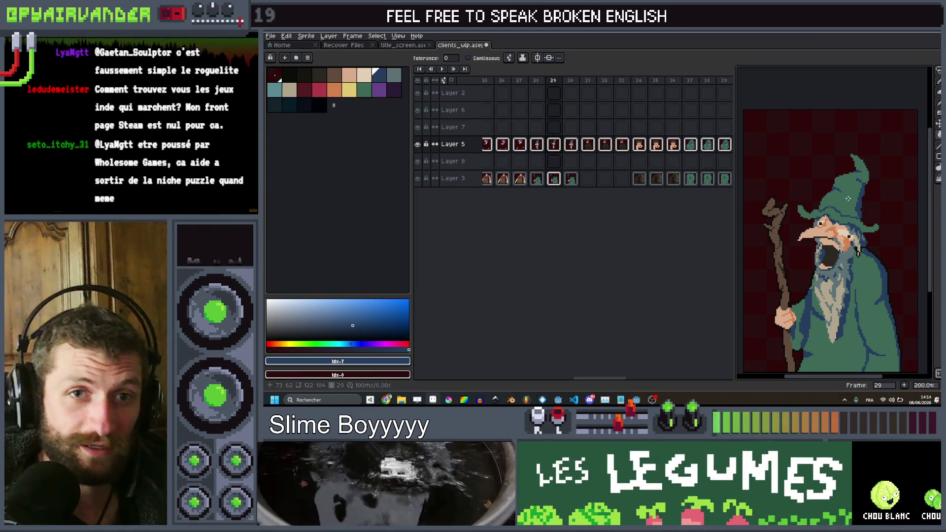
pyautogui.moveTo(850, 209)
pyautogui.mouseDown()
pyautogui.moveTo(849, 224)
pyautogui.moveTo(846, 211)
pyautogui.mouseUp()
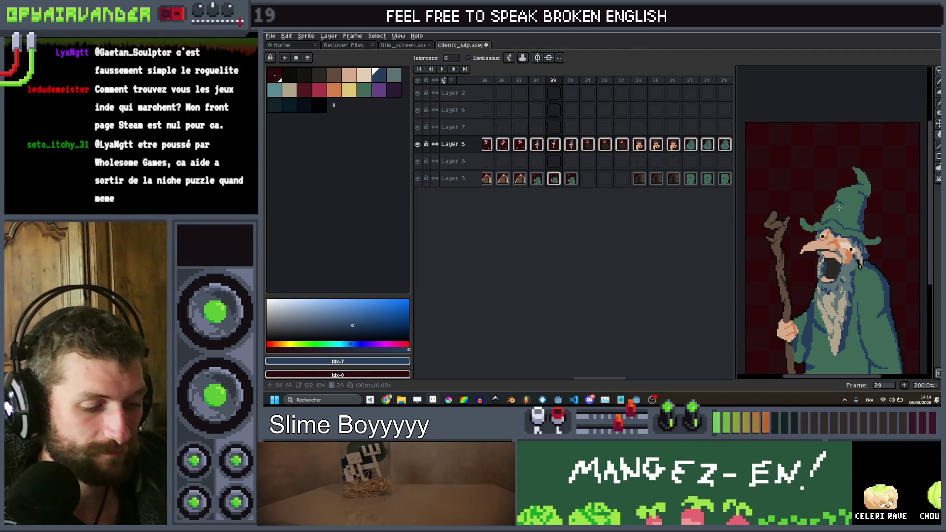
pyautogui.moveTo(805, 354); pyautogui.dragTo(795, 370)
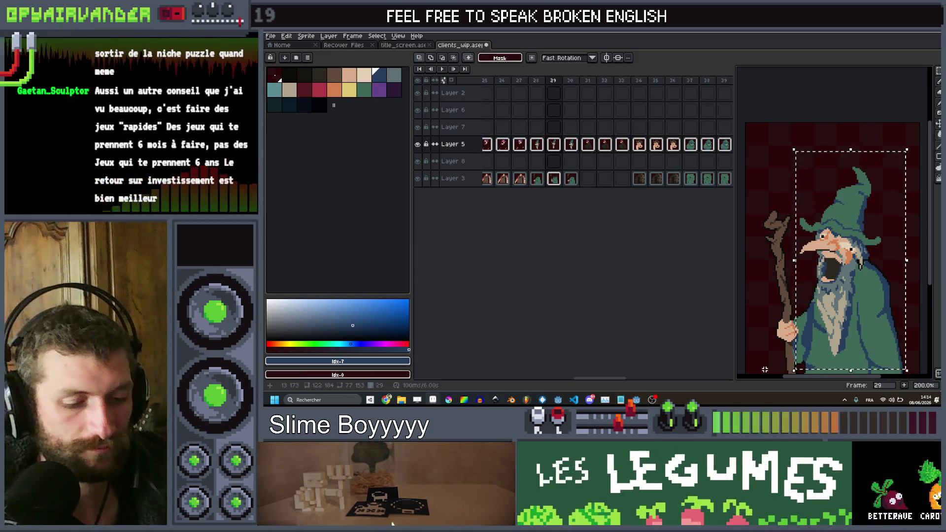
# Apply an Outline effect in the dark index-1 palette colour around the selected wizard.
pyautogui.click(288, 76)
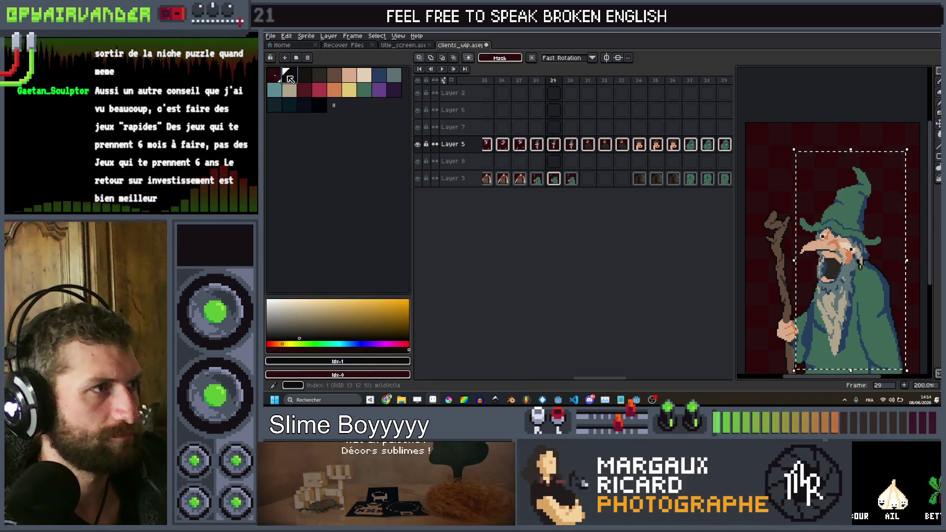
pyautogui.hotkey('shift', 'o')
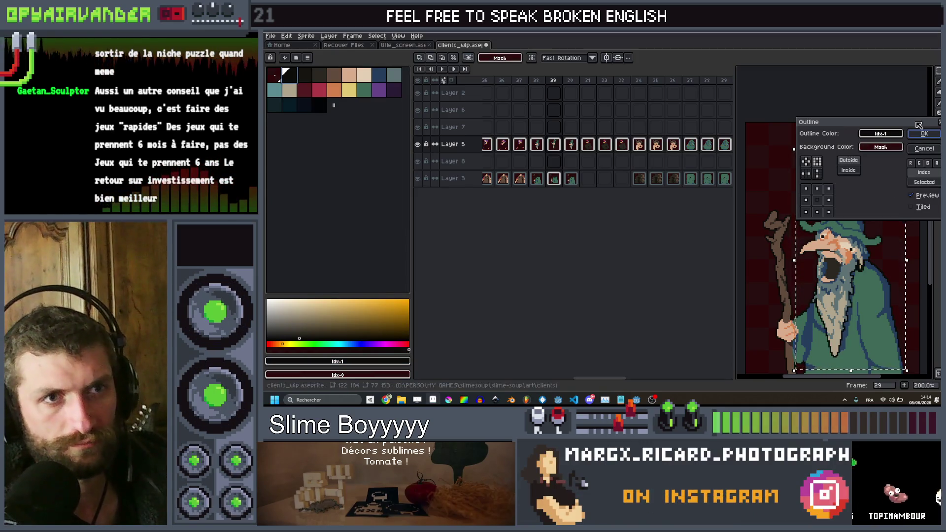
pyautogui.click(923, 136)
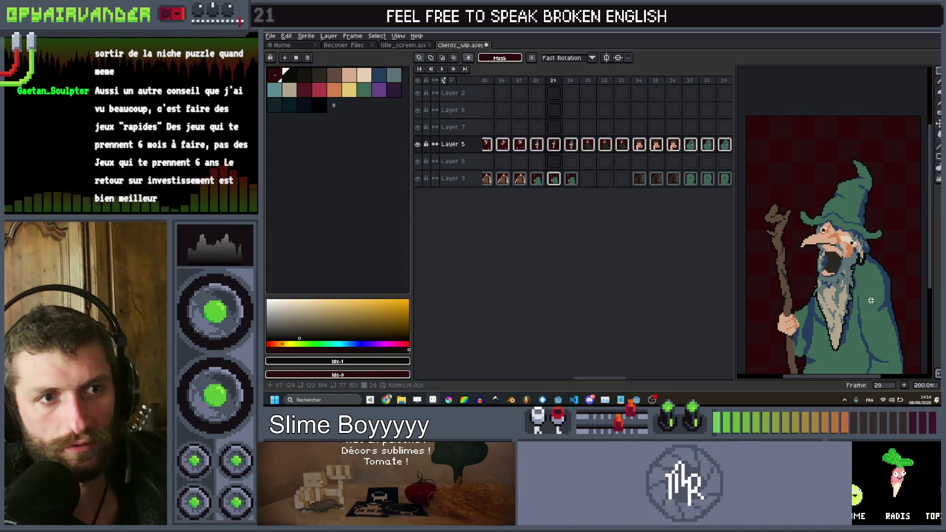
pyautogui.scroll(2, 870, 300)
pyautogui.scroll(2, 867, 223)
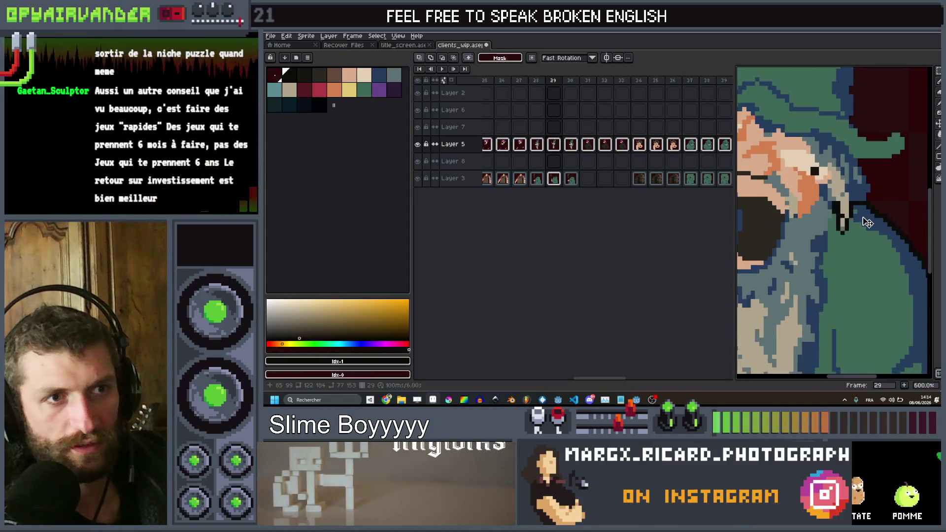
pyautogui.scroll(-3, 854, 211)
pyautogui.scroll(2, 907, 206)
pyautogui.scroll(-2, 907, 206)
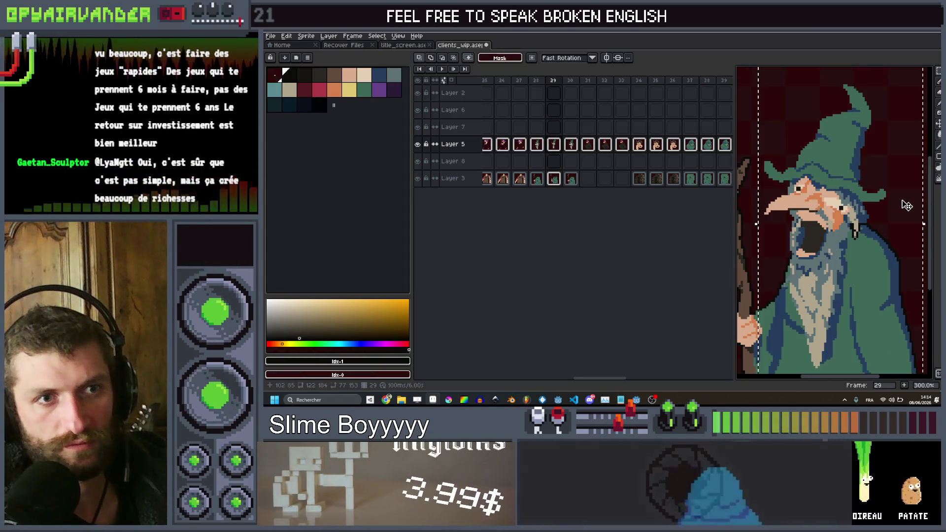
pyautogui.scroll(2, 868, 227)
pyautogui.scroll(-1, 868, 228)
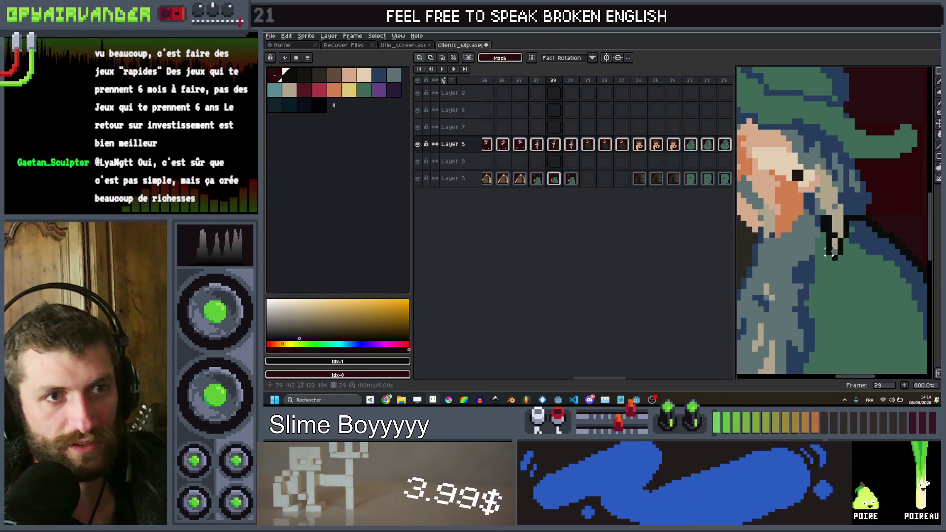
pyautogui.scroll(3, 863, 202)
# Undo the trial green strokes and repaint the pixels where the beard meets the robe collar.
pyautogui.press('b')
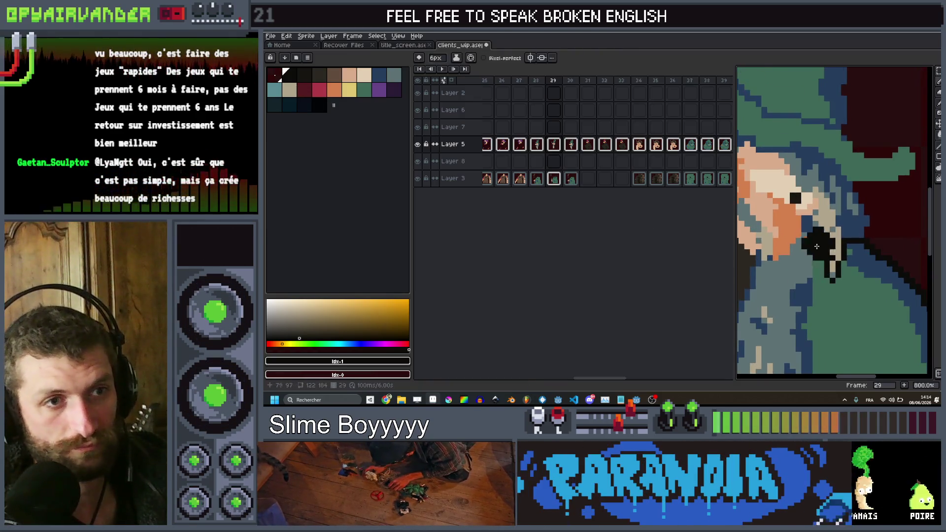
pyautogui.press('x')
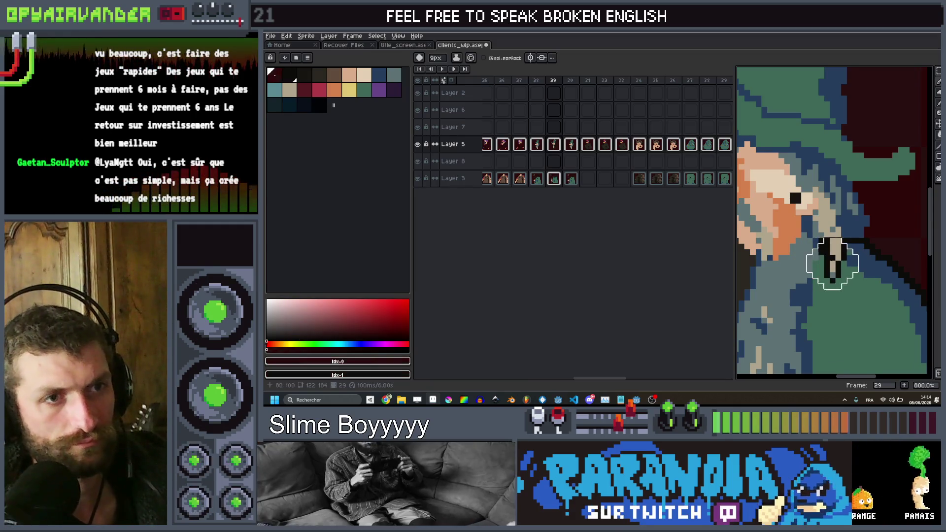
pyautogui.hotkey('ctrl', 'z')
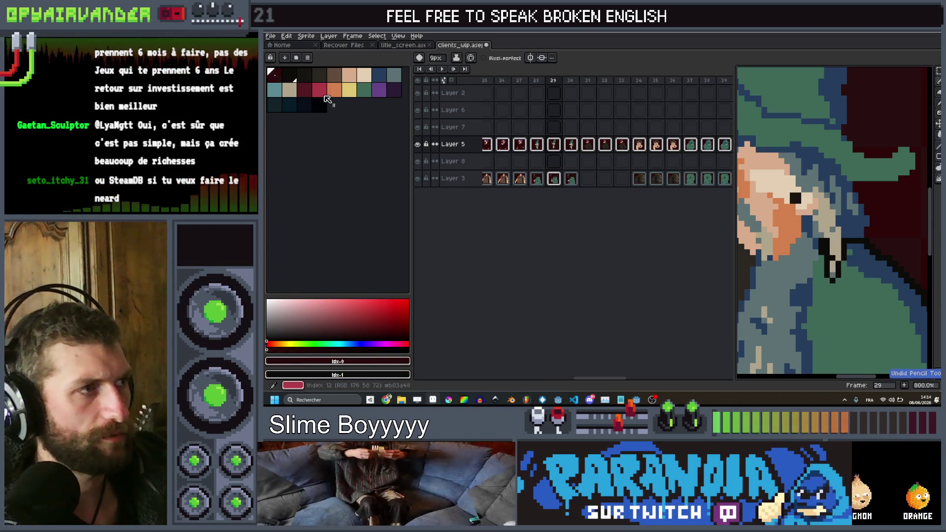
pyautogui.click(365, 92)
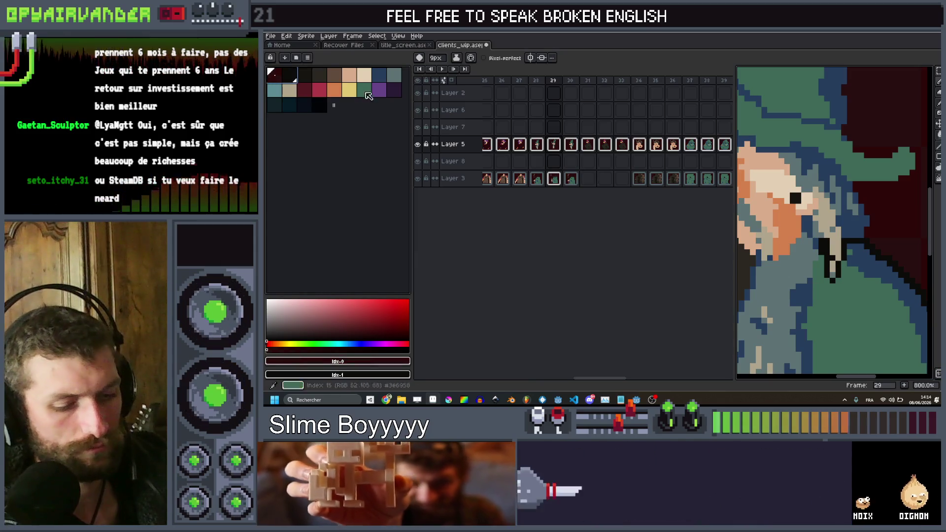
pyautogui.moveTo(824, 242); pyautogui.dragTo(827, 266)
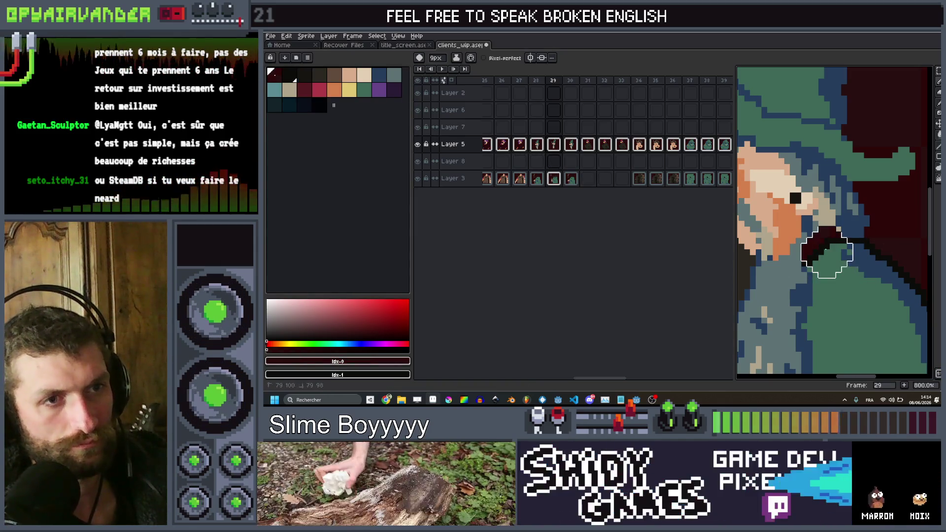
pyautogui.hotkey('ctrl', 'z')
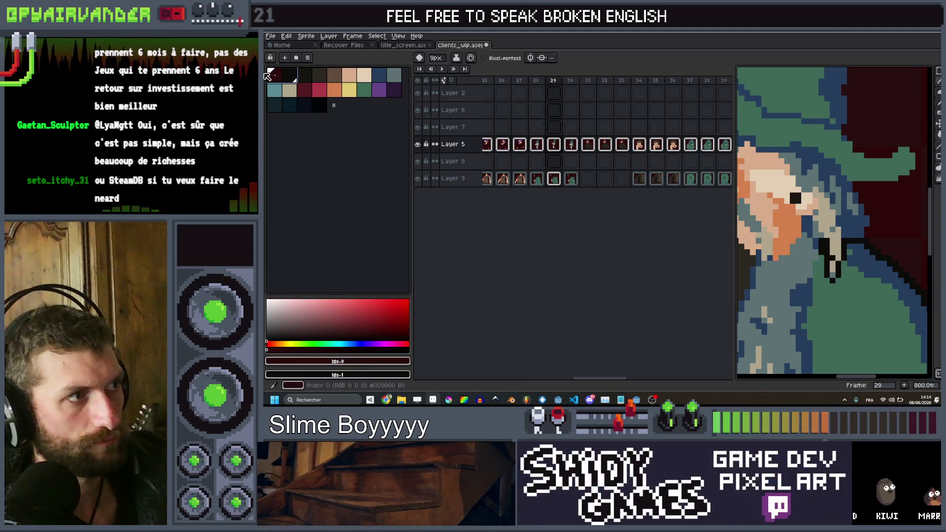
pyautogui.moveTo(825, 252); pyautogui.dragTo(829, 261)
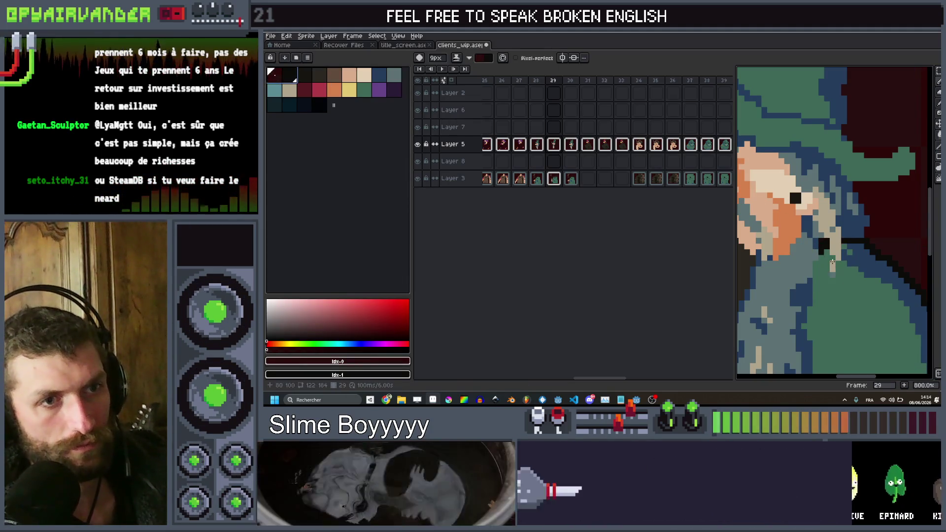
pyautogui.scroll(-3, 837, 209)
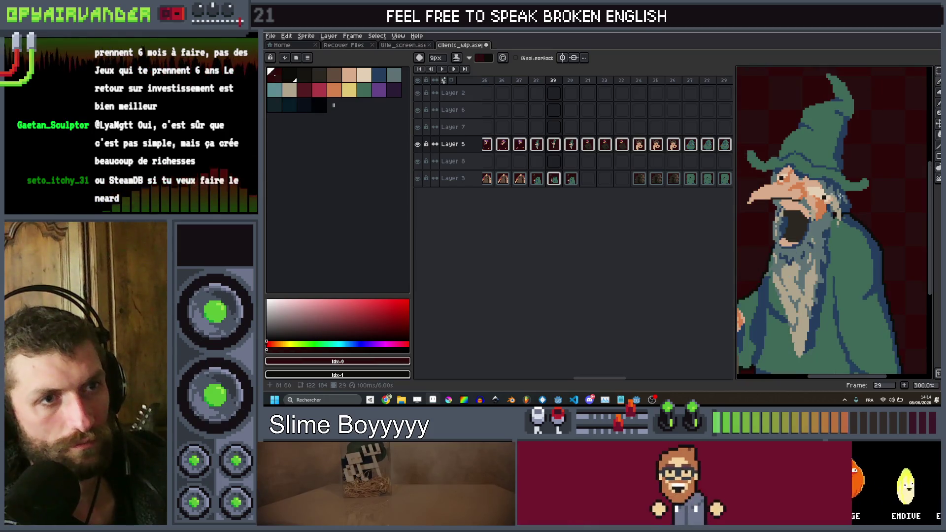
pyautogui.scroll(3, 888, 278)
pyautogui.keyDown('ctrl'); pyautogui.click(874, 290); pyautogui.keyUp('ctrl')
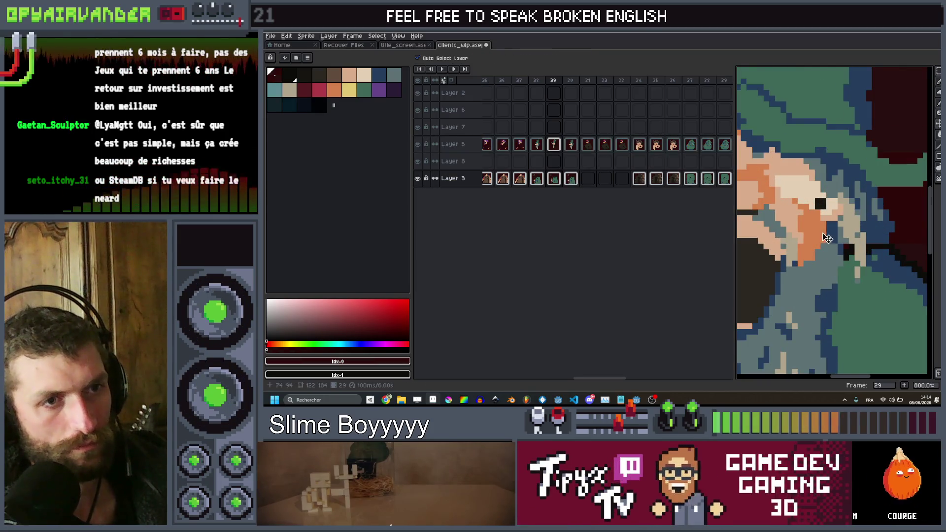
# Zoom out to the whole wizard and choose the near-black index-1 palette swatch.
pyautogui.scroll(-5, 854, 234)
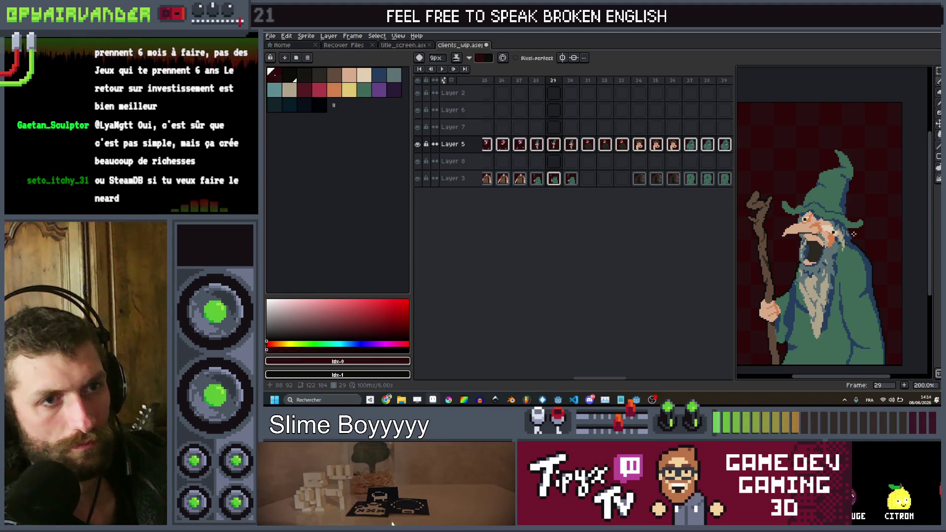
pyautogui.scroll(-2, 854, 234)
pyautogui.scroll(3, 859, 249)
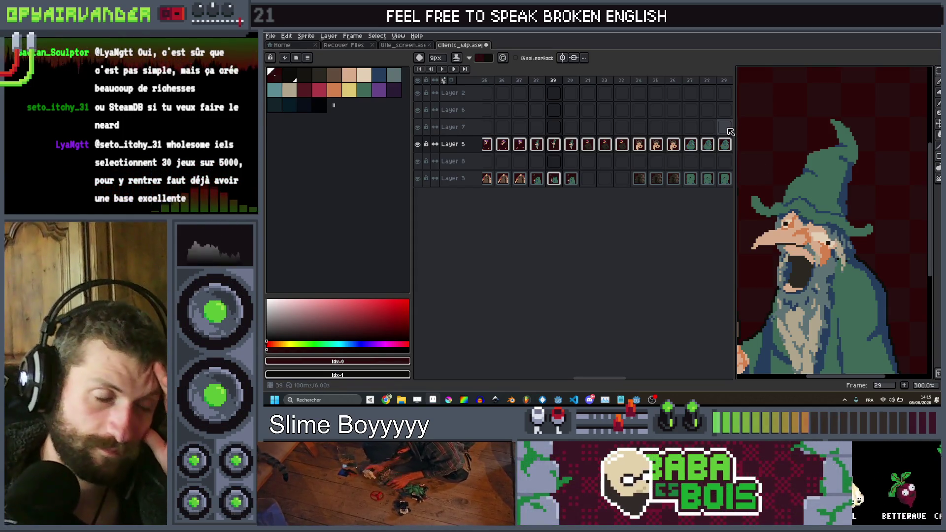
pyautogui.click(290, 76)
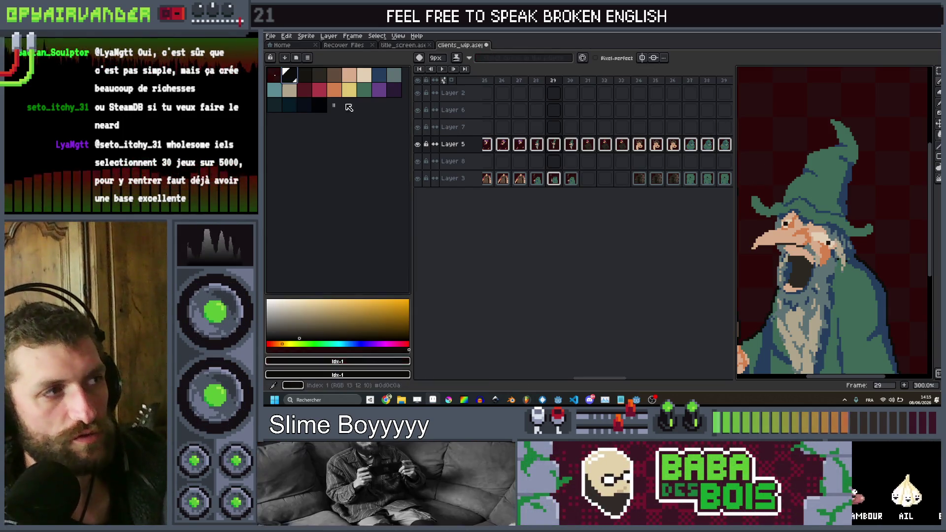
pyautogui.scroll(-1, 825, 209)
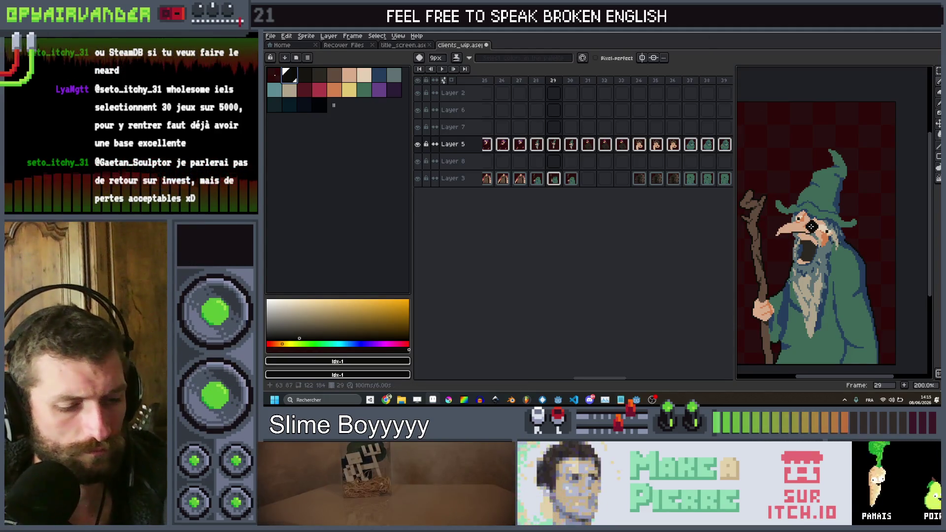
# Dismiss the Outline effect, return to the previous drawing colour, and enlarge the brush.
pyautogui.hotkey('shift', 'o')
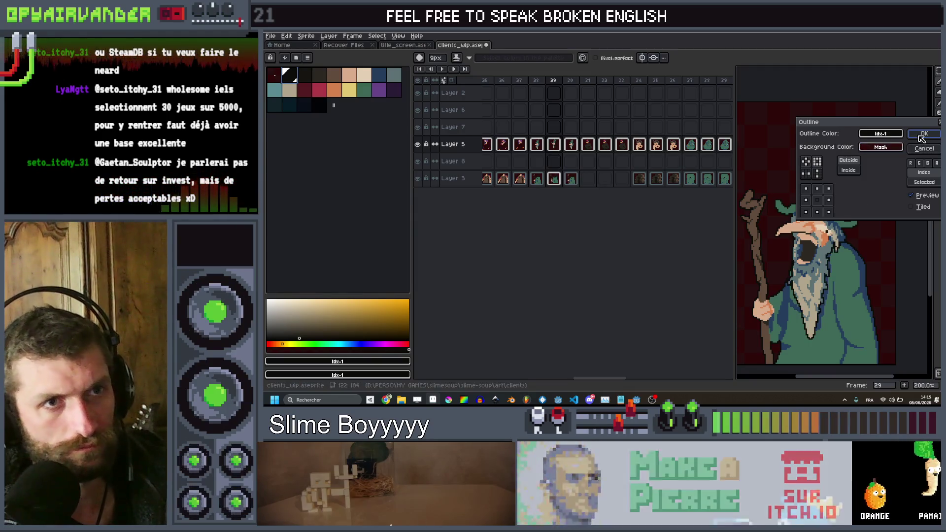
pyautogui.press('Return')
pyautogui.press('[')
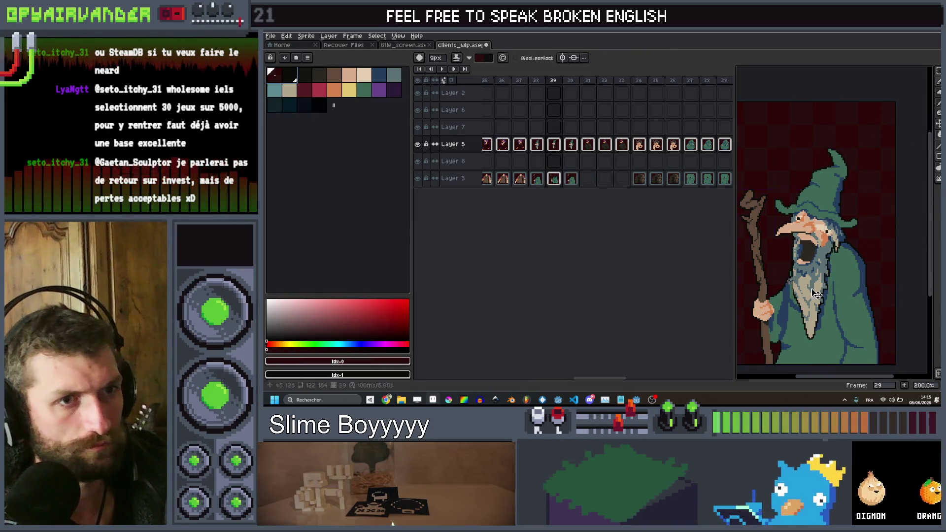
pyautogui.press('+')
pyautogui.press('+')
pyautogui.press('+')
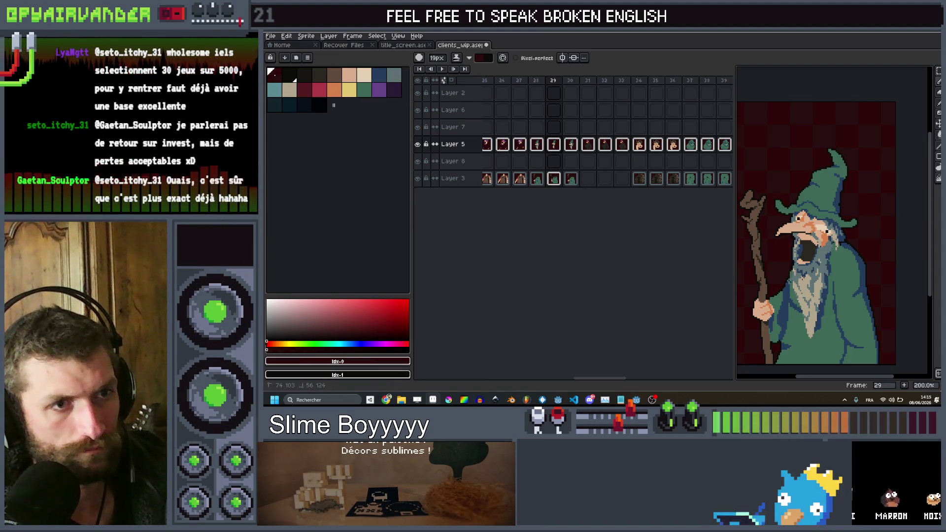
# Flip between closed-mouth frame 28 and open-mouth frame 29 to compare the wizard's mouth.
pyautogui.scroll(2, 803, 289)
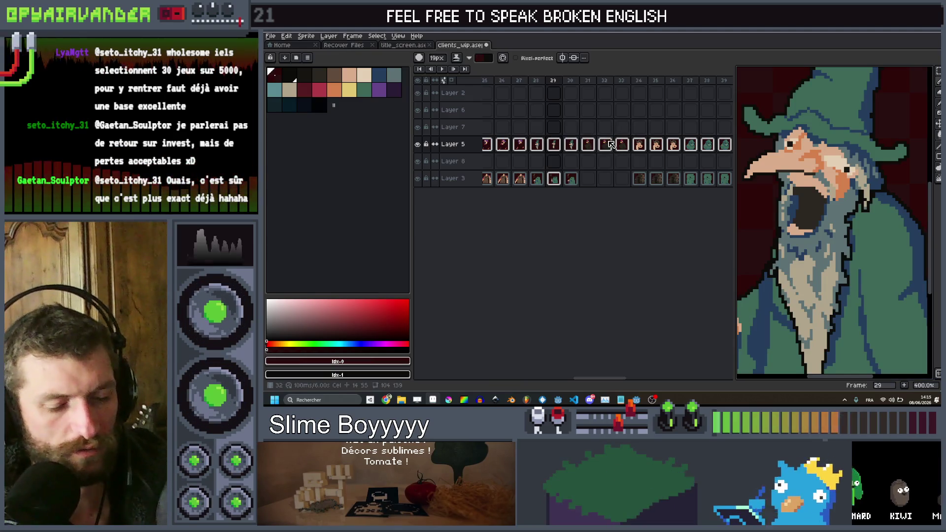
pyautogui.scroll(-1, 840, 297)
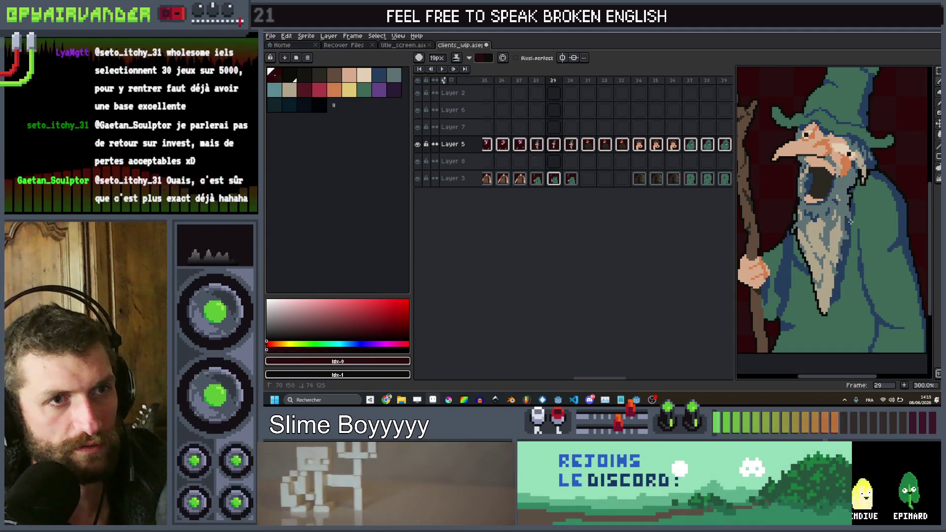
pyautogui.scroll(-3, 858, 185)
pyautogui.scroll(3, 869, 192)
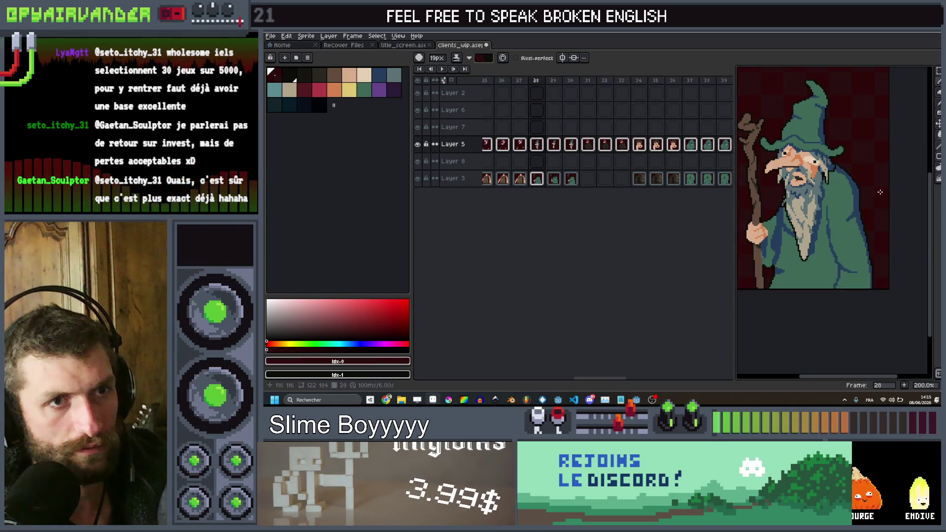
pyautogui.scroll(-2, 869, 191)
pyautogui.press(',')
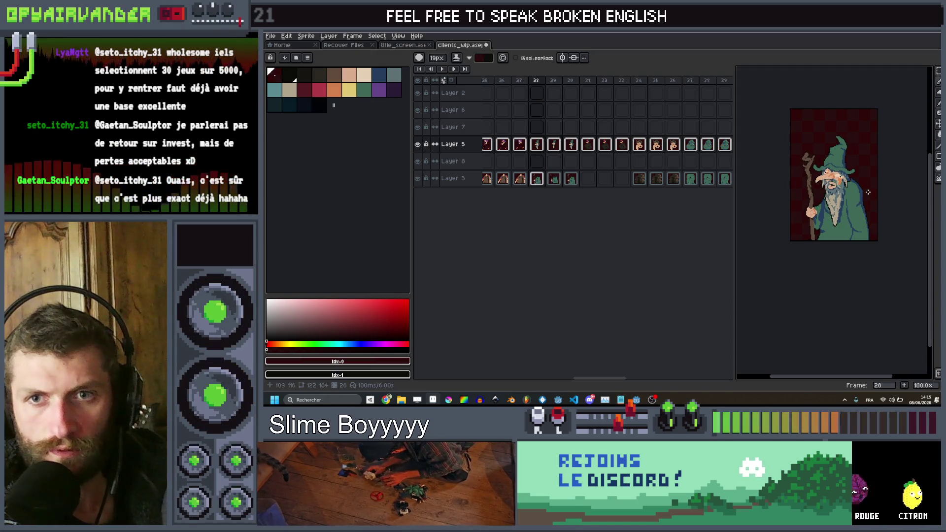
pyautogui.press('.')
pyautogui.press(',')
pyautogui.press('.')
pyautogui.scroll(1, 868, 192)
pyautogui.press(',')
pyautogui.press('.')
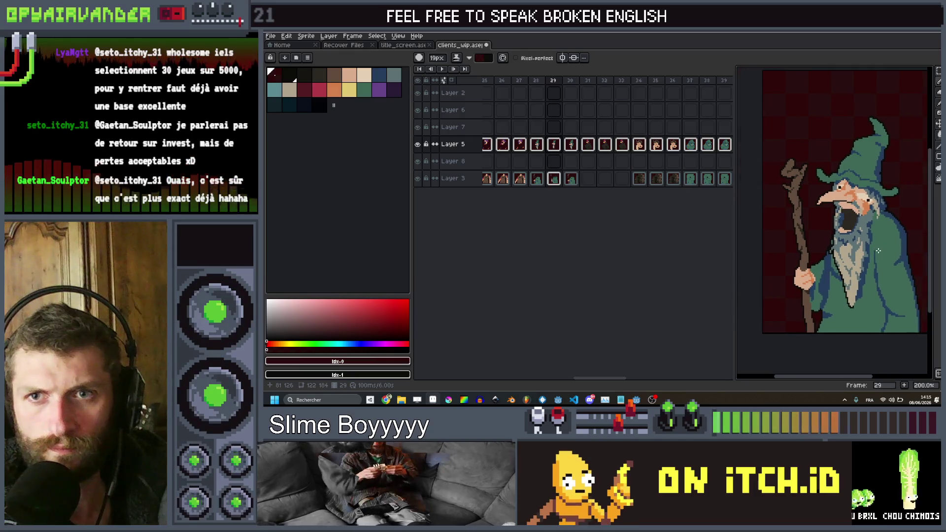
pyautogui.press(',')
pyautogui.press('.')
pyautogui.press(',')
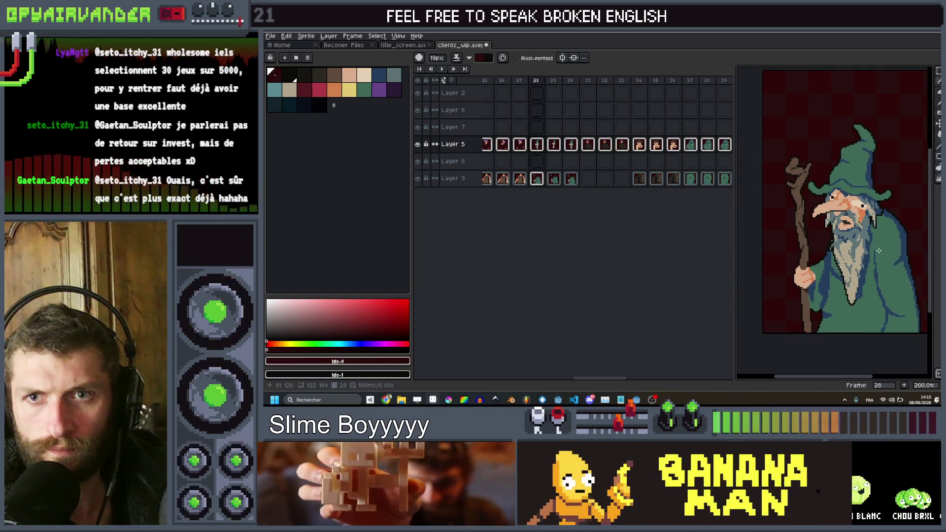
pyautogui.press('.')
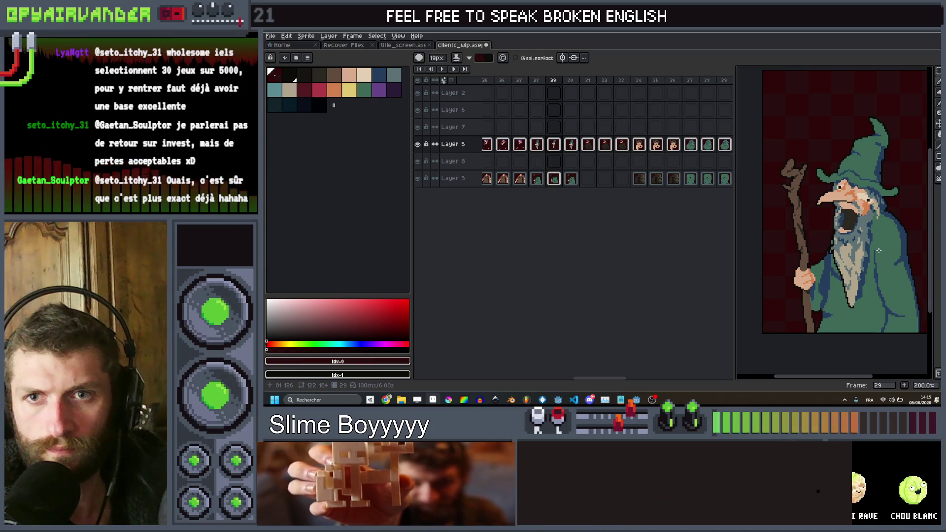
pyautogui.press(',')
pyautogui.press('.')
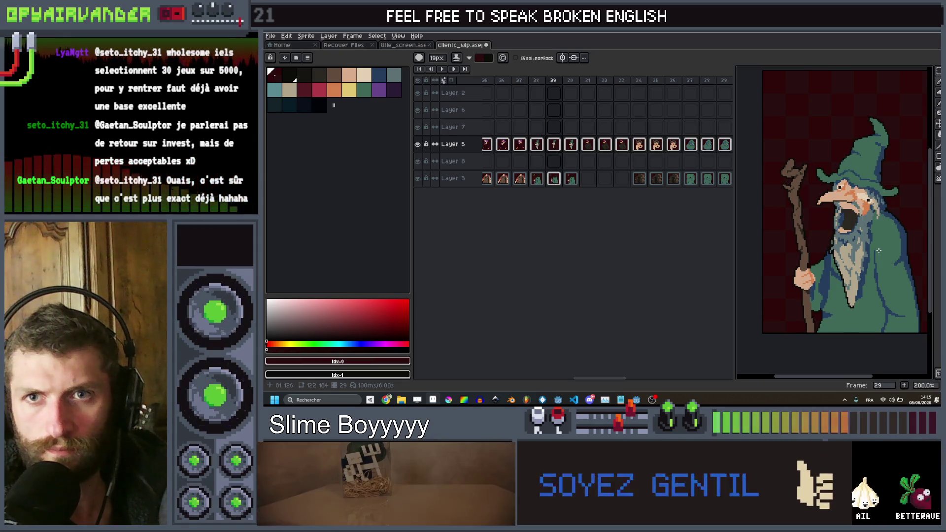
pyautogui.press(',')
pyautogui.press('.')
pyautogui.press(',')
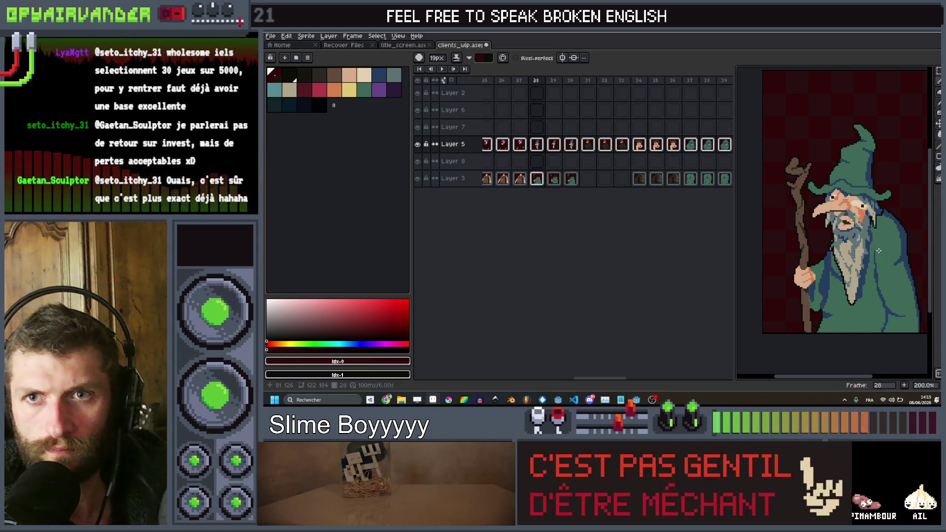
pyautogui.press('.')
pyautogui.press(',')
pyautogui.press('.')
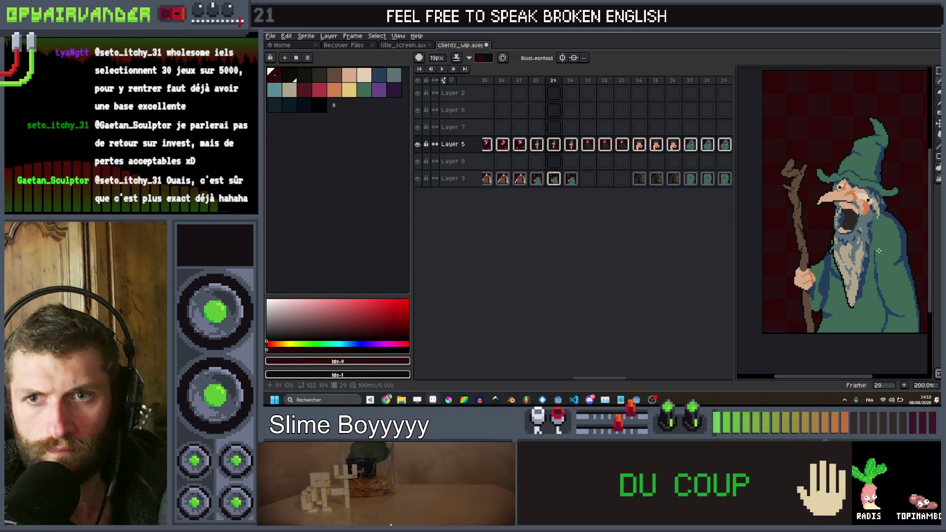
pyautogui.press(',')
pyautogui.press('.')
pyautogui.press(',')
pyautogui.press('.')
pyautogui.press(',')
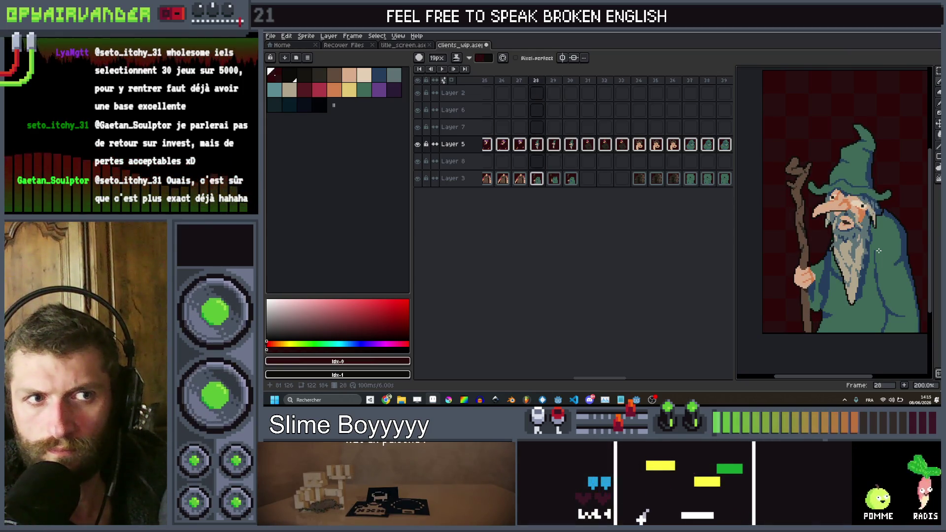
pyautogui.press('.')
pyautogui.press(',')
pyautogui.press('.')
pyautogui.press(',')
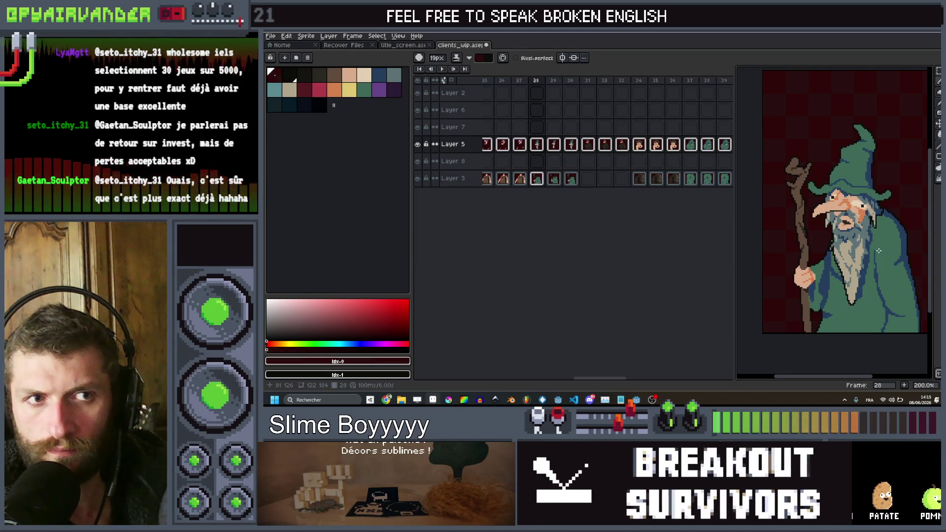
# Undo the last pencil stroke on frame 29.
pyautogui.press('.')
pyautogui.hotkey('ctrl', 'z')
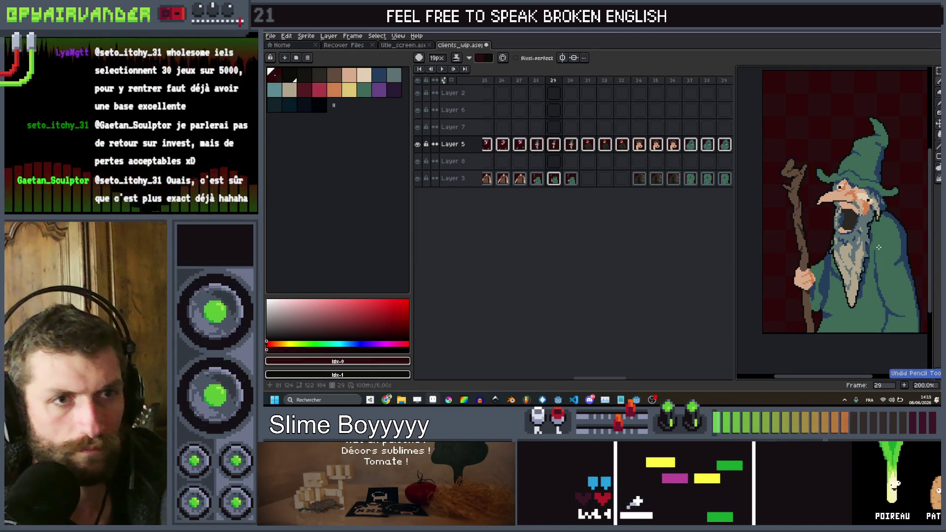
pyautogui.scroll(3, 878, 248)
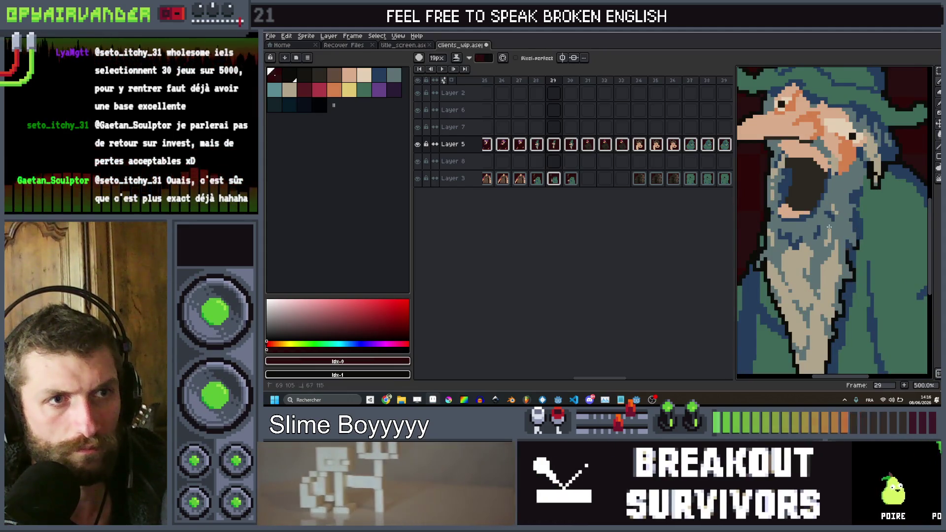
# Check the next frame, then return to the open-mouthed frame 29.
pyautogui.scroll(-3, 832, 315)
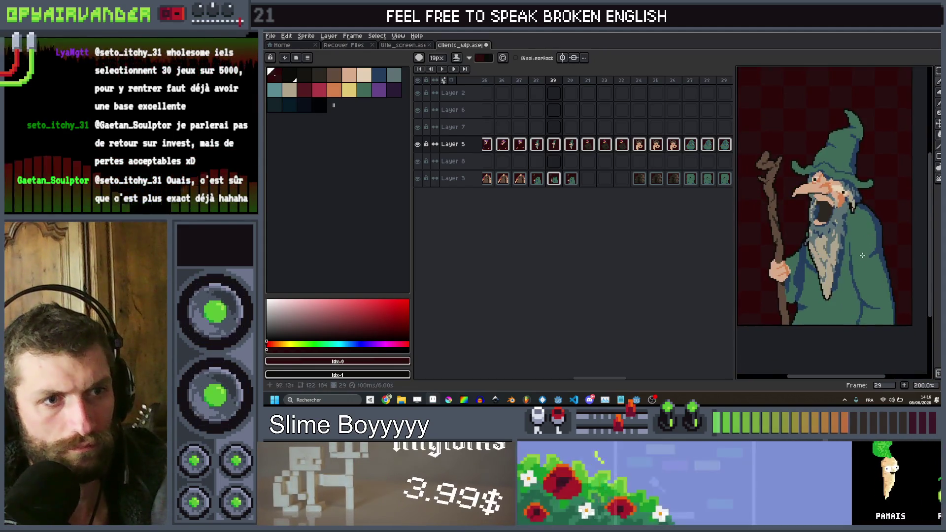
pyautogui.scroll(2, 828, 310)
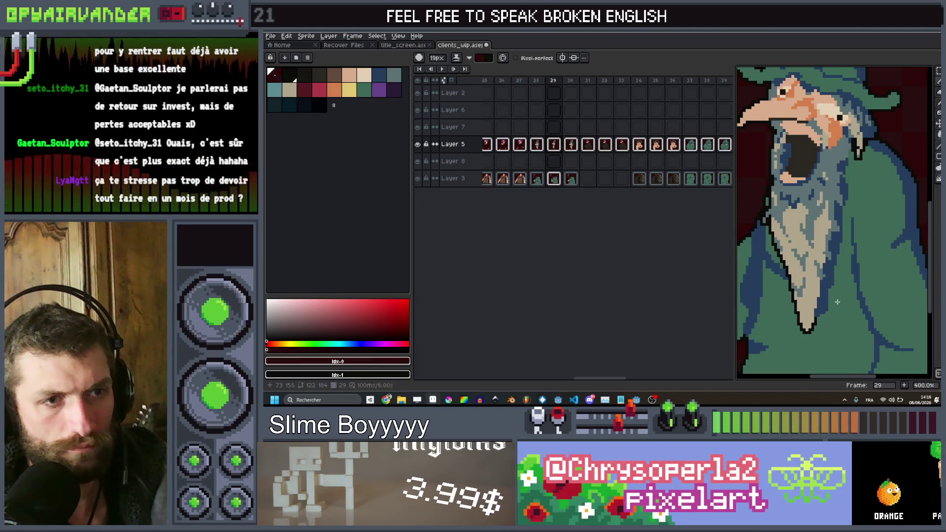
pyautogui.scroll(-2, 837, 301)
pyautogui.scroll(2, 840, 300)
pyautogui.scroll(-3, 842, 298)
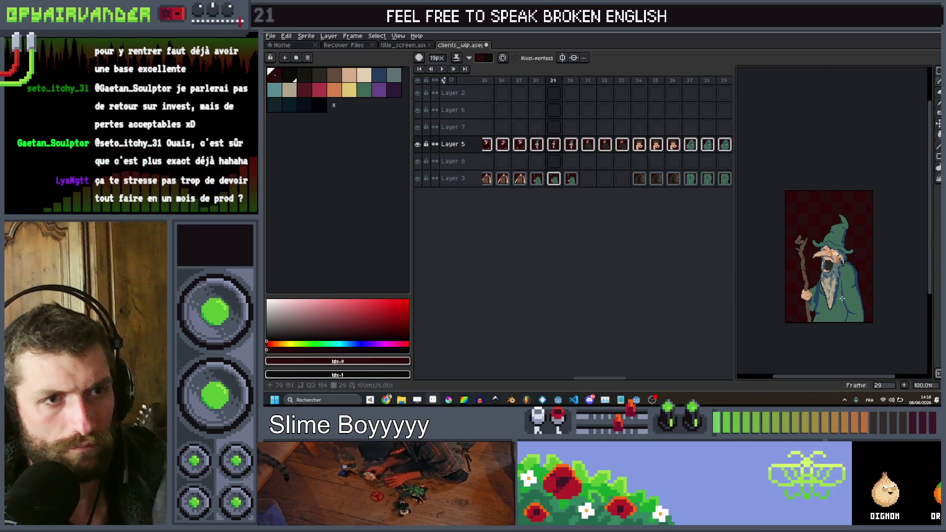
pyautogui.scroll(1, 840, 288)
pyautogui.press('Right')
pyautogui.scroll(1, 833, 251)
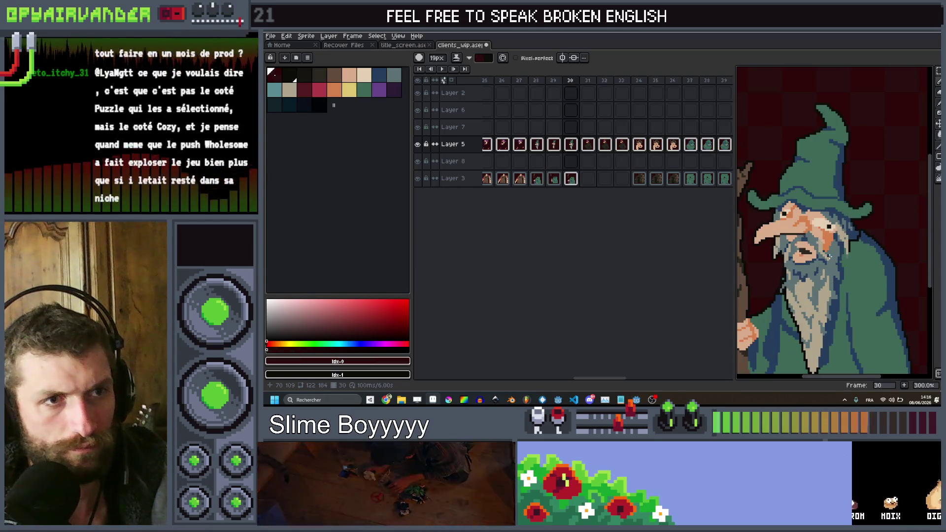
pyautogui.scroll(-1, 828, 241)
pyautogui.scroll(1, 823, 230)
pyautogui.press('Left')
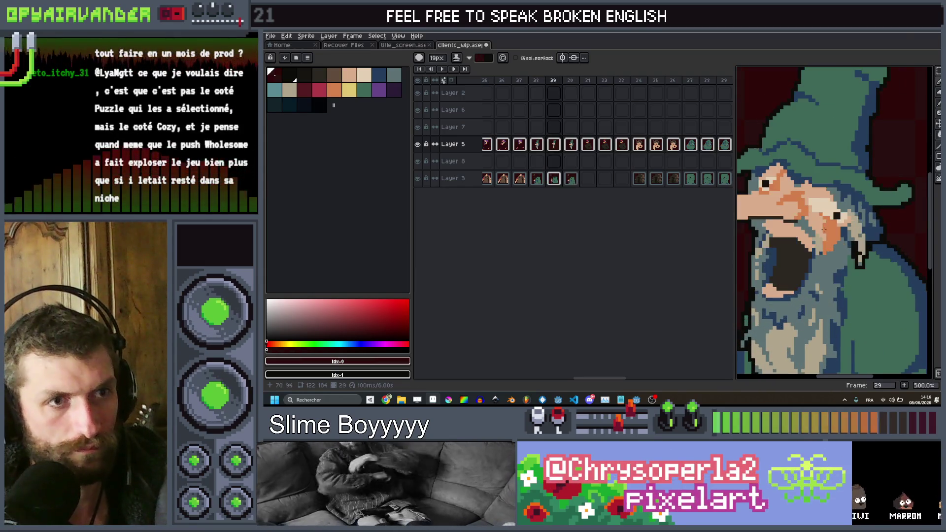
pyautogui.scroll(-1, 823, 247)
pyautogui.scroll(1, 823, 256)
# Eyedrop the peach skin colour and paint a small light patch, undoing an oversized blob.
pyautogui.keyDown('alt'); pyautogui.click(823, 256); pyautogui.keyUp('alt')
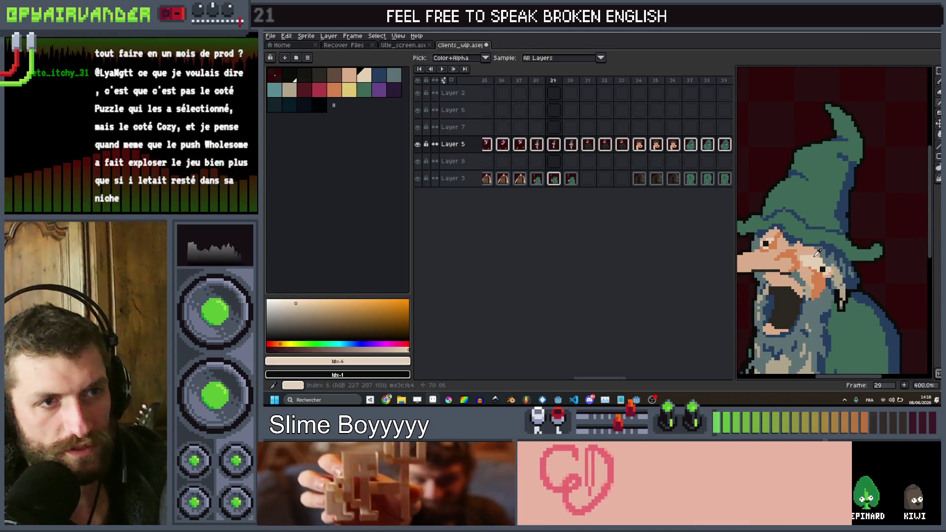
pyautogui.scroll(3, 822, 290)
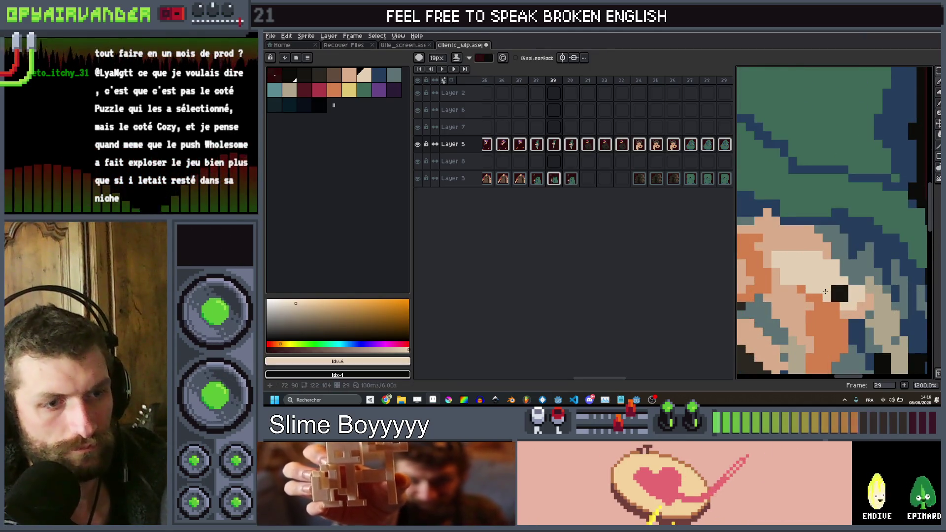
pyautogui.click(819, 293)
pyautogui.hotkey('ctrl', 'z')
pyautogui.click(828, 281)
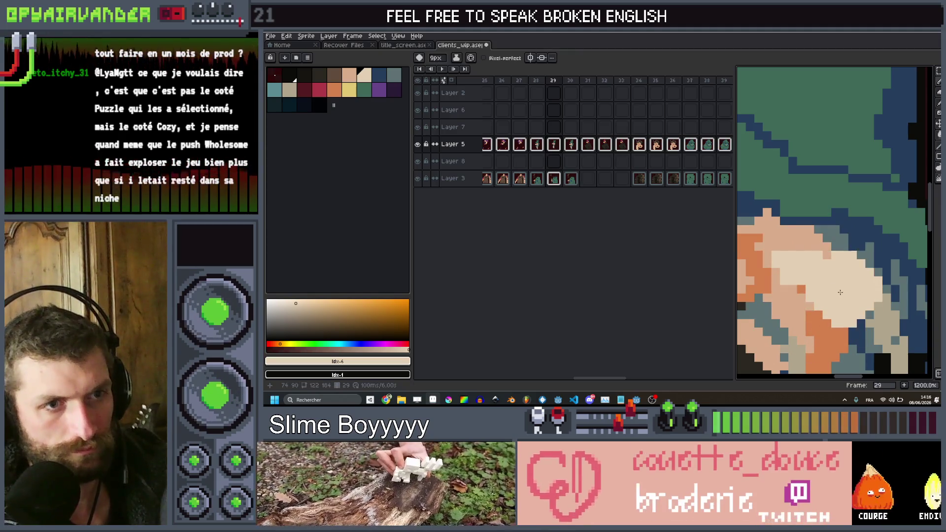
pyautogui.scroll(-3, 829, 282)
# Add more light peach patches beside the first one and on the wizard's brow.
pyautogui.click(783, 264)
pyautogui.scroll(4, 782, 266)
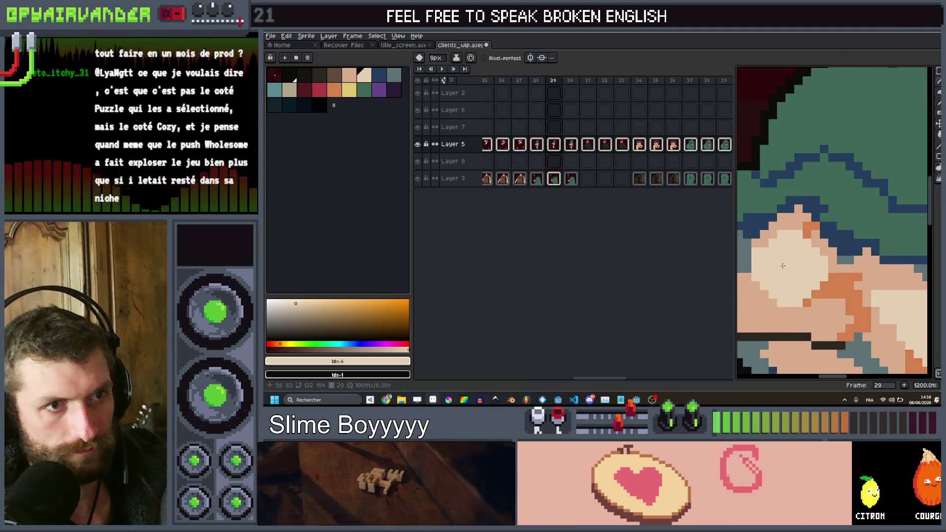
pyautogui.scroll(-6, 768, 251)
pyautogui.scroll(4, 789, 227)
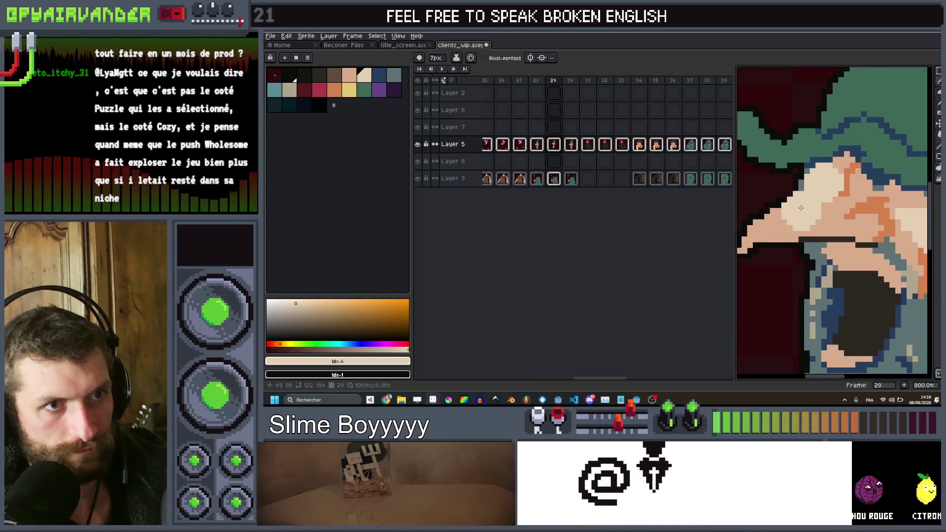
pyautogui.moveTo(795, 218); pyautogui.dragTo(762, 272)
pyautogui.click(805, 267)
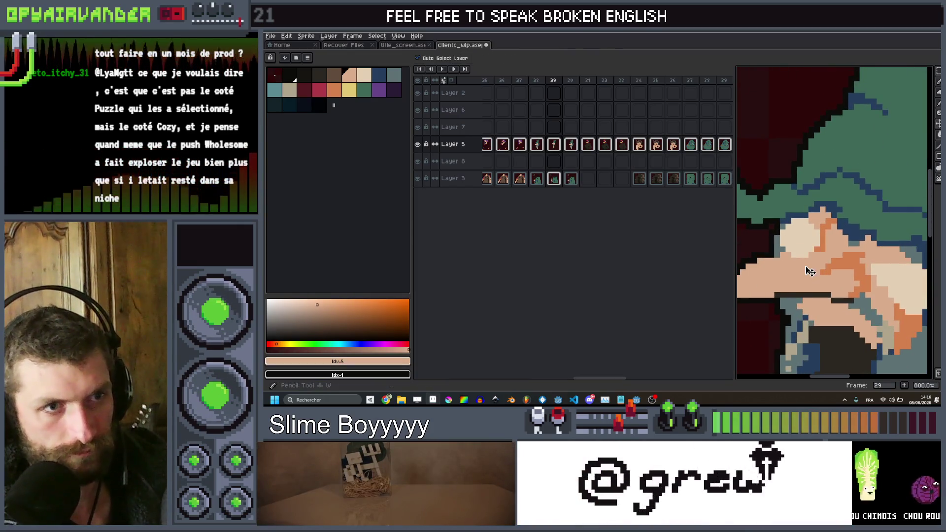
# Pick the dark colour, shrink the brush, and dot in the wizard's two eyes.
pyautogui.press('ctrl')
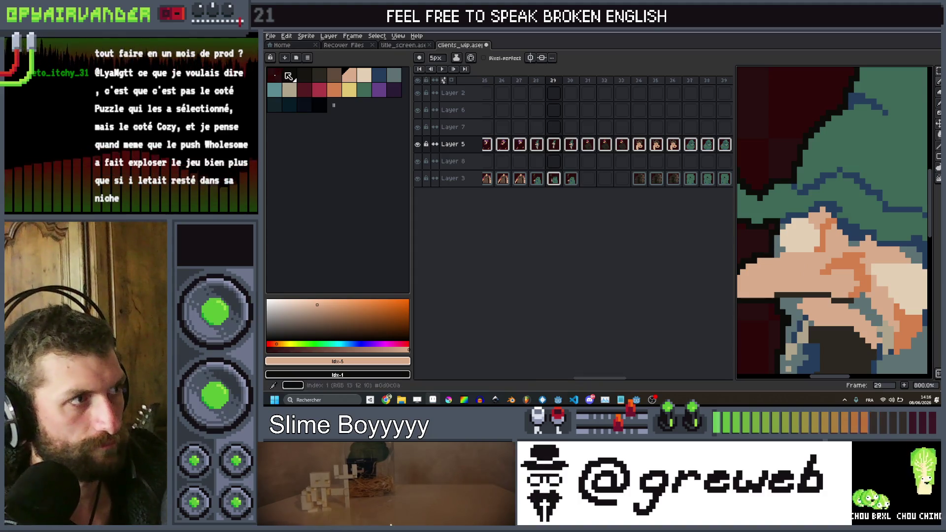
pyautogui.click(289, 76)
pyautogui.press('-')
pyautogui.click(792, 236)
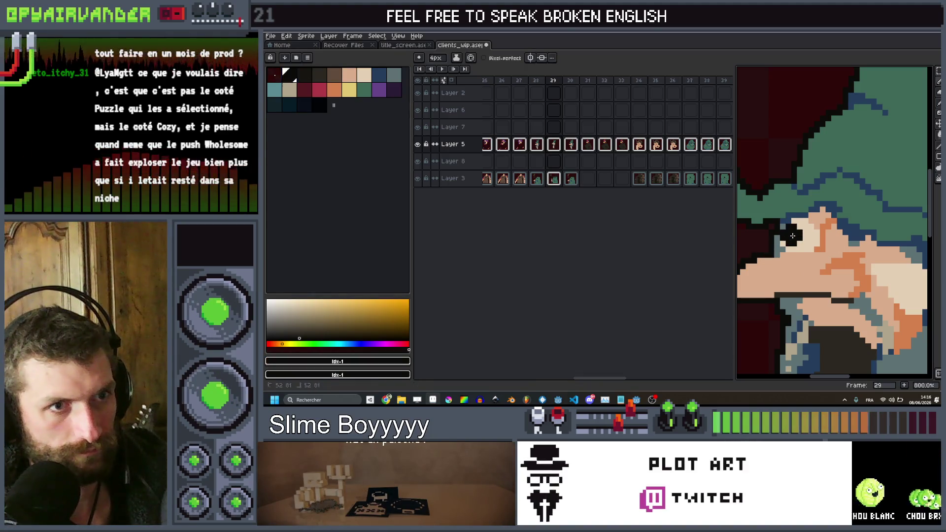
pyautogui.scroll(-1, 865, 259)
pyautogui.click(911, 285)
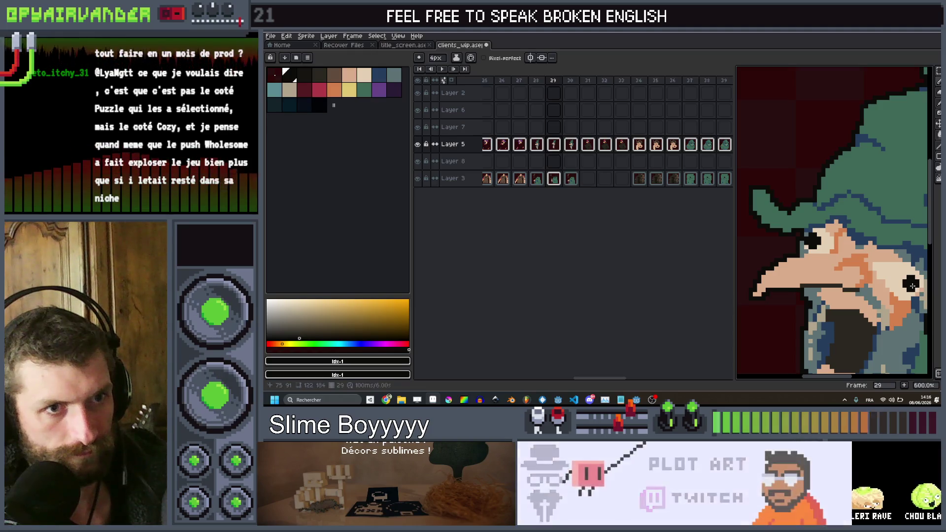
pyautogui.scroll(-4, 911, 285)
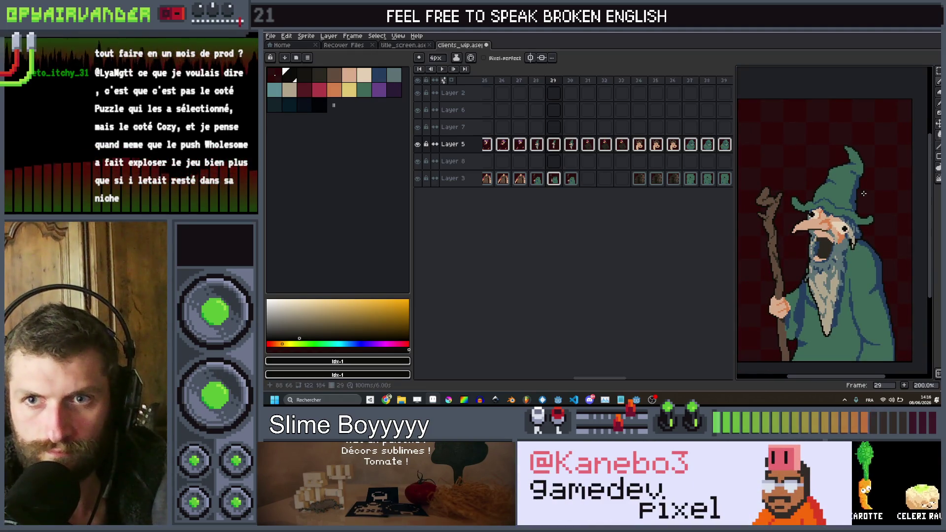
pyautogui.press(',')
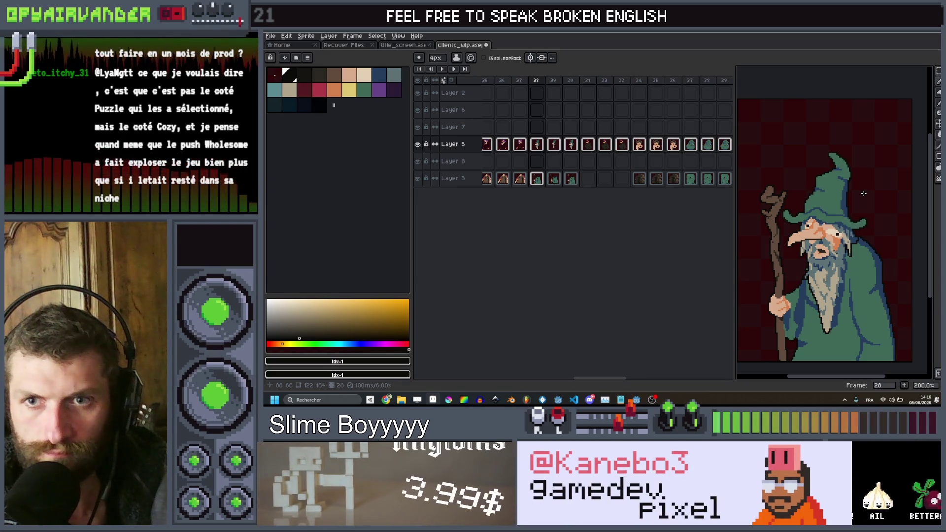
pyautogui.press('.')
pyautogui.press(',')
pyautogui.press(',')
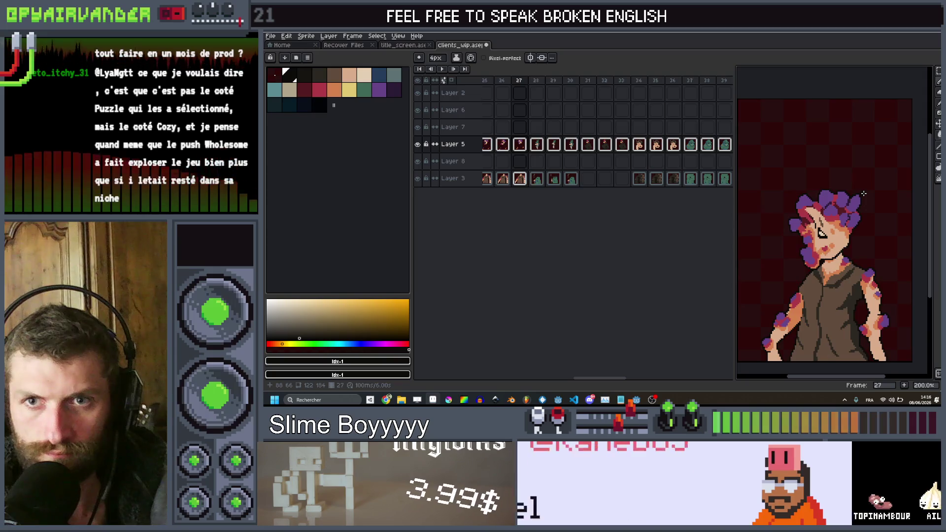
pyautogui.press('.')
pyautogui.press('.')
pyautogui.press(',')
pyautogui.press(',')
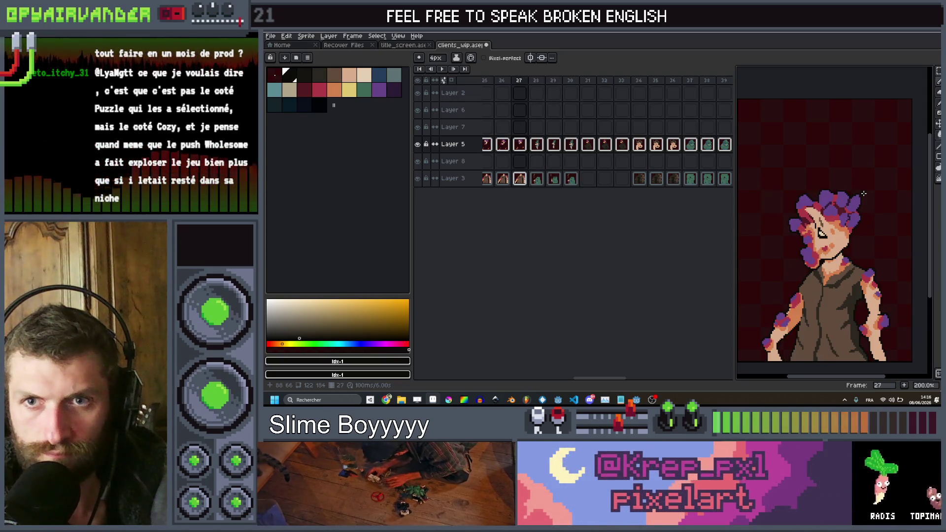
pyautogui.press('.')
pyautogui.press('.')
pyautogui.press(',')
pyautogui.press(',')
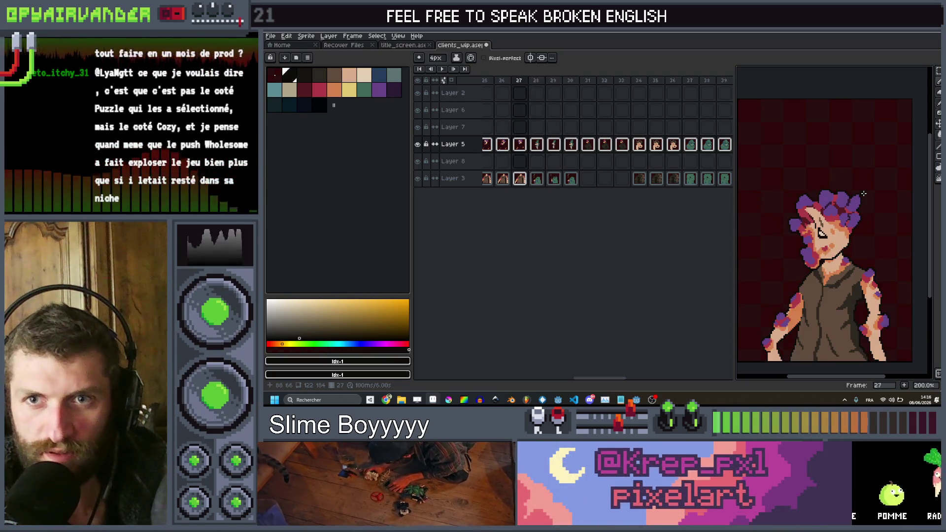
pyautogui.press('.')
pyautogui.press('.')
pyautogui.press(',')
pyautogui.press('.')
pyautogui.press(',')
pyautogui.press(',')
pyautogui.press('.')
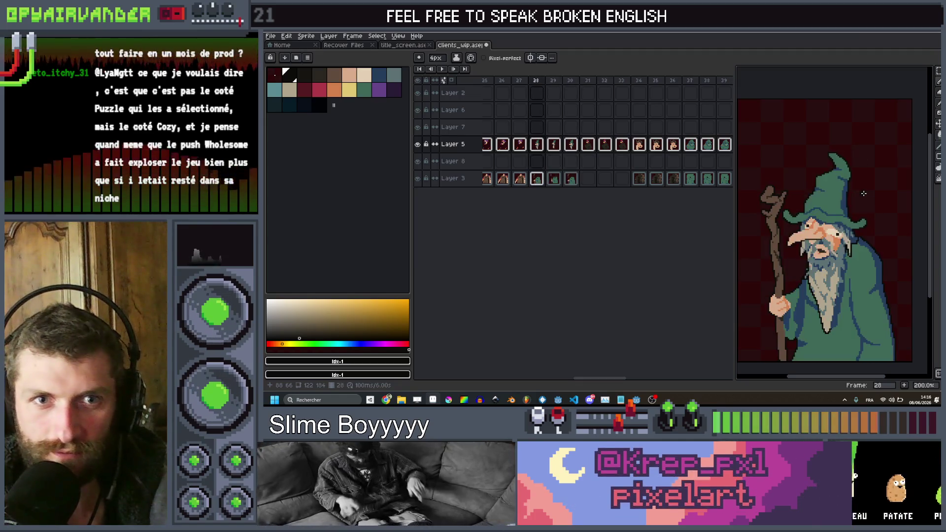
pyautogui.press('.')
pyautogui.press(',')
pyautogui.press('.')
pyautogui.press(',')
pyautogui.press(',')
pyautogui.press('.')
pyautogui.press('.')
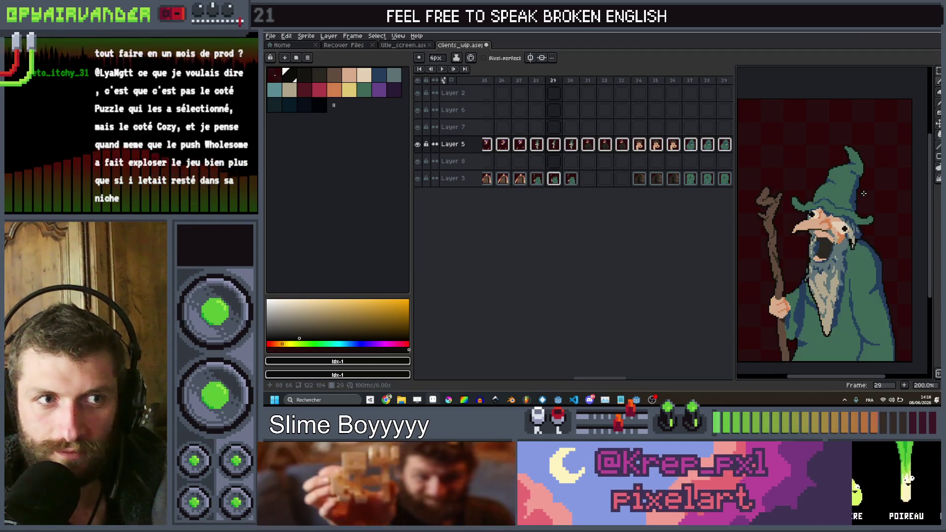
pyautogui.press(',')
pyautogui.press(',')
pyautogui.press('.')
pyautogui.press('.')
pyautogui.press(',')
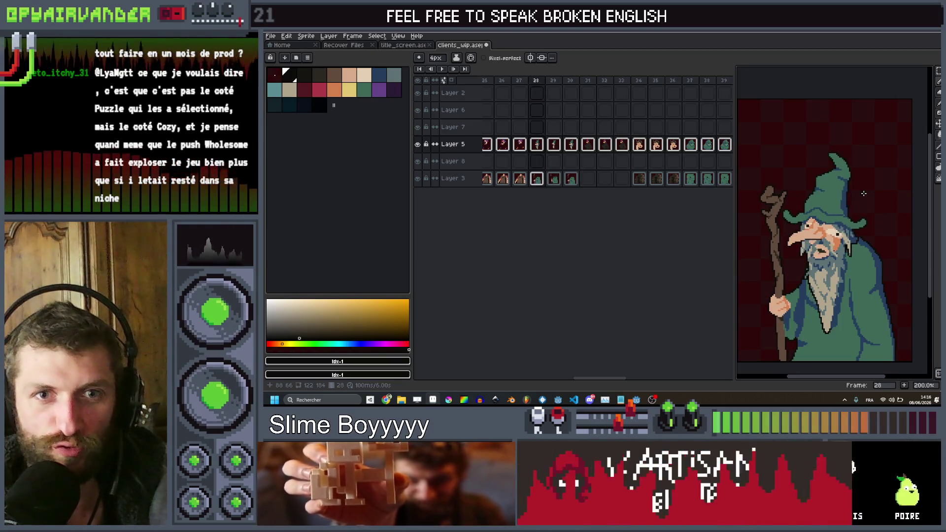
pyautogui.press('.')
pyautogui.press(',')
pyautogui.press(',')
pyautogui.press('.')
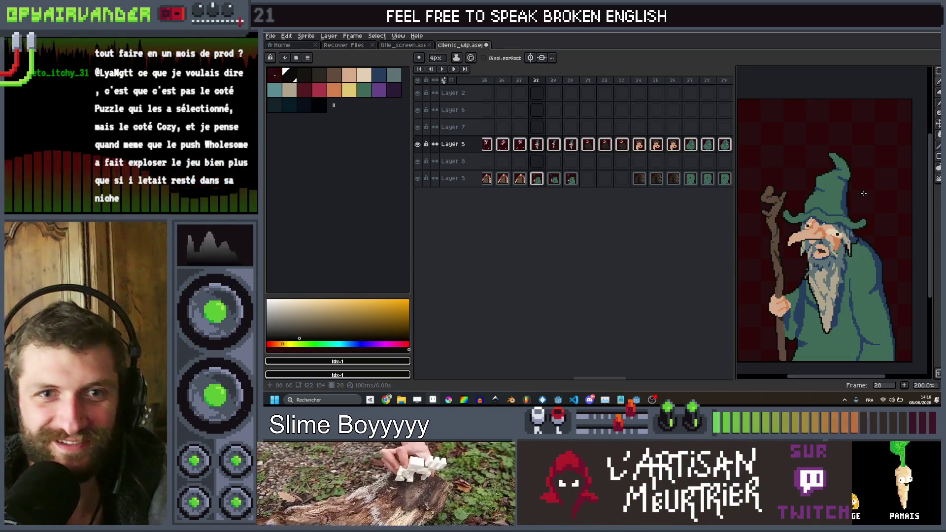
pyautogui.press(',')
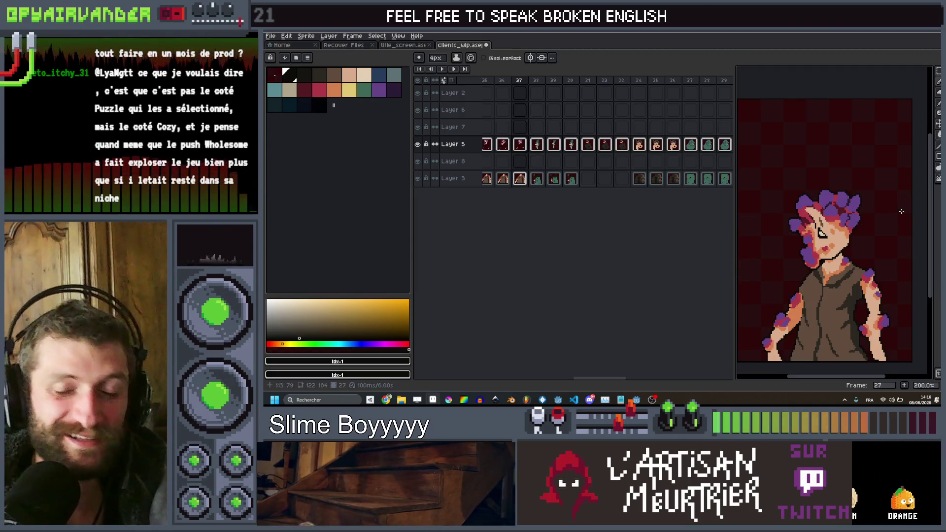
pyautogui.press('.')
pyautogui.press(',')
pyautogui.press(',')
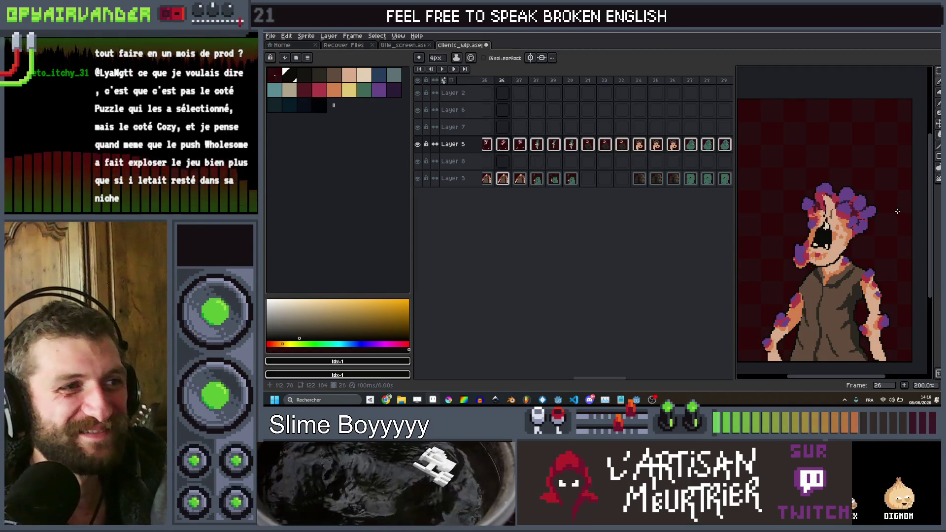
pyautogui.press('.')
pyautogui.press('.')
pyautogui.press(',')
pyautogui.press('.')
pyautogui.scroll(1, 887, 227)
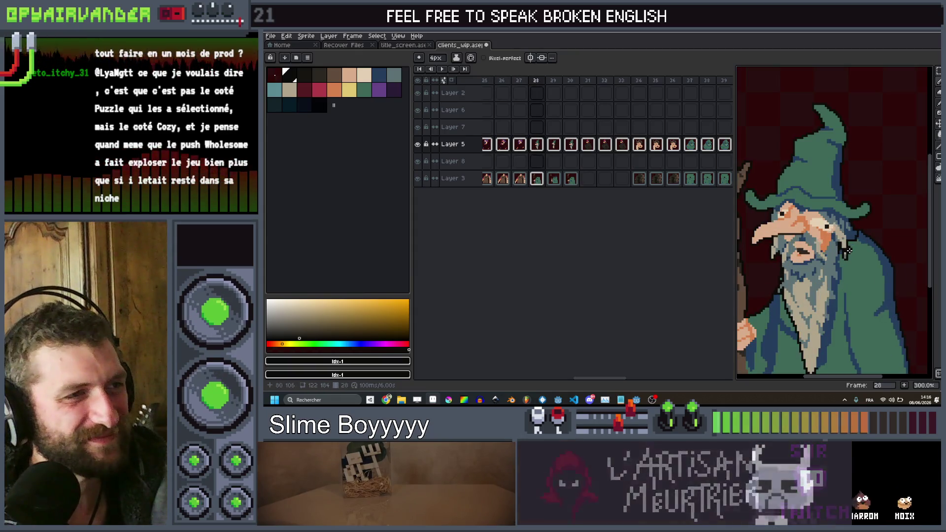
pyautogui.press('.')
pyautogui.press(',')
pyautogui.scroll(-1, 882, 232)
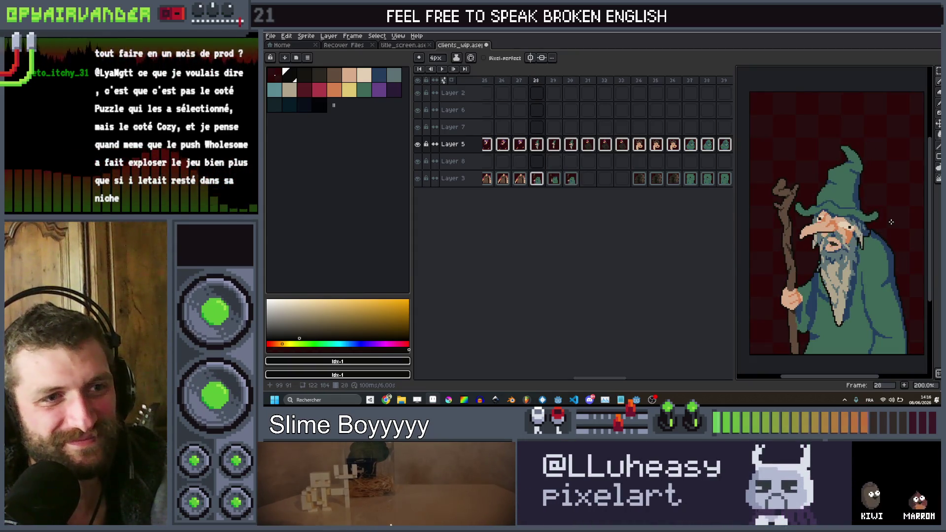
pyautogui.press('.')
pyautogui.press('.')
pyautogui.press('.')
pyautogui.press(',')
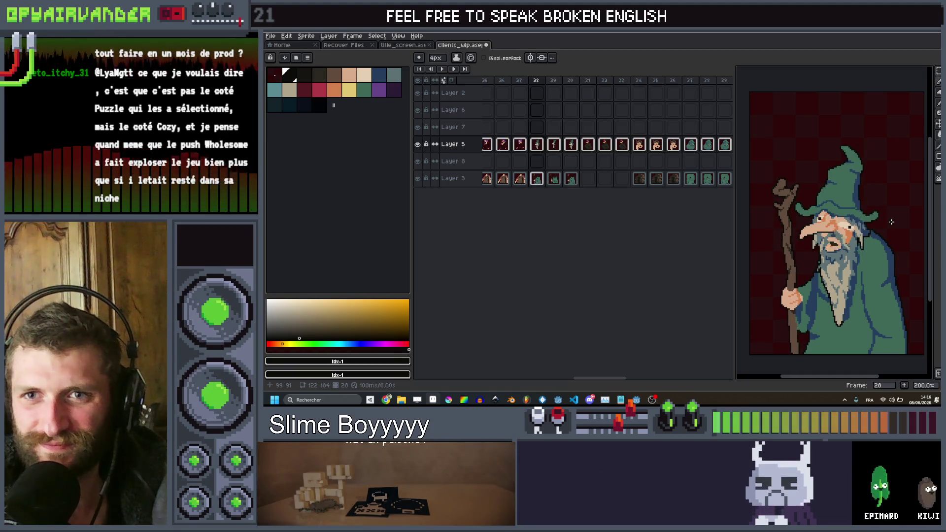
pyautogui.press('.')
pyautogui.press(',')
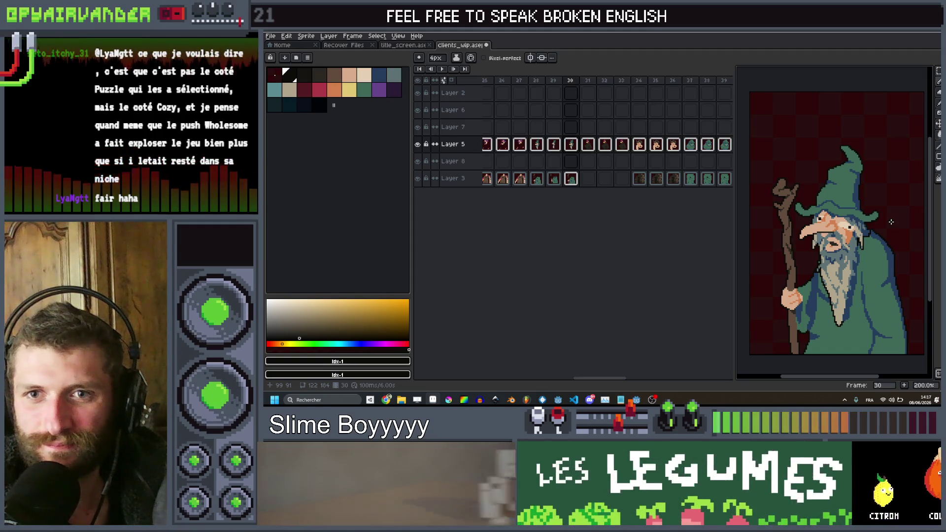
pyautogui.press('Left')
pyautogui.press('Left')
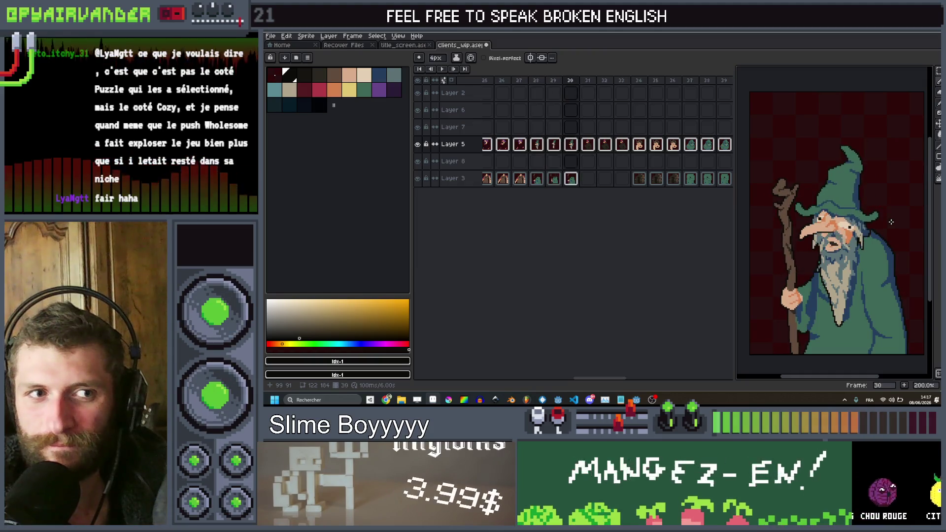
# Preview frames 28 through 32, then settle back on the wizard's frame 30.
pyautogui.press('Right')
pyautogui.press('Right')
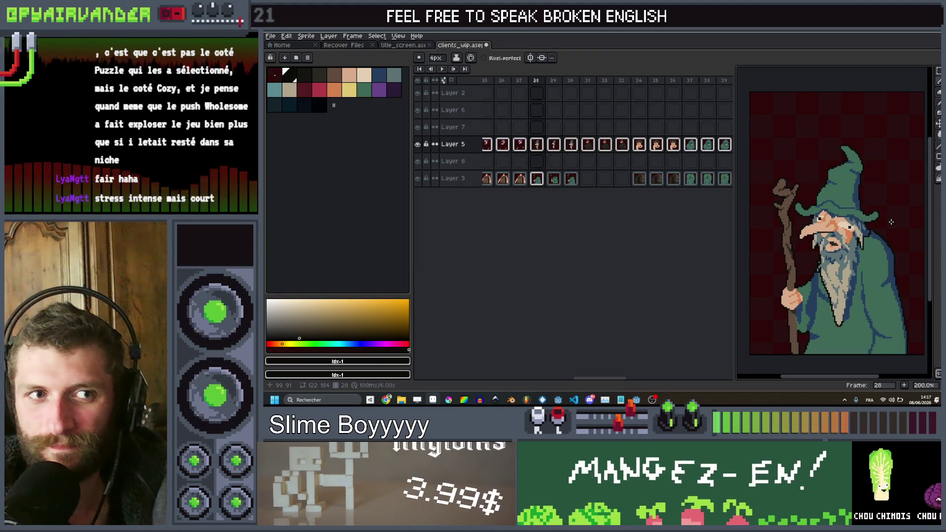
pyautogui.press('Right')
pyautogui.press('Left')
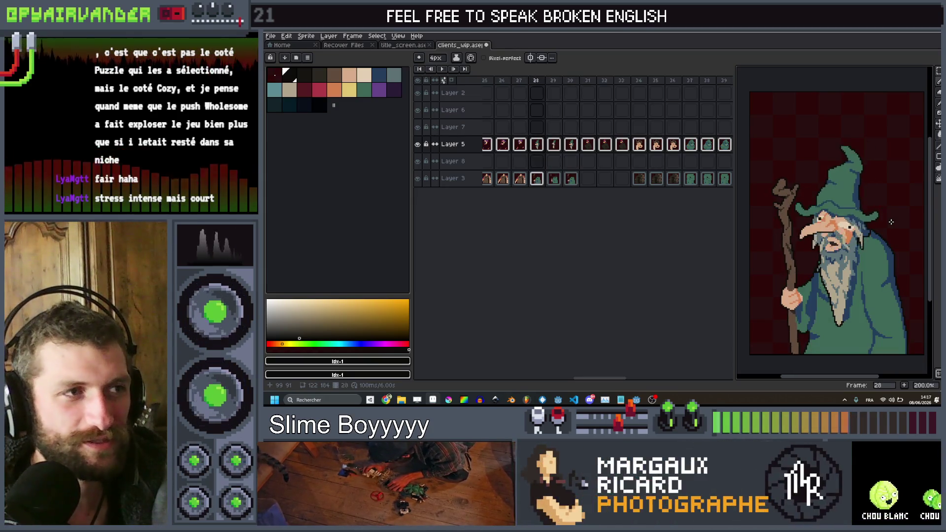
pyautogui.press('Left')
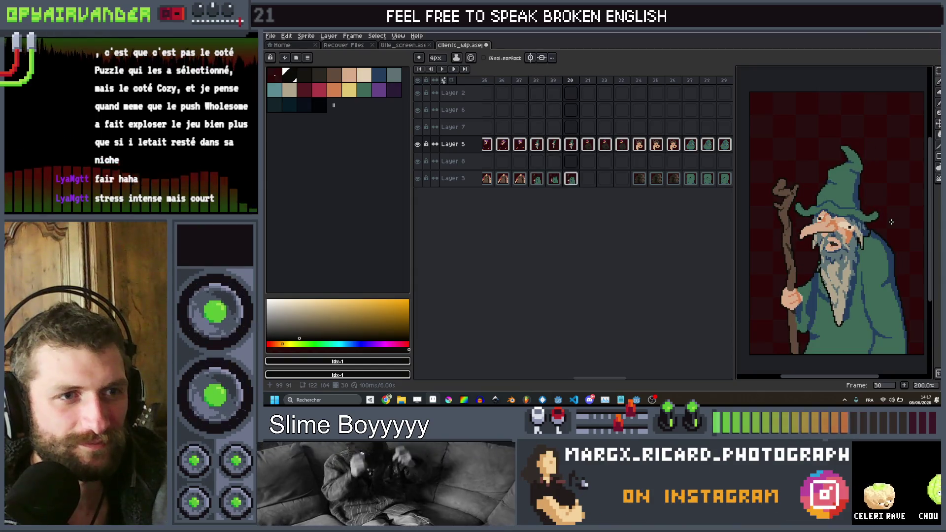
pyautogui.press('Left')
pyautogui.press('Left')
pyautogui.press('Right')
pyautogui.press('Right')
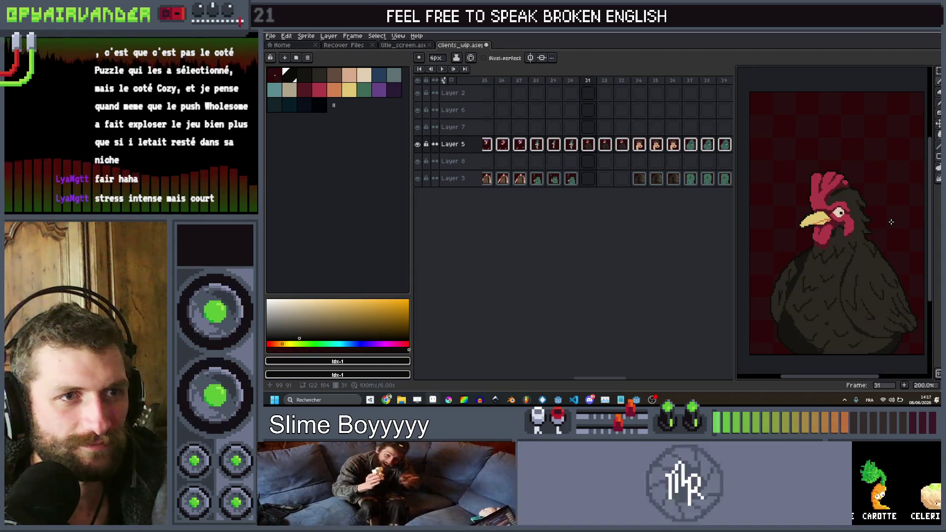
pyautogui.press('Right')
pyautogui.scroll(3, 891, 222)
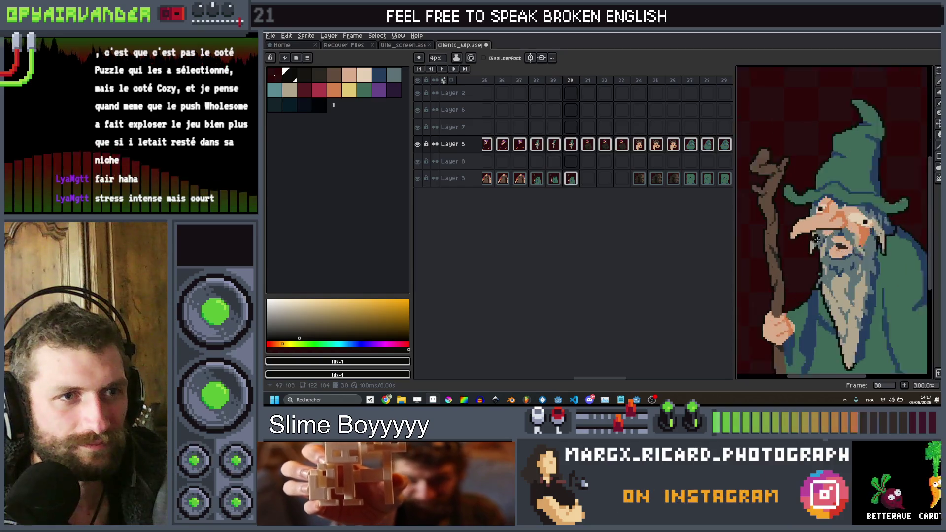
pyautogui.press('q')
pyautogui.scroll(-2, 792, 164)
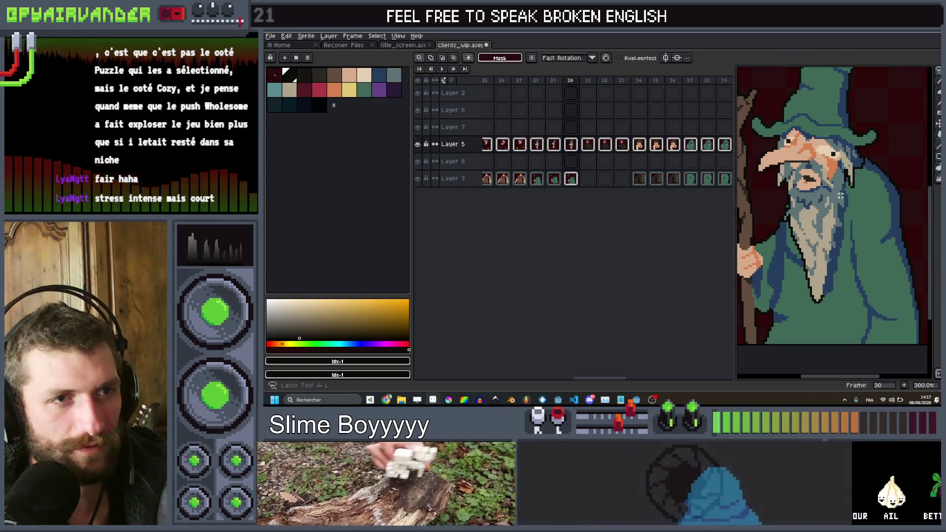
# Lasso-select the wizard's long beard, adding its left edge to the selection.
pyautogui.moveTo(846, 195); pyautogui.dragTo(808, 306)
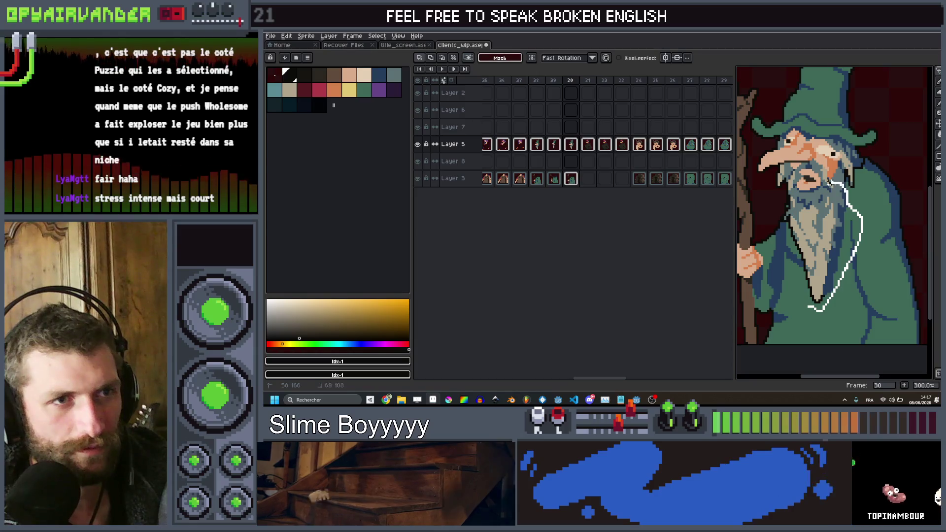
pyautogui.moveTo(799, 176)
pyautogui.mouseDown()
pyautogui.moveTo(783, 216)
pyautogui.moveTo(801, 277)
pyautogui.mouseUp()
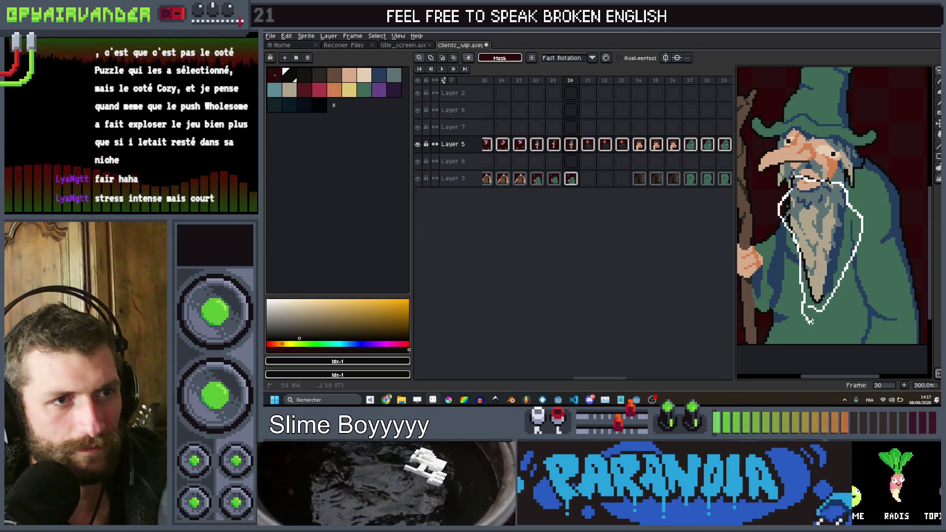
pyautogui.moveTo(810, 320); pyautogui.dragTo(811, 321)
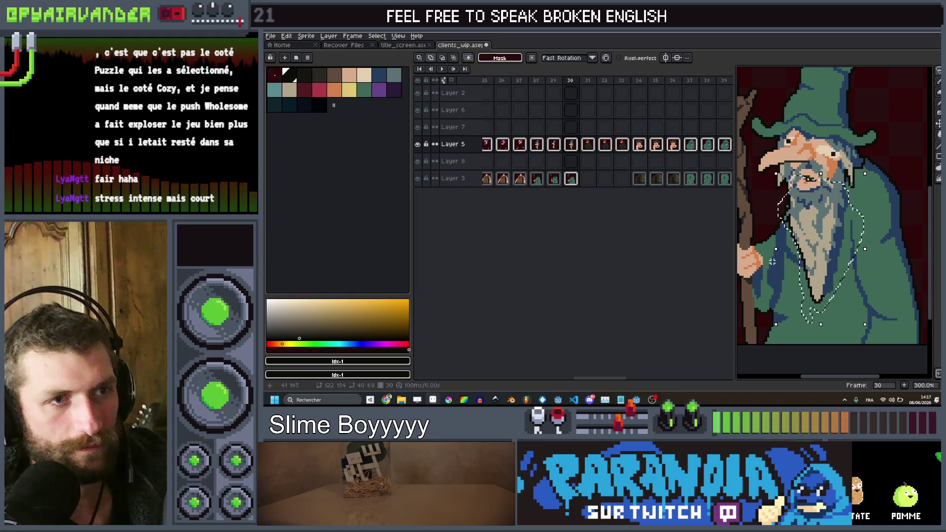
pyautogui.moveTo(776, 261); pyautogui.dragTo(778, 262)
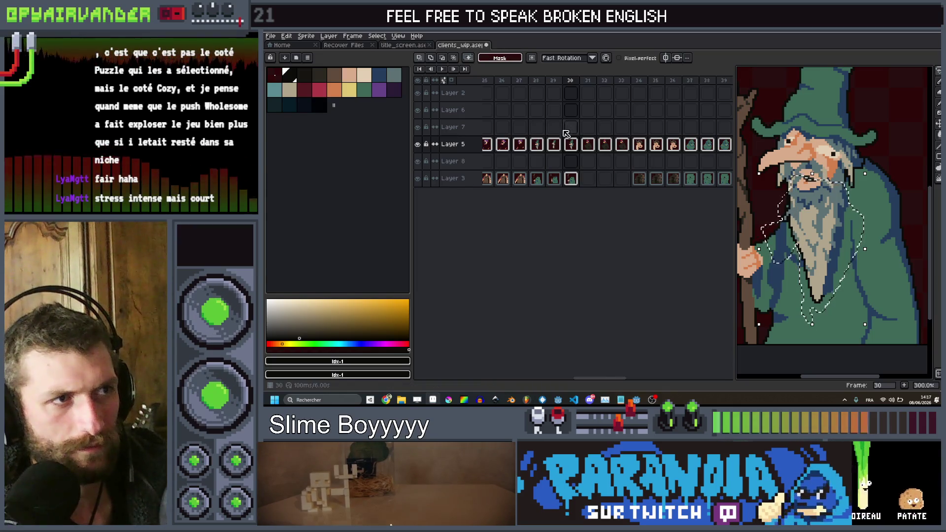
# Select Layer 5's frame 30 cel and pan to show the whole wizard.
pyautogui.click(571, 144)
pyautogui.scroll(2, 802, 196)
pyautogui.scroll(-3, 802, 195)
pyautogui.scroll(3, 802, 196)
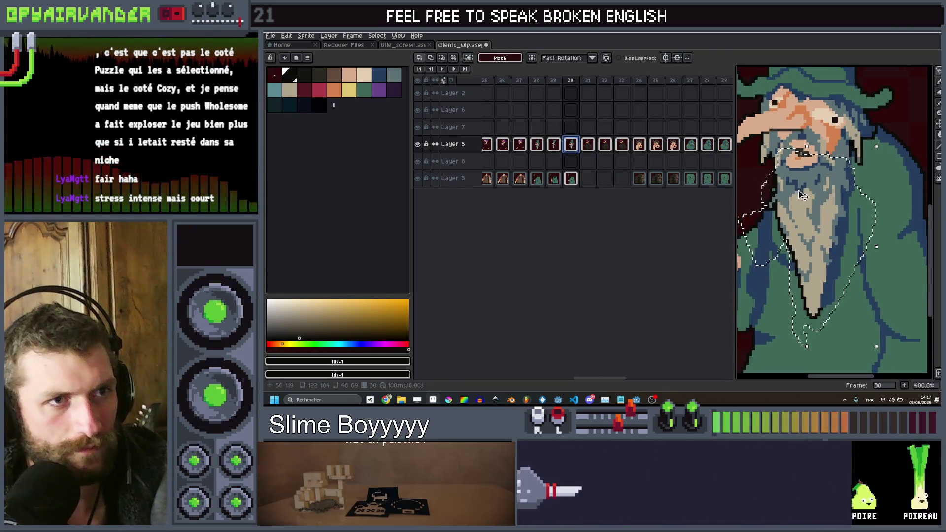
pyautogui.scroll(-1, 802, 195)
pyautogui.moveTo(858, 212); pyautogui.dragTo(876, 225)
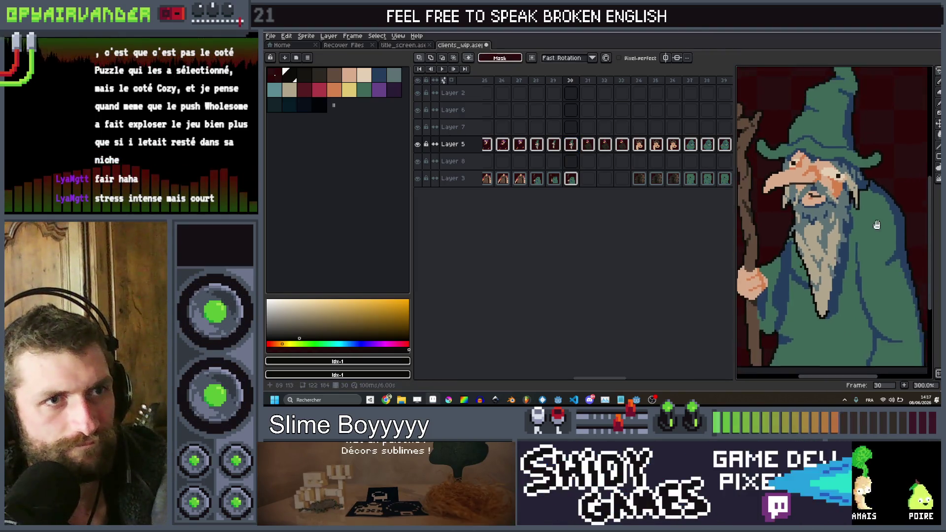
pyautogui.press('b')
pyautogui.scroll(1, 834, 184)
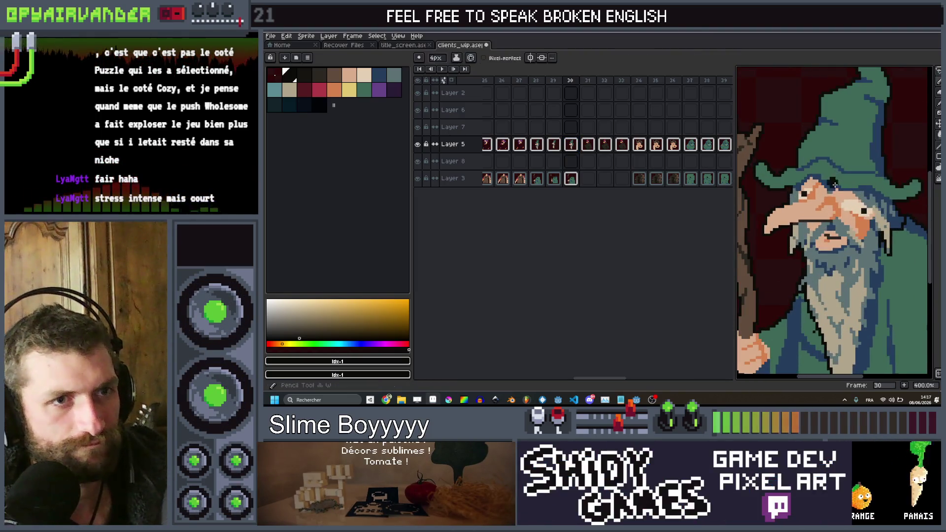
# Nudge the wizard image slightly downward with the Move tool.
pyautogui.press('v')
pyautogui.moveTo(838, 196); pyautogui.dragTo(841, 202)
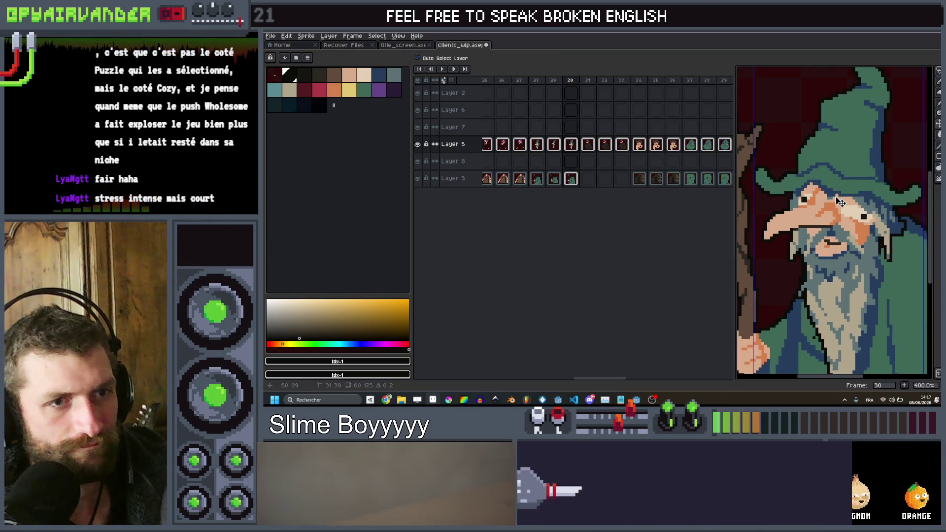
pyautogui.press('b')
pyautogui.scroll(-2, 840, 202)
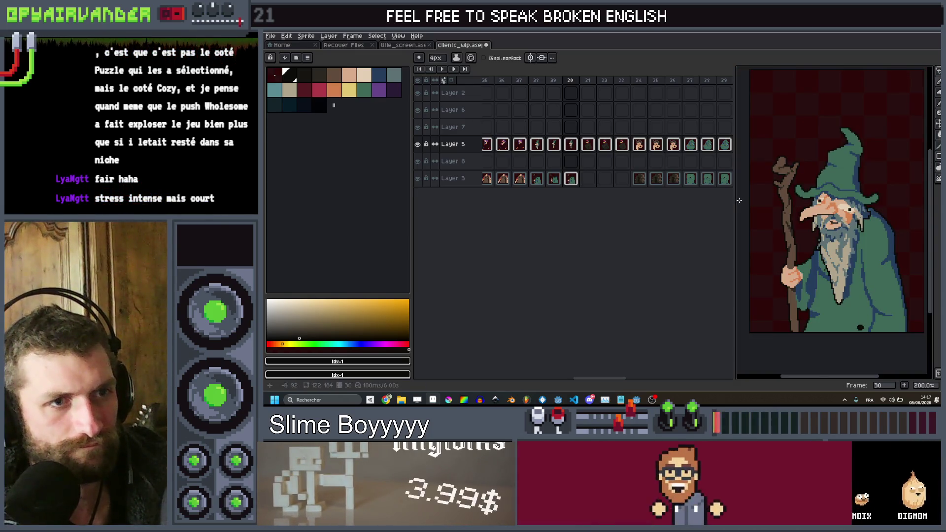
pyautogui.scroll(6, 816, 232)
# Undo the last change to the beard.
pyautogui.hotkey('ctrl', 'z')
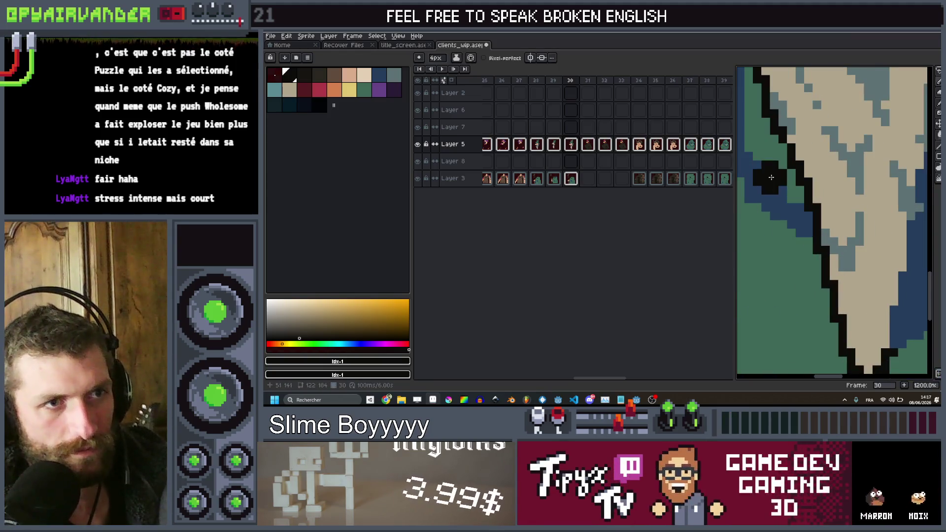
pyautogui.scroll(-7, 771, 177)
pyautogui.scroll(2, 769, 181)
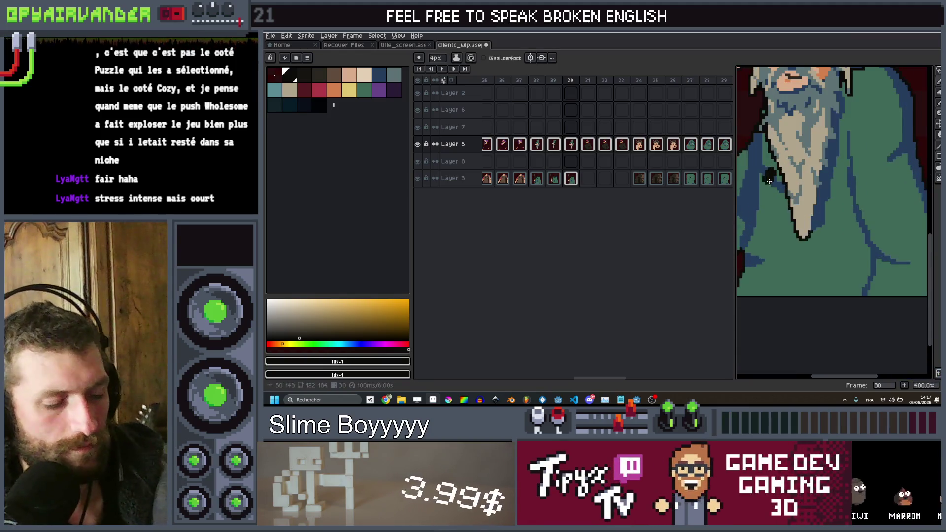
# Set the background colour to palette index 0.
pyautogui.rightClick(274, 76)
pyautogui.scroll(-3, 775, 173)
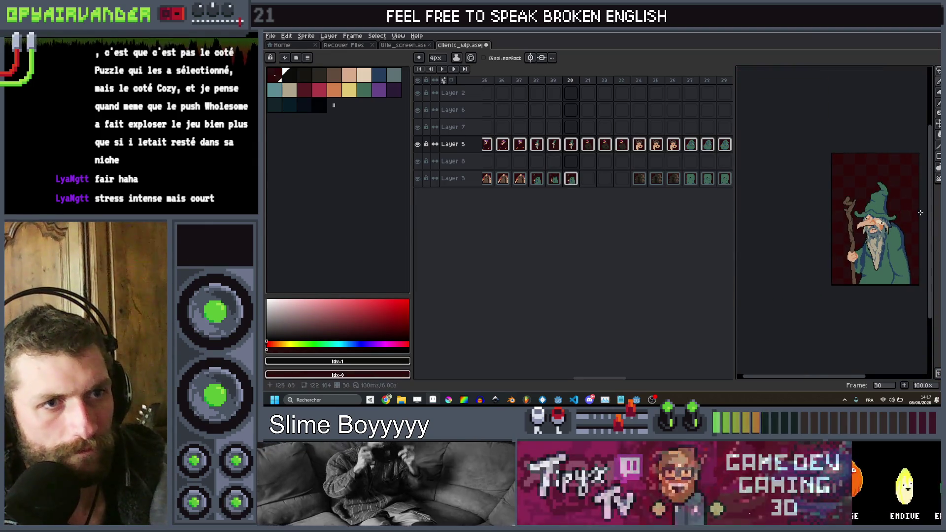
pyautogui.scroll(6, 855, 221)
pyautogui.scroll(2, 855, 222)
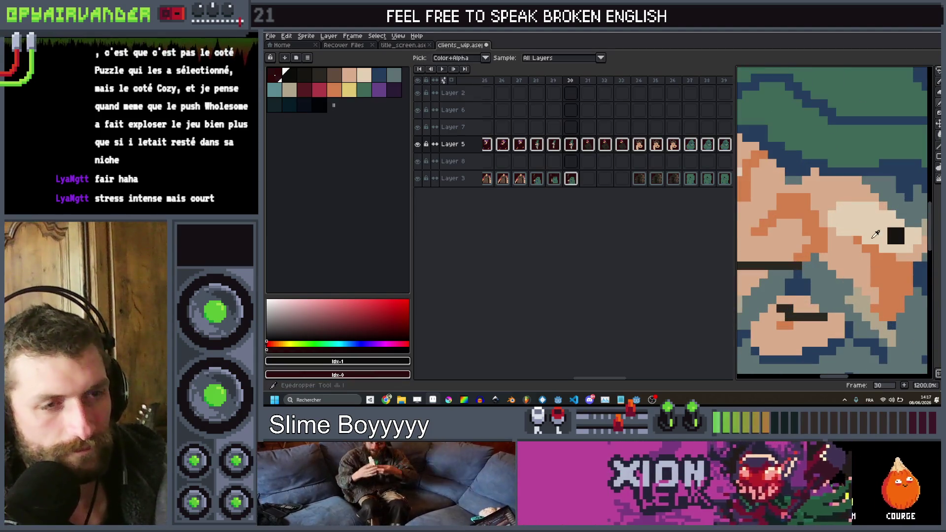
# Sample the orange skin colour and add a dark pixel beside the wizard's eye.
pyautogui.keyDown('alt'); pyautogui.click(870, 254); pyautogui.keyUp('alt')
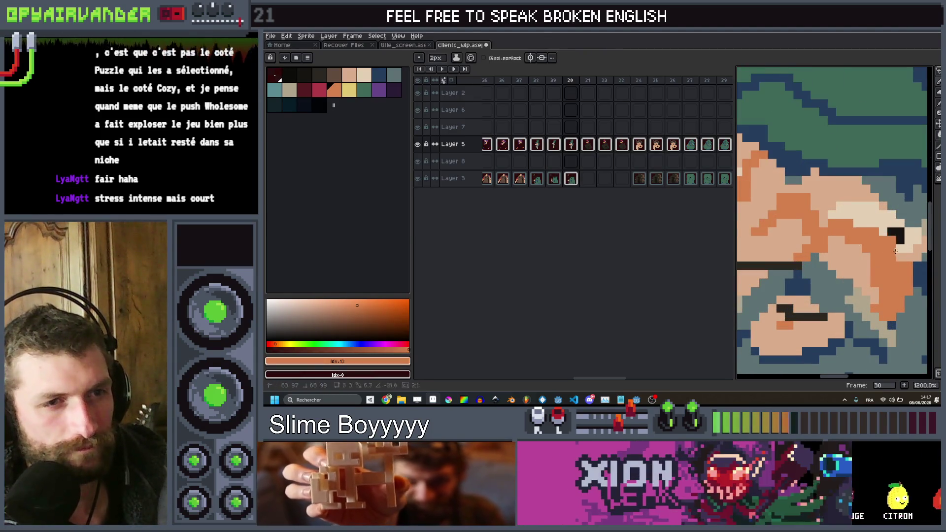
pyautogui.moveTo(895, 252); pyautogui.dragTo(904, 254)
pyautogui.scroll(-5, 910, 254)
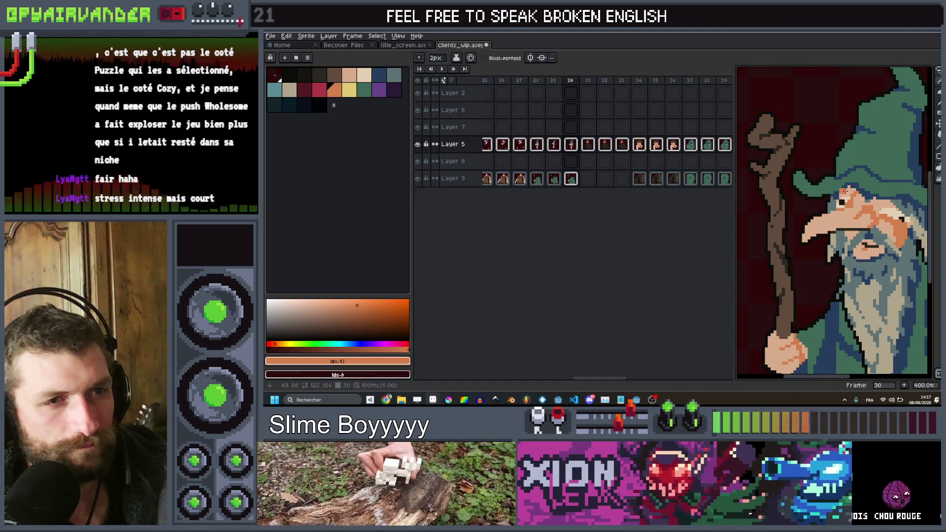
pyautogui.scroll(3, 872, 209)
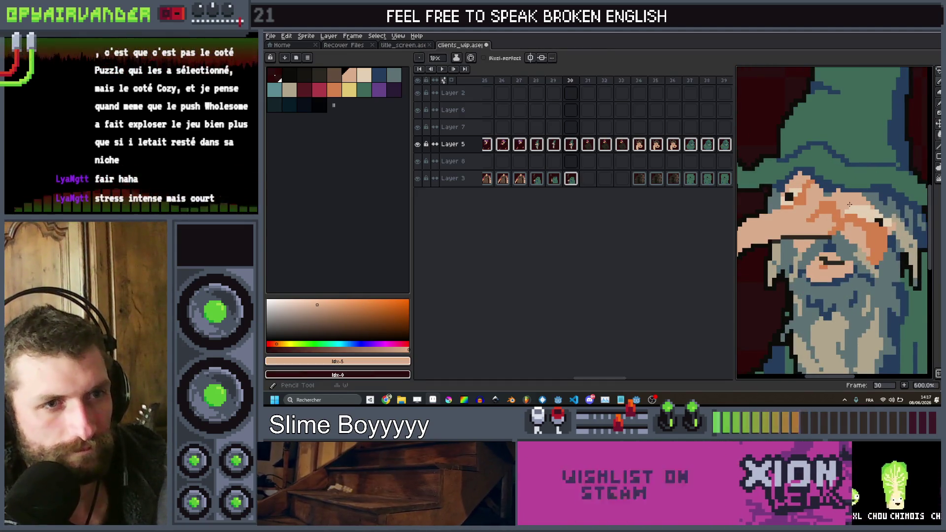
# Pan across the wizard's face, then step back to frame 27.
pyautogui.moveTo(849, 204); pyautogui.dragTo(866, 208)
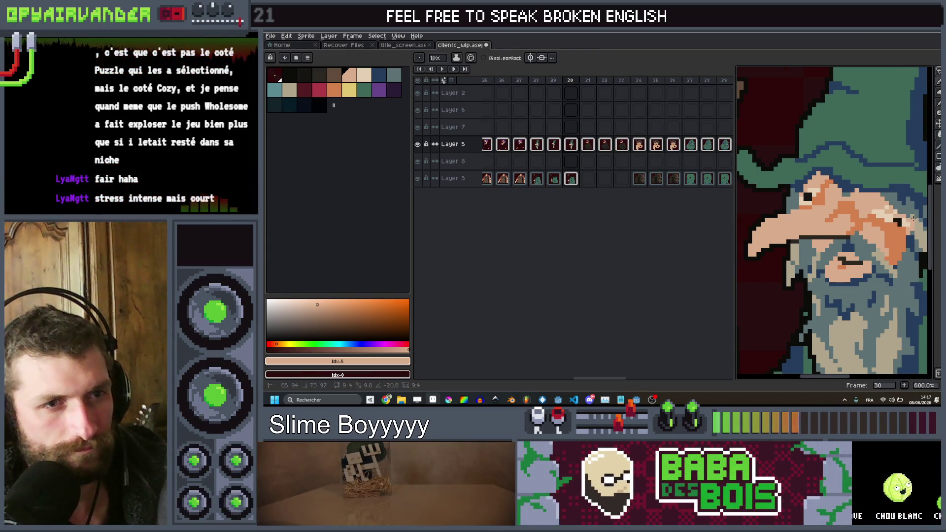
pyautogui.scroll(-2, 888, 209)
pyautogui.scroll(6, 808, 200)
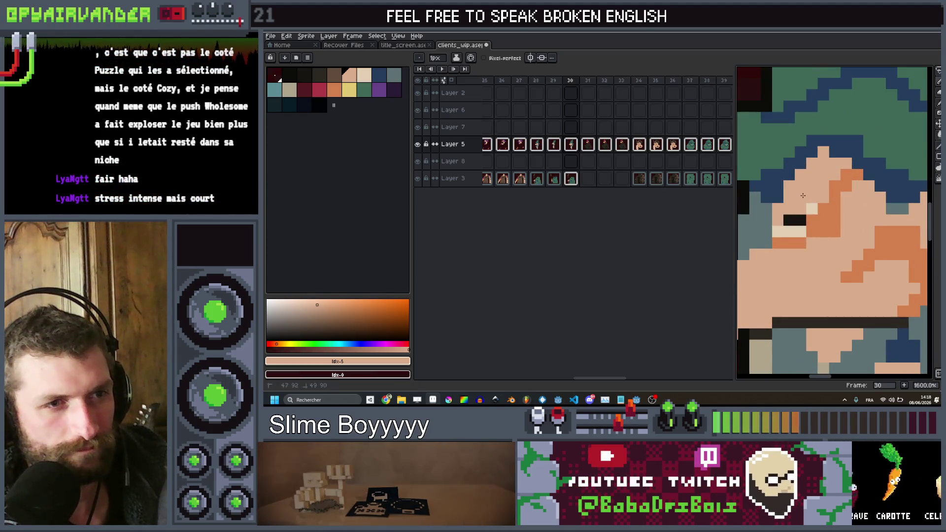
pyautogui.scroll(-7, 847, 166)
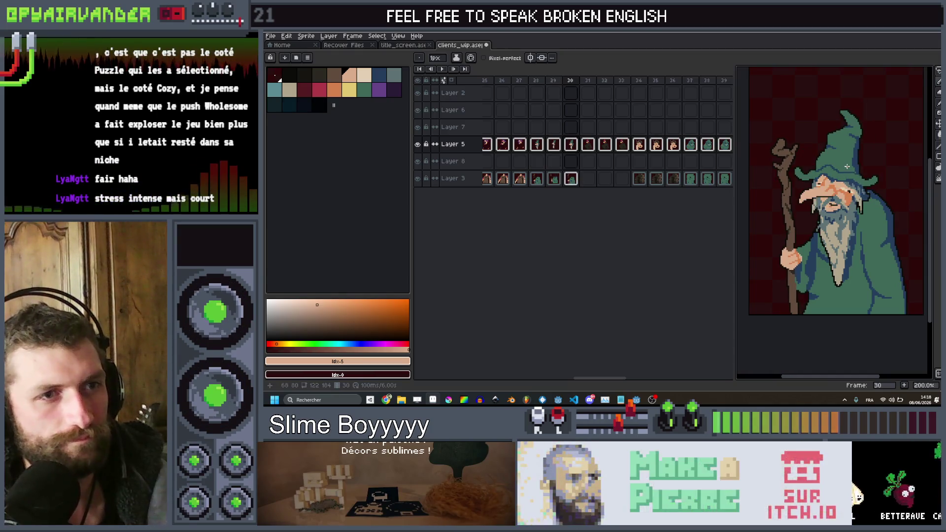
pyautogui.press('Return')
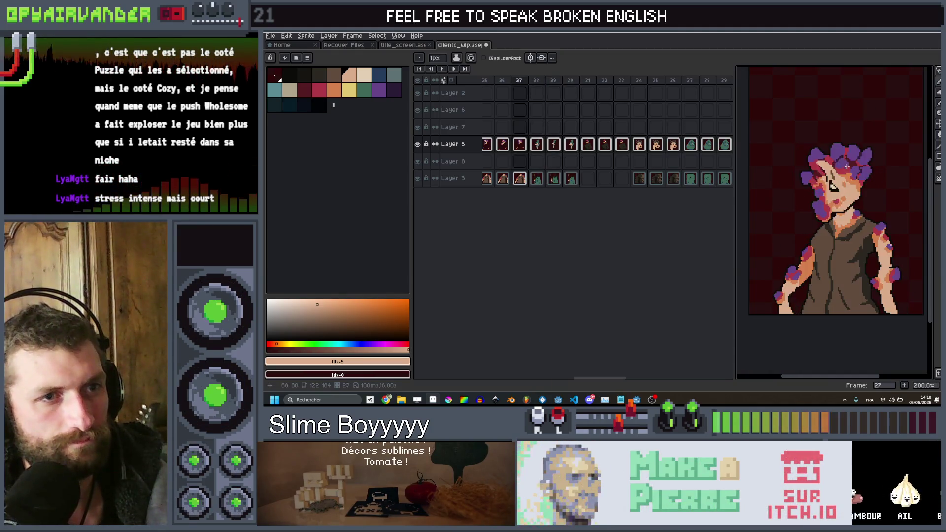
pyautogui.press('Right')
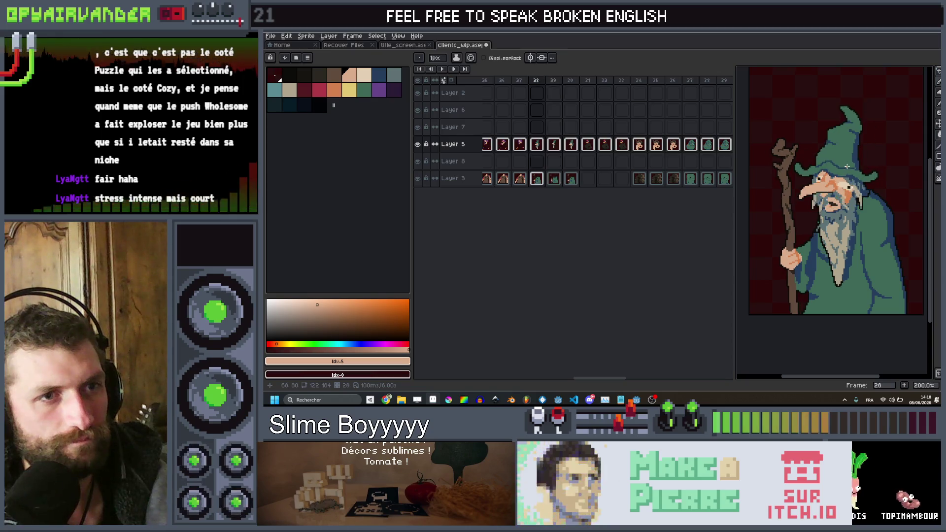
pyautogui.press('Right')
pyautogui.press('Right')
pyautogui.press('Right')
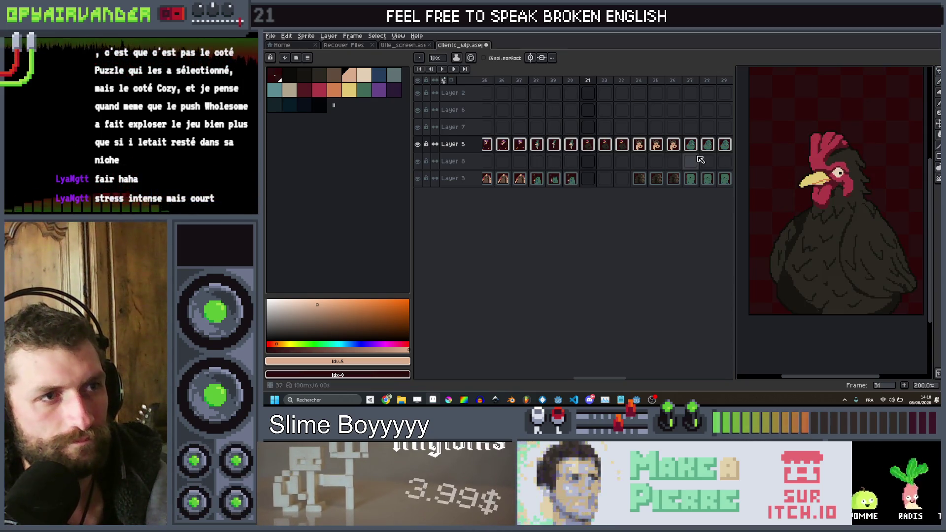
pyautogui.hscroll(2, 700, 159)
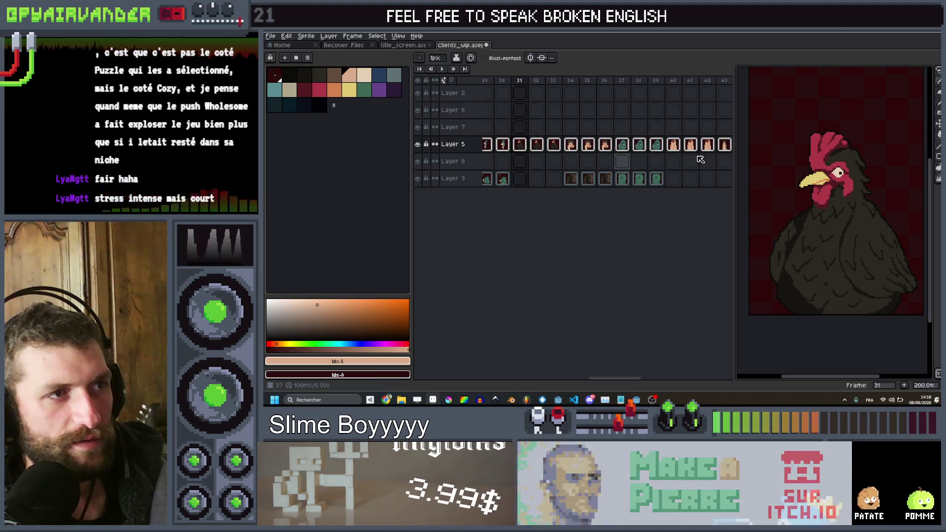
pyautogui.hscroll(4, 700, 159)
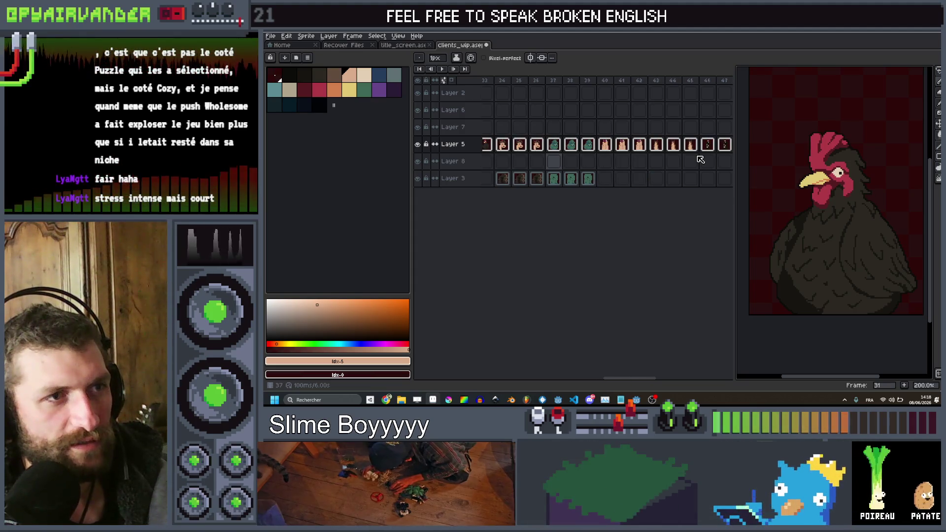
pyautogui.hscroll(5, 700, 159)
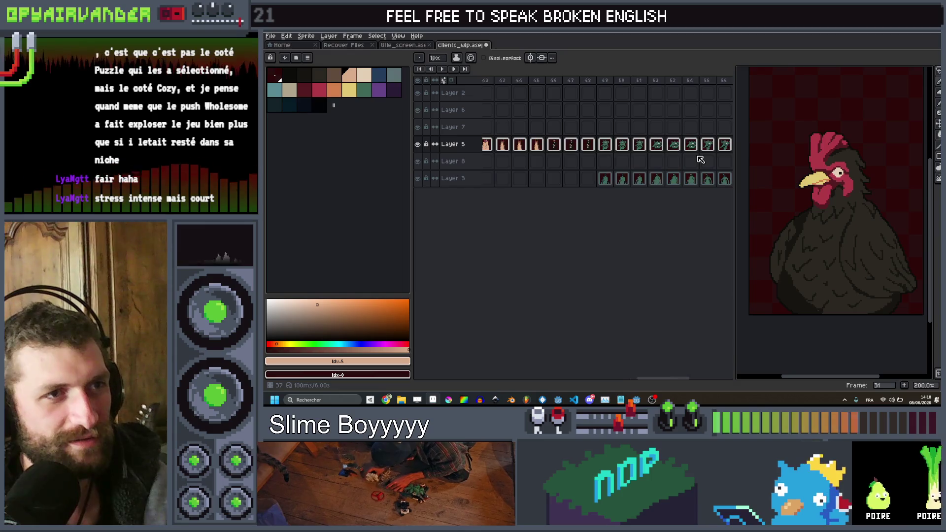
pyautogui.hscroll(-6, 699, 158)
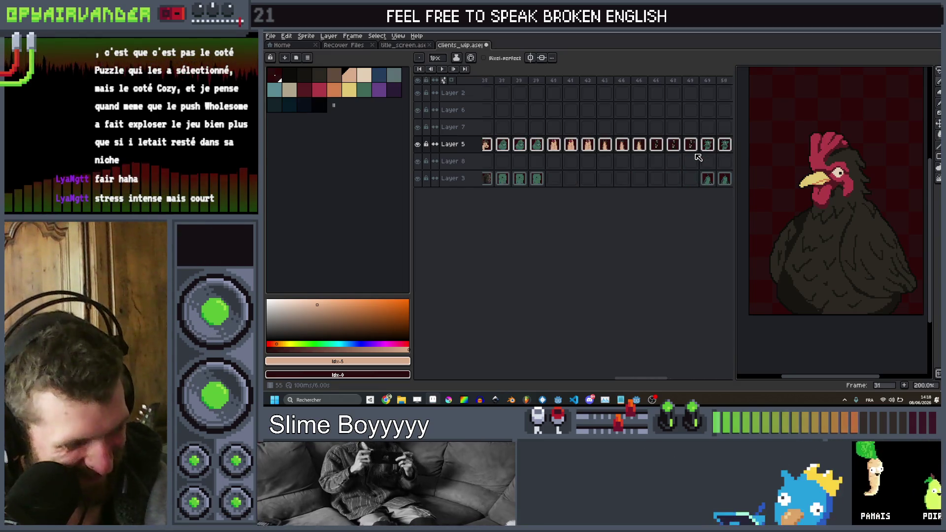
pyautogui.hscroll(-15, 695, 151)
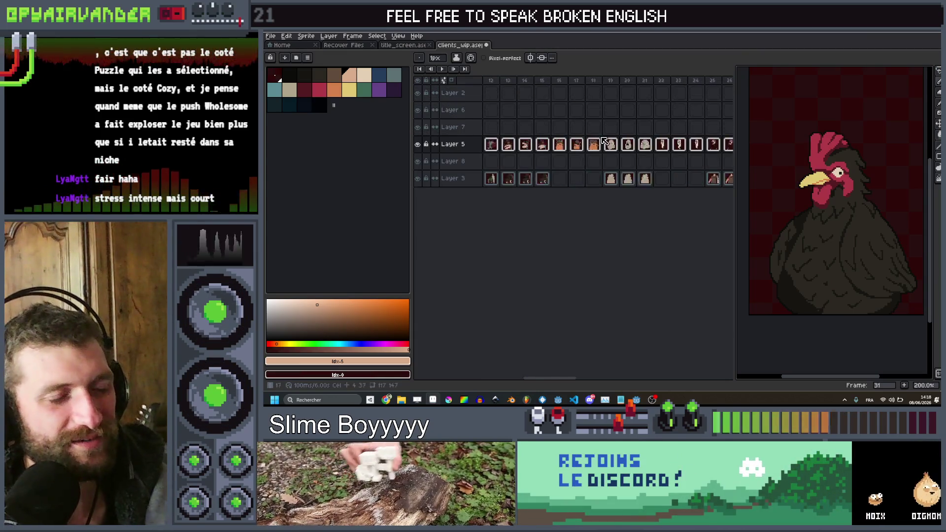
pyautogui.hscroll(9, 604, 141)
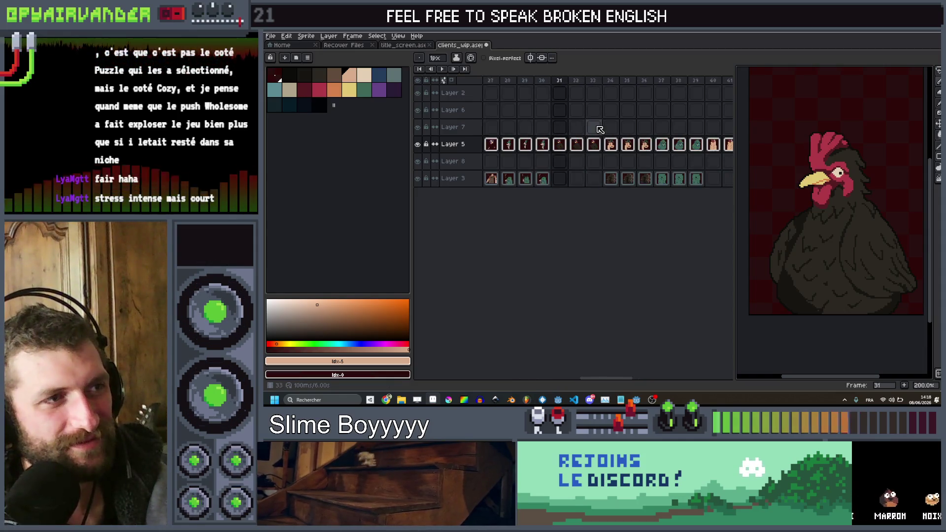
pyautogui.hscroll(-3, 600, 129)
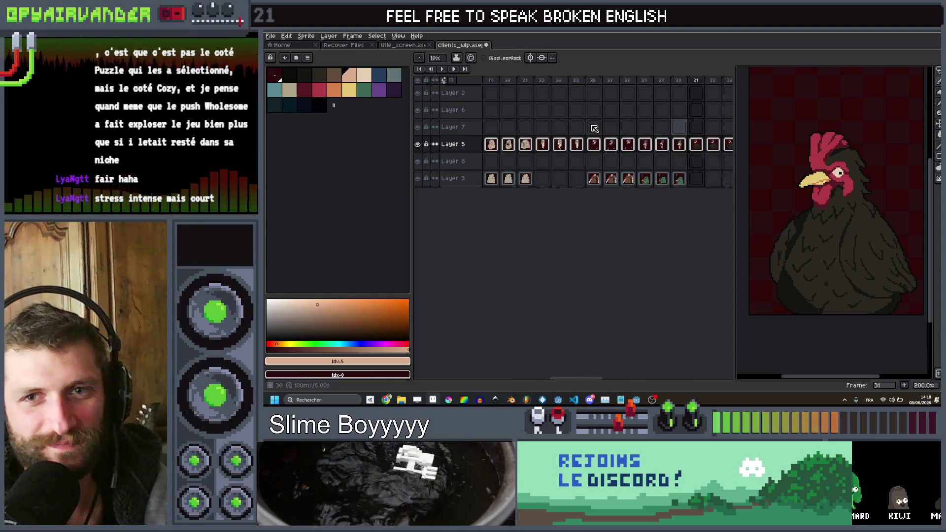
pyautogui.scroll(-1, 817, 196)
pyautogui.scroll(1, 818, 196)
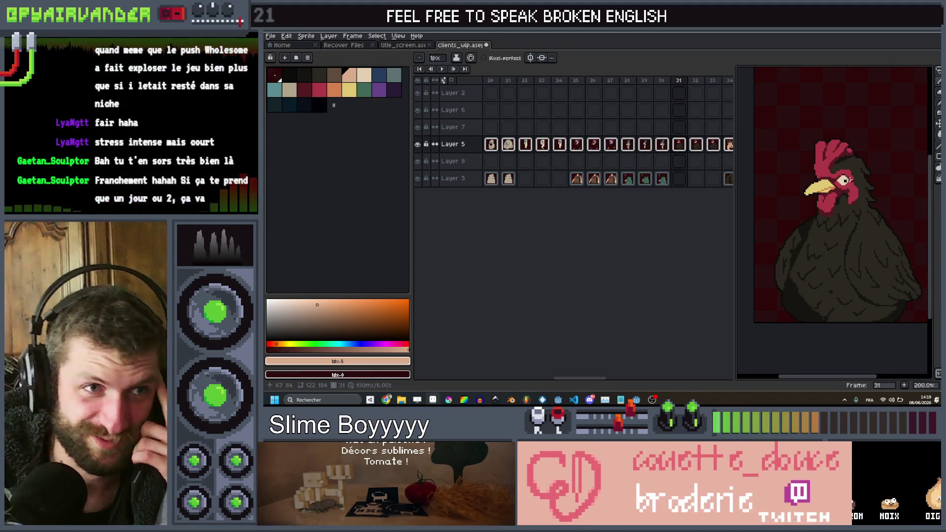
pyautogui.scroll(2, 877, 197)
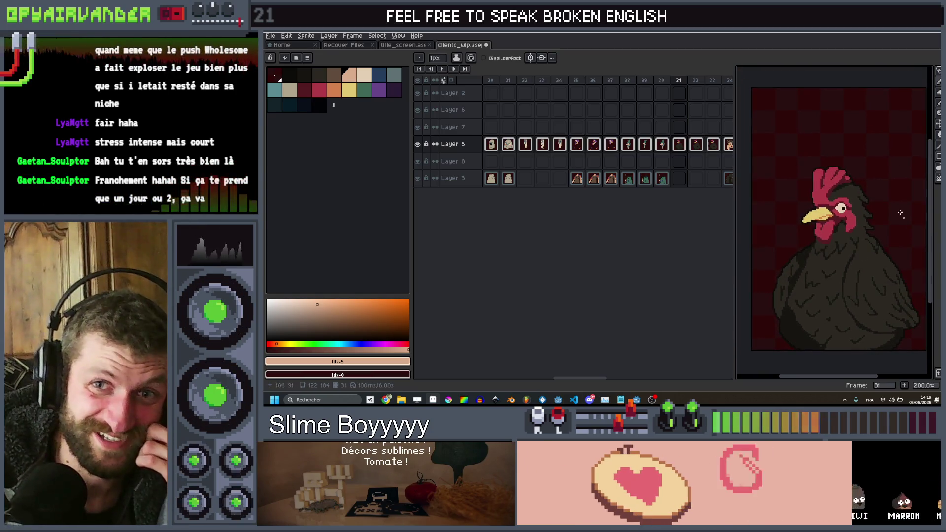
pyautogui.scroll(-2, 900, 212)
pyautogui.hscroll(2, 837, 214)
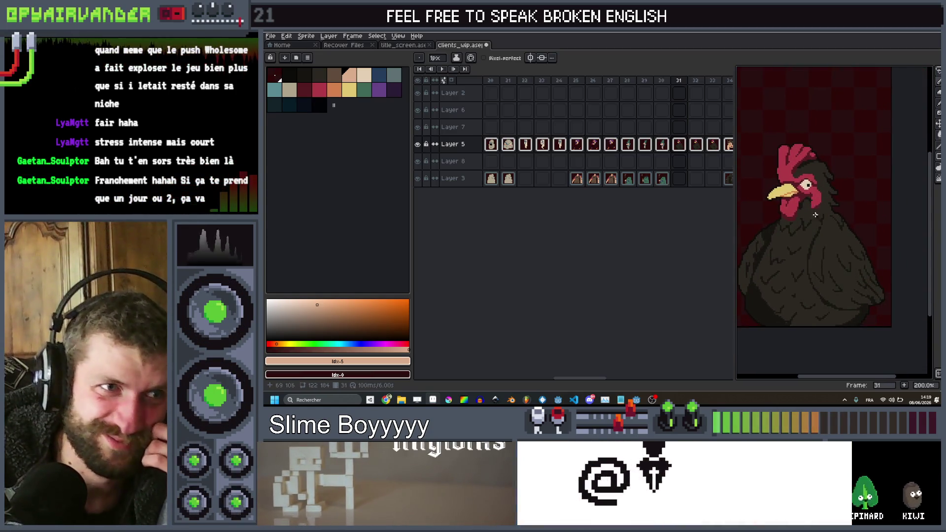
pyautogui.hscroll(-1, 815, 215)
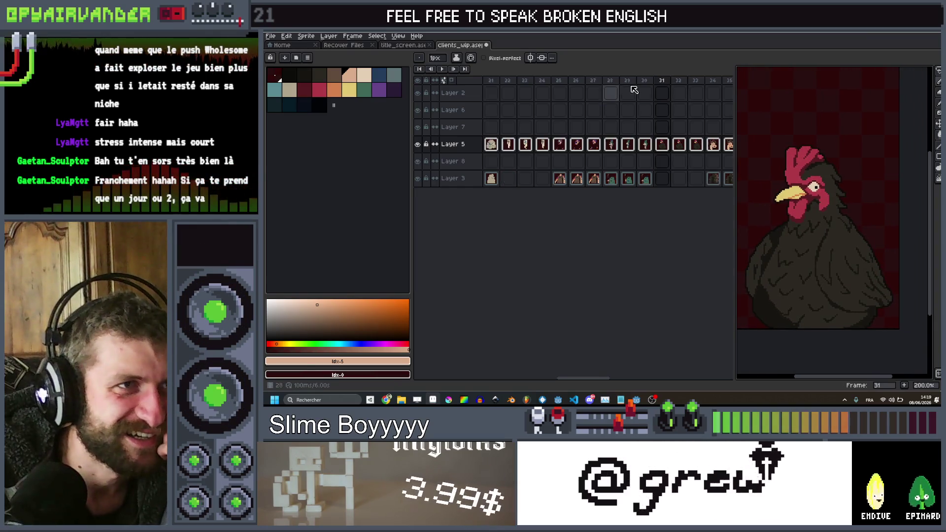
pyautogui.hscroll(3, 634, 91)
# Scrub to the ogre portrait at frame 39, browse the frames, then switch to title_screen.
pyautogui.moveTo(593, 84)
pyautogui.mouseDown()
pyautogui.moveTo(675, 74)
pyautogui.moveTo(685, 85)
pyautogui.mouseUp()
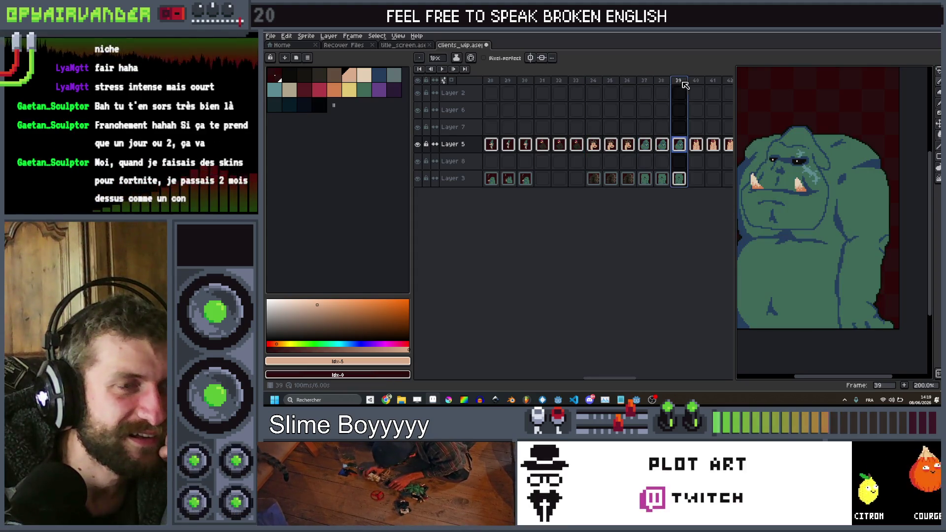
pyautogui.hscroll(-3, 684, 84)
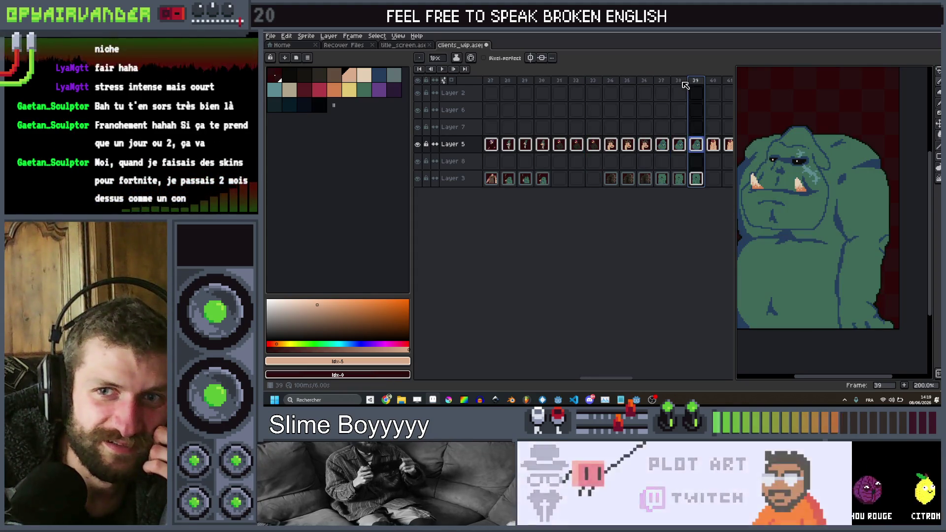
pyautogui.hscroll(-1, 685, 85)
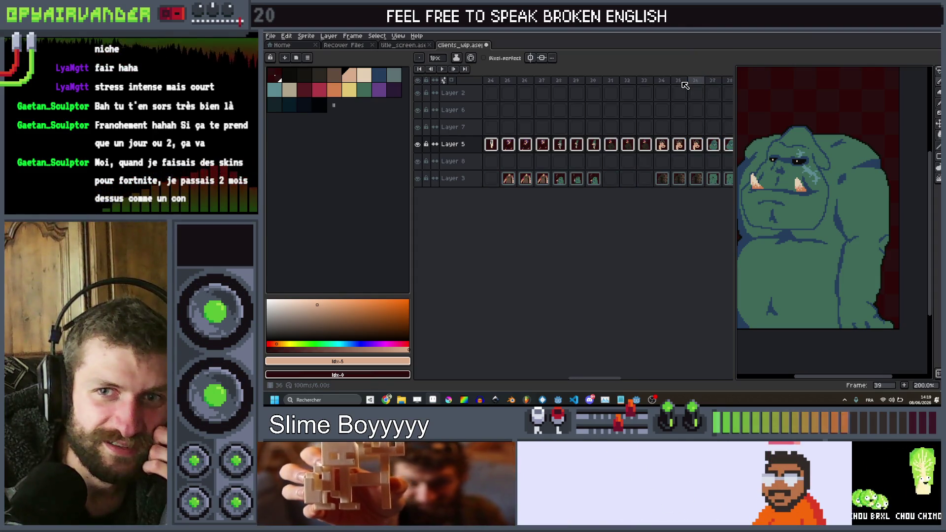
pyautogui.hscroll(-1, 677, 87)
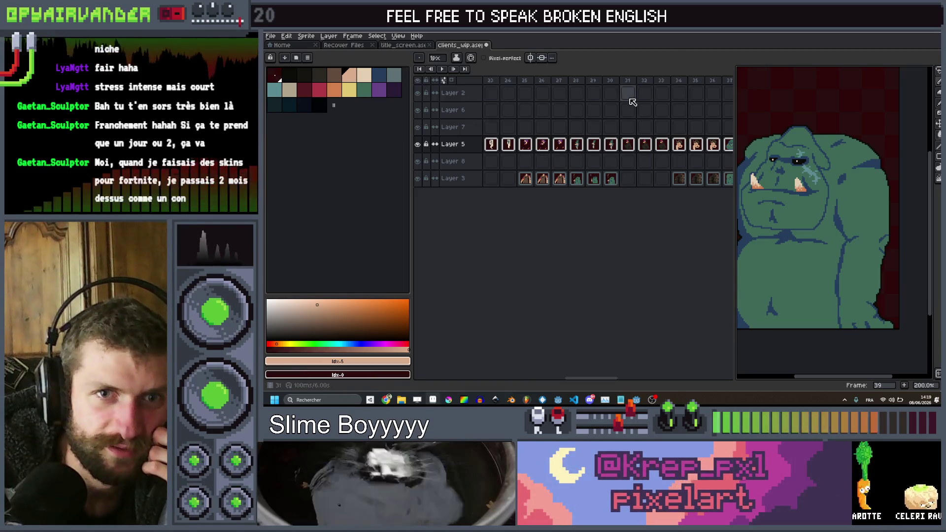
pyautogui.hscroll(5, 608, 105)
pyautogui.hscroll(-4, 608, 105)
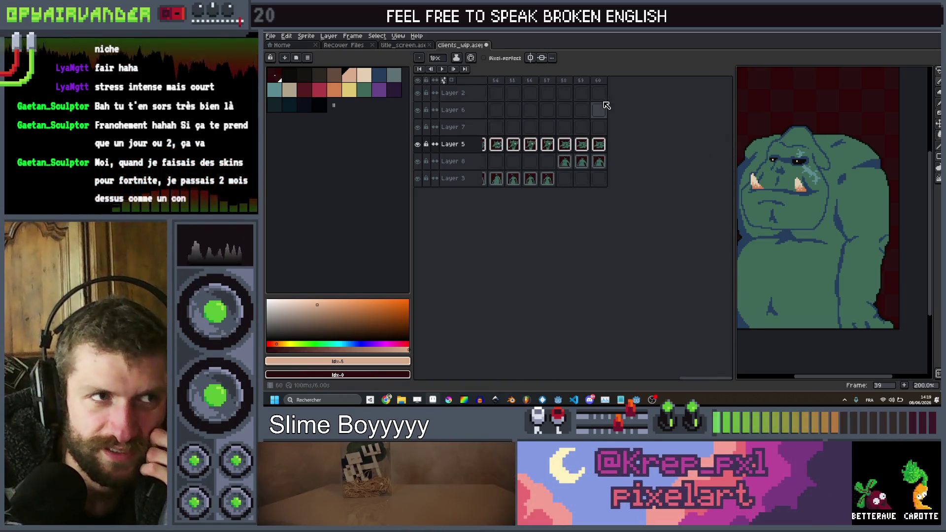
pyautogui.hscroll(-8, 572, 110)
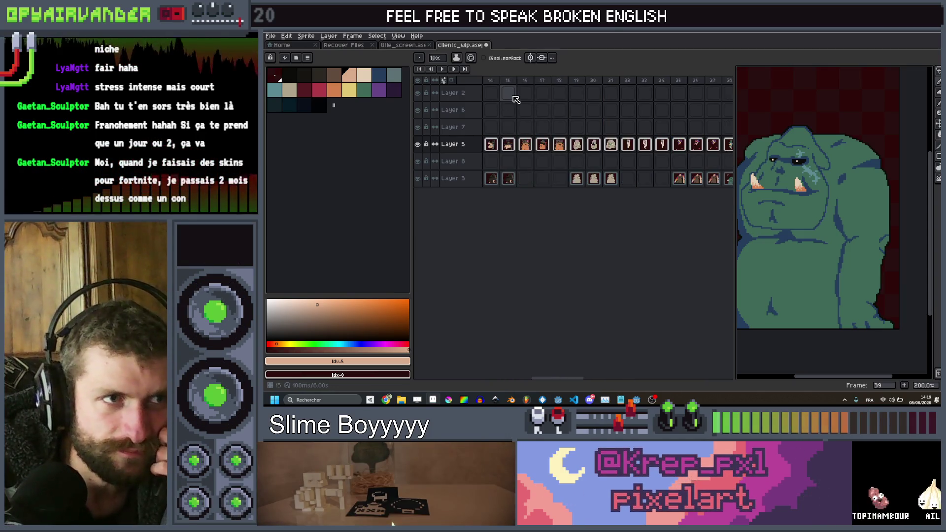
pyautogui.hscroll(10, 512, 99)
pyautogui.hscroll(-2, 523, 96)
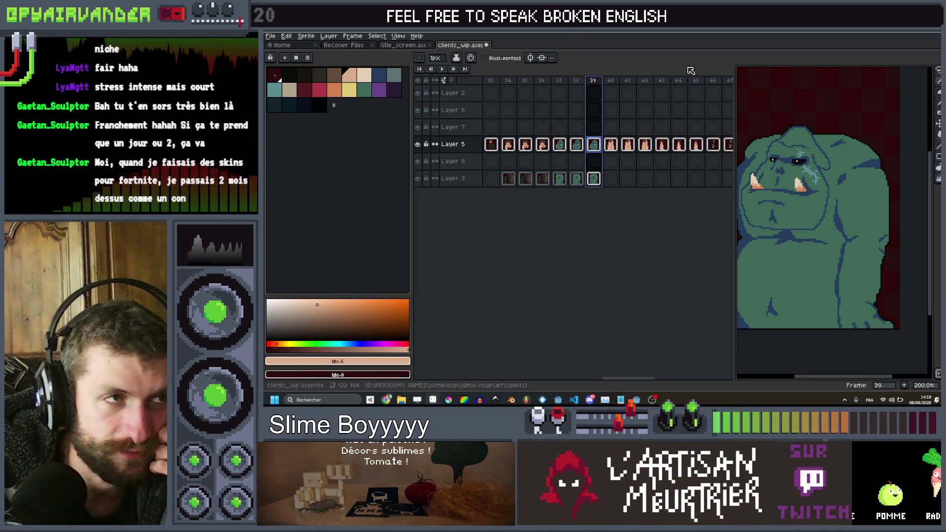
pyautogui.click(406, 48)
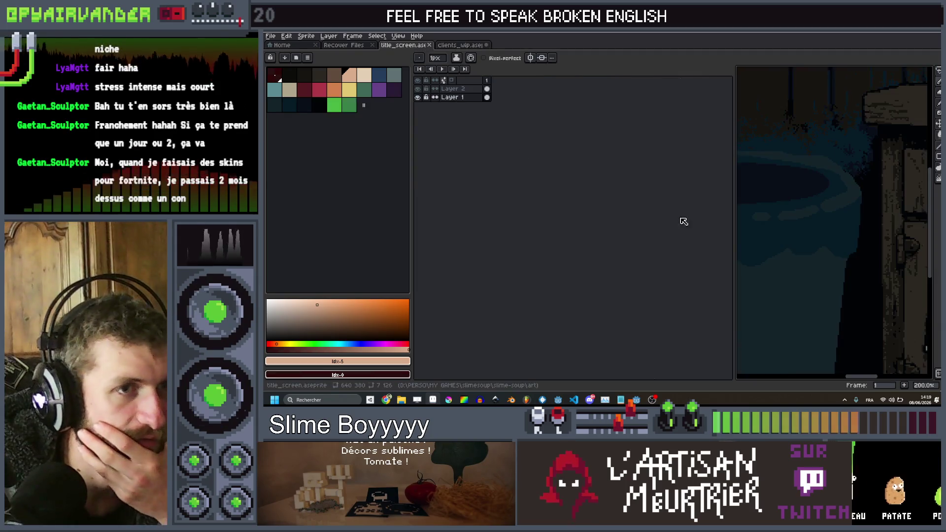
pyautogui.scroll(-2, 739, 231)
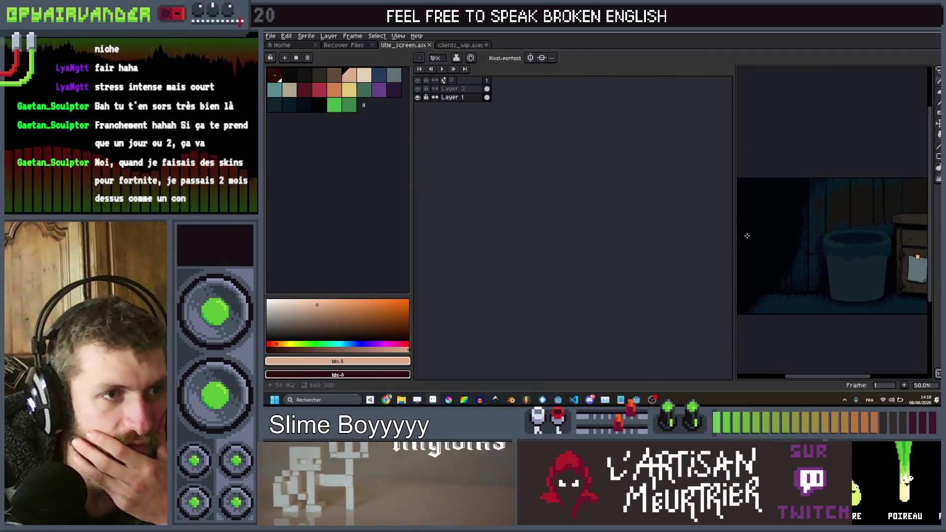
pyautogui.moveTo(733, 233); pyautogui.dragTo(597, 232)
pyautogui.scroll(2, 672, 213)
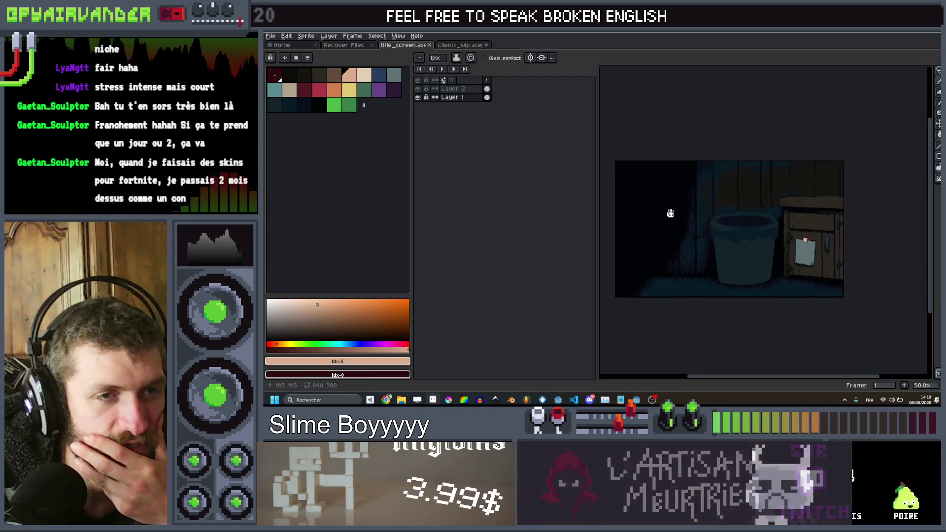
pyautogui.scroll(-2, 810, 196)
pyautogui.scroll(2, 807, 167)
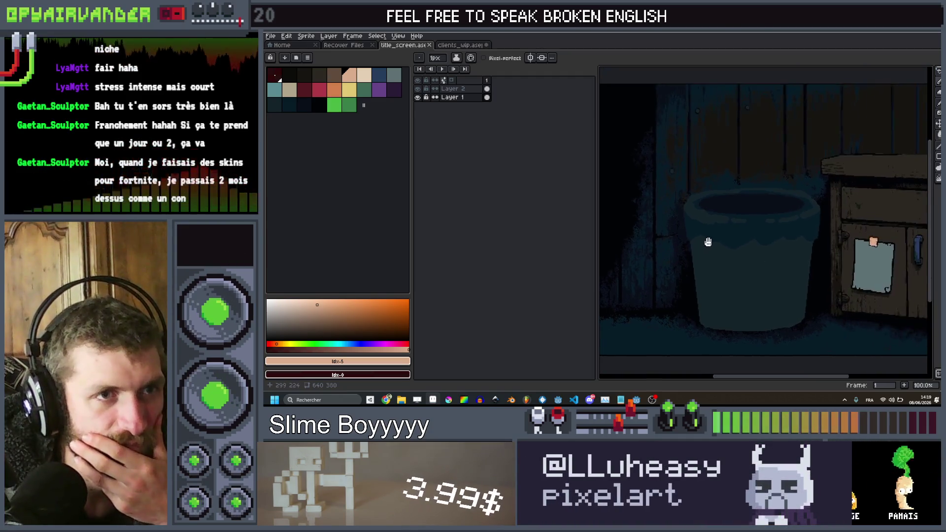
pyautogui.scroll(1, 805, 145)
pyautogui.scroll(-2, 806, 143)
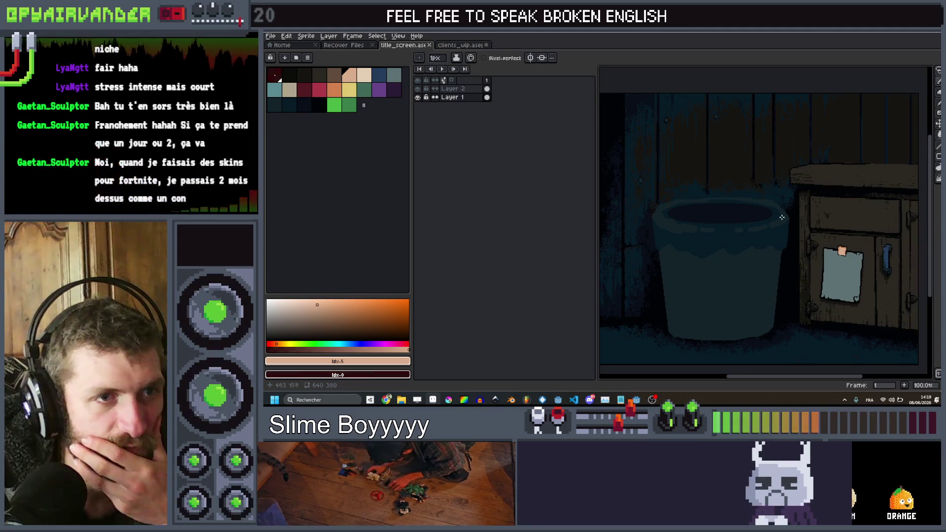
pyautogui.scroll(3, 770, 211)
pyautogui.scroll(-3, 839, 234)
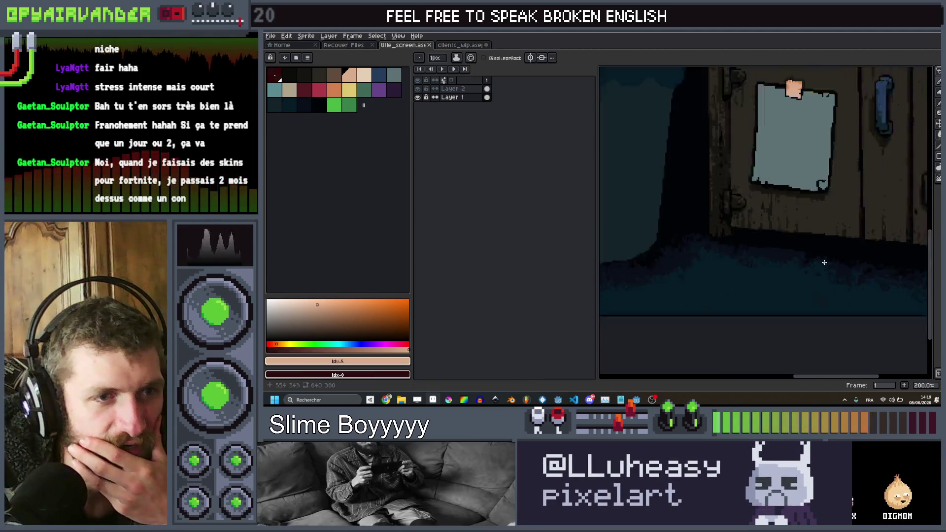
pyautogui.scroll(3, 833, 224)
pyautogui.scroll(-3, 833, 224)
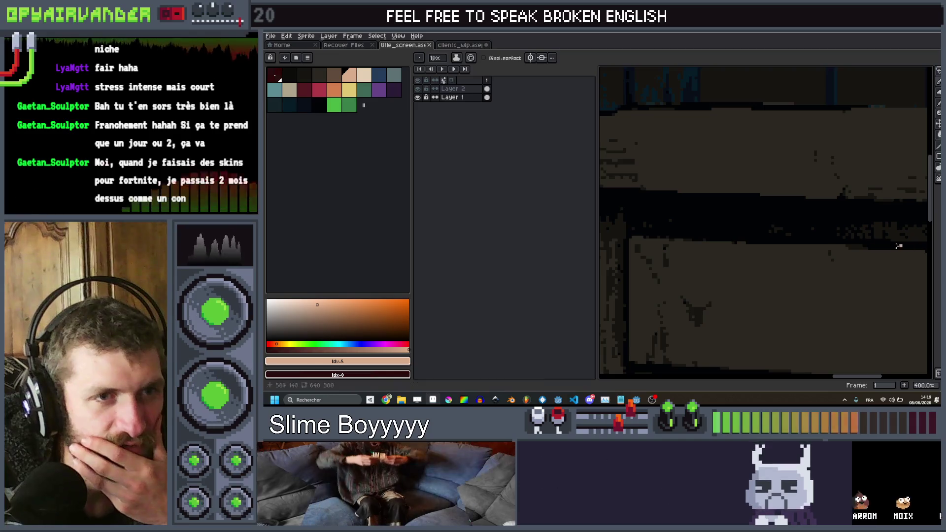
pyautogui.scroll(2, 725, 240)
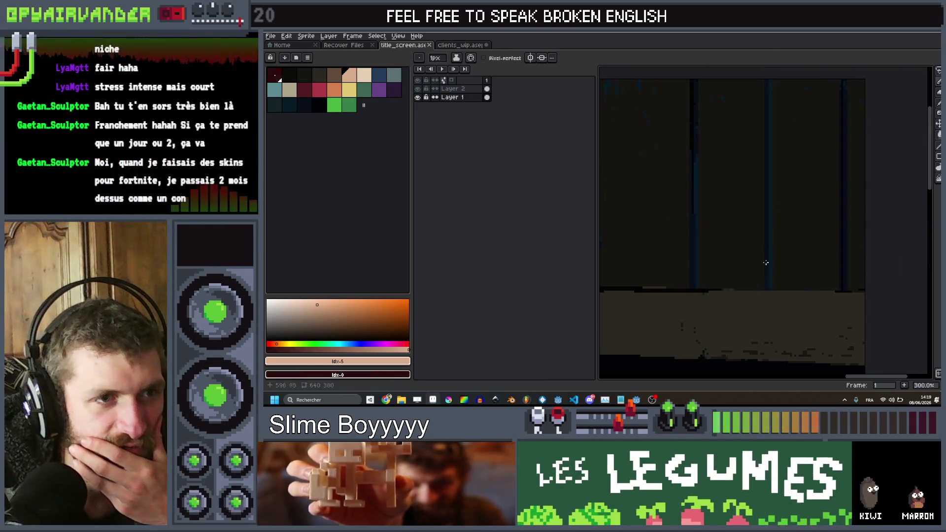
pyautogui.scroll(-3, 692, 284)
pyautogui.scroll(2, 692, 284)
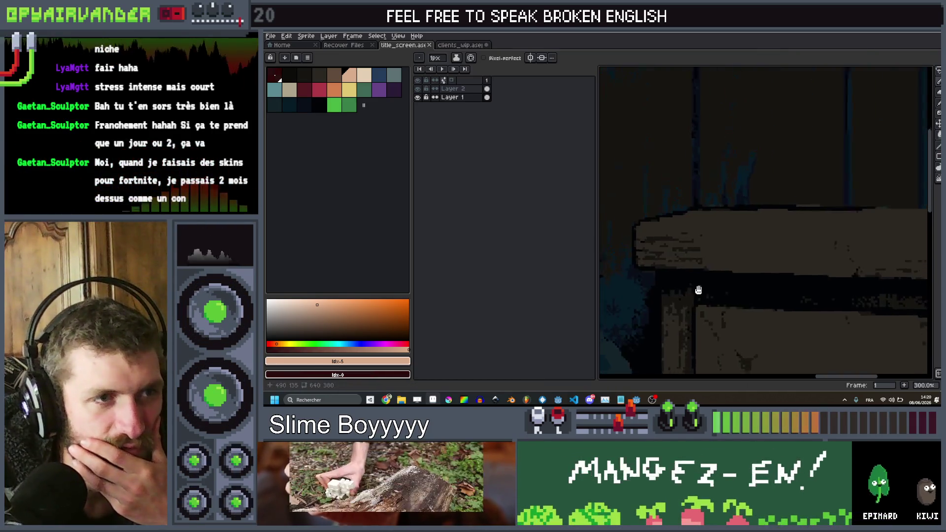
pyautogui.scroll(-2, 844, 255)
pyautogui.scroll(5, 844, 255)
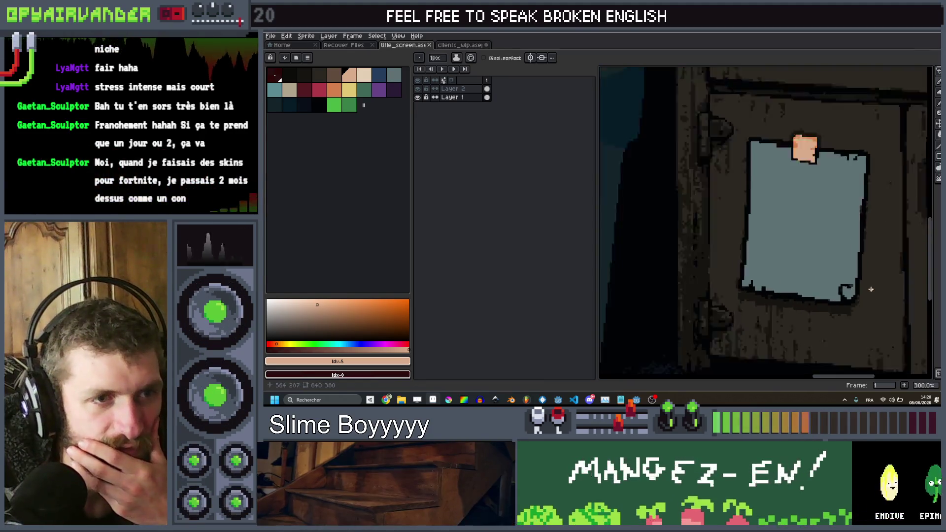
pyautogui.scroll(-3, 809, 199)
pyautogui.scroll(-1, 809, 198)
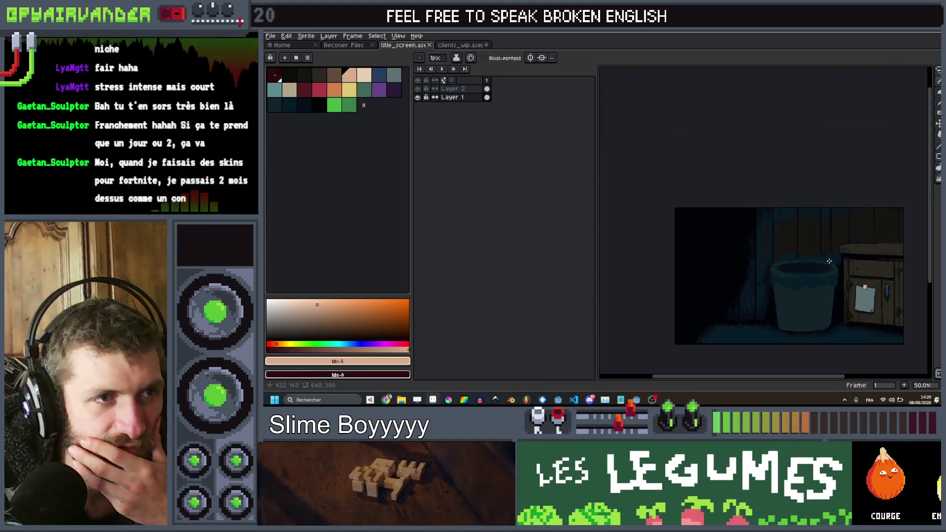
pyautogui.scroll(2, 784, 238)
pyautogui.scroll(3, 785, 238)
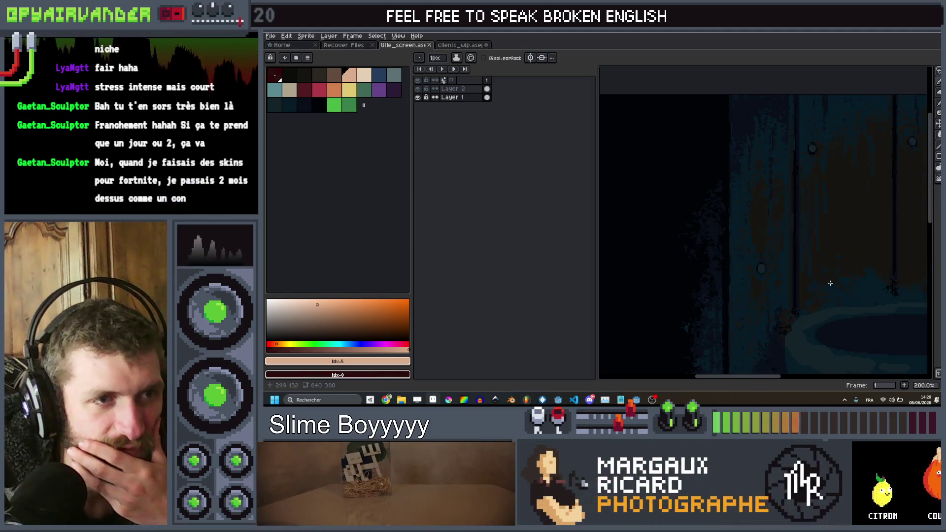
pyautogui.scroll(-2, 732, 198)
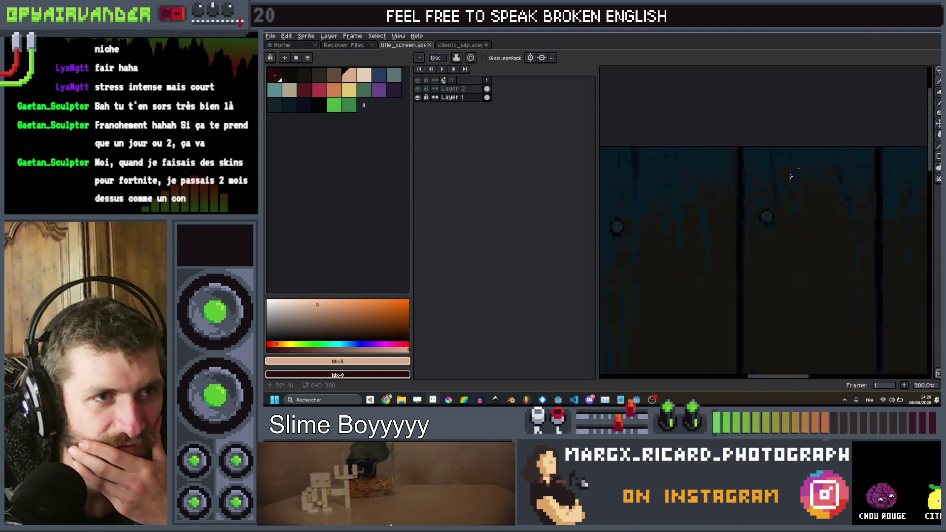
pyautogui.scroll(1, 751, 238)
pyautogui.scroll(-8, 748, 245)
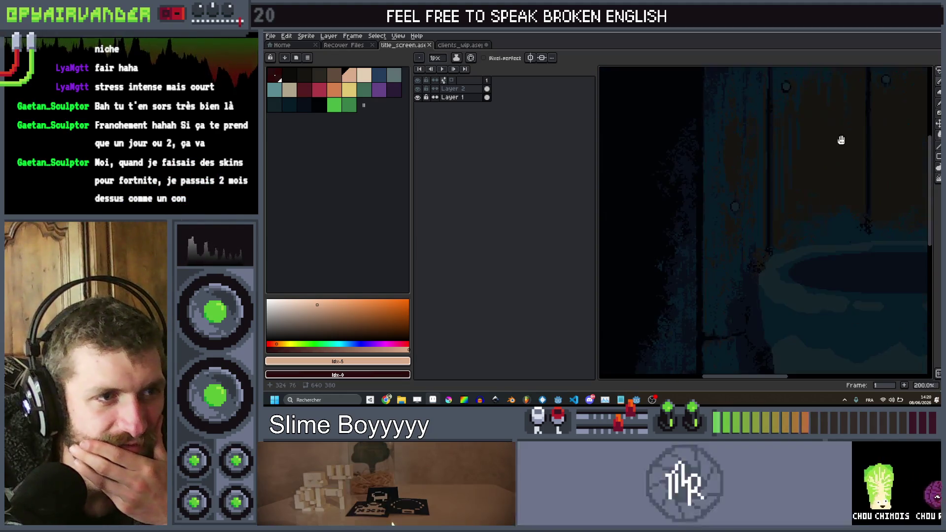
pyautogui.scroll(5, 779, 230)
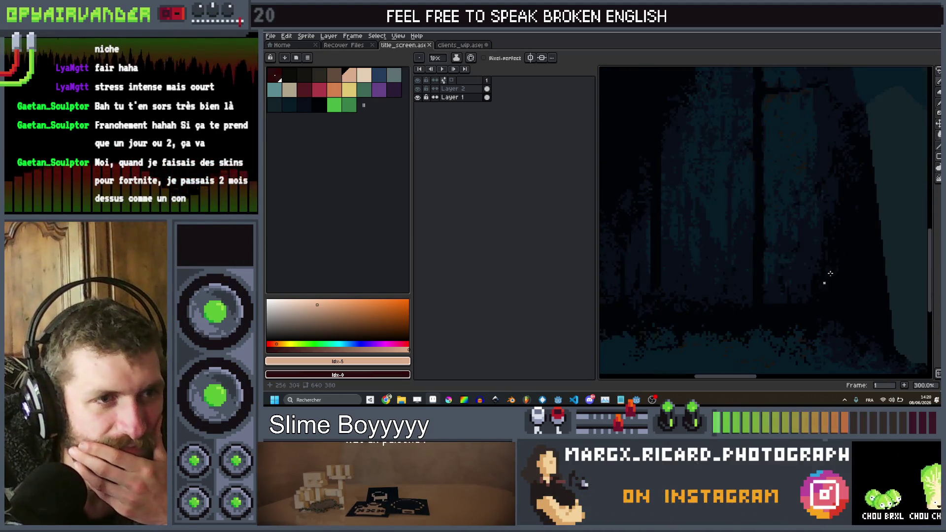
pyautogui.moveTo(636, 253); pyautogui.dragTo(595, 291)
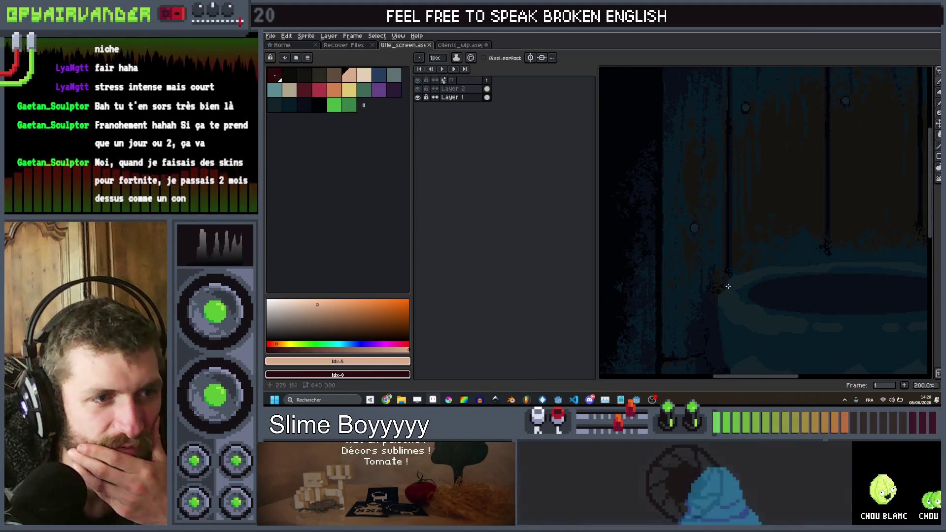
pyautogui.scroll(5, 862, 163)
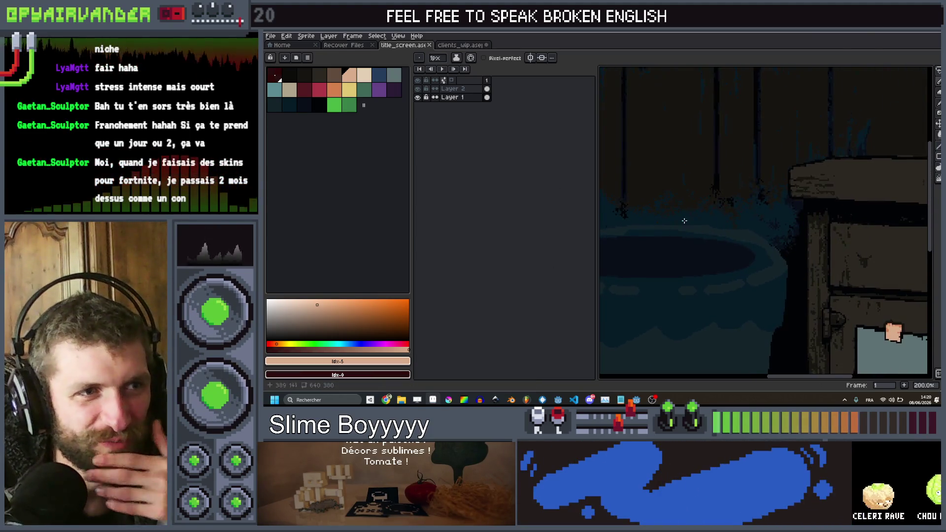
pyautogui.scroll(-6, 816, 265)
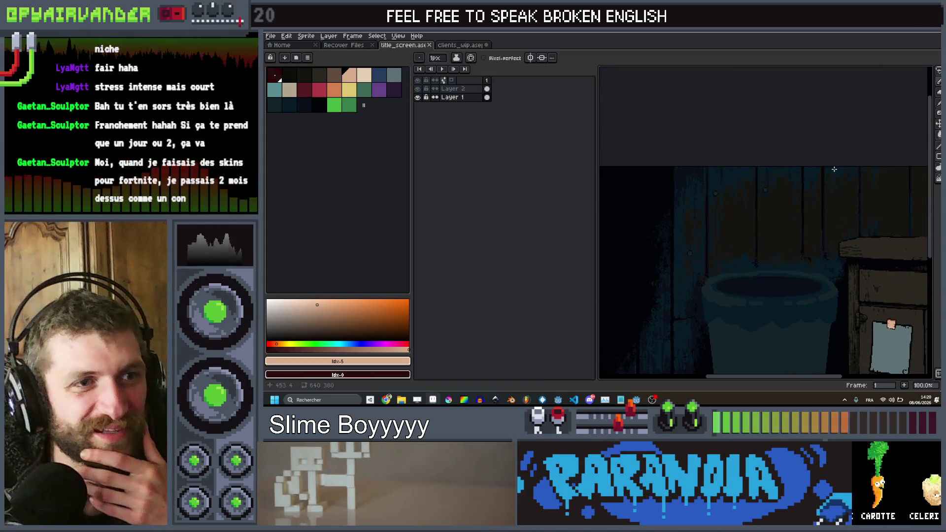
pyautogui.scroll(2, 815, 265)
pyautogui.scroll(-3, 811, 184)
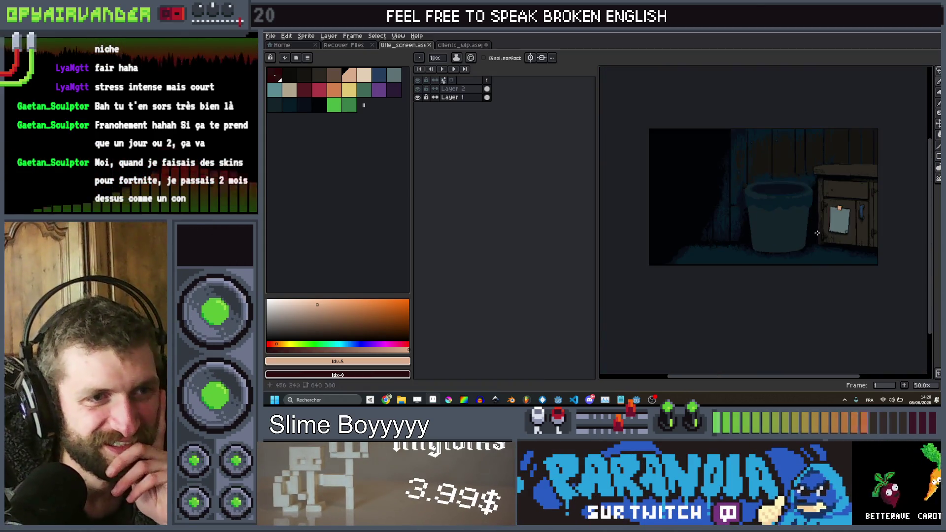
pyautogui.scroll(2, 811, 184)
pyautogui.moveTo(822, 225); pyautogui.dragTo(749, 304)
pyautogui.scroll(2, 812, 230)
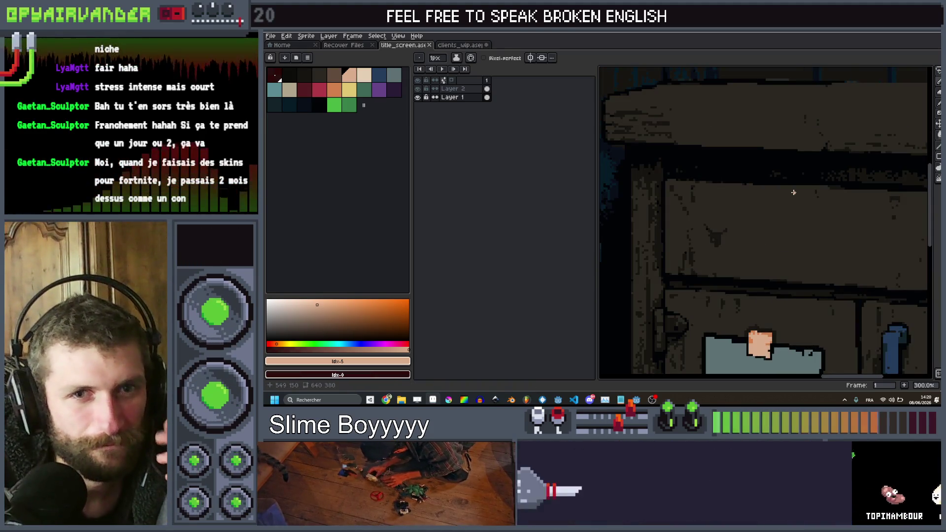
pyautogui.scroll(-2, 793, 193)
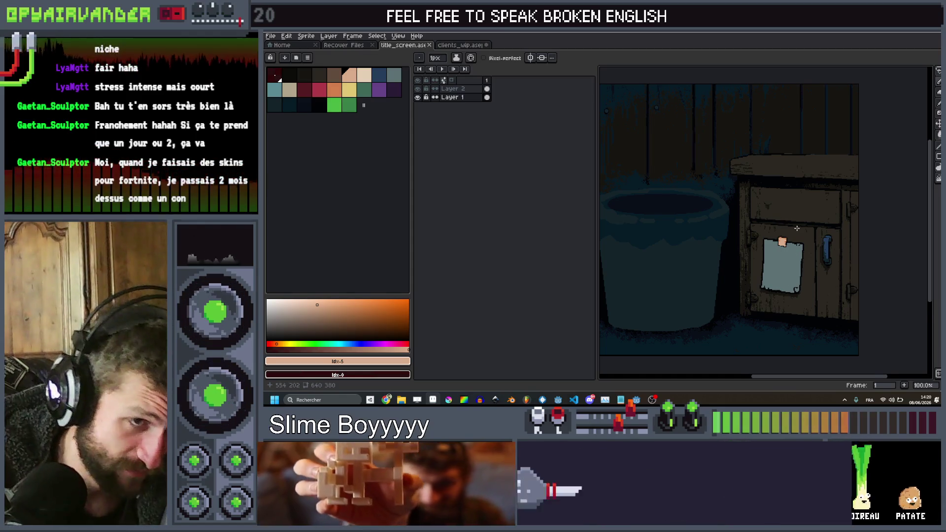
pyautogui.scroll(1, 796, 284)
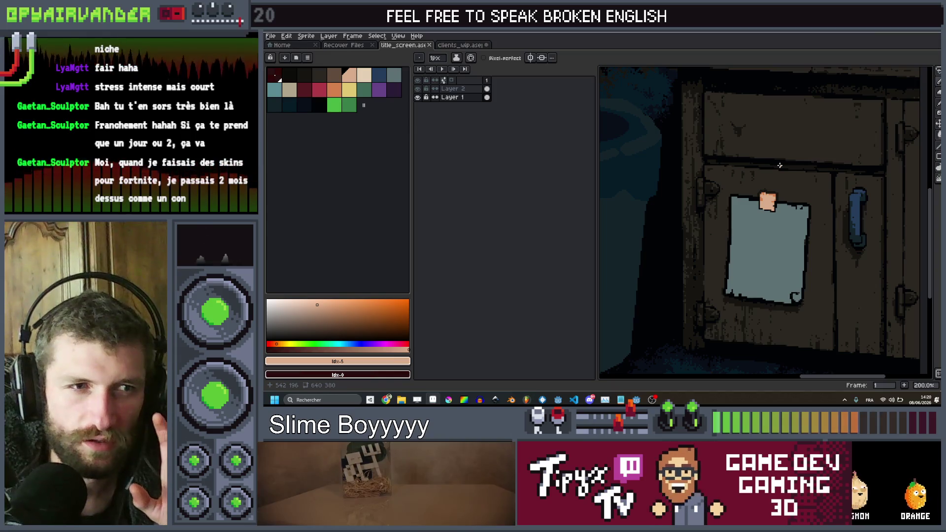
pyautogui.scroll(-2, 780, 166)
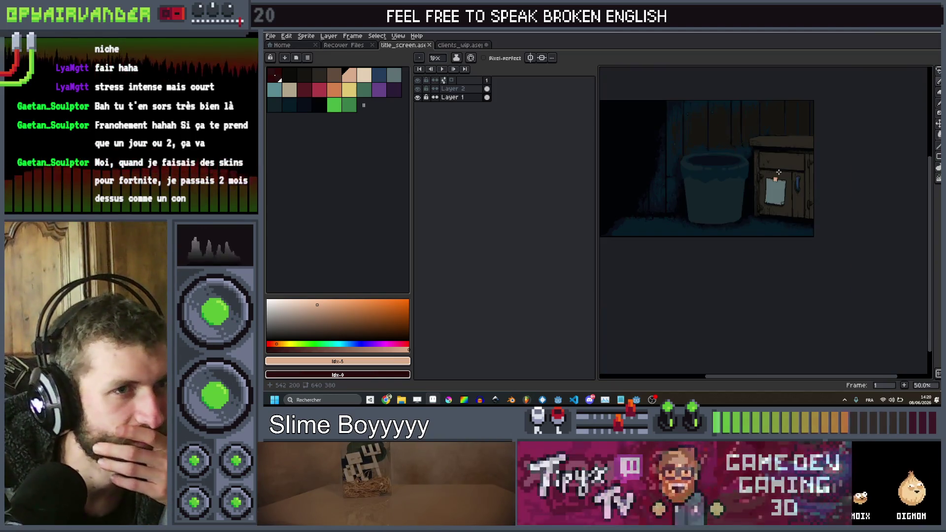
pyautogui.scroll(3, 739, 247)
pyautogui.moveTo(794, 196); pyautogui.dragTo(707, 292)
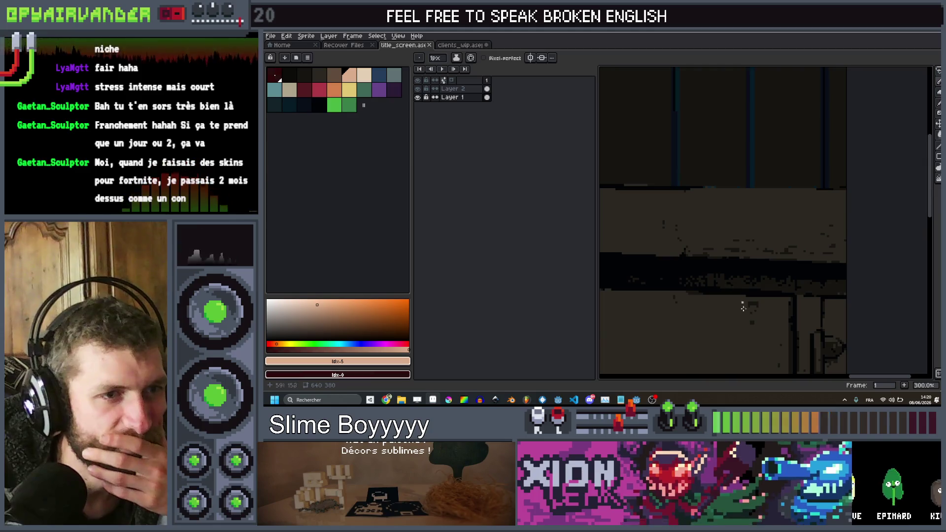
pyautogui.moveTo(641, 228); pyautogui.dragTo(648, 135)
pyautogui.moveTo(692, 276)
pyautogui.mouseDown()
pyautogui.moveTo(576, 274)
pyautogui.moveTo(799, 291)
pyautogui.moveTo(729, 283)
pyautogui.mouseUp()
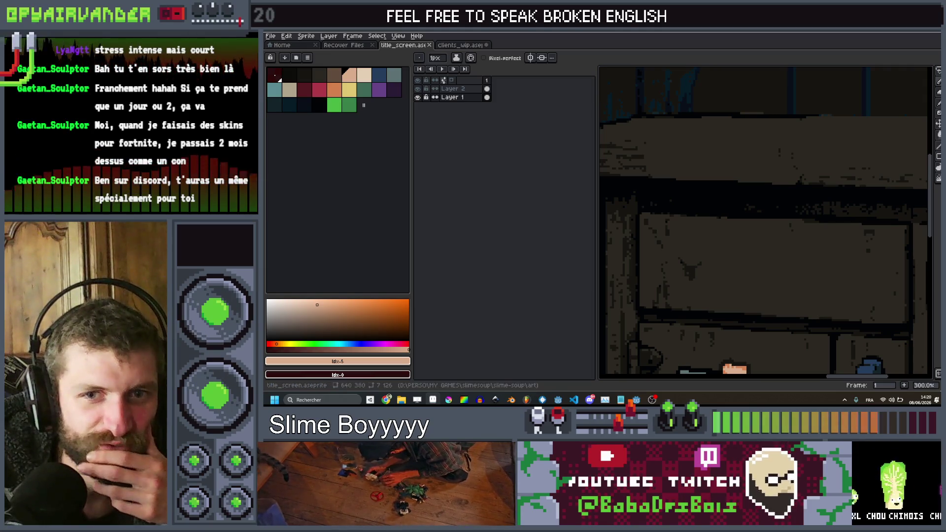
pyautogui.hotkey('alt', 'Tab')
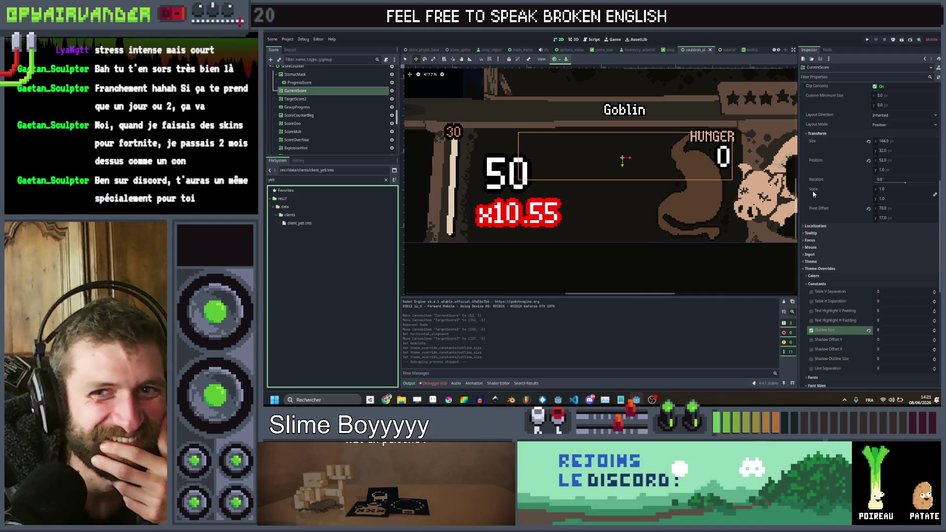
# Zoom and pan the Godot 2D viewport to the DAY 10/10 reviews panel above END DAY.
pyautogui.scroll(-1, 628, 158)
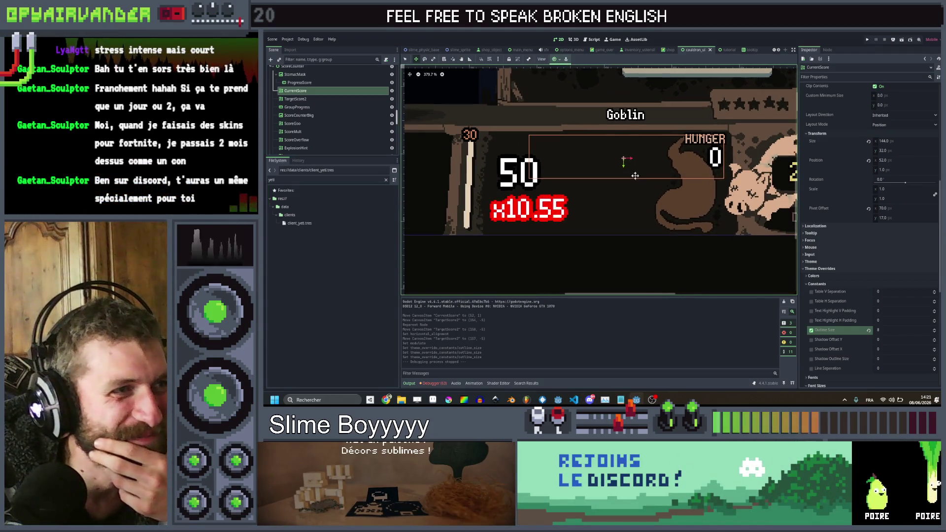
pyautogui.moveTo(634, 173); pyautogui.dragTo(636, 239)
pyautogui.scroll(-5, 636, 239)
pyautogui.scroll(4, 636, 239)
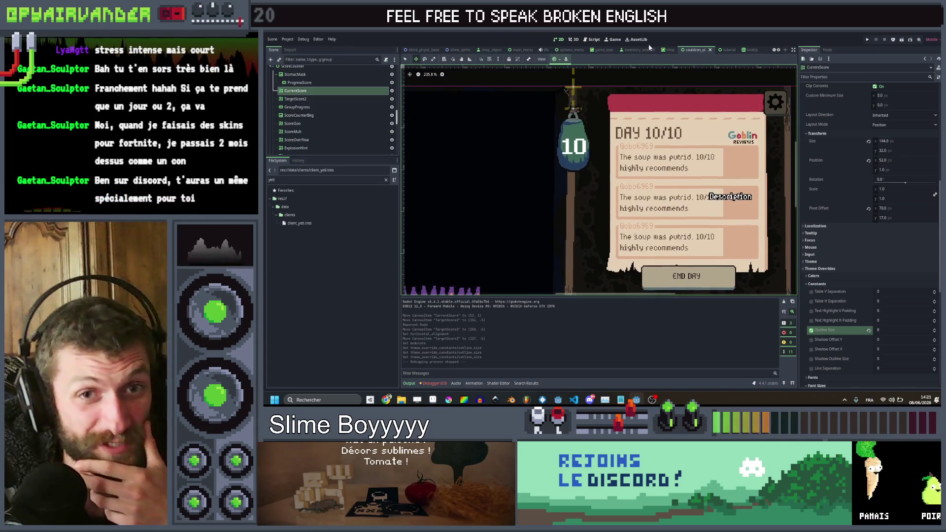
pyautogui.scroll(-3, 641, 222)
pyautogui.scroll(3, 617, 272)
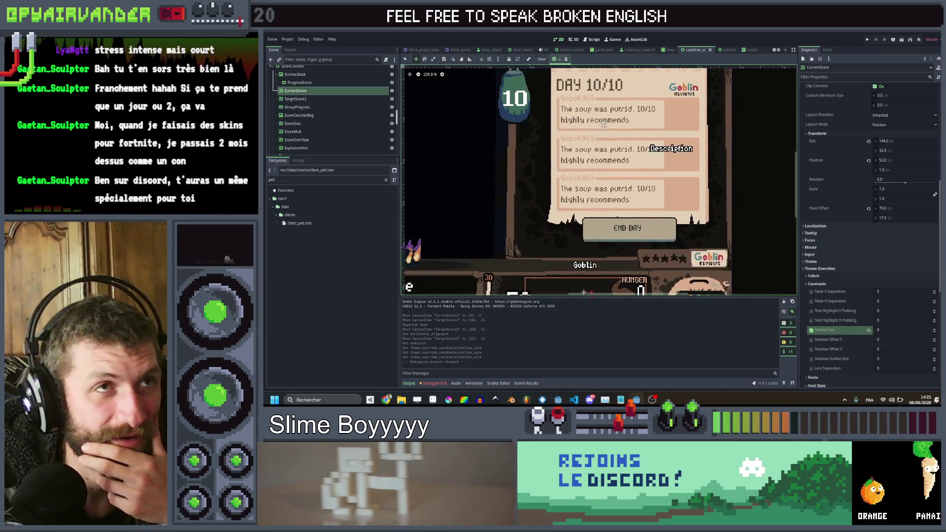
# Alt+Tab from the Godot editor over to the itch.io games page.
pyautogui.moveTo(386, 399)
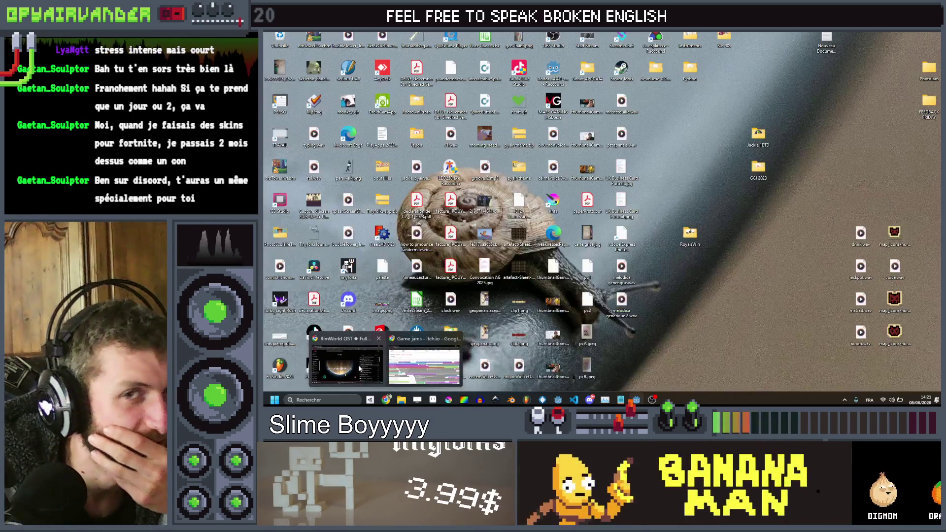
pyautogui.click(359, 368)
pyautogui.hotkey('alt', 'Tab')
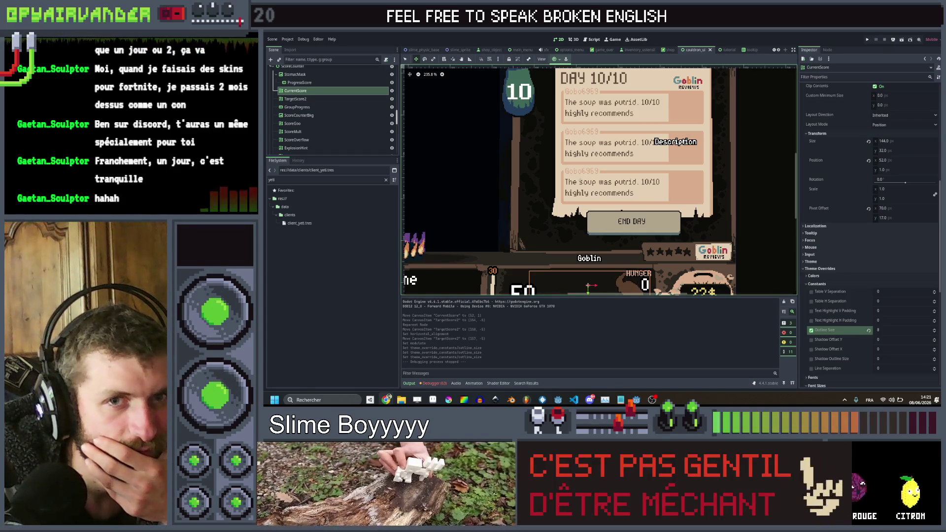
pyautogui.hotkey('alt', 'Tab')
# Scroll down through the developer's full itch.io game catalogue.
pyautogui.scroll(-10, 574, 176)
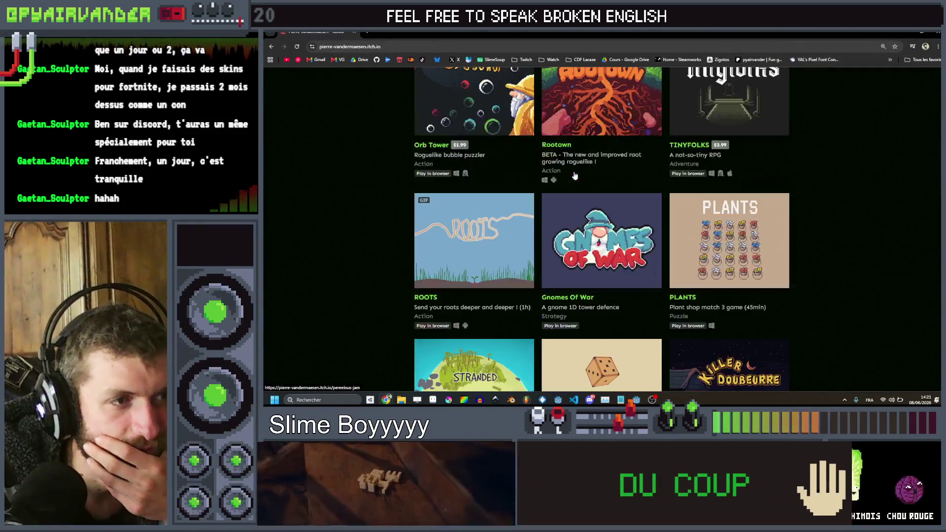
pyautogui.scroll(-2, 574, 171)
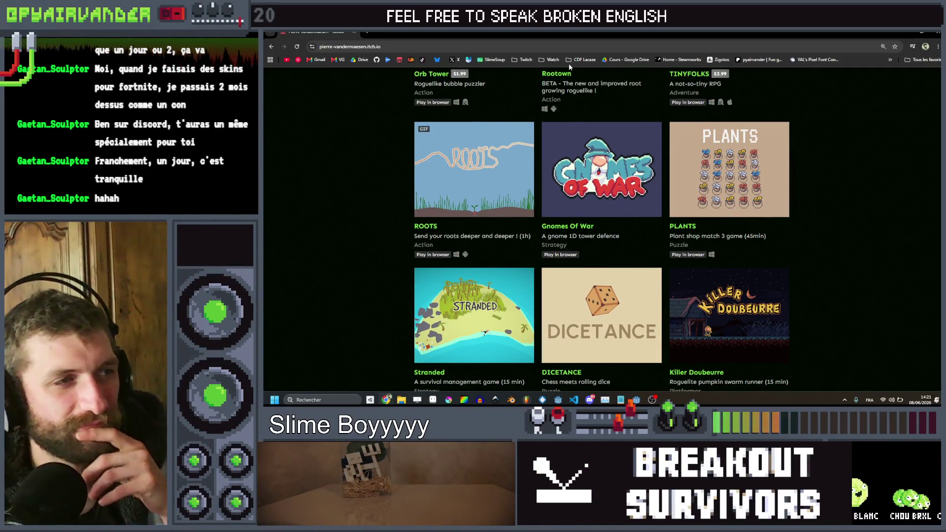
pyautogui.moveTo(496, 175)
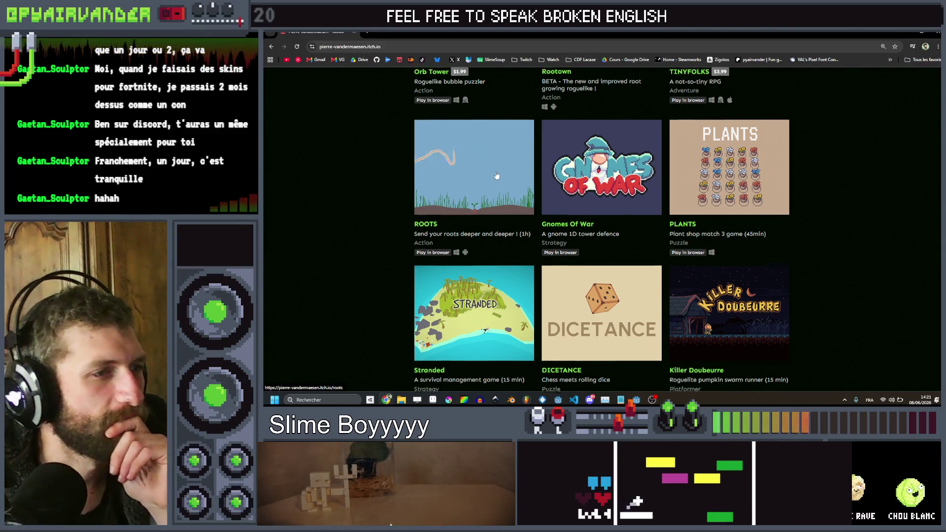
pyautogui.scroll(-2, 496, 176)
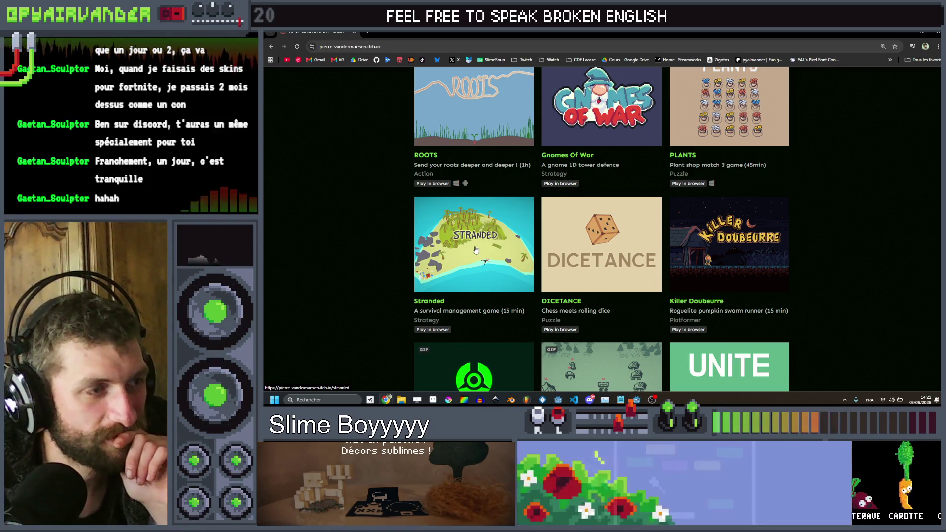
pyautogui.scroll(-1, 488, 256)
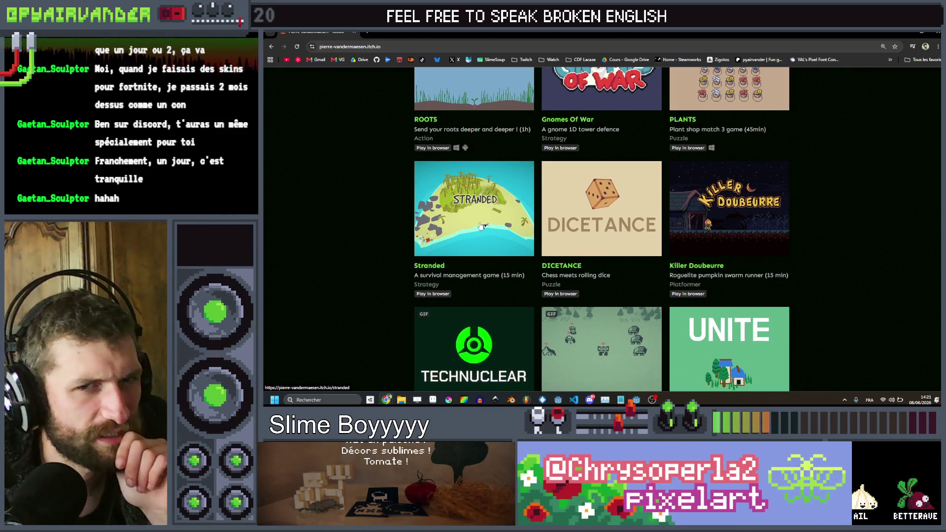
pyautogui.scroll(-1, 482, 225)
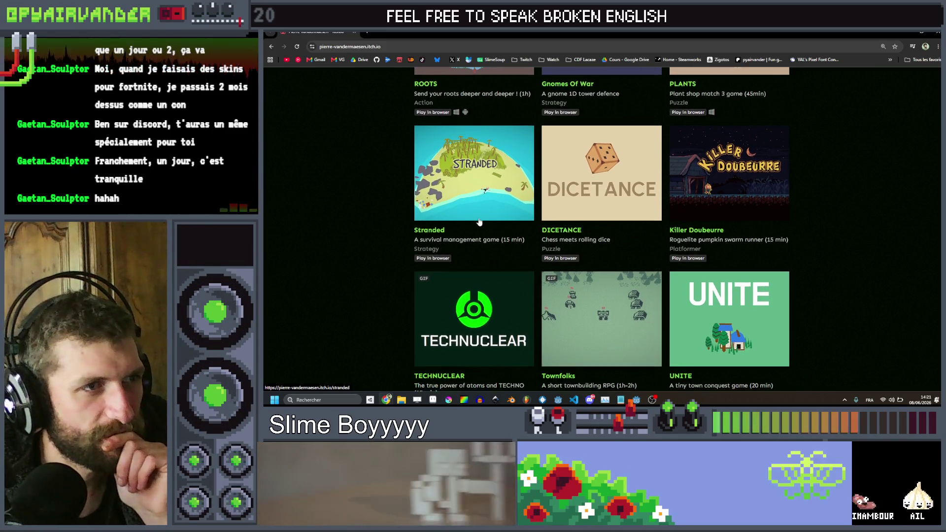
pyautogui.scroll(-2, 578, 188)
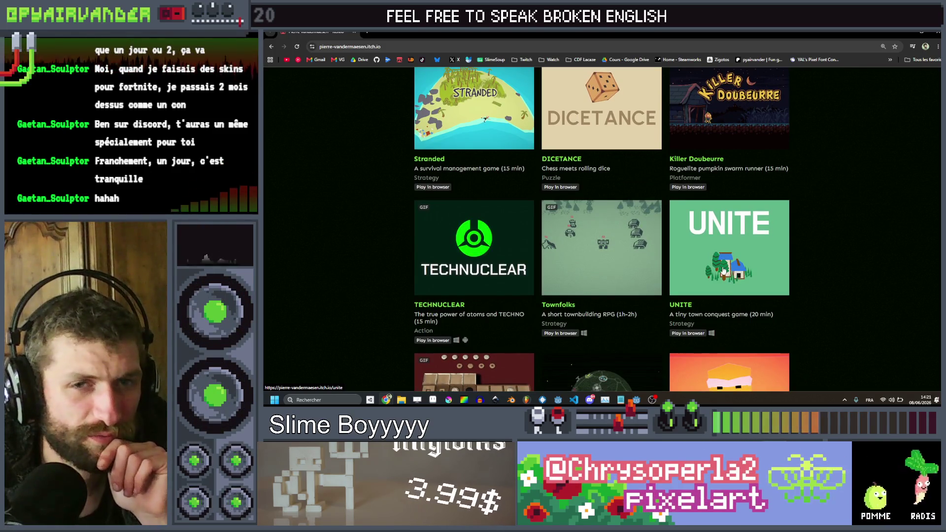
pyautogui.scroll(-2, 572, 172)
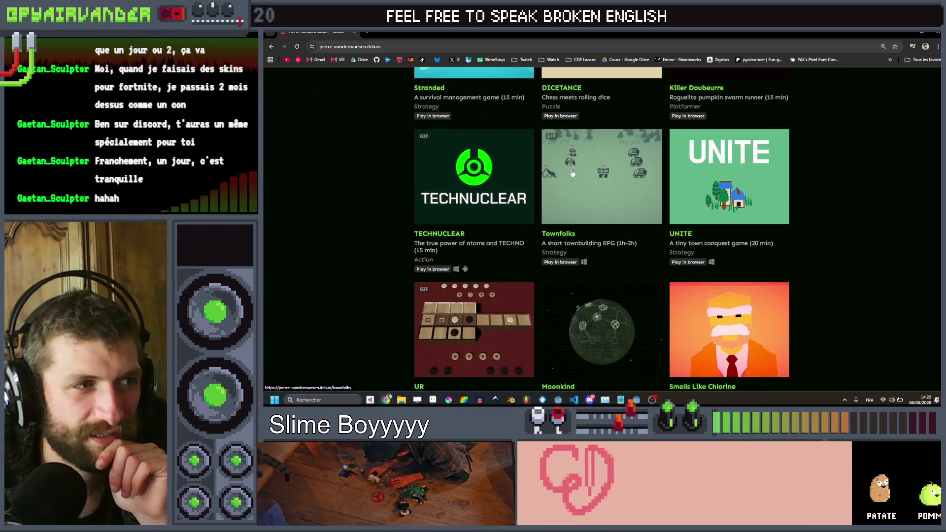
pyautogui.scroll(-2, 489, 184)
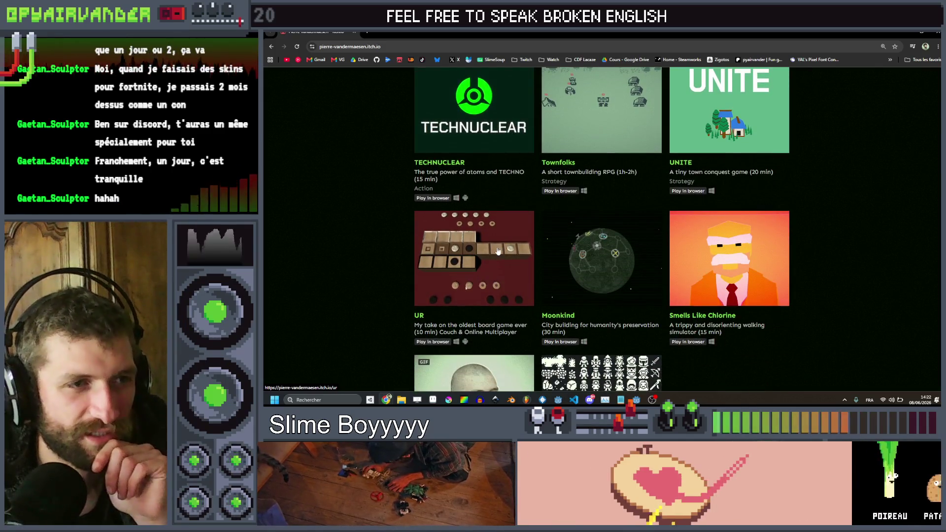
pyautogui.scroll(-2, 498, 251)
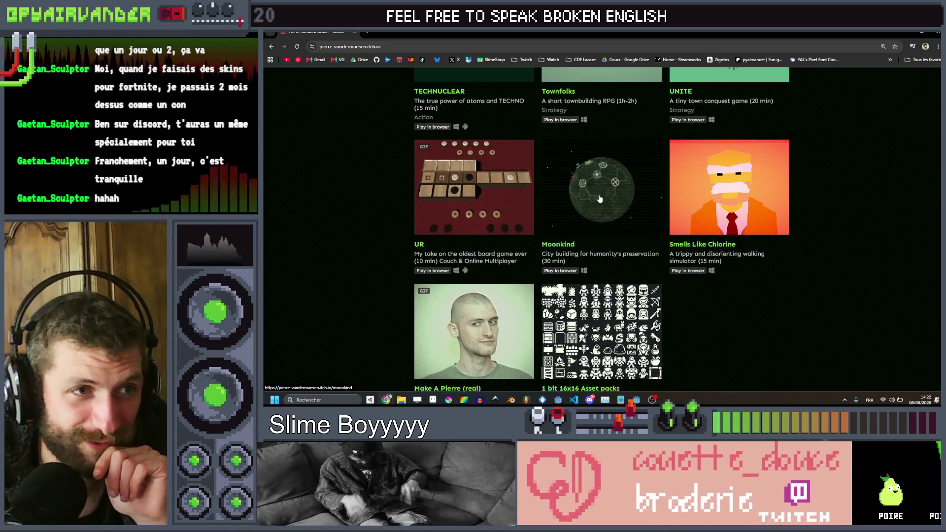
pyautogui.scroll(-1, 657, 212)
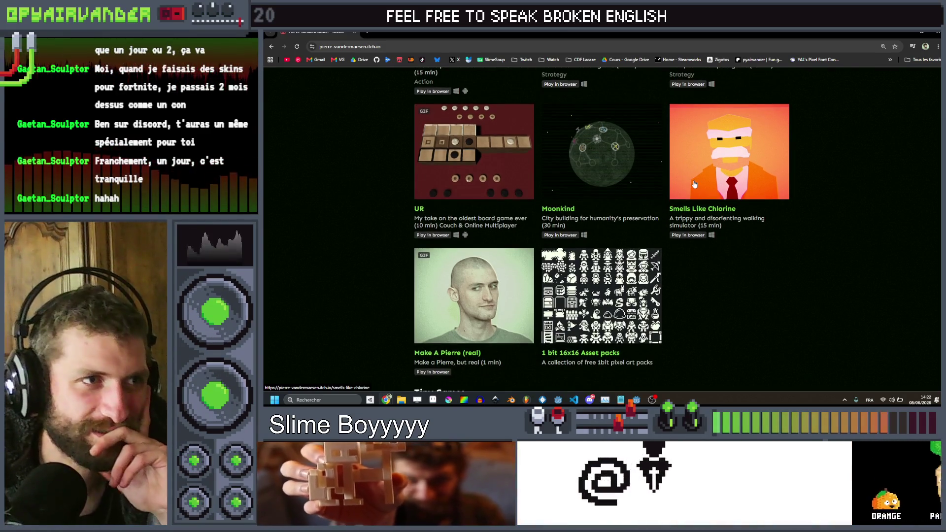
pyautogui.scroll(-6, 694, 185)
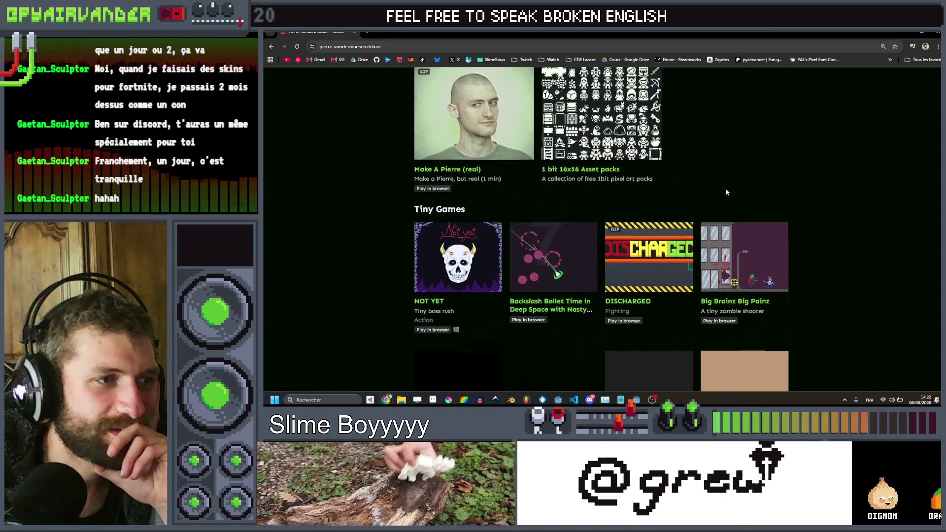
pyautogui.scroll(-1, 727, 193)
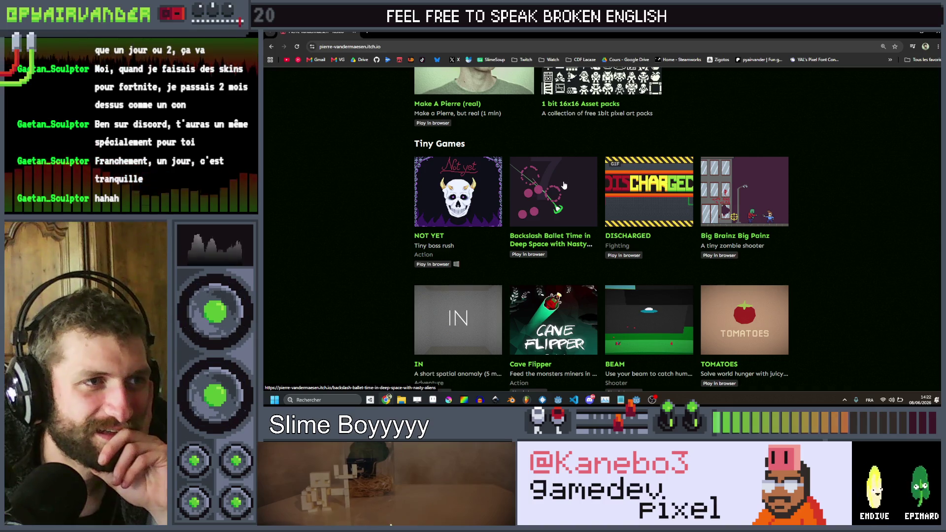
pyautogui.scroll(-2, 564, 185)
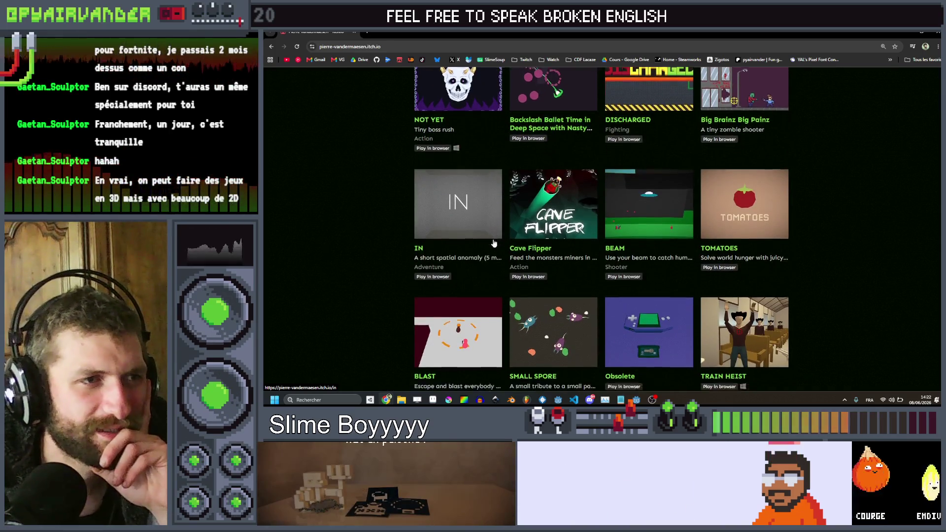
pyautogui.scroll(-2, 496, 237)
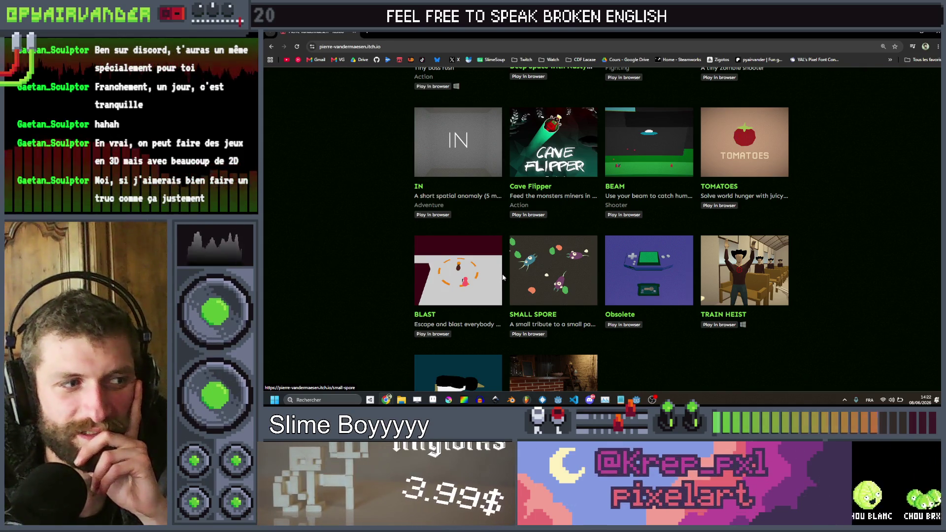
pyautogui.scroll(-5, 503, 278)
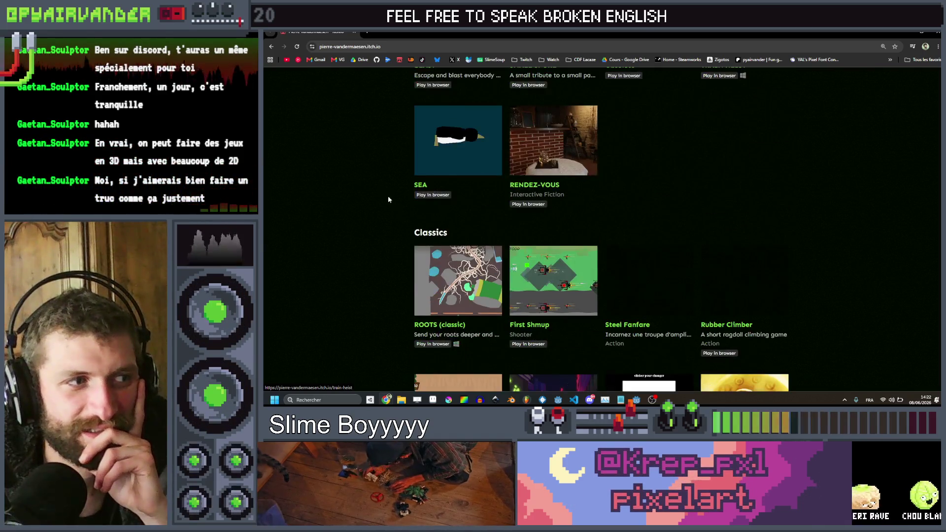
pyautogui.scroll(-1, 477, 138)
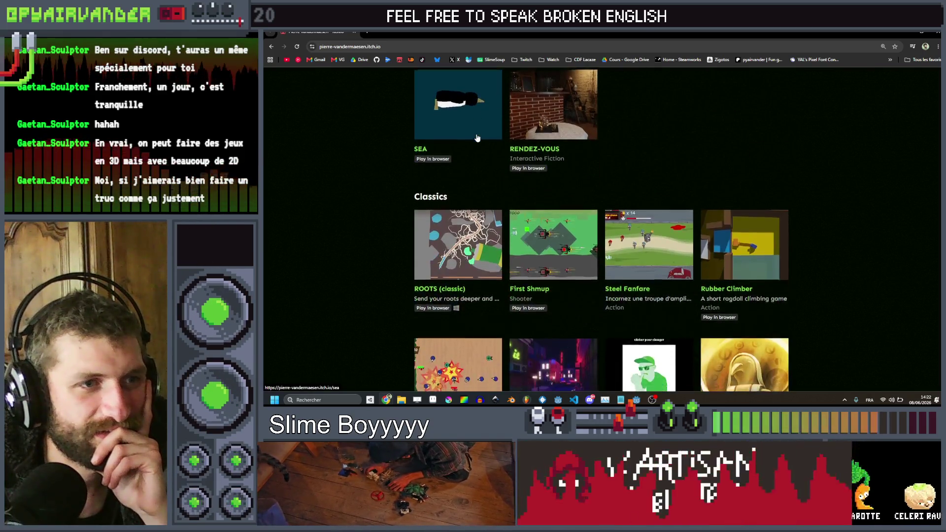
pyautogui.scroll(-1, 477, 138)
pyautogui.scroll(-1, 767, 184)
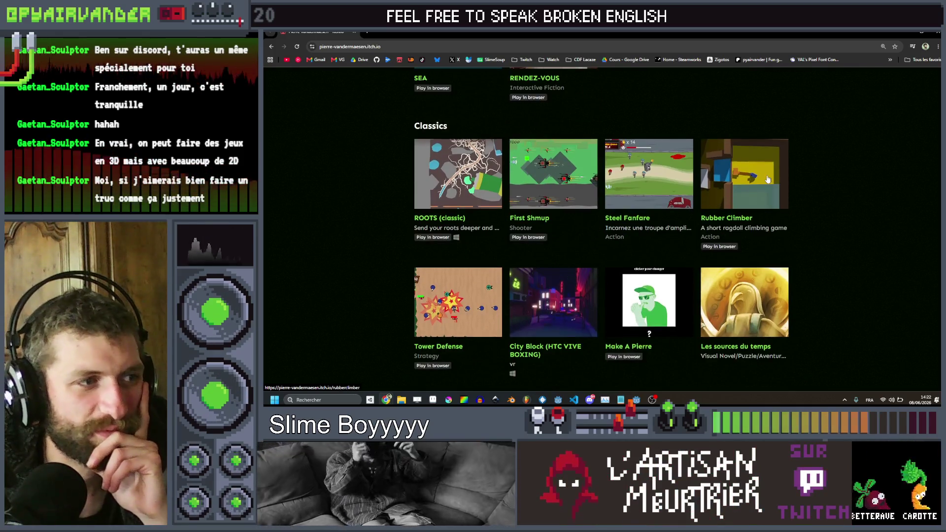
pyautogui.scroll(-4, 768, 179)
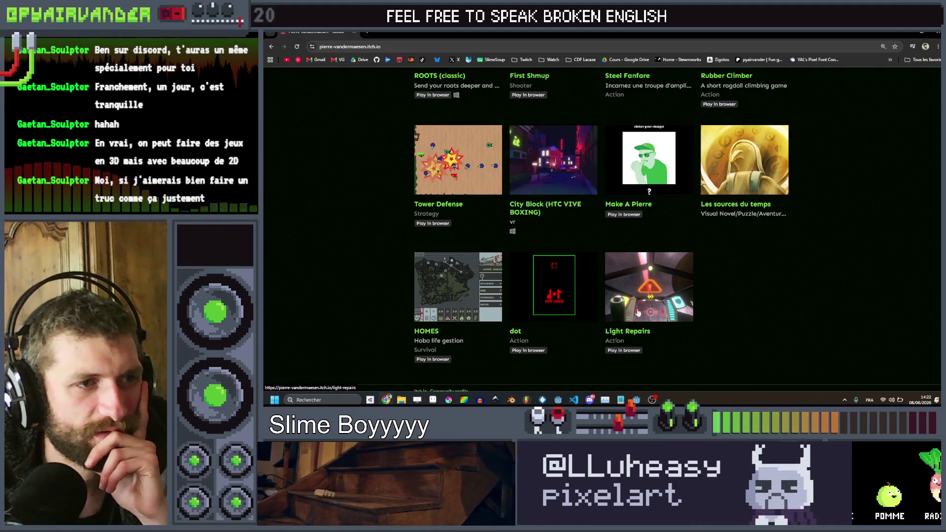
# Scroll back to the top of the itch.io page and minimize the browser.
pyautogui.scroll(1, 567, 247)
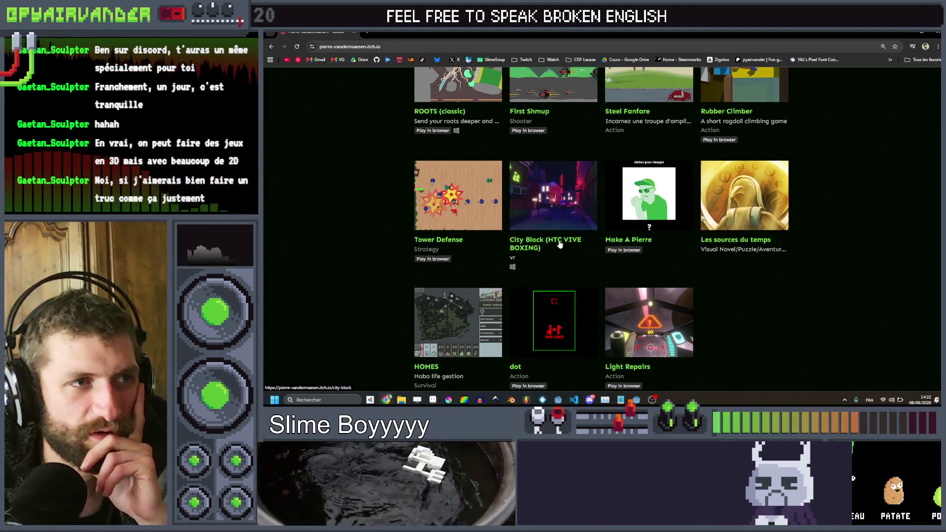
pyautogui.scroll(10, 562, 256)
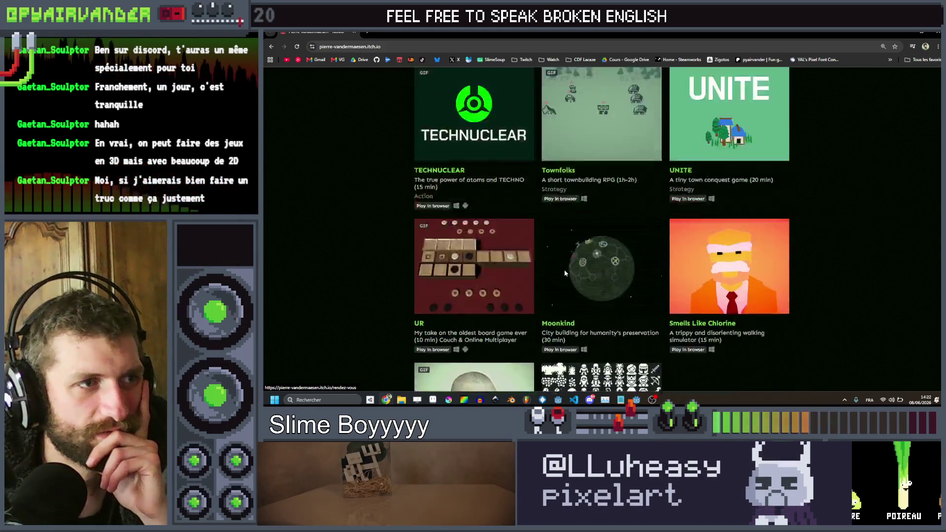
pyautogui.scroll(10, 565, 272)
pyautogui.scroll(-6, 598, 267)
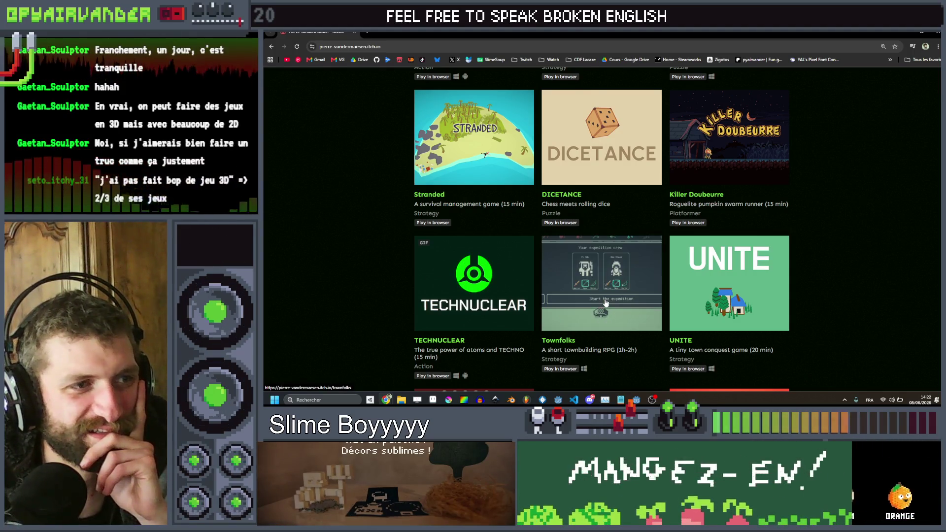
pyautogui.scroll(5, 833, 228)
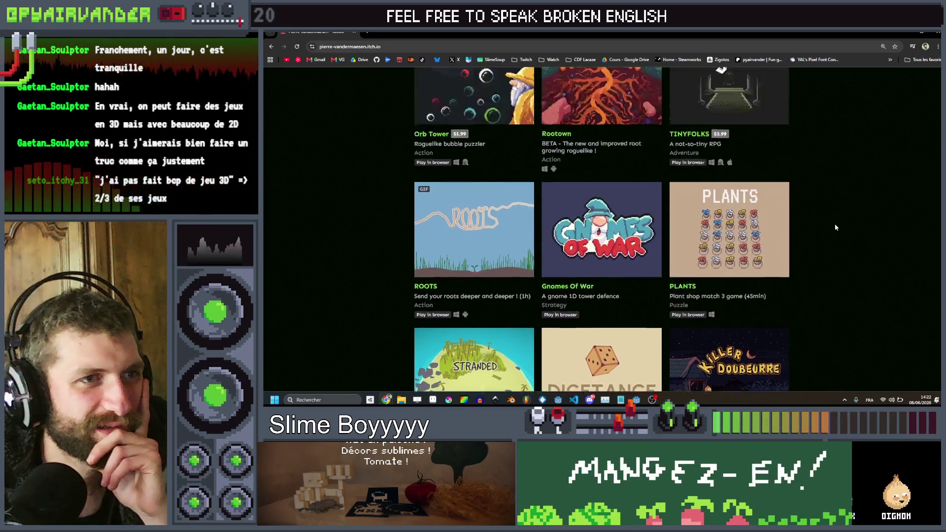
pyautogui.scroll(8, 835, 228)
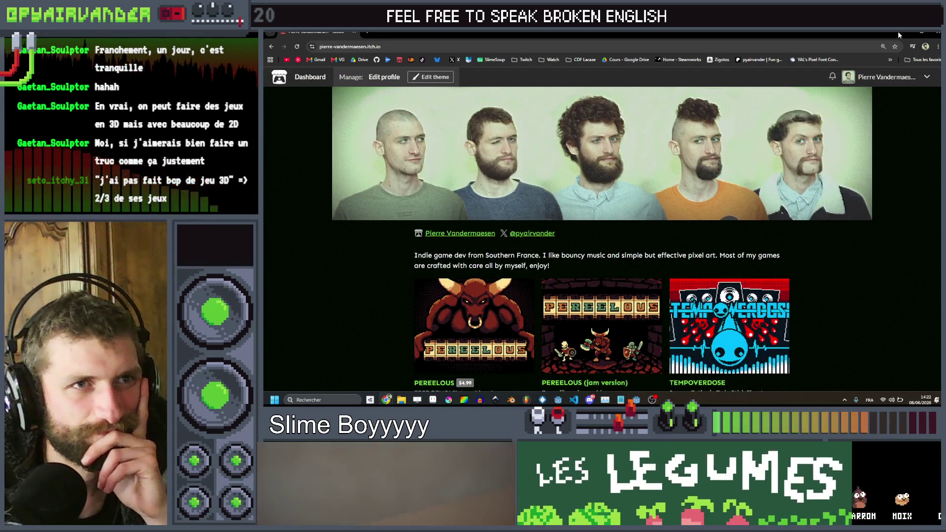
pyautogui.click(898, 32)
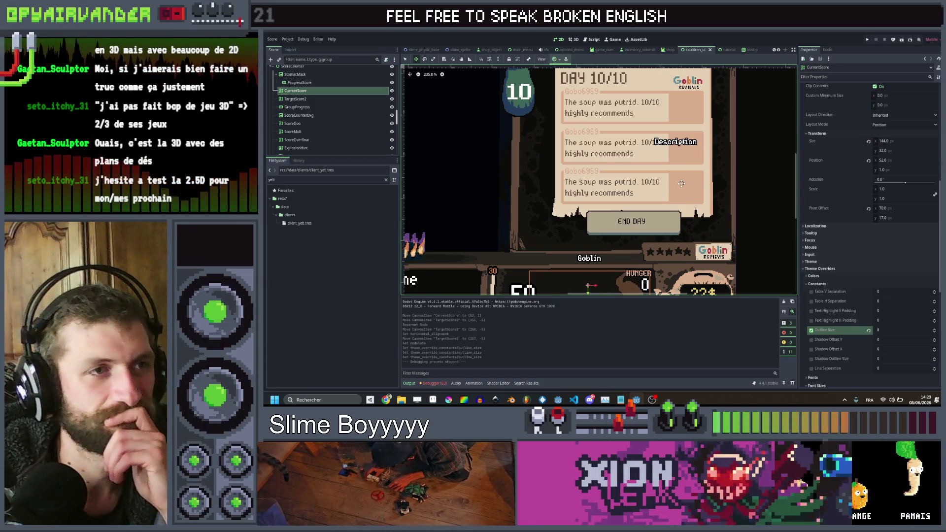
# Zoom out and pan across the Godot day-end review screen, then switch to Aseprite.
pyautogui.scroll(-2, 682, 184)
pyautogui.moveTo(618, 193)
pyautogui.mouseDown()
pyautogui.moveTo(723, 162)
pyautogui.moveTo(691, 186)
pyautogui.mouseUp()
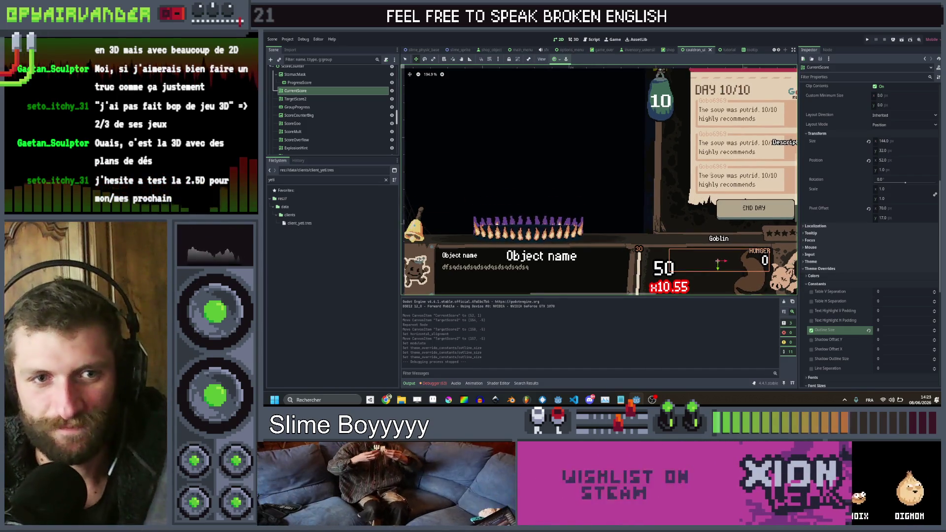
pyautogui.hotkey('alt', 'Tab')
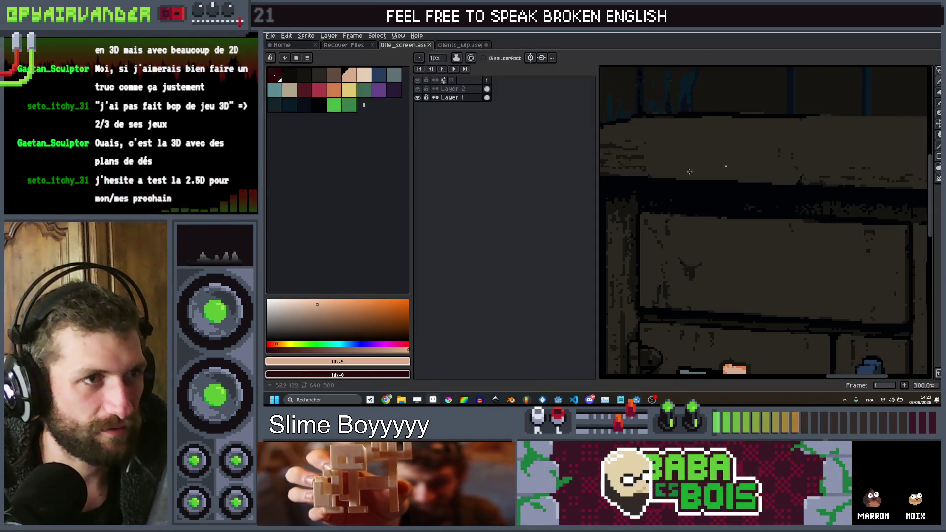
# In clients_wip.aseprite, step through the worm, skeleton and green goblin portrait frames.
pyautogui.click(461, 46)
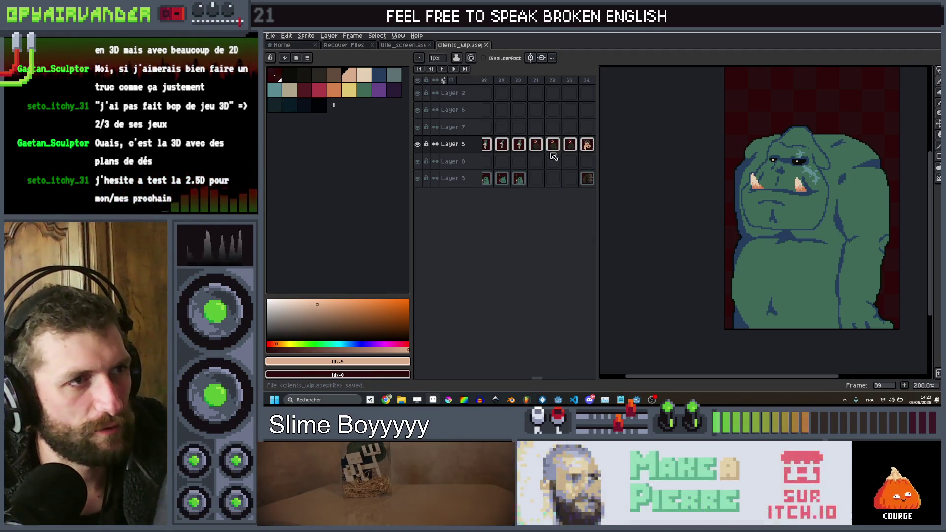
pyautogui.press('Left')
pyautogui.press('Left')
pyautogui.press('Left')
pyautogui.press('Right')
pyautogui.press('Right')
pyautogui.press('Right')
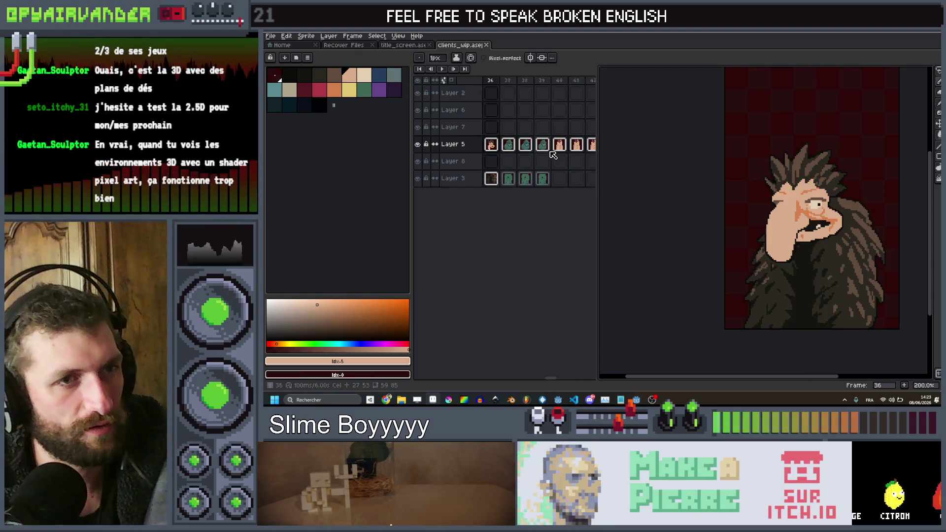
pyautogui.press('Right')
pyautogui.press('Right')
pyautogui.press('Right')
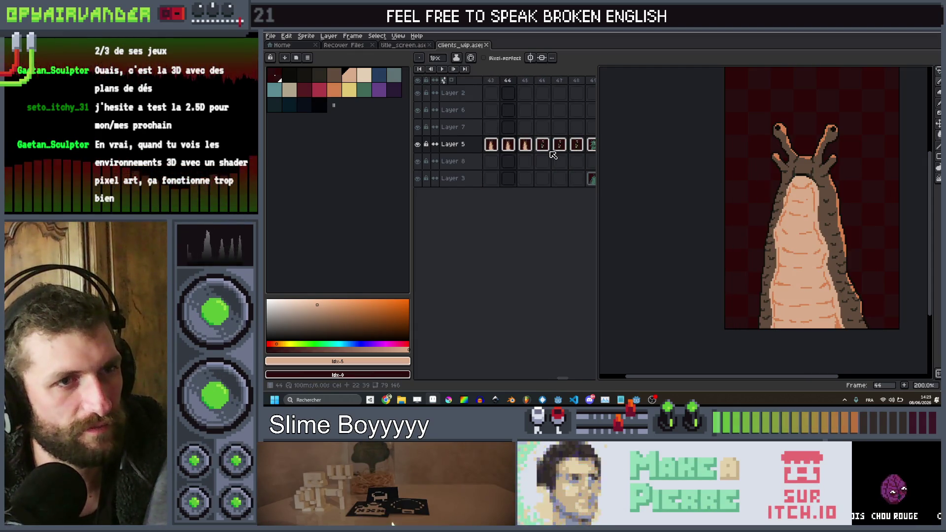
pyautogui.press('Right')
pyautogui.press('Right')
pyautogui.press('Right')
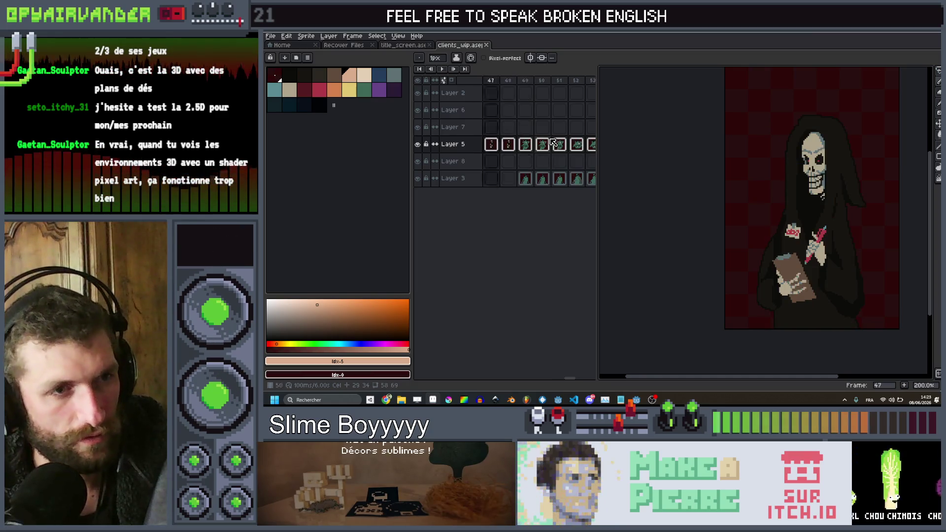
pyautogui.press('Right')
pyautogui.press('Right')
pyautogui.press('Right')
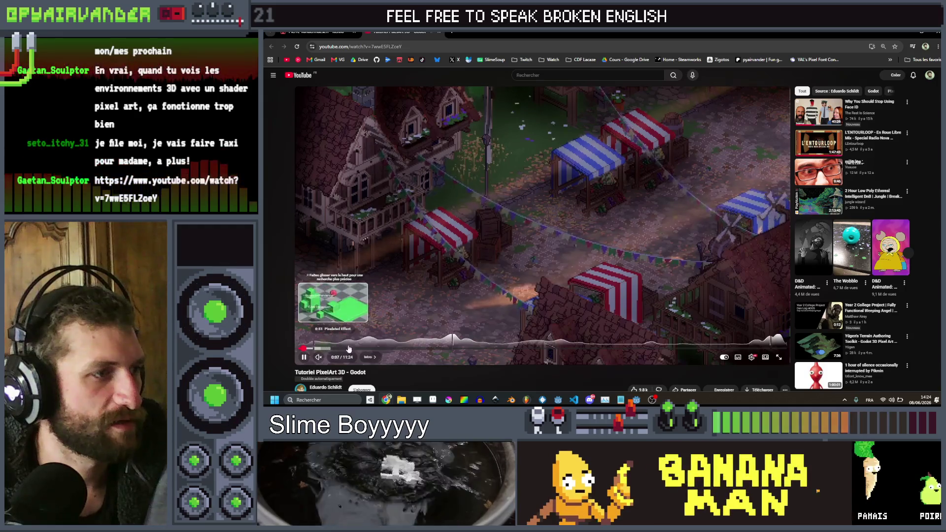
# Skim the tutorial from the Pixelated Effect section to the shader's texture uniforms.
pyautogui.click(366, 349)
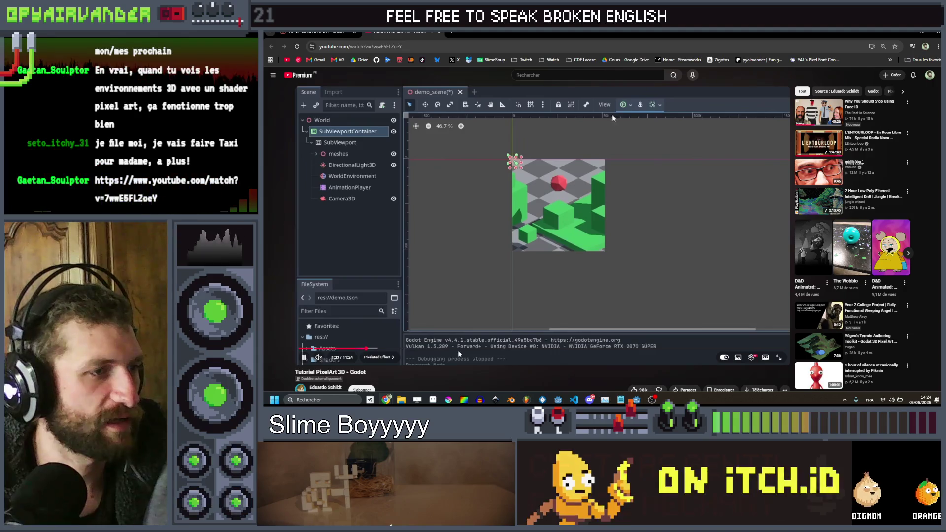
pyautogui.click(431, 350)
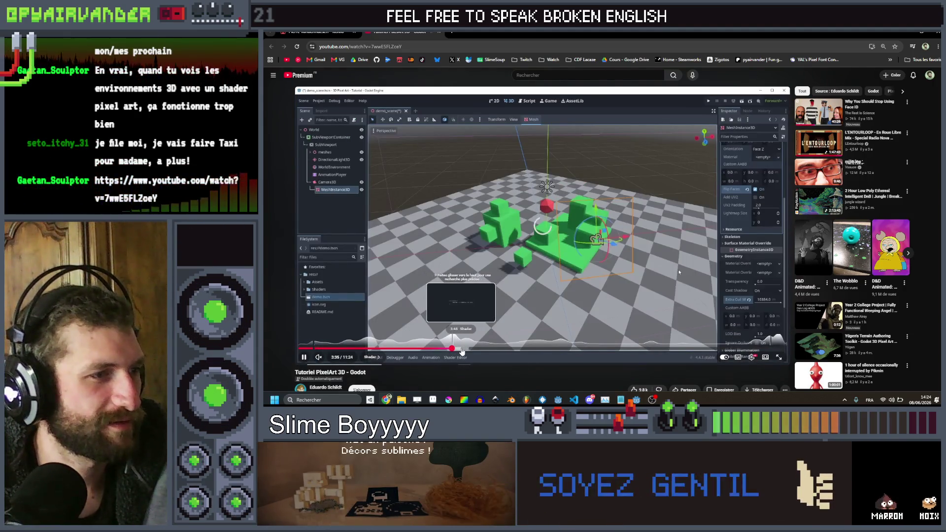
pyautogui.click(459, 349)
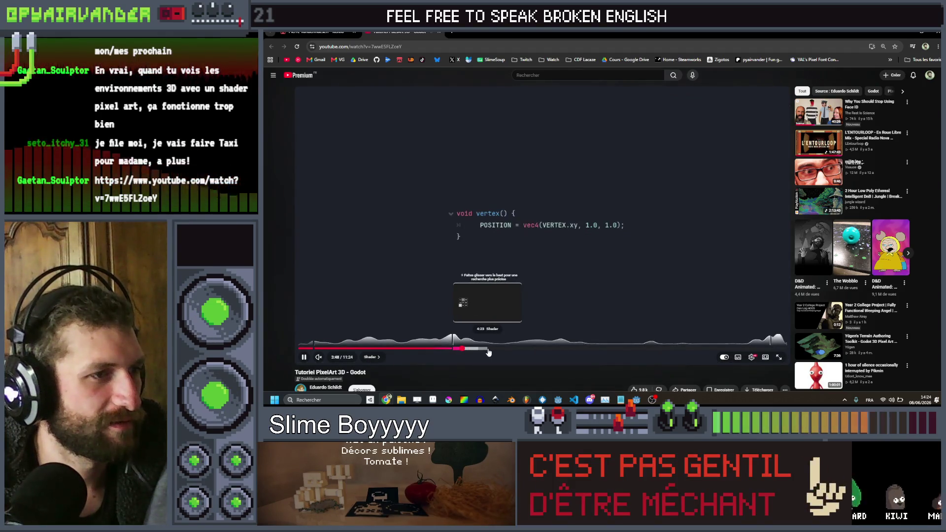
pyautogui.click(513, 351)
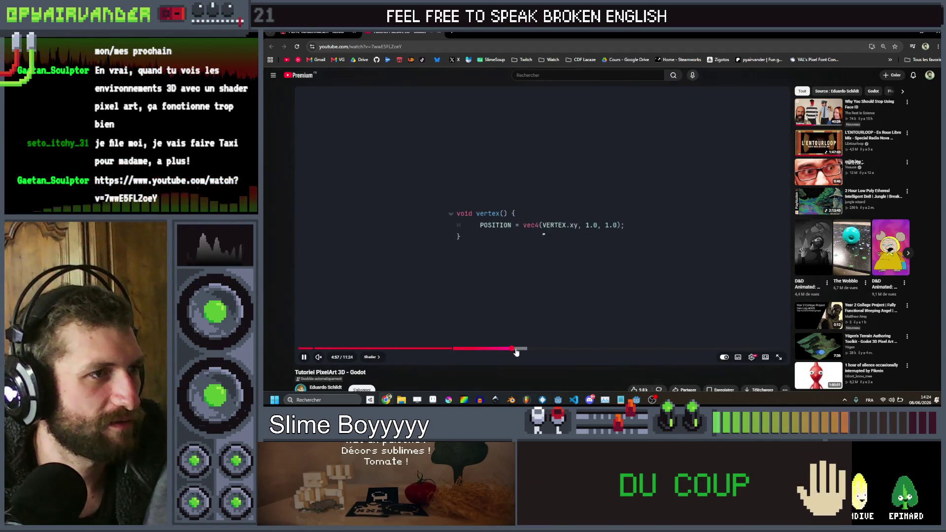
pyautogui.click(530, 350)
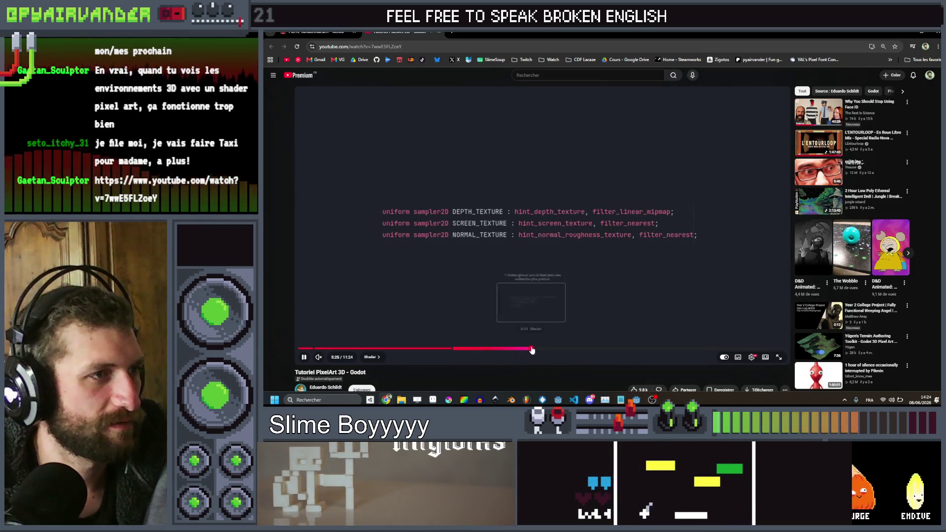
# Jump through the outline demo to the final pixelated 3D result, then minimize the browser.
pyautogui.click(573, 350)
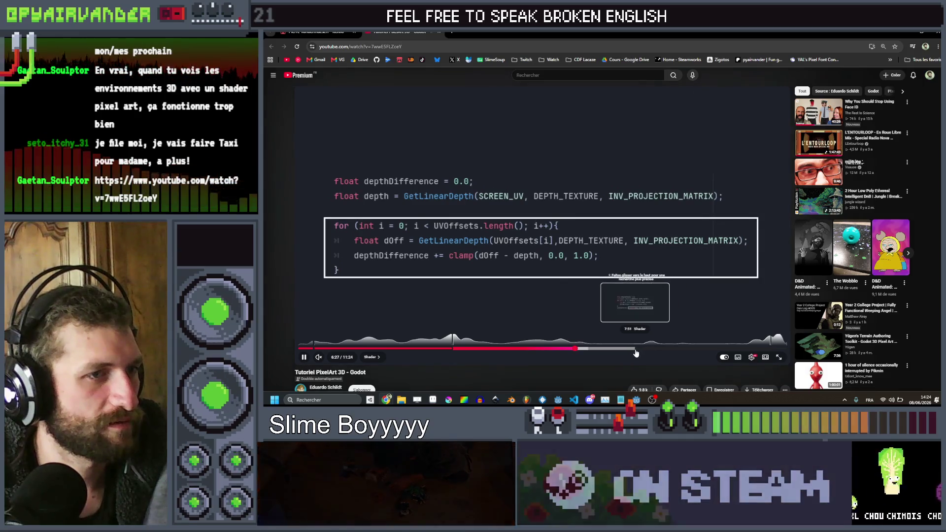
pyautogui.click(635, 350)
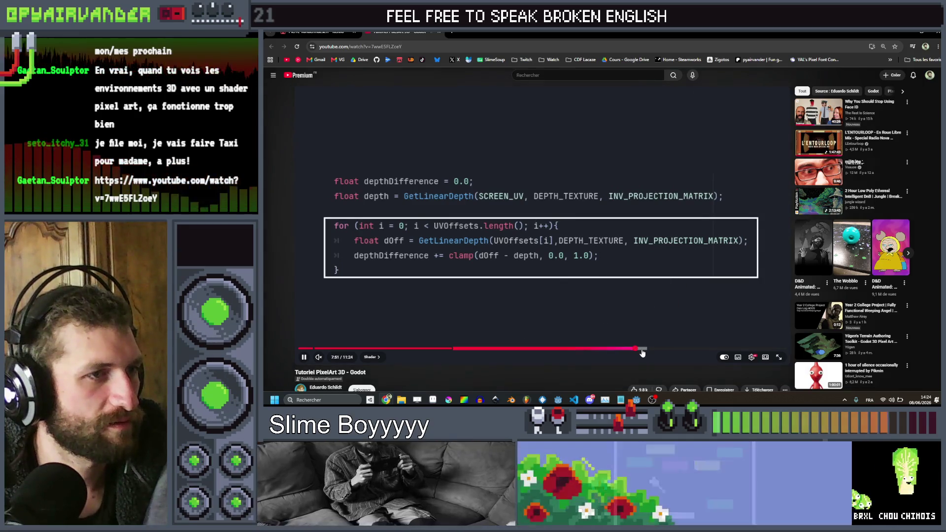
pyautogui.click(683, 350)
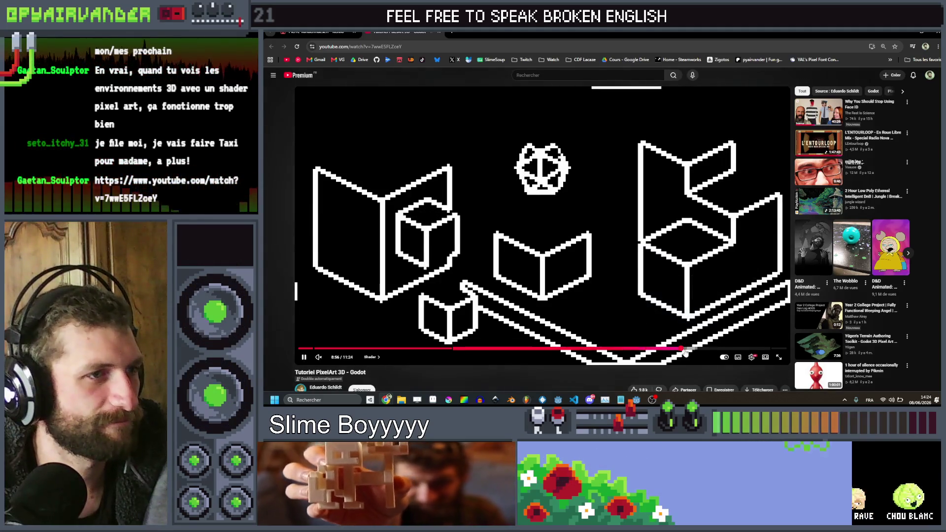
pyautogui.click(721, 349)
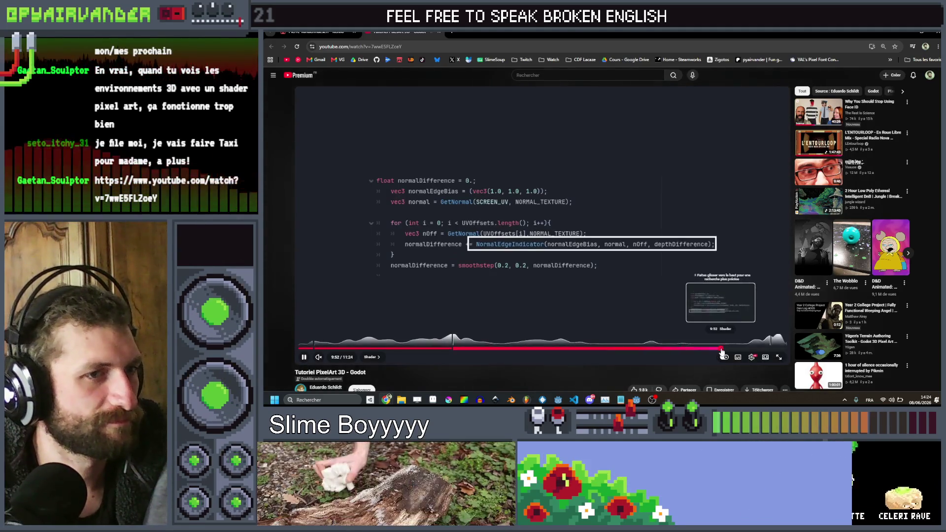
pyautogui.click(759, 350)
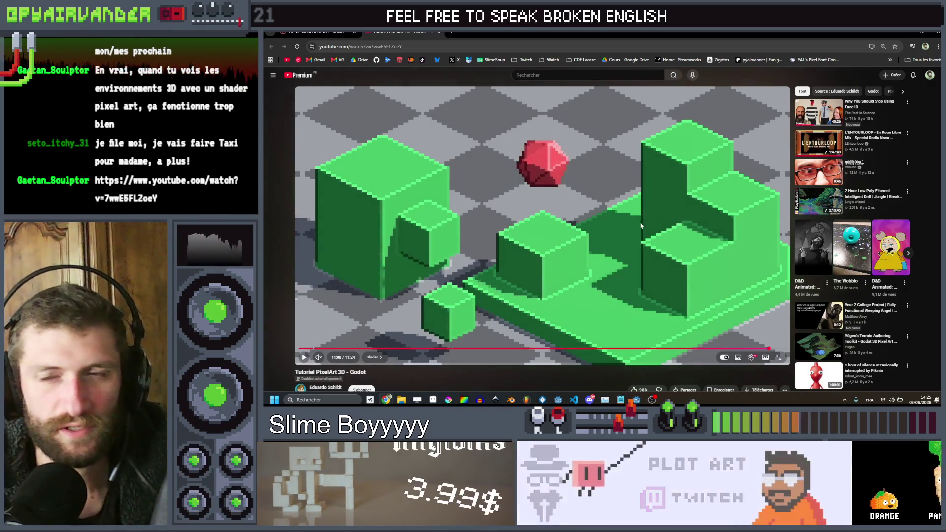
pyautogui.click(916, 32)
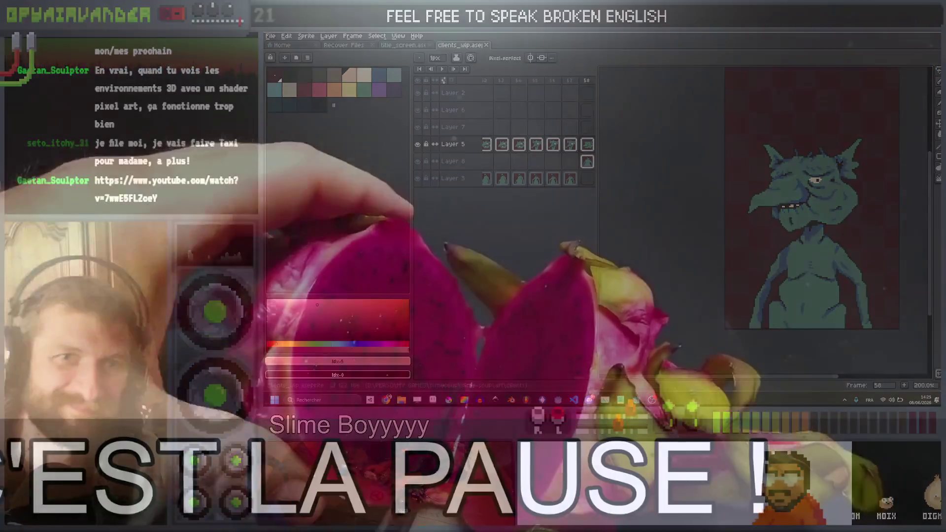
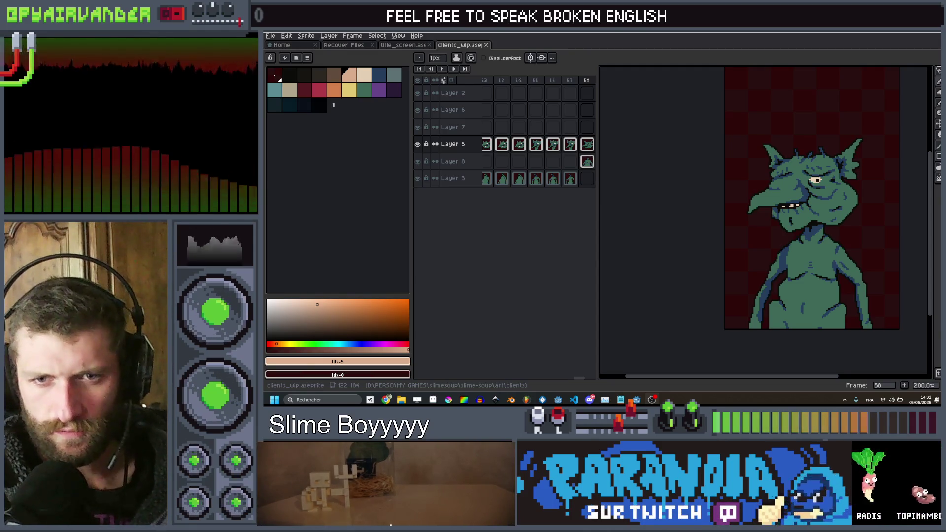
# Switch to frame 32 with the black rooster and centre it in the view.
pyautogui.click(536, 80)
pyautogui.scroll(3, 535, 78)
pyautogui.scroll(3, 536, 79)
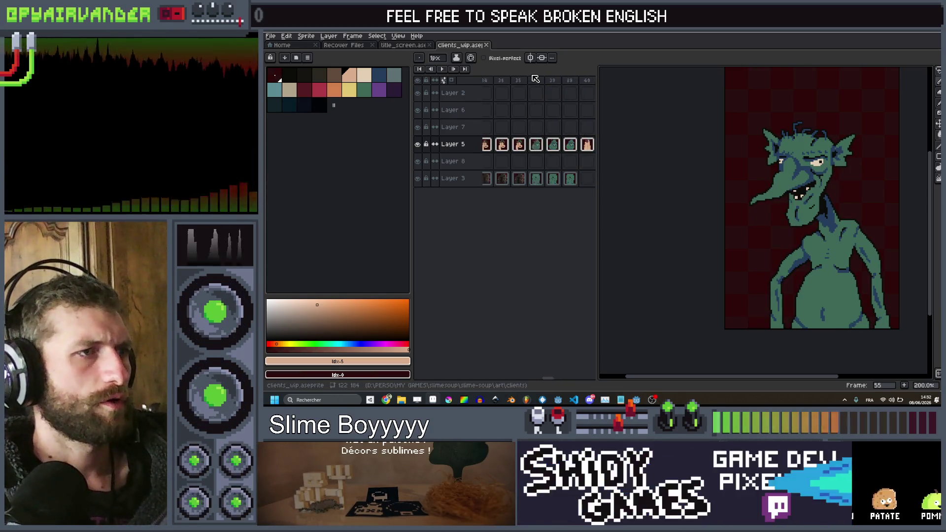
pyautogui.click(552, 81)
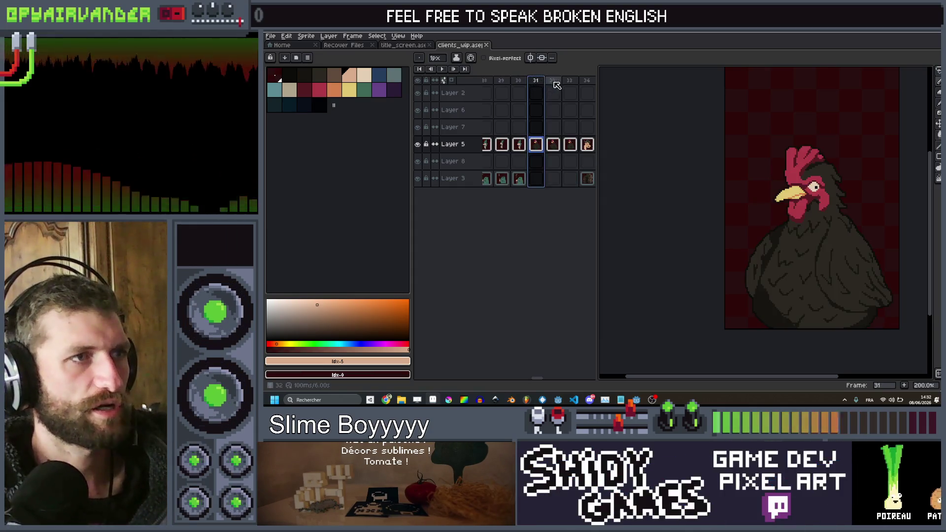
pyautogui.moveTo(849, 215); pyautogui.dragTo(815, 202)
# Move the rooster artwork slightly lower on the canvas.
pyautogui.scroll(2, 814, 202)
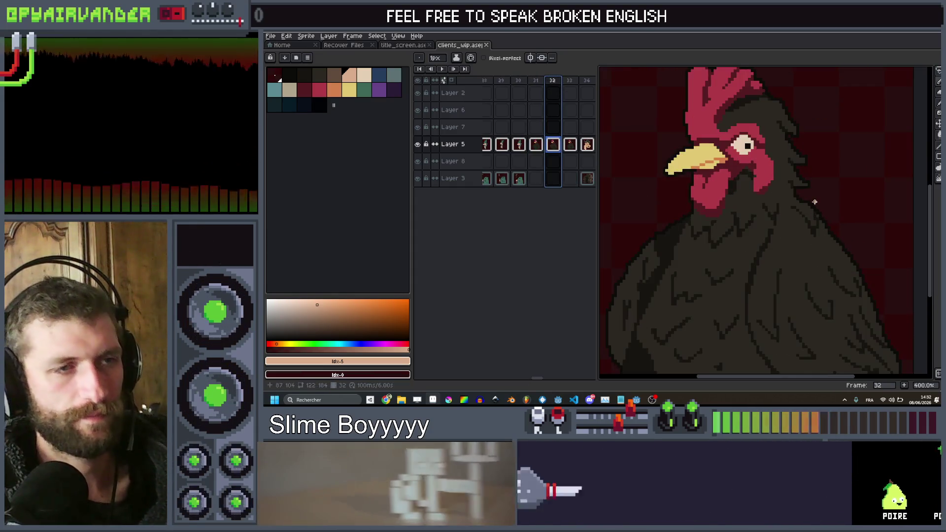
pyautogui.scroll(-1, 814, 205)
pyautogui.scroll(1, 812, 209)
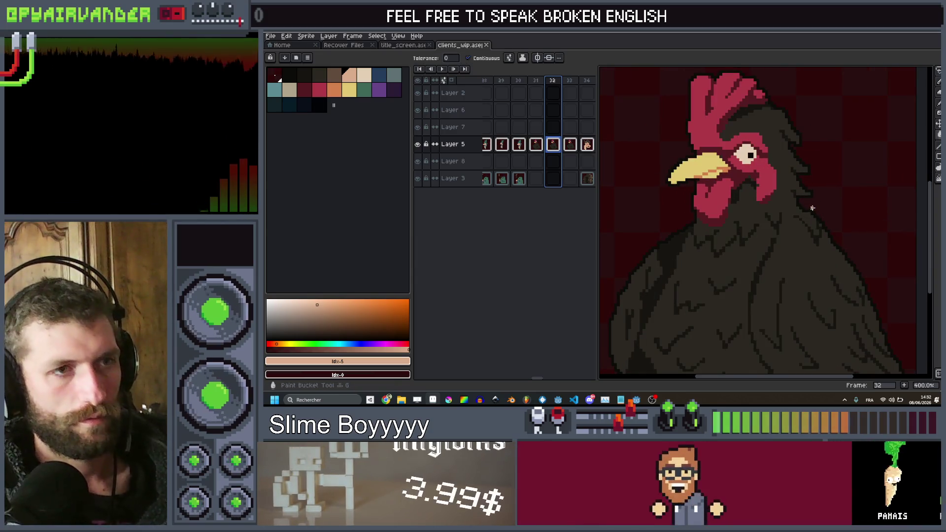
pyautogui.moveTo(798, 207); pyautogui.dragTo(797, 227)
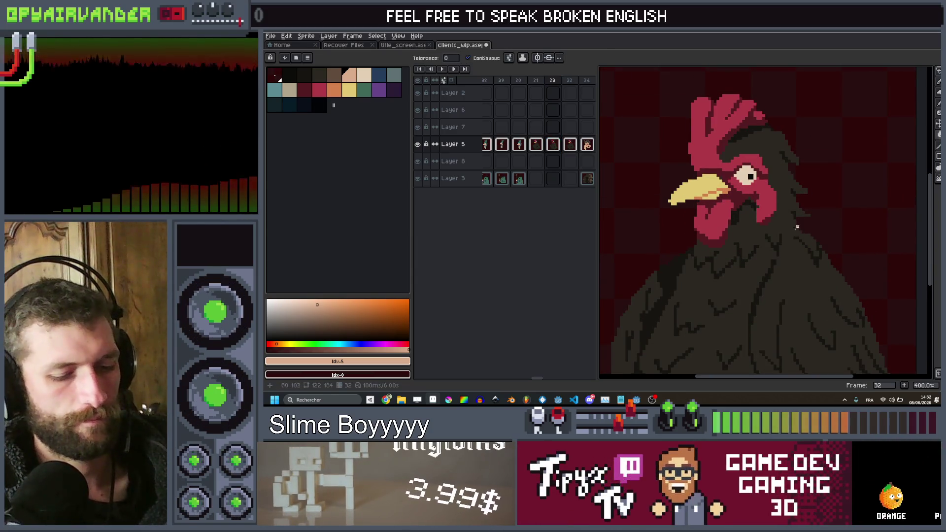
pyautogui.press('l')
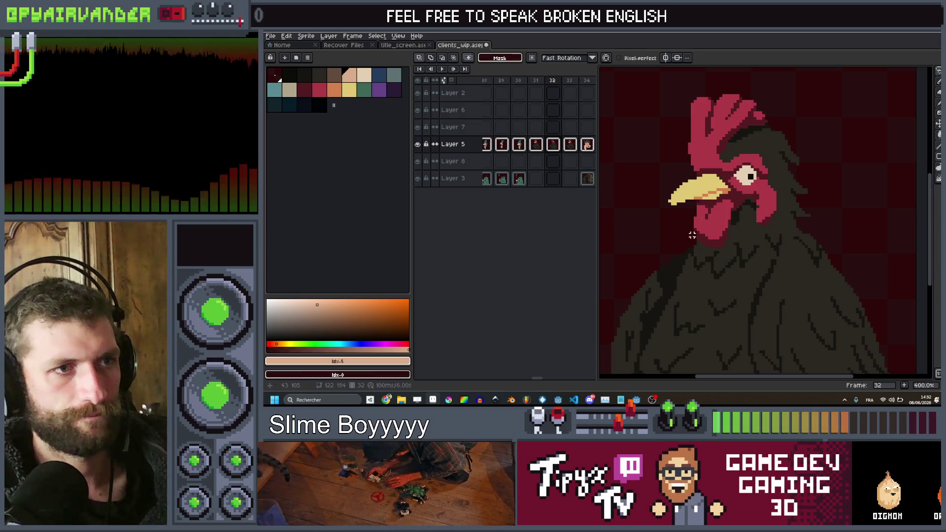
# Lasso-select the rooster's head and comb.
pyautogui.moveTo(688, 238); pyautogui.dragTo(713, 248)
pyautogui.moveTo(780, 222)
pyautogui.mouseDown()
pyautogui.moveTo(835, 195)
pyautogui.moveTo(801, 127)
pyautogui.moveTo(729, 84)
pyautogui.moveTo(680, 93)
pyautogui.moveTo(651, 168)
pyautogui.moveTo(690, 238)
pyautogui.mouseUp()
pyautogui.scroll(-2, 787, 219)
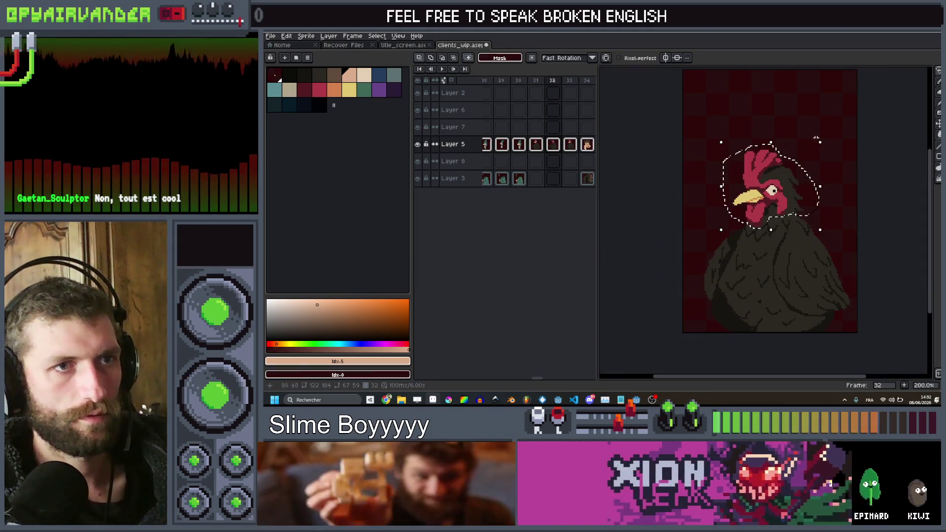
# Rotate the selected head back about 18° and nudge it two pixels right.
pyautogui.moveTo(819, 148); pyautogui.dragTo(850, 159)
pyautogui.press('Right')
pyautogui.press('Right')
pyautogui.press('Right')
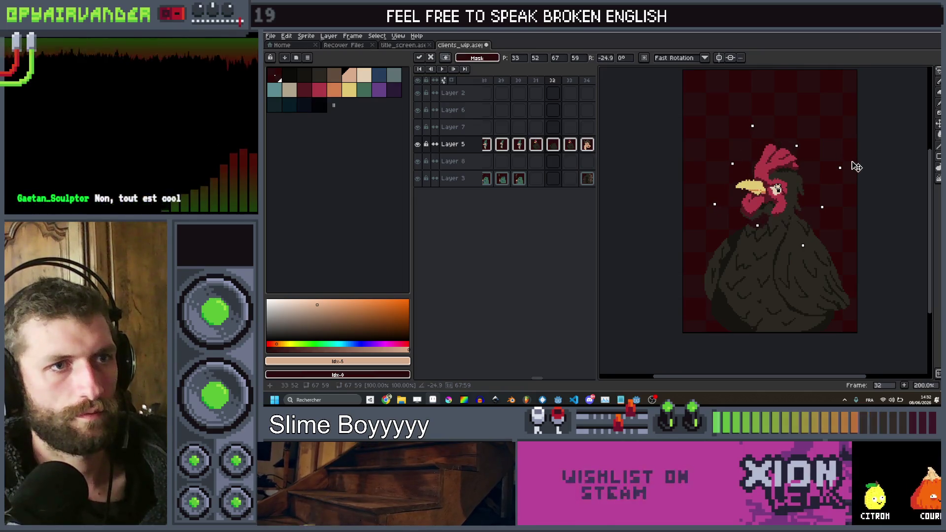
pyautogui.press('Right')
pyautogui.press('Right')
pyautogui.press('Right')
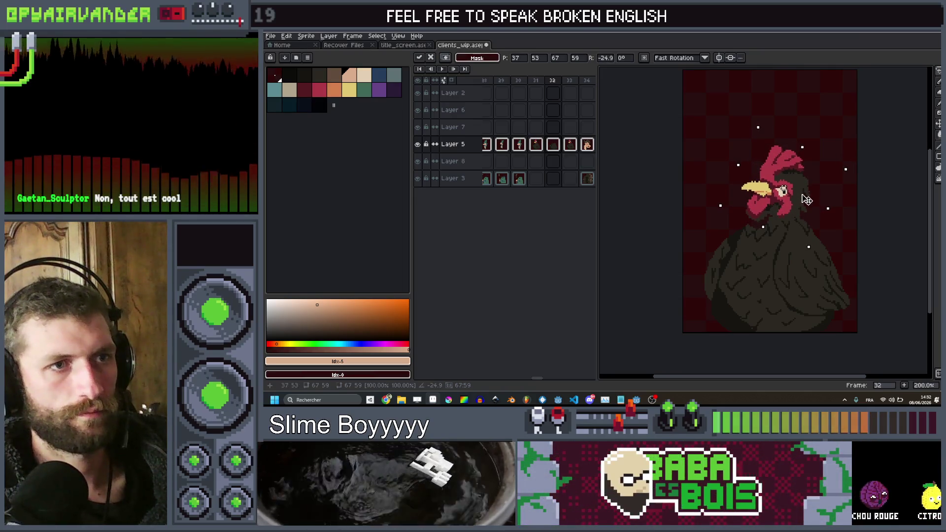
pyautogui.scroll(3, 785, 178)
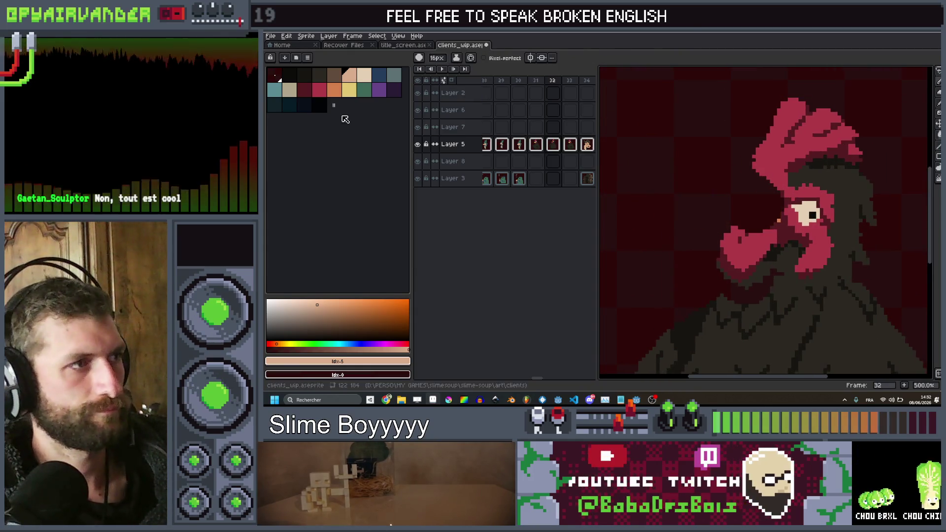
# Paint a wide-open yellow beak with a smaller brush, upper half pointing steeply up.
pyautogui.click(350, 92)
pyautogui.press('-')
pyautogui.press('-')
pyautogui.press('-')
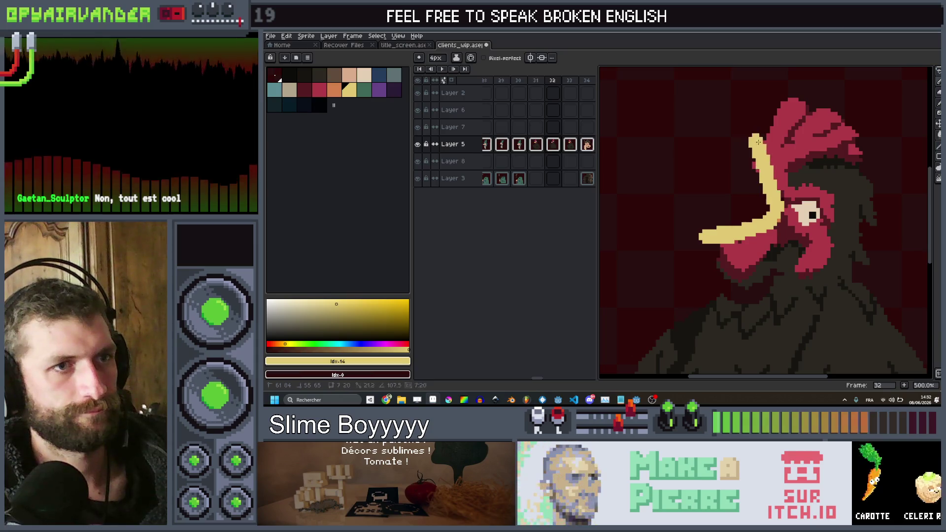
pyautogui.moveTo(738, 128); pyautogui.dragTo(739, 150)
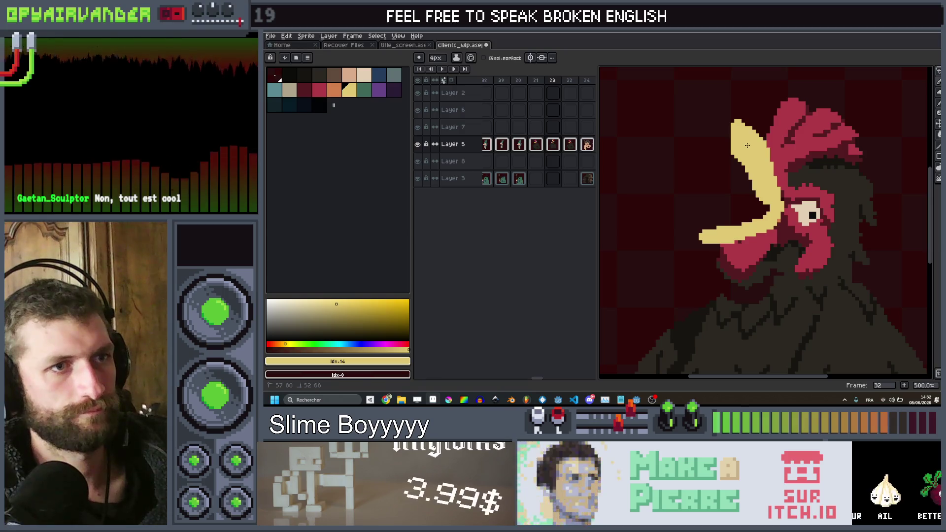
pyautogui.scroll(1, 754, 220)
pyautogui.moveTo(755, 220)
pyautogui.mouseDown()
pyautogui.moveTo(713, 228)
pyautogui.moveTo(747, 175)
pyautogui.mouseUp()
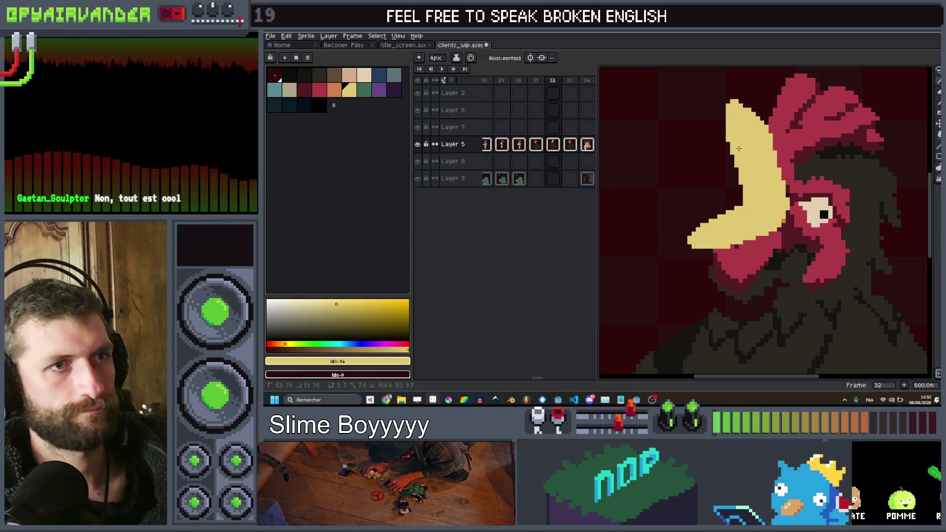
# Draw orange 1-pixel shading lines along the edges of the open beak.
pyautogui.press('2')
pyautogui.press('3')
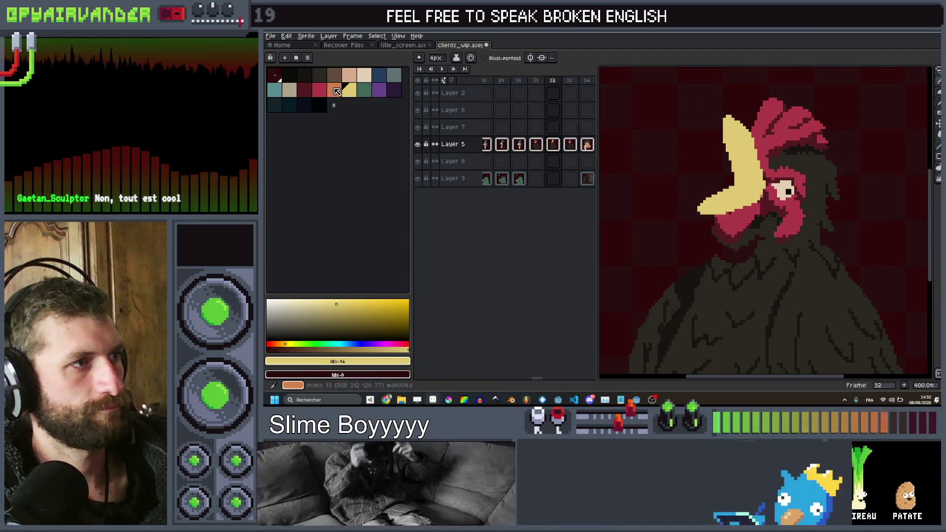
pyautogui.click(335, 90)
pyautogui.press('2')
pyautogui.press('3')
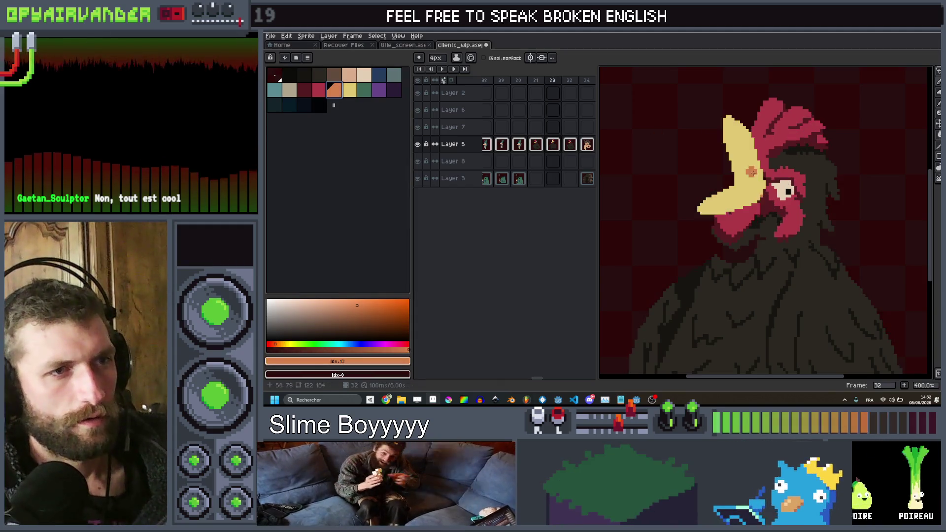
pyautogui.press('4')
pyautogui.press('-')
pyautogui.press('-')
pyautogui.press('-')
pyautogui.moveTo(767, 193); pyautogui.dragTo(752, 192)
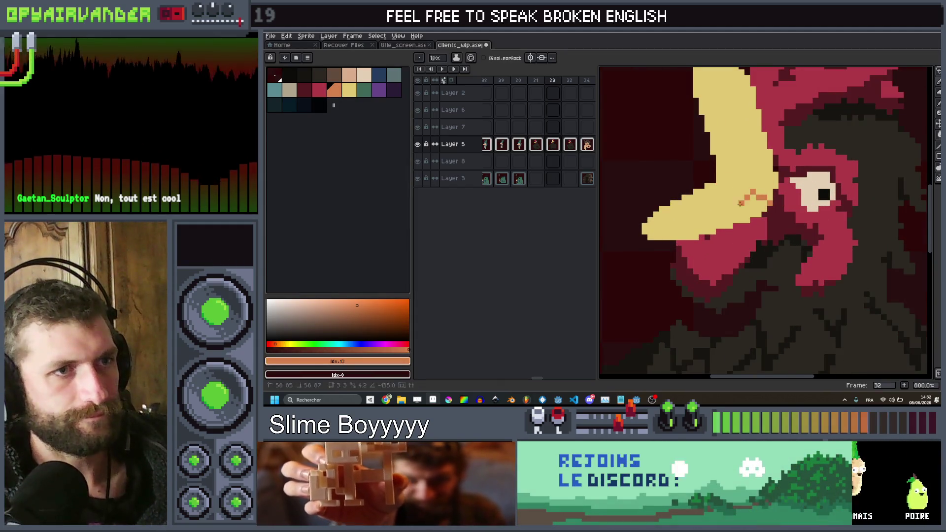
pyautogui.keyDown('shift'); pyautogui.click(700, 220); pyautogui.keyUp('shift')
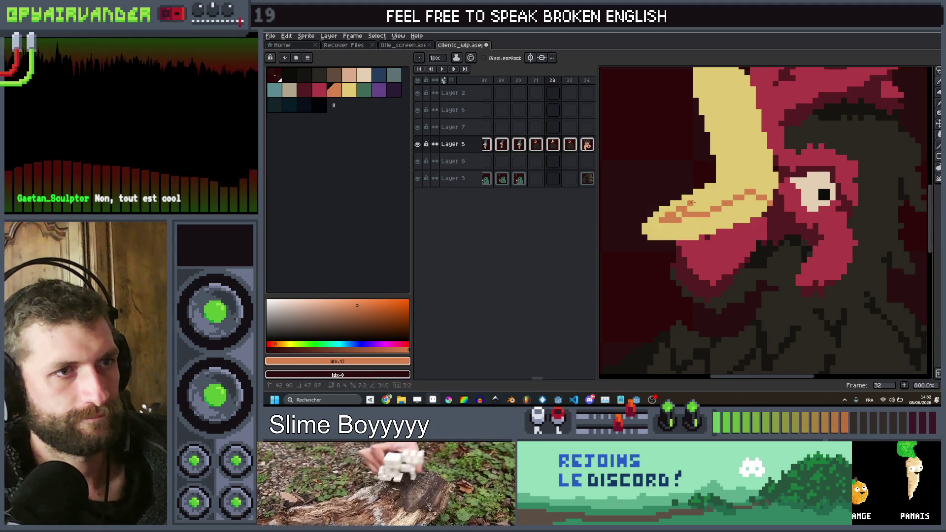
pyautogui.moveTo(734, 182); pyautogui.dragTo(726, 186)
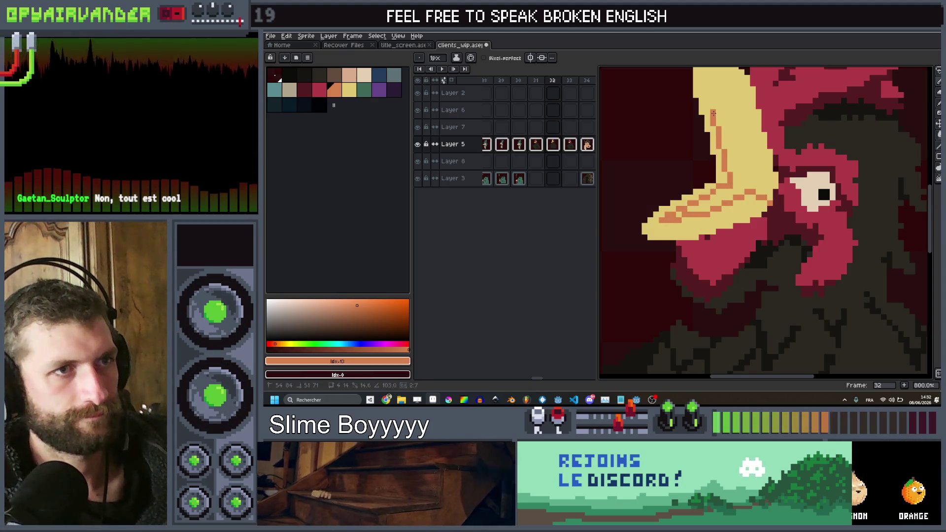
# Preview the animation, then add more orange shading along the beak's upper edge.
pyautogui.press('Return')
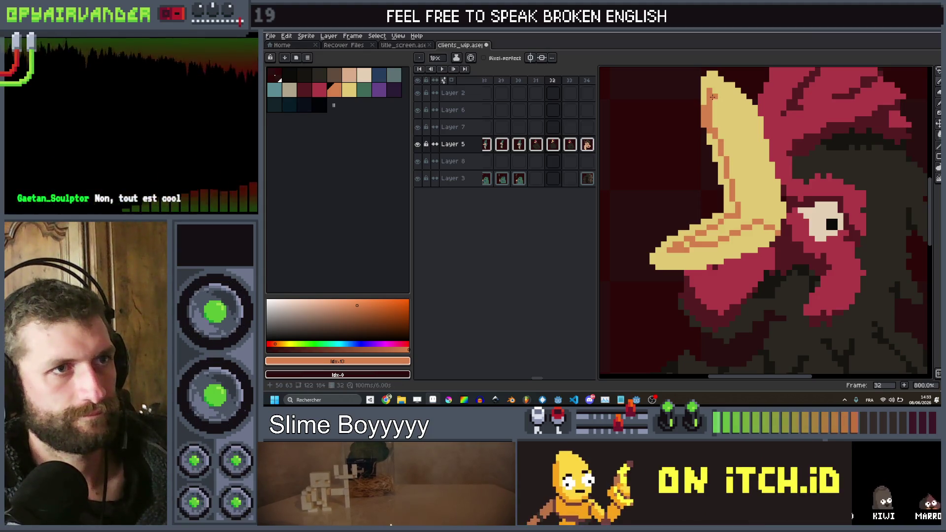
pyautogui.moveTo(714, 93); pyautogui.dragTo(744, 141)
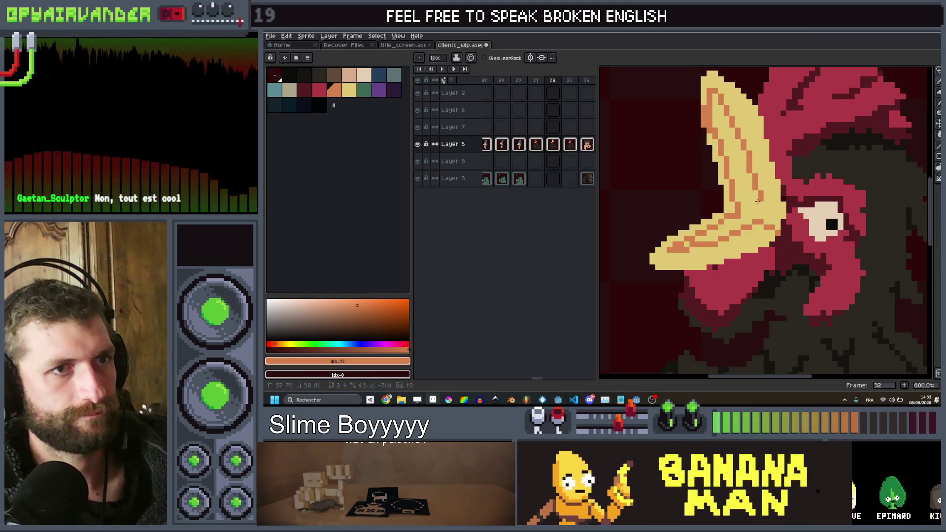
pyautogui.press('1')
pyautogui.scroll(8, 754, 186)
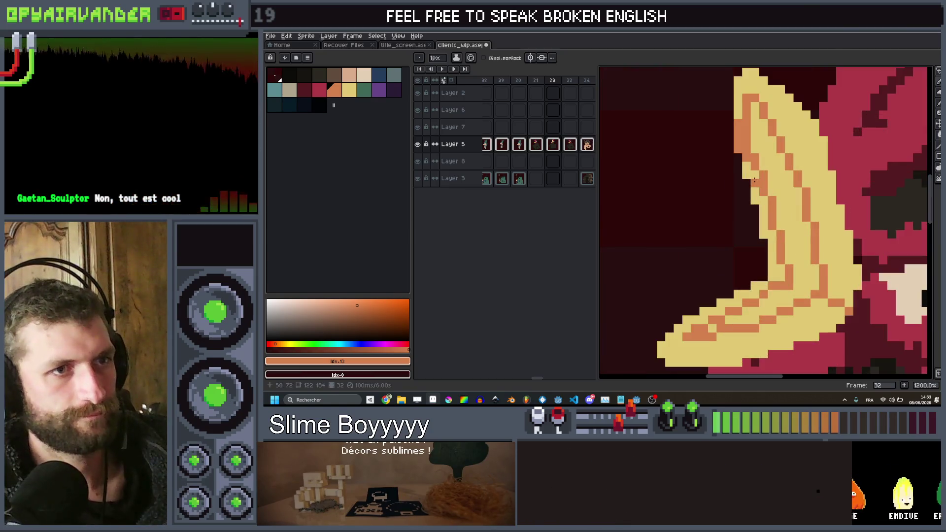
pyautogui.press('g')
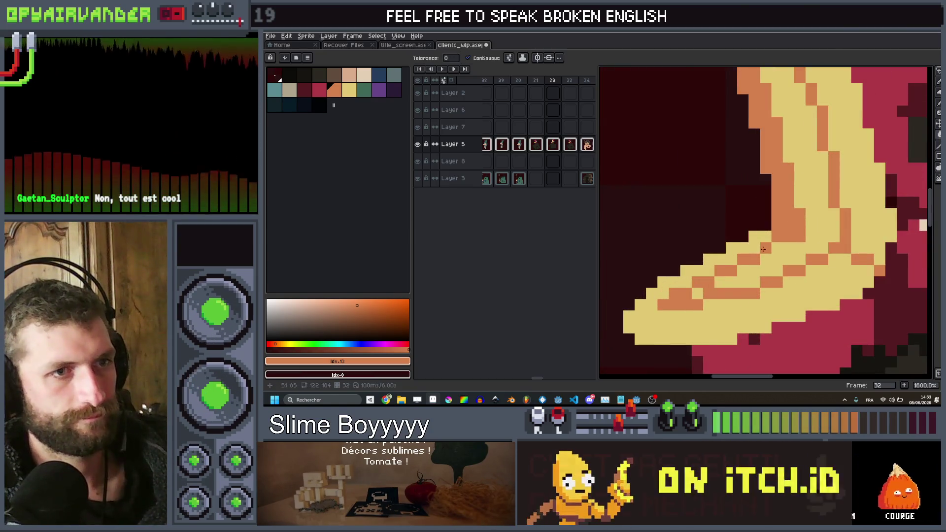
pyautogui.scroll(-4, 744, 226)
pyautogui.scroll(4, 731, 272)
pyautogui.press('b')
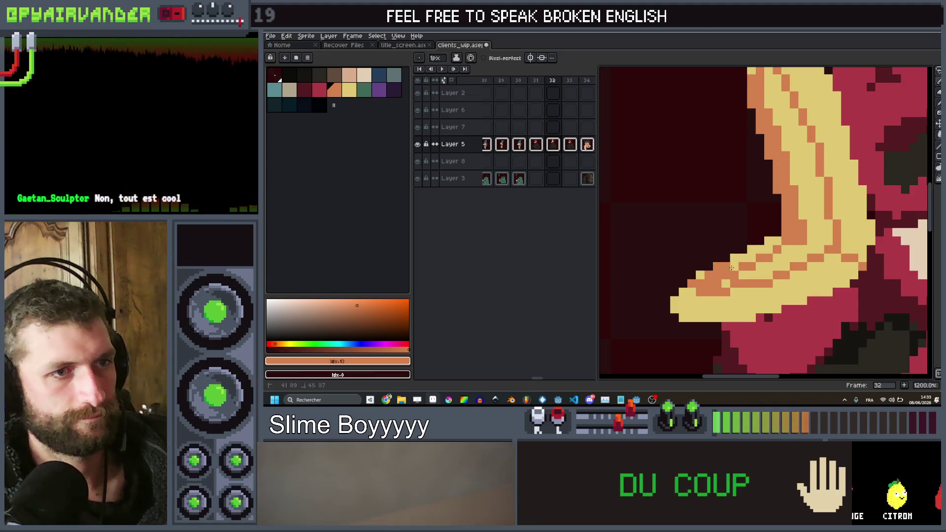
pyautogui.moveTo(731, 269); pyautogui.dragTo(754, 252)
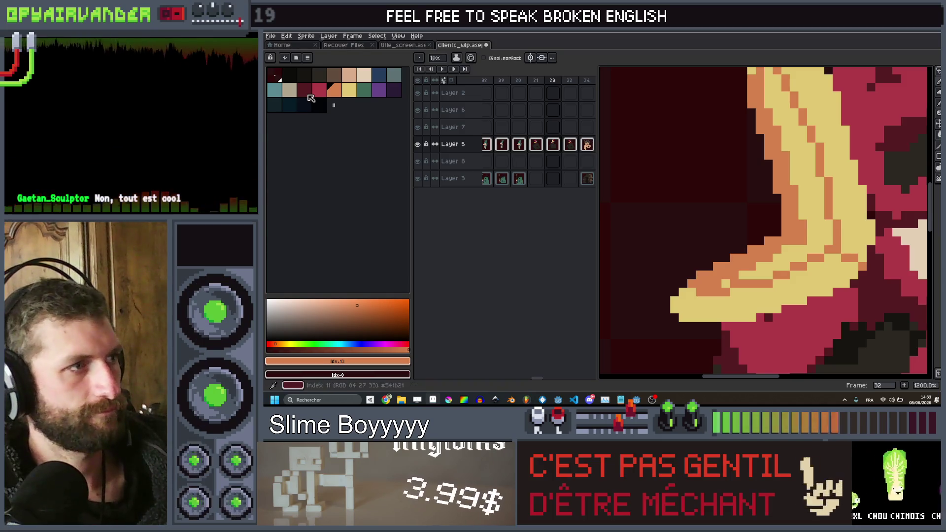
# Paint dark red inside the lower beak with a 2-pixel brush.
pyautogui.click(310, 92)
pyautogui.press('+')
pyautogui.click(816, 244)
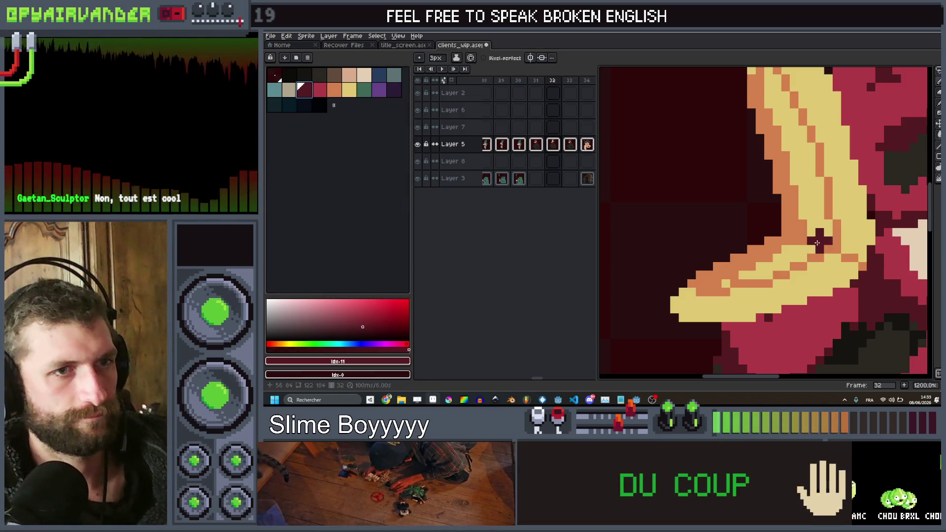
pyautogui.moveTo(821, 246); pyautogui.dragTo(794, 257)
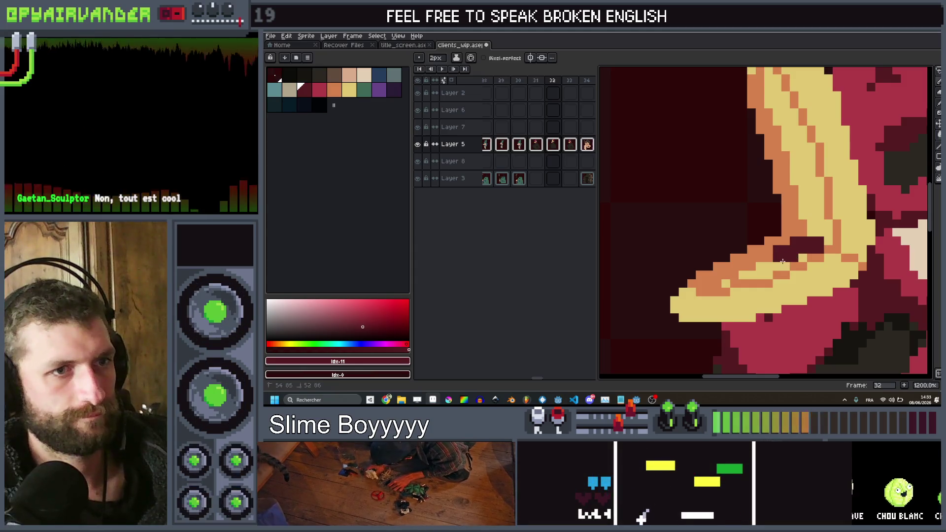
pyautogui.press('-')
pyautogui.scroll(-4, 801, 218)
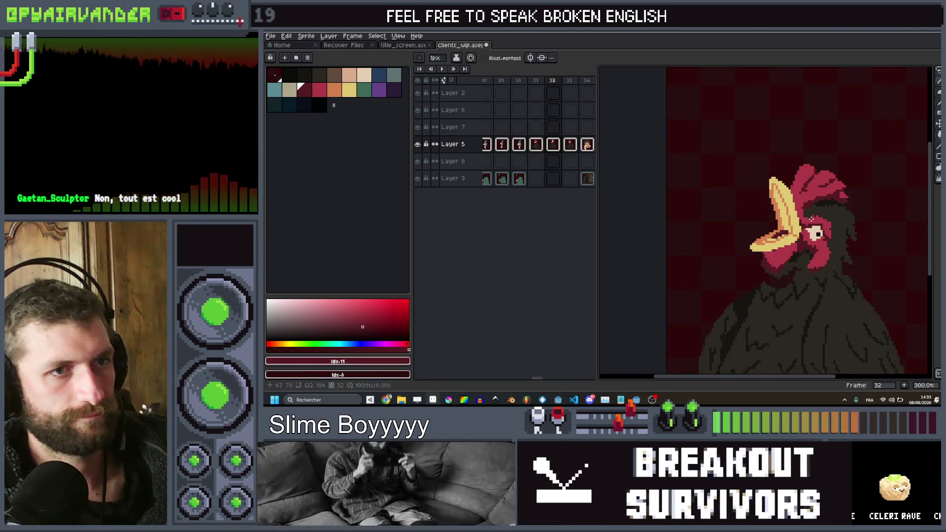
pyautogui.scroll(1, 801, 219)
# Bucket-fill the upper beak's interior with brown.
pyautogui.keyDown('alt'); pyautogui.click(710, 260); pyautogui.keyUp('alt')
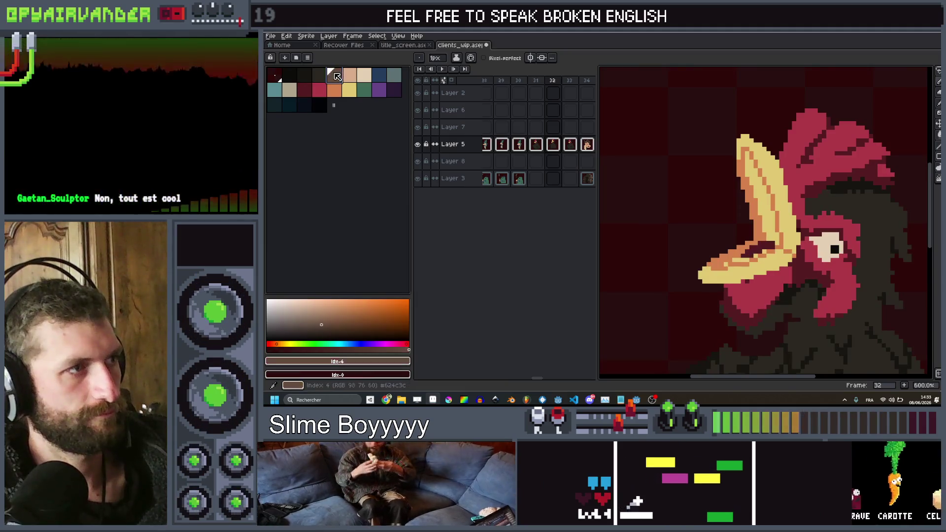
pyautogui.scroll(2, 707, 250)
pyautogui.scroll(-3, 739, 237)
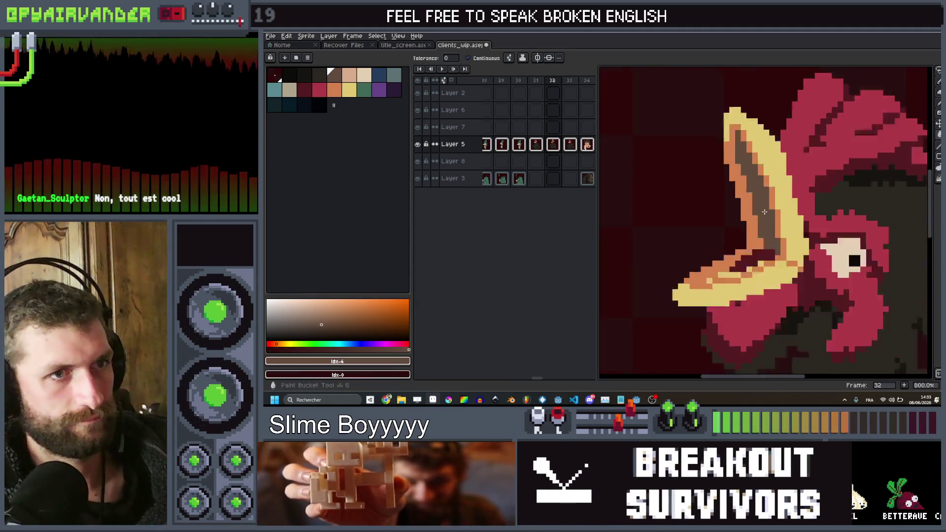
pyautogui.press('g')
pyautogui.scroll(1, 758, 230)
pyautogui.click(757, 231)
pyautogui.scroll(3, 758, 230)
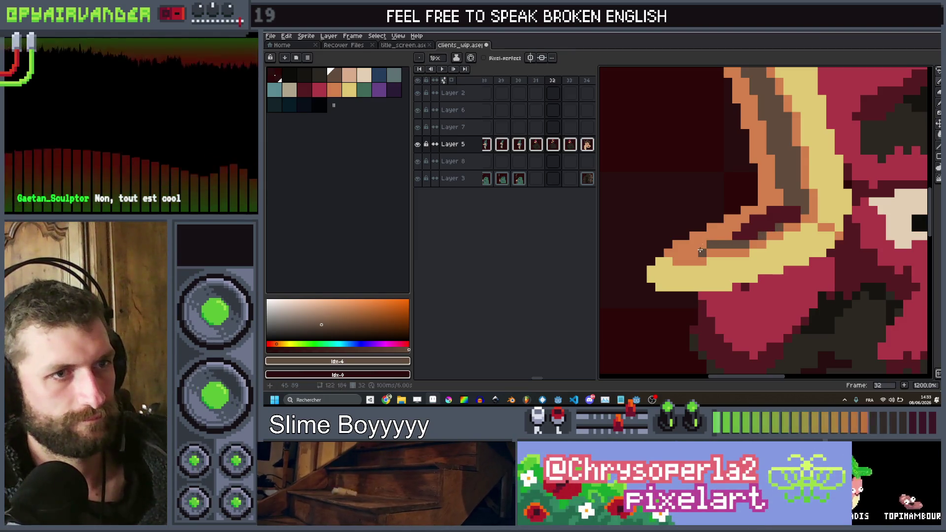
# Return to the pencil and sample the rooster's dark body colour.
pyautogui.press('b')
pyautogui.scroll(-6, 774, 207)
pyautogui.scroll(-3, 773, 181)
pyautogui.scroll(2, 793, 182)
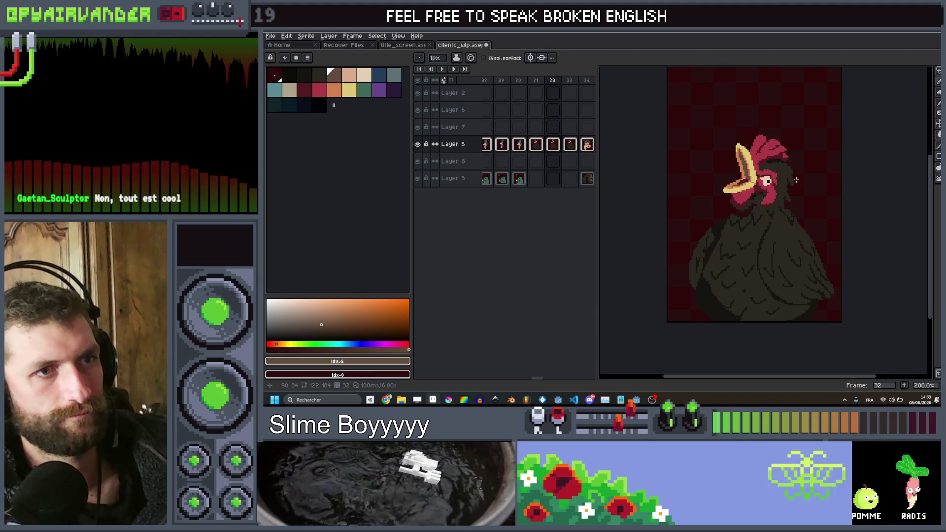
pyautogui.scroll(3, 783, 217)
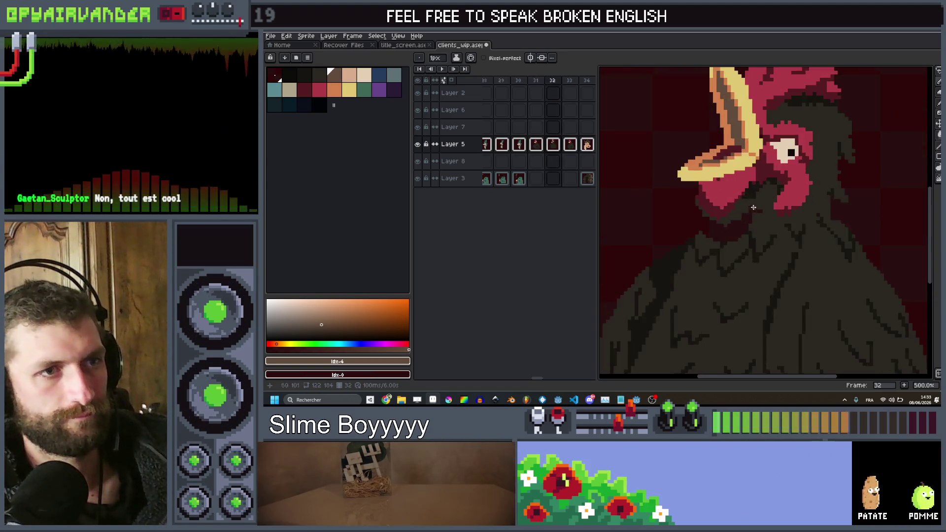
pyautogui.scroll(2, 782, 222)
pyautogui.scroll(2, 788, 221)
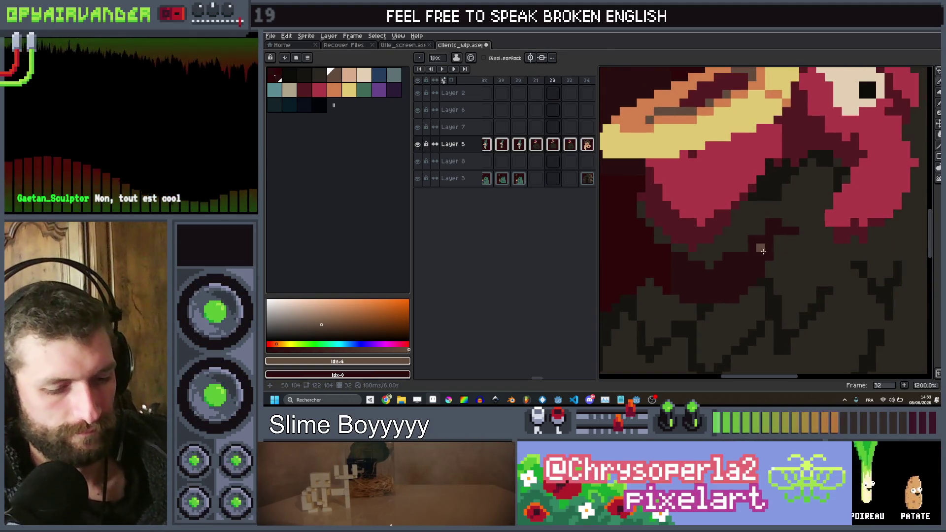
pyautogui.keyDown('alt'); pyautogui.click(797, 220); pyautogui.keyUp('alt')
pyautogui.scroll(-2, 795, 223)
# Cover the red at the neck's base with dark body colour.
pyautogui.moveTo(737, 264)
pyautogui.mouseDown()
pyautogui.moveTo(707, 246)
pyautogui.moveTo(743, 245)
pyautogui.mouseUp()
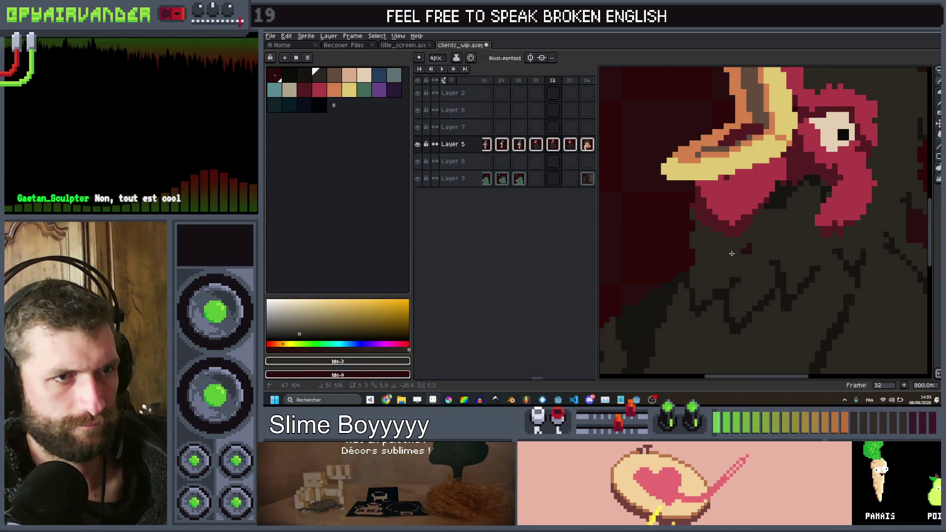
pyautogui.scroll(-2, 743, 245)
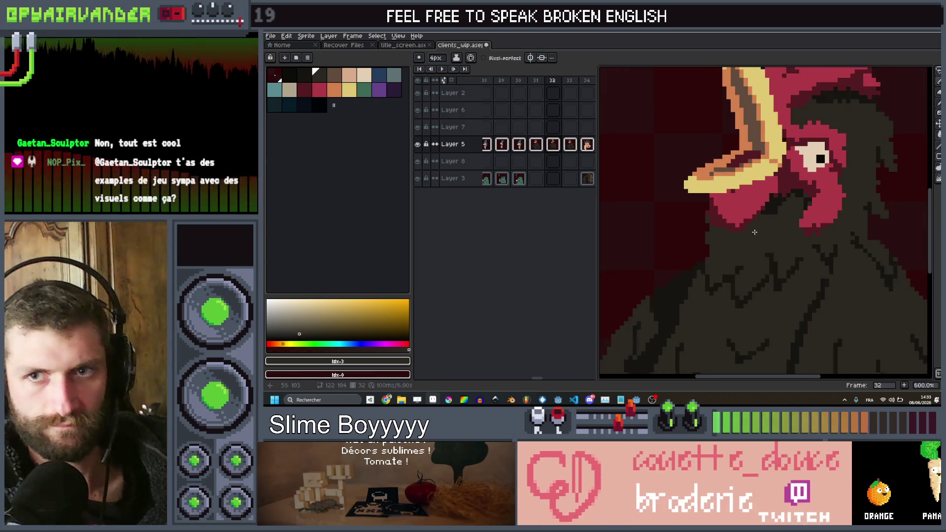
pyautogui.press('Left')
# Flip between the open- and closed-beak frames, then switch to the browser.
pyautogui.press('Right')
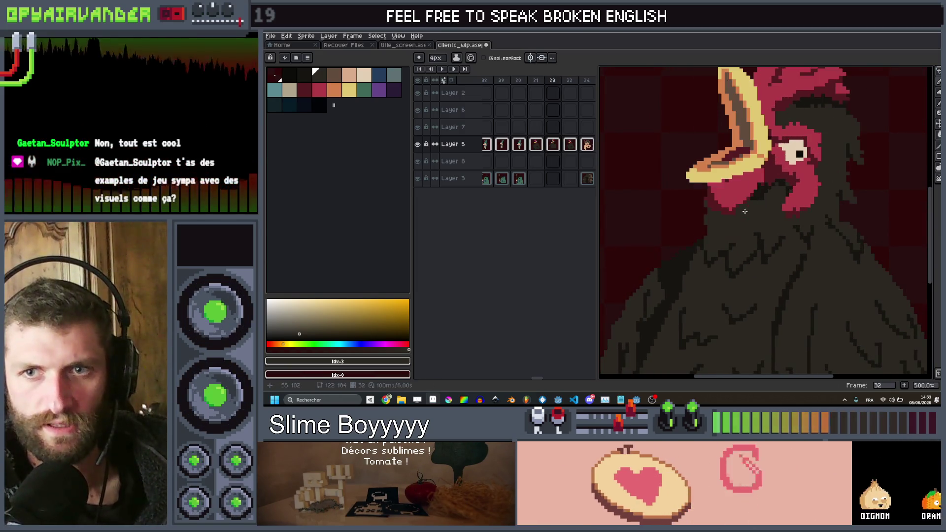
pyautogui.press('Left')
pyautogui.press('Right')
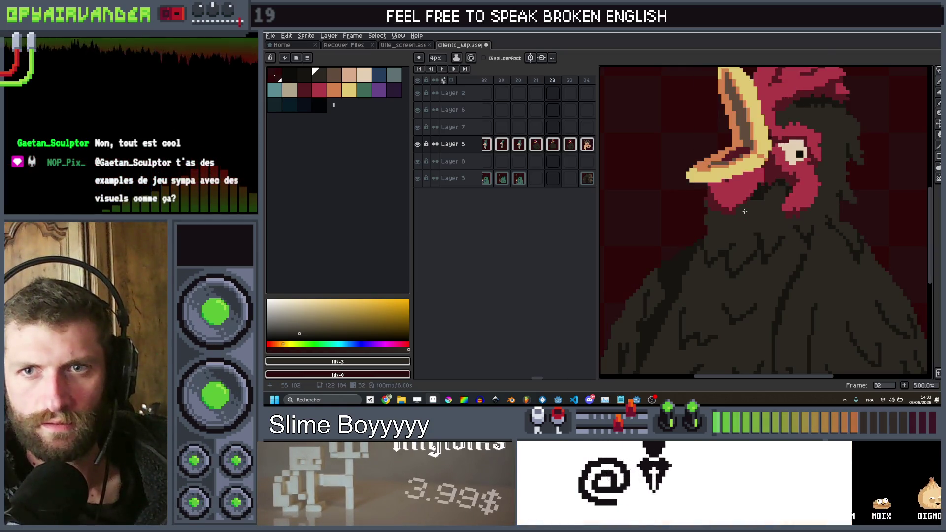
pyautogui.press('Left')
pyautogui.press('Left')
pyautogui.press('Right')
pyautogui.press('Right')
pyautogui.press('Left')
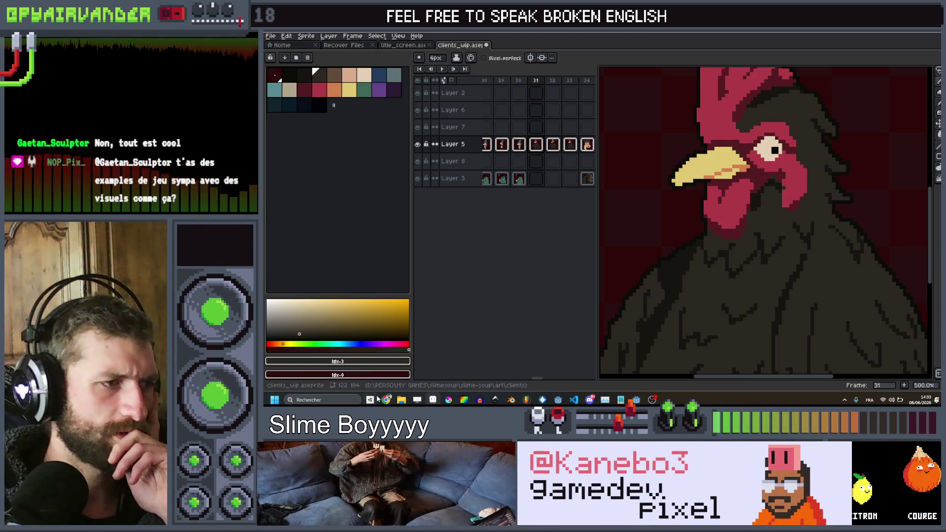
pyautogui.hotkey('alt', 'Tab')
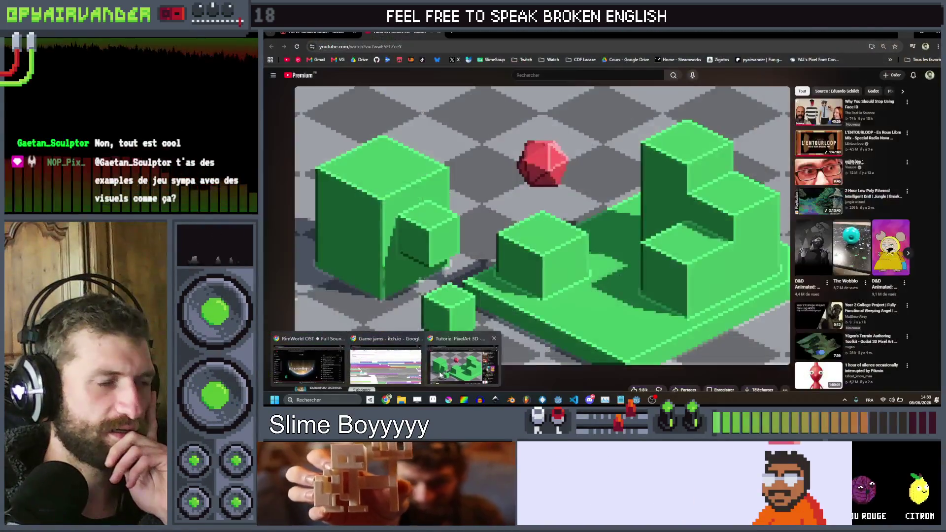
# Search YouTube for 'a short hike gameplay' and open the gameplay video.
pyautogui.click(571, 74)
pyautogui.write('a shio')
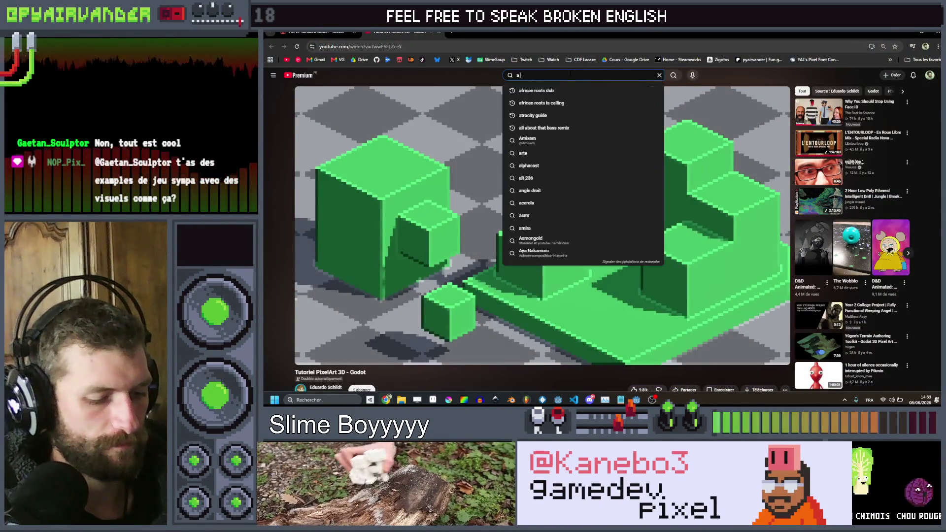
pyautogui.press('BackSpace')
pyautogui.press('BackSpace')
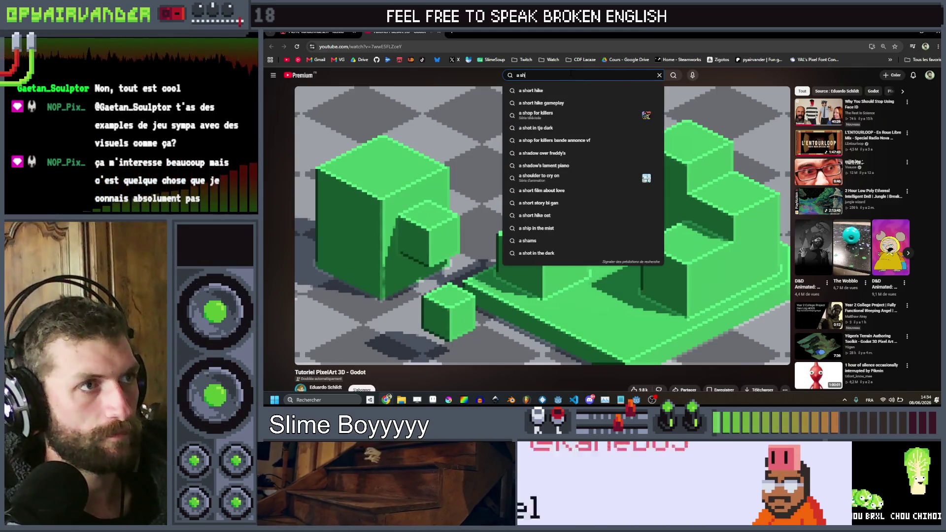
pyautogui.press('Down')
pyautogui.press('Down')
pyautogui.press('Return')
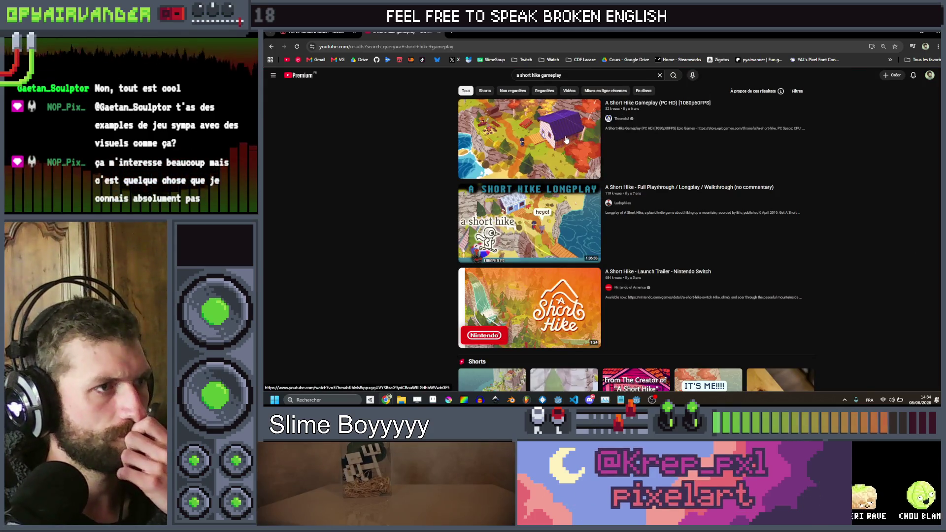
pyautogui.click(562, 140)
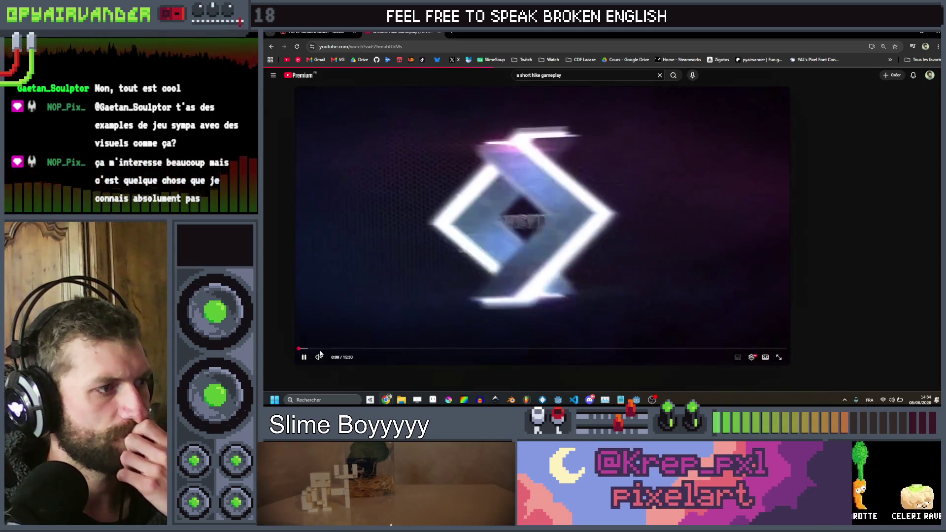
# Watch from about 1:17 fullscreen, then pause and return to the normal watch page.
pyautogui.click(339, 348)
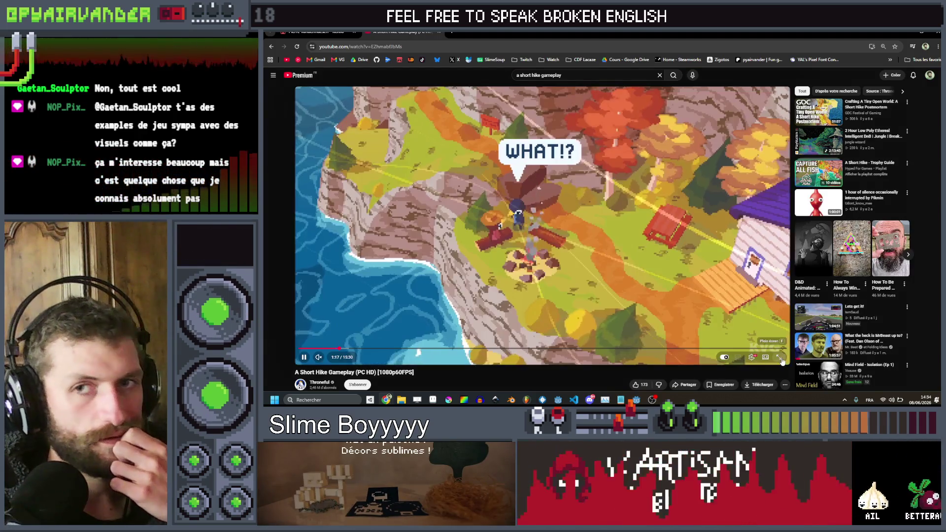
pyautogui.click(779, 357)
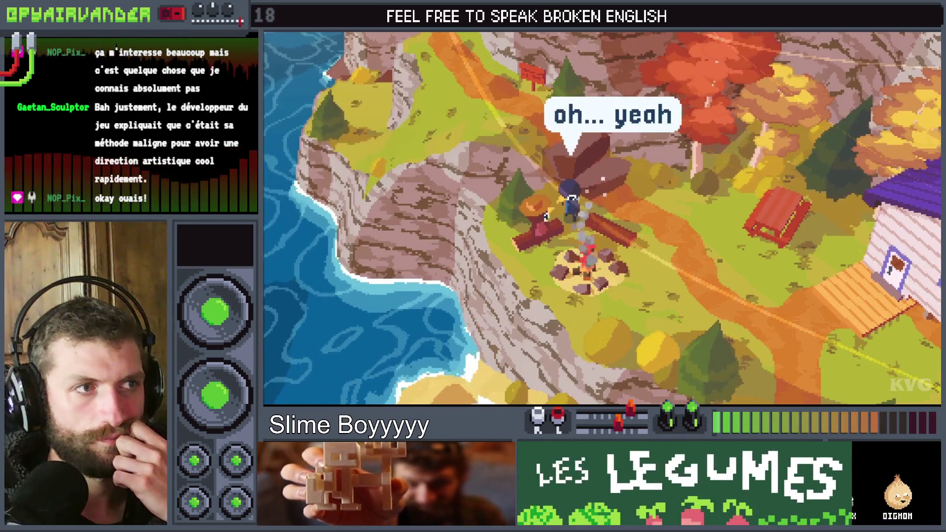
pyautogui.moveTo(676, 240)
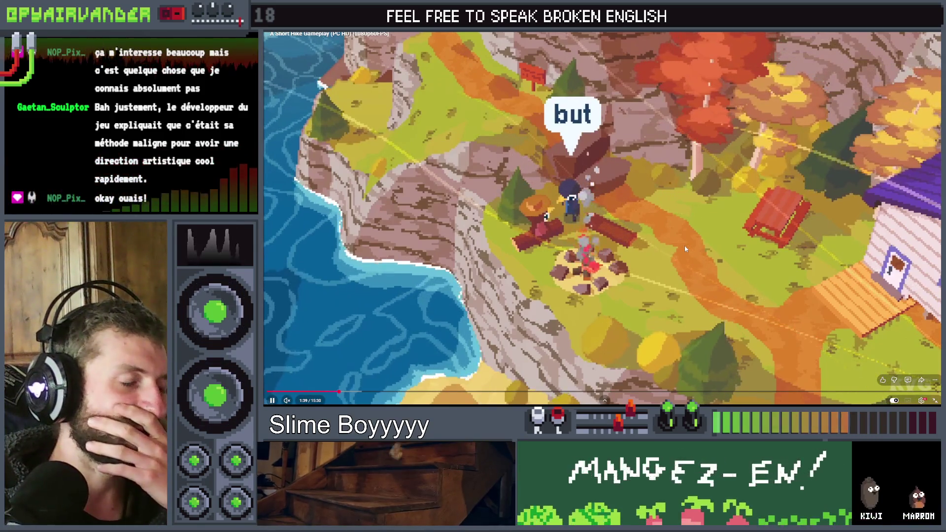
pyautogui.click(671, 224)
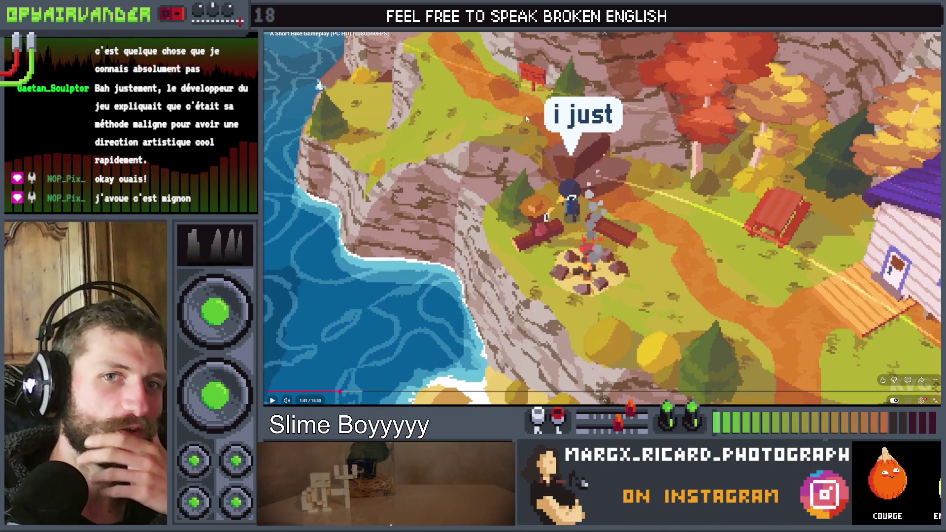
pyautogui.press('Escape')
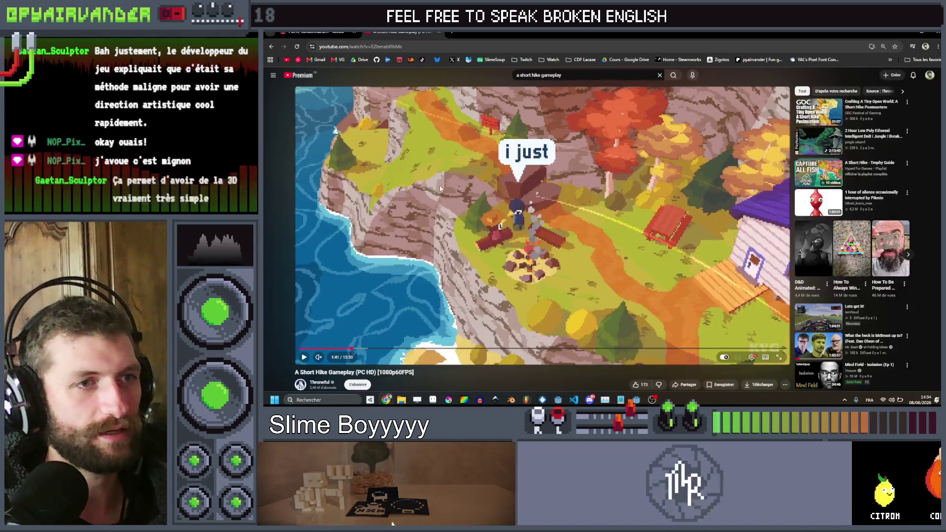
pyautogui.press('/')
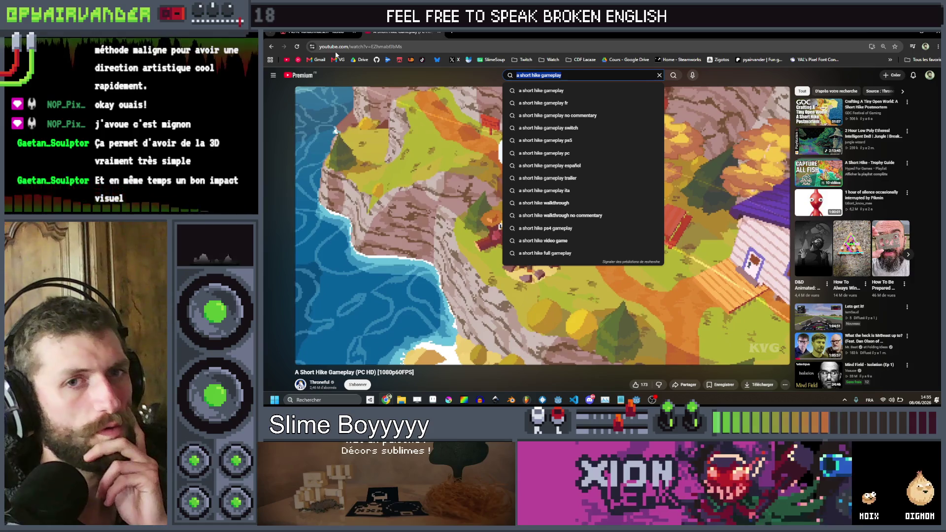
pyautogui.moveTo(454, 130)
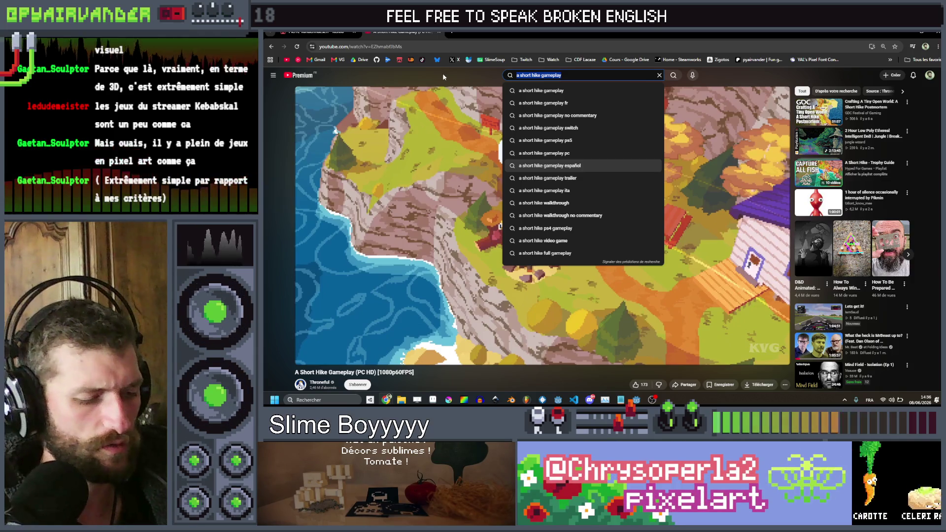
# Search 'delivery co' and open the Easy Delivery Co. Official Reveal Trailer.
pyautogui.write('delivery co')
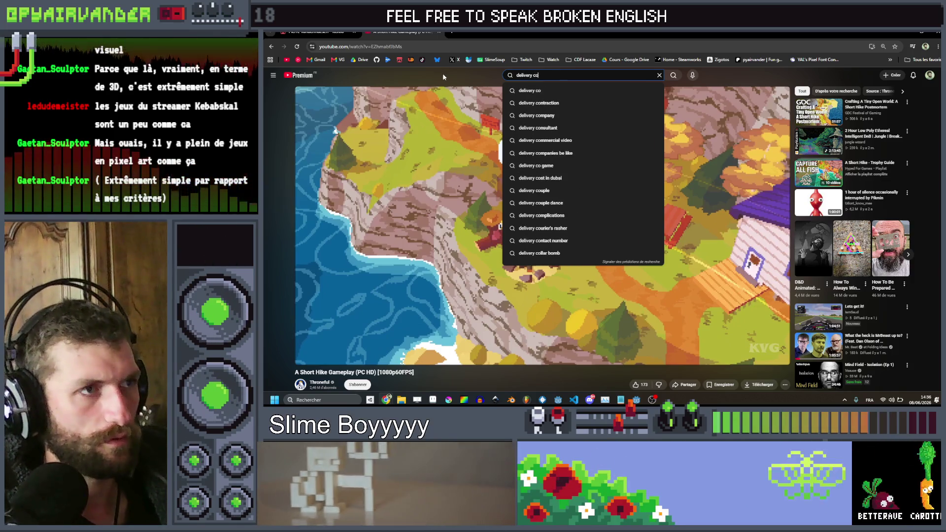
pyautogui.press('Return')
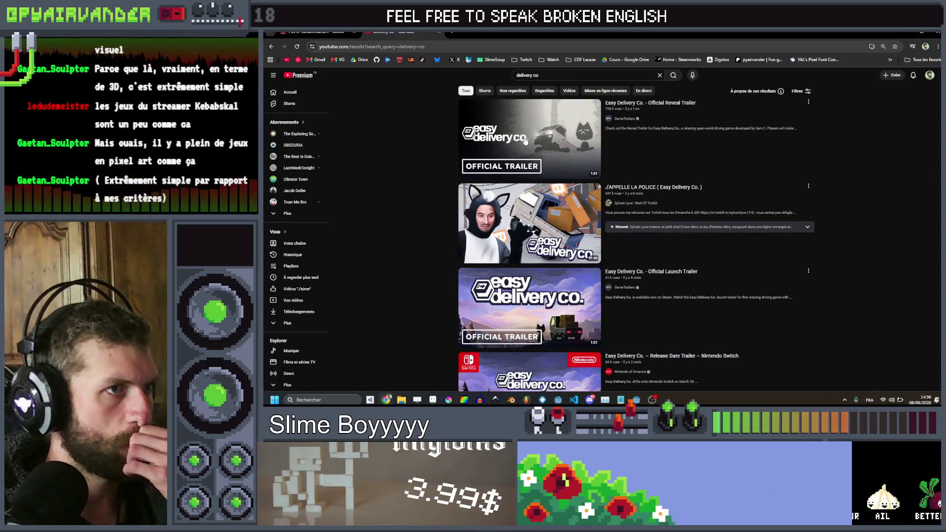
pyautogui.click(525, 141)
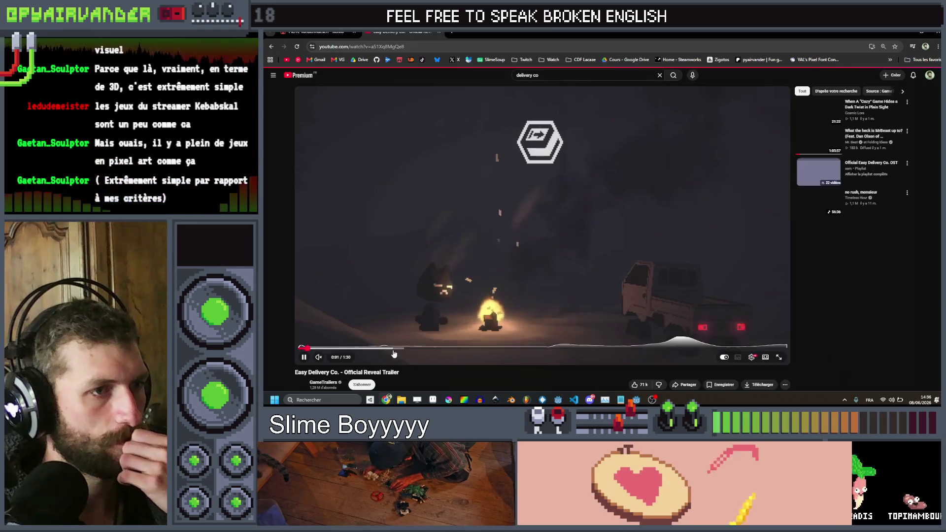
# Skim the trailer from 0:17 to 1:08, close its tab, and return to Aseprite.
pyautogui.click(394, 349)
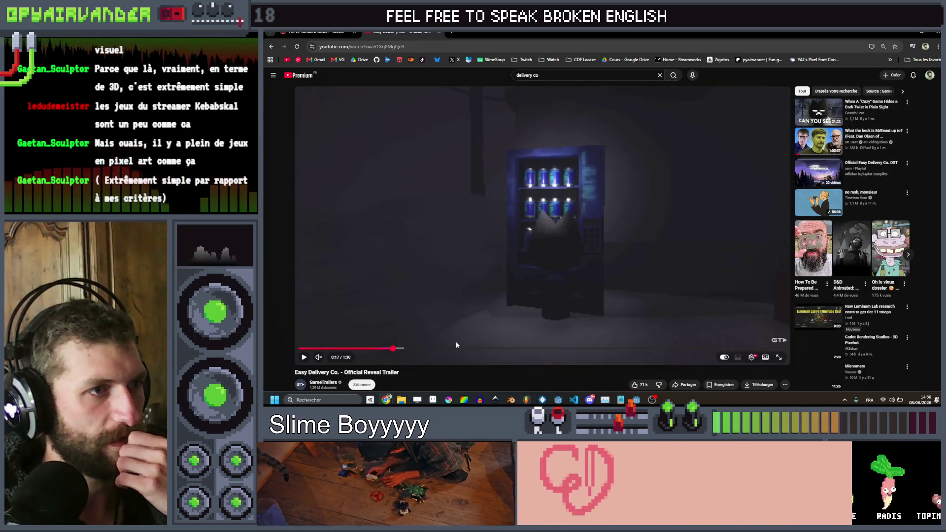
pyautogui.click(472, 349)
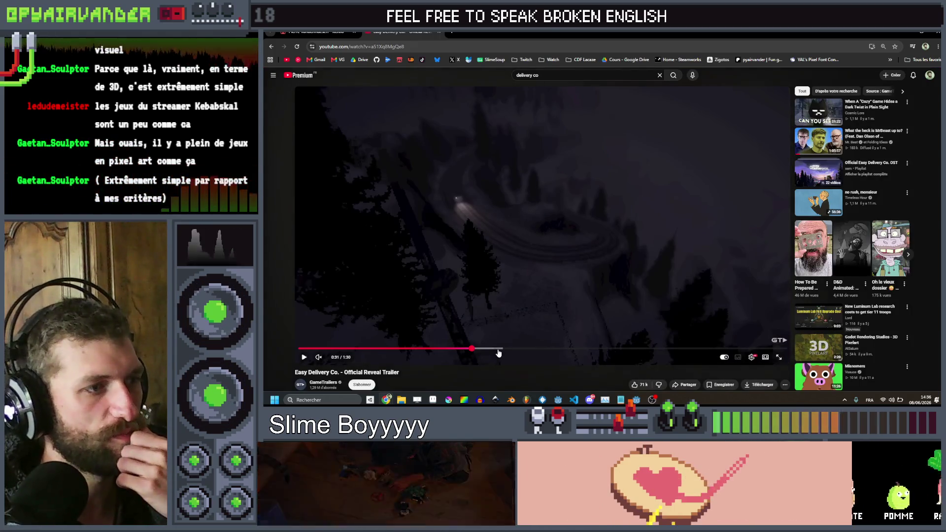
pyautogui.click(526, 349)
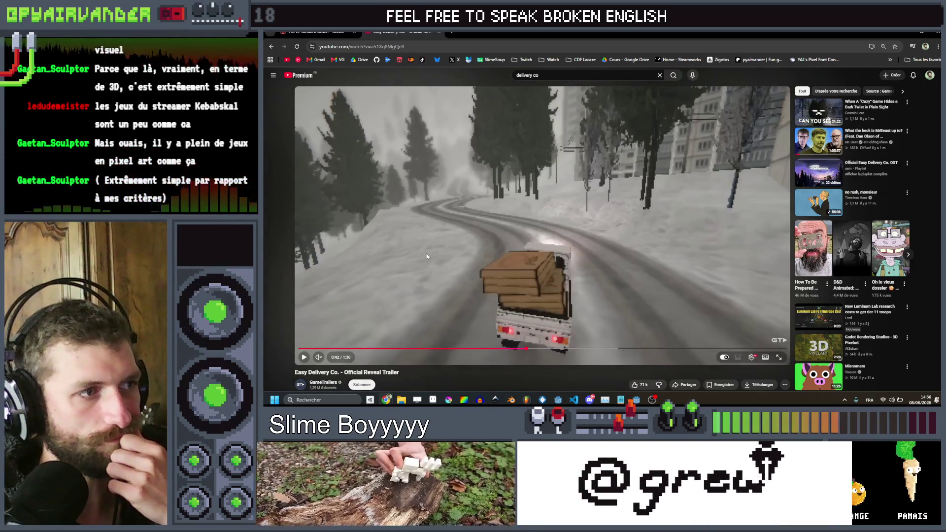
pyautogui.click(565, 349)
pyautogui.click(602, 350)
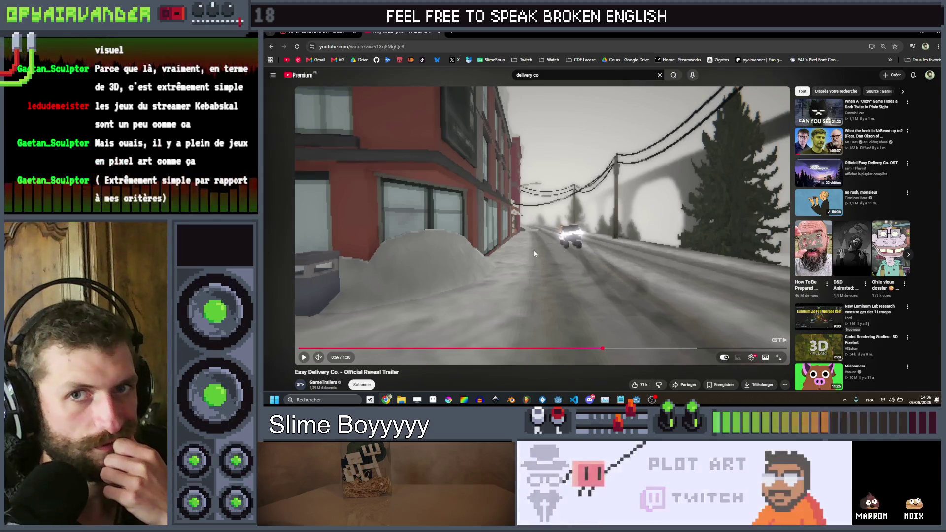
pyautogui.click(627, 348)
pyautogui.click(671, 349)
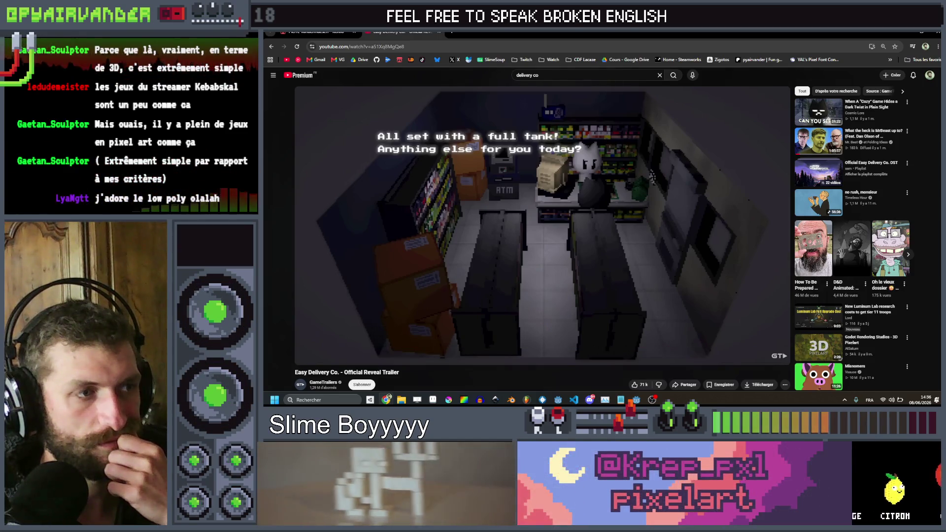
pyautogui.click(440, 32)
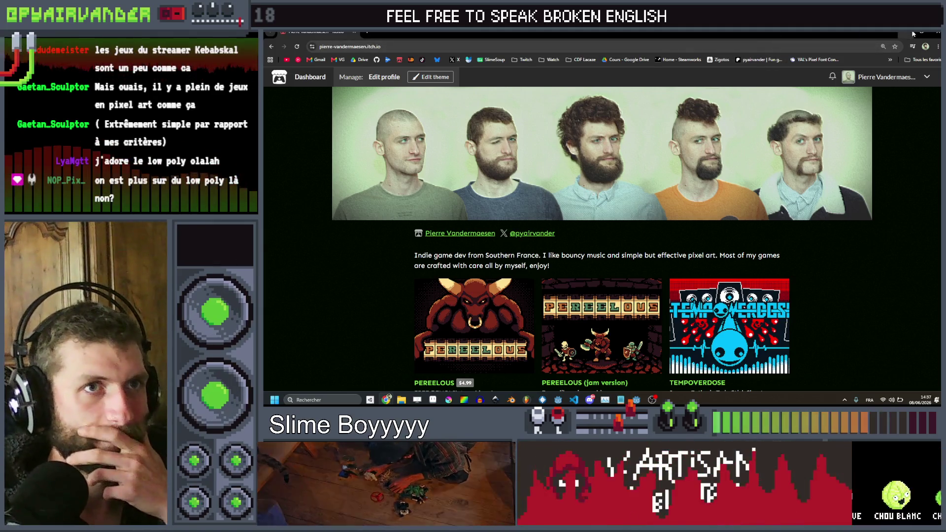
pyautogui.hotkey('alt', 'Tab')
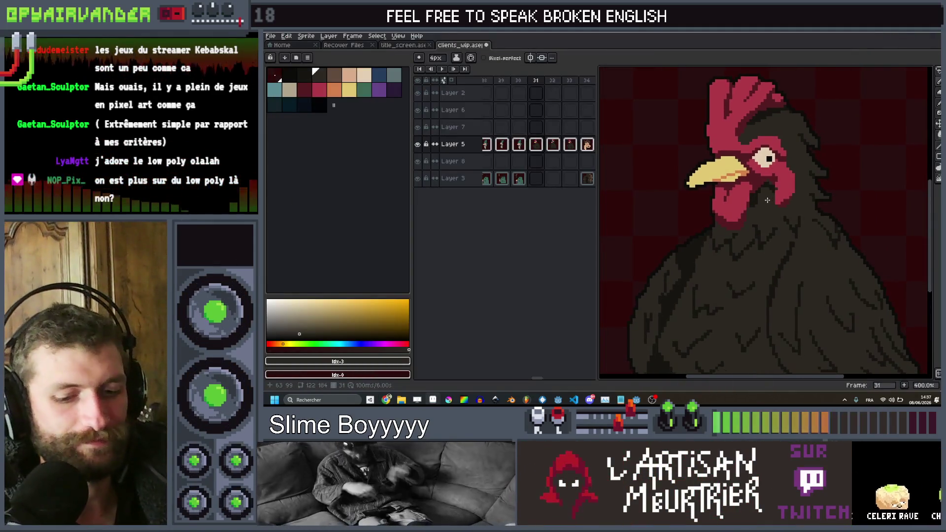
# Dismiss the Outline effect settings and undo the dark stroke under the beak.
pyautogui.scroll(-4, 781, 188)
pyautogui.scroll(2, 782, 183)
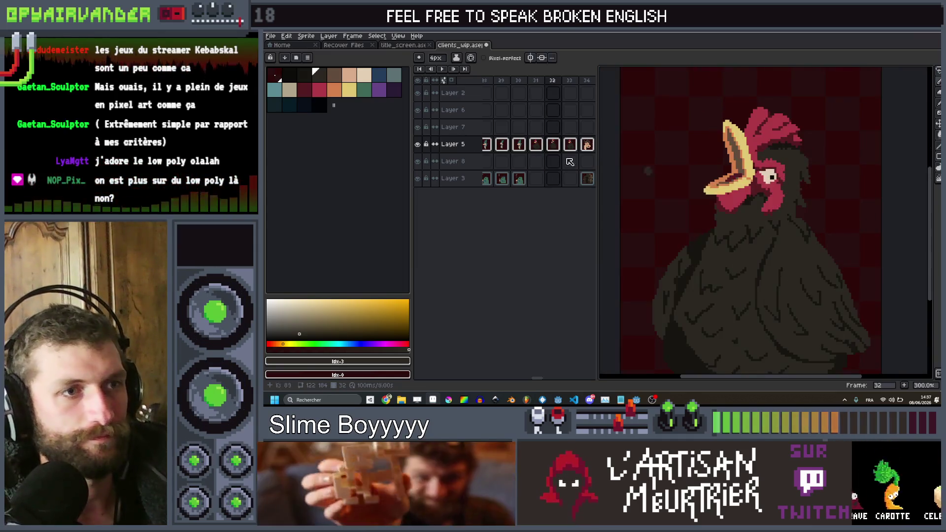
pyautogui.hotkey('shift', 'o')
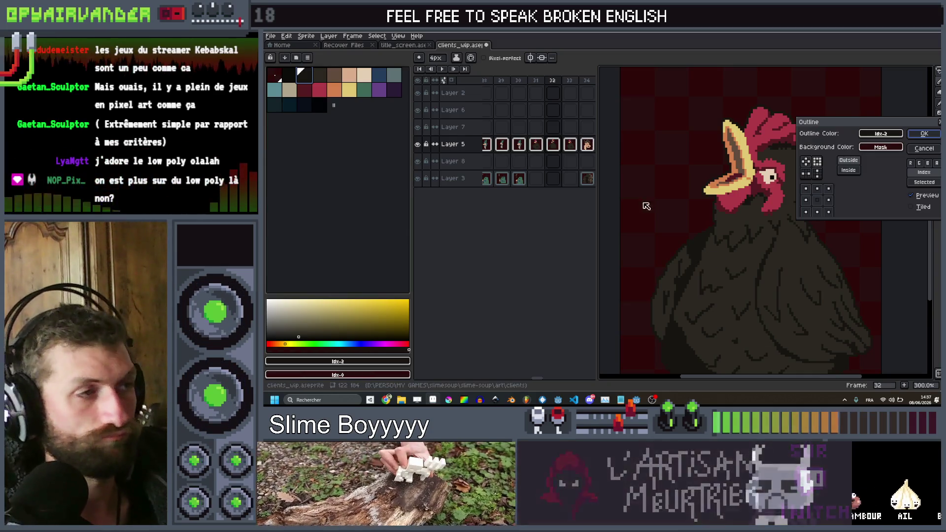
pyautogui.press('Return')
pyautogui.hscroll(-1, 685, 206)
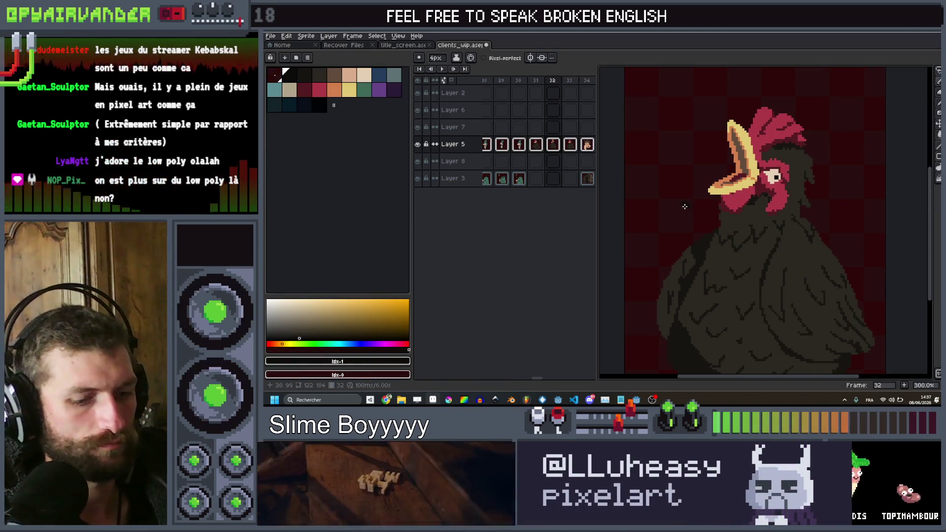
pyautogui.hotkey('ctrl', 'z')
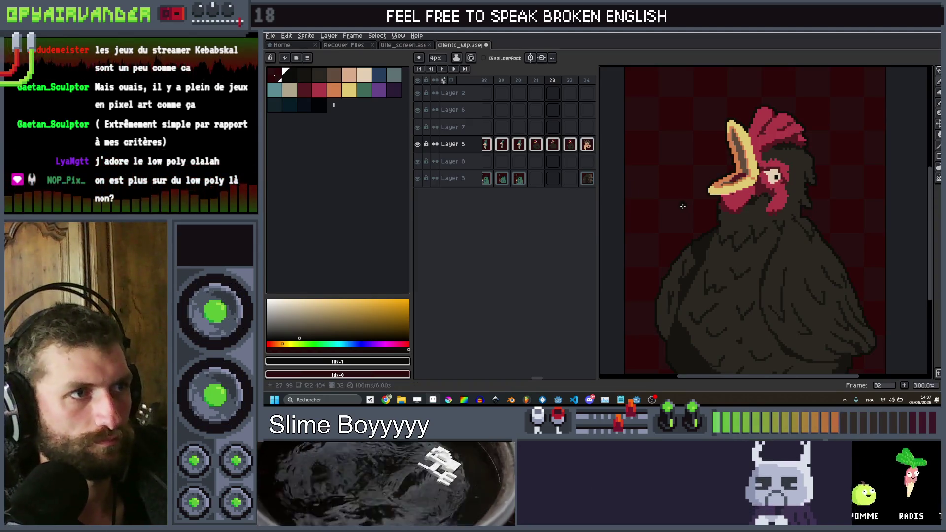
pyautogui.scroll(6, 768, 146)
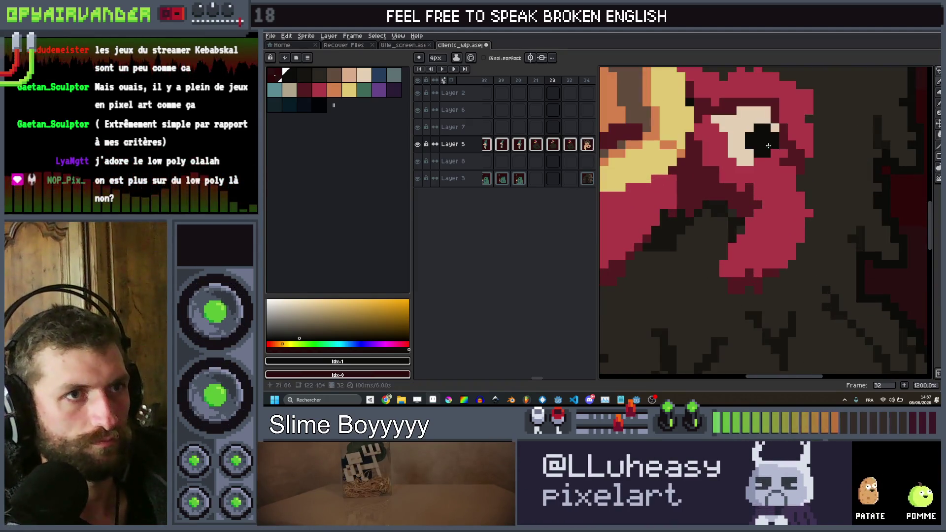
pyautogui.scroll(-7, 767, 144)
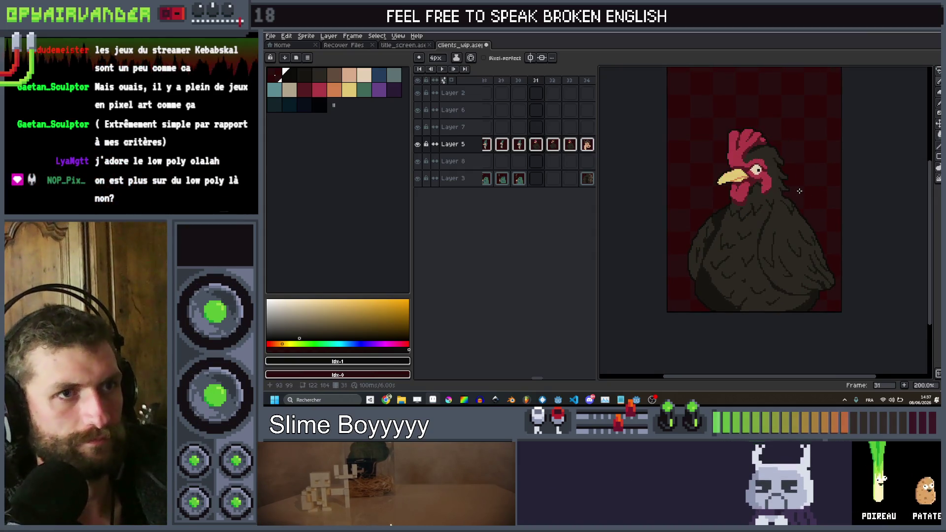